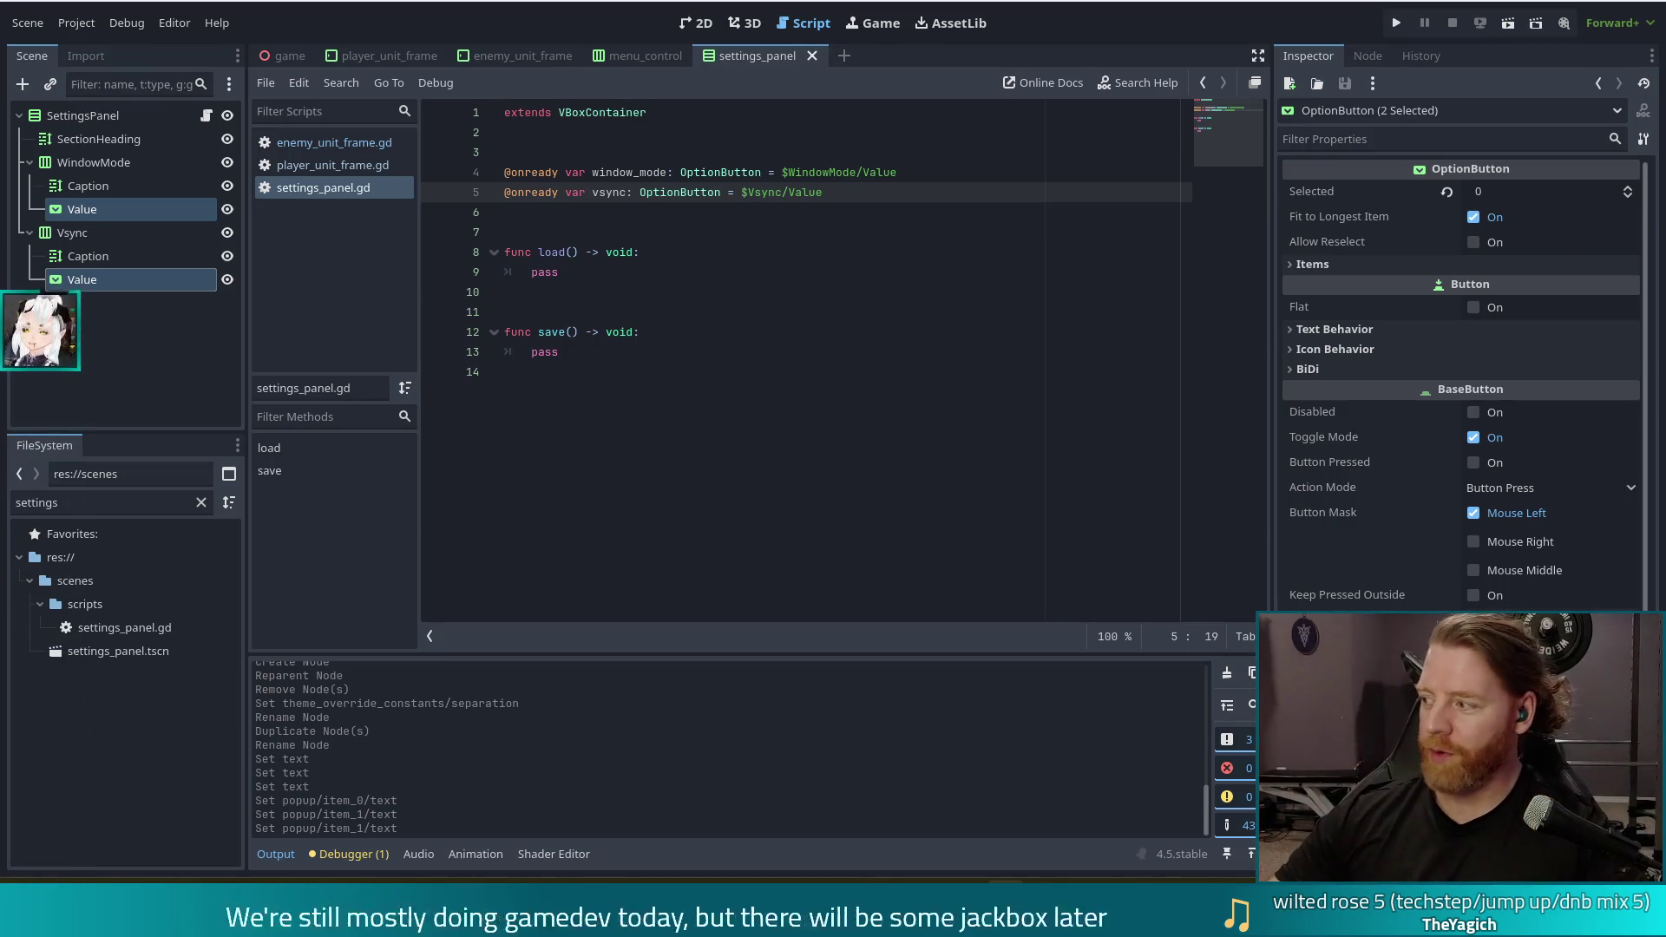
pyautogui.click(706, 354)
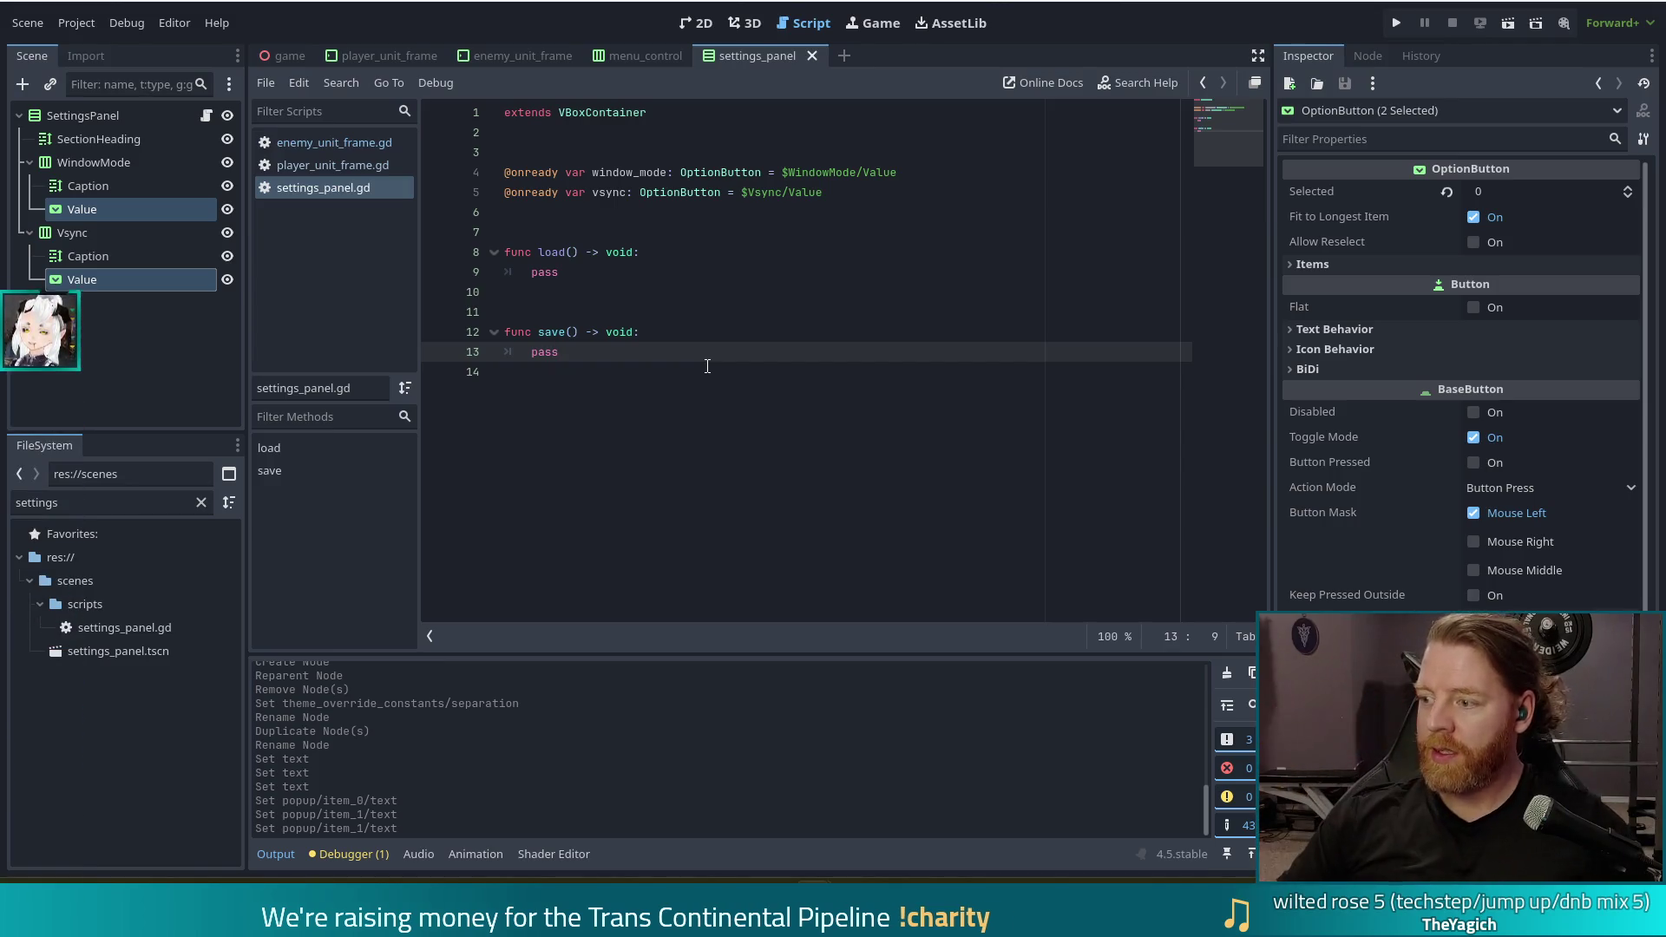
pyautogui.click(688, 373)
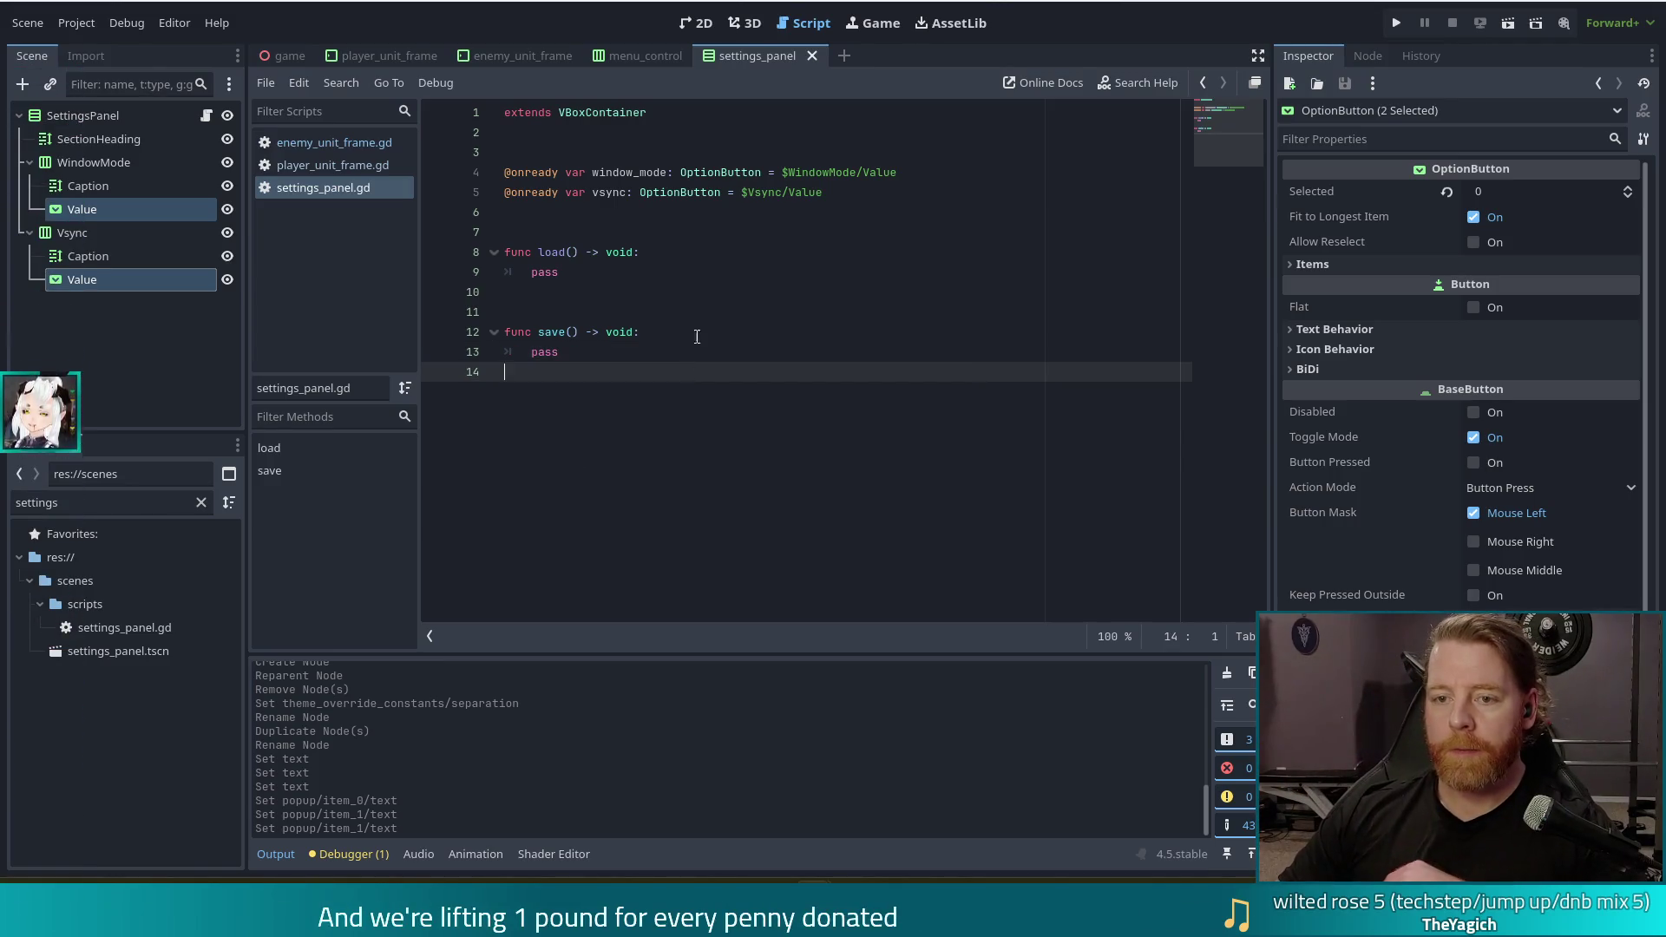
pyautogui.click(728, 194)
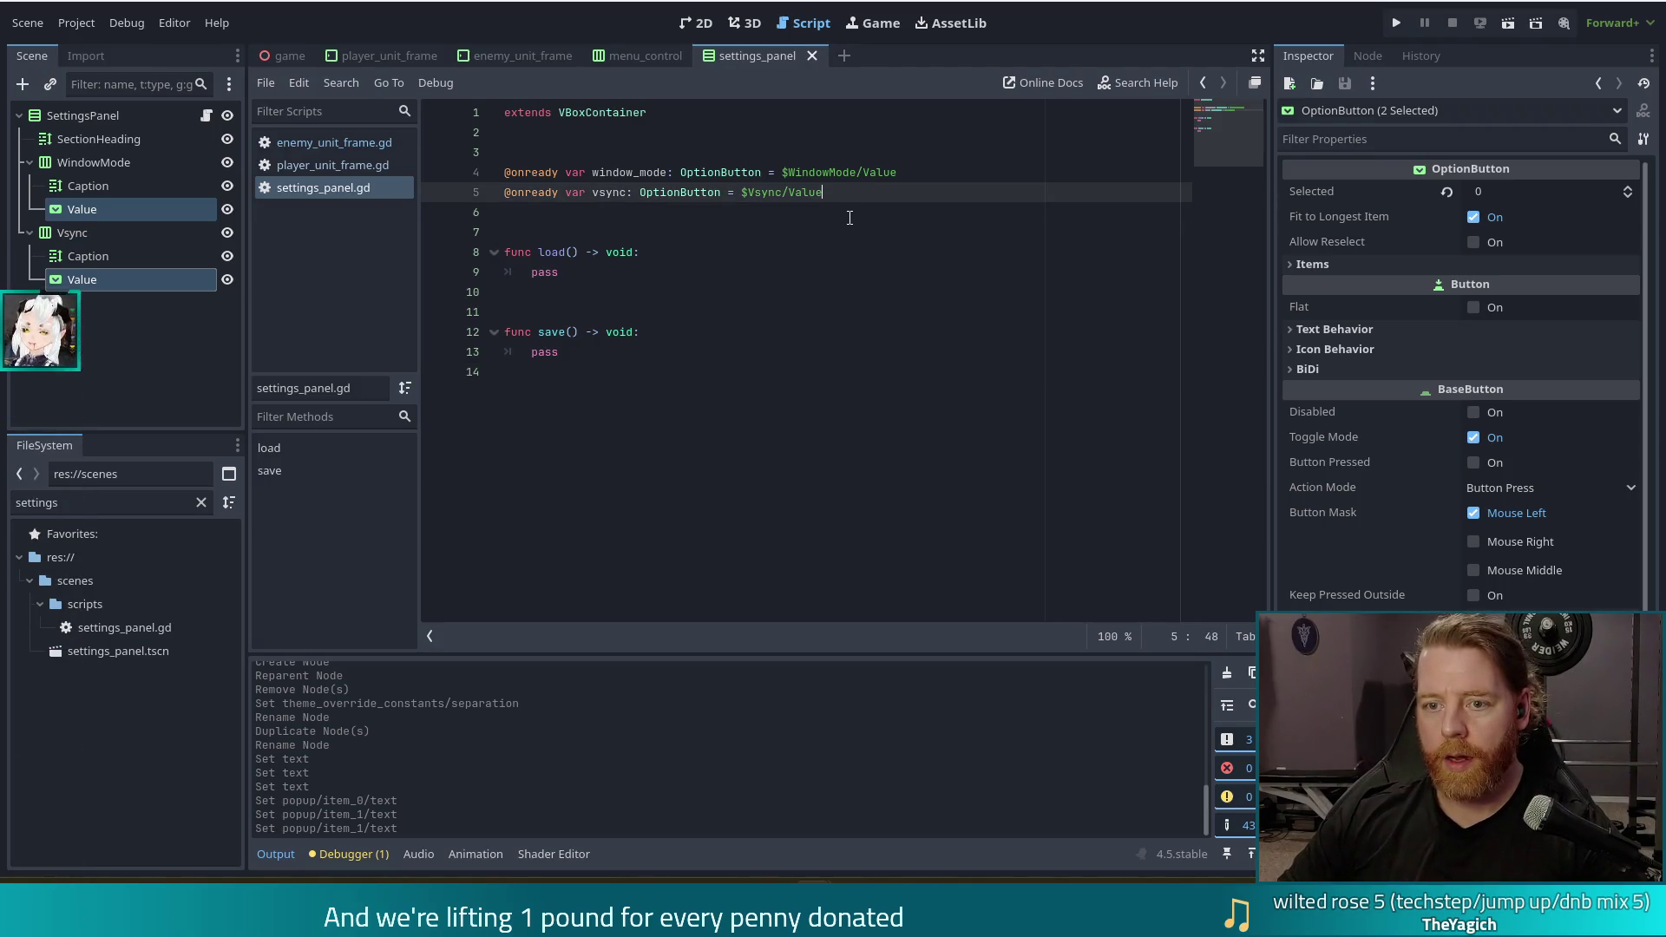
pyautogui.press('Return')
pyautogui.press('Return')
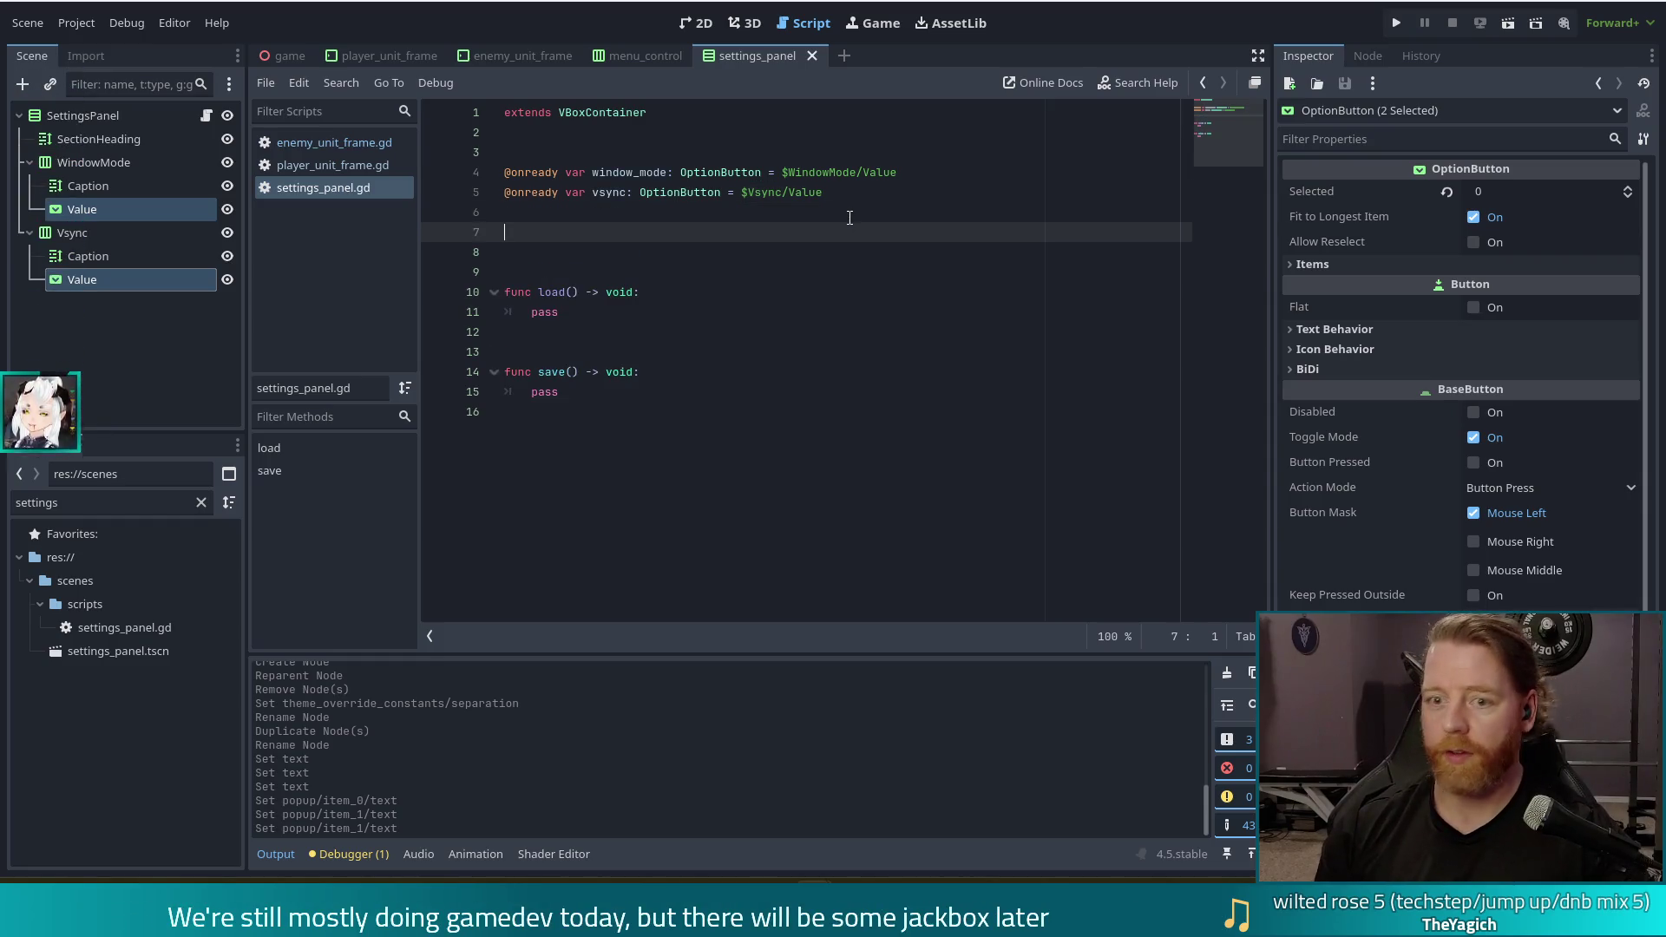
# Add a func _ready() -> void: header with an indented body line
pyautogui.press('Return')
pyautogui.write('func _ready')
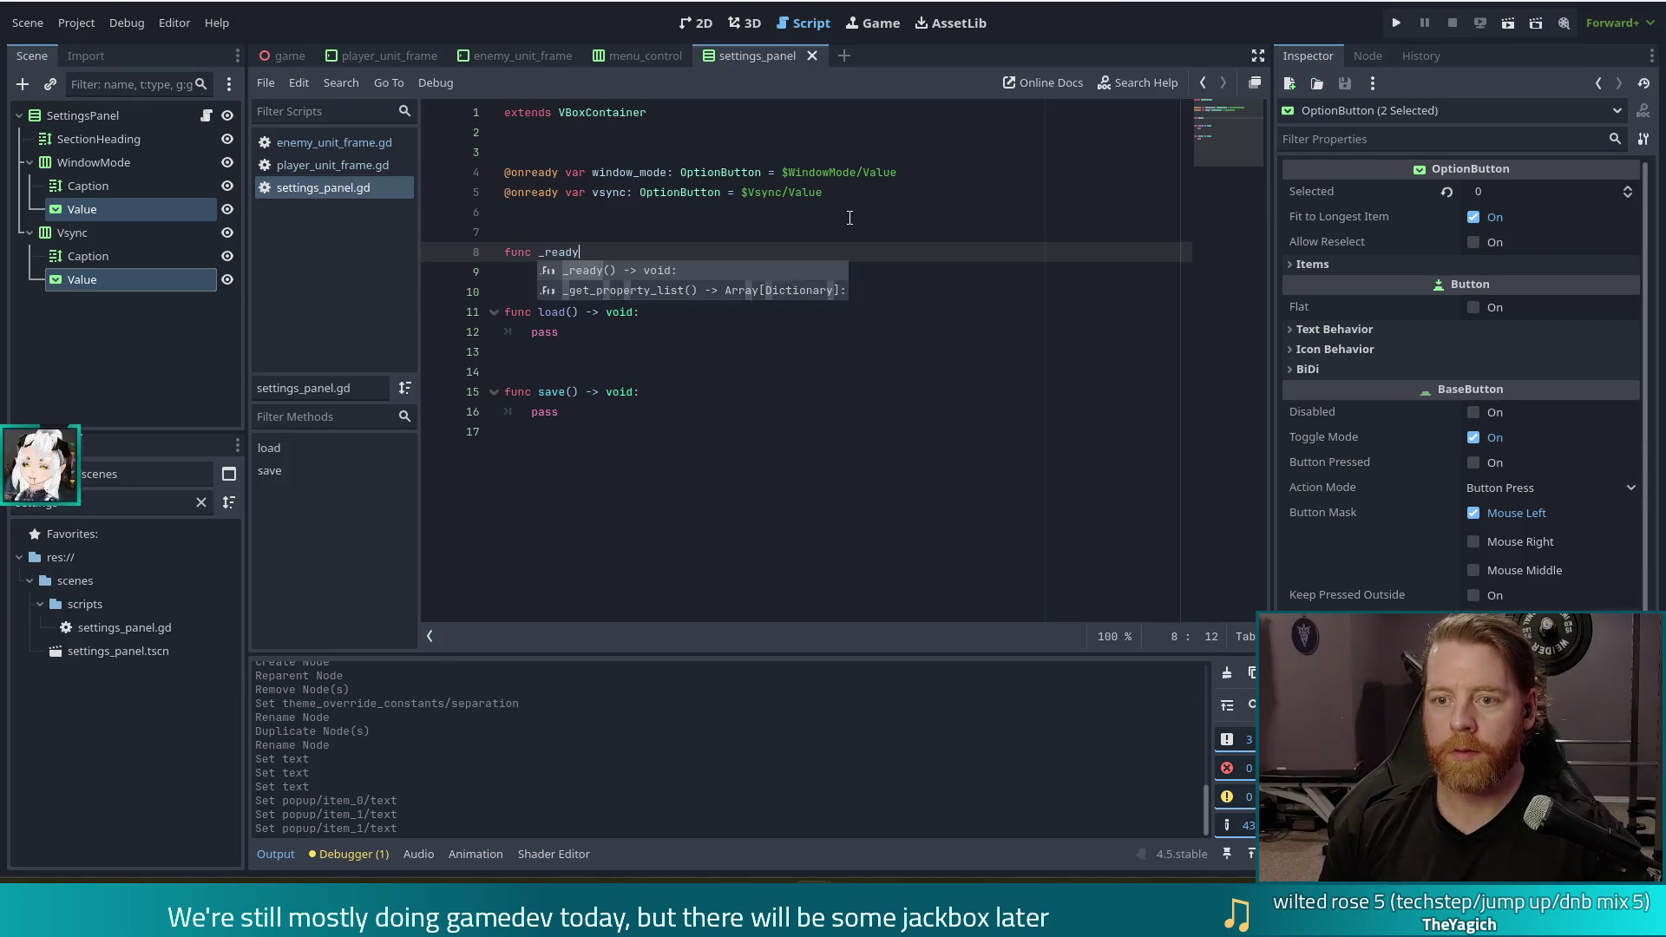
pyautogui.press('Return')
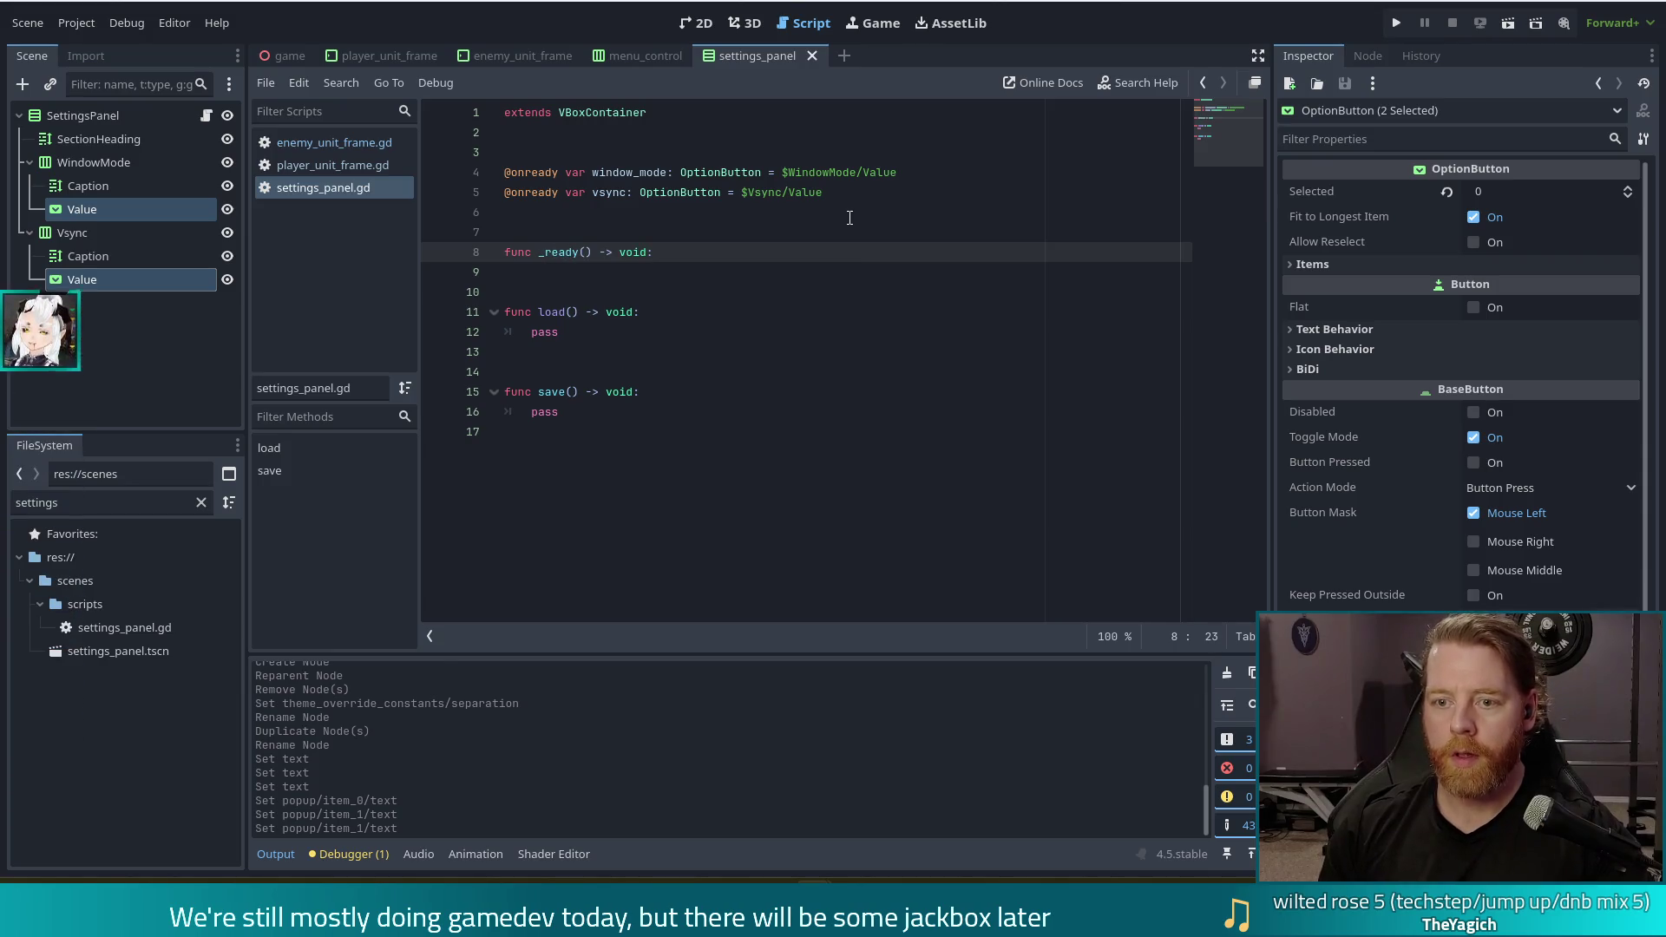
pyautogui.press('Return')
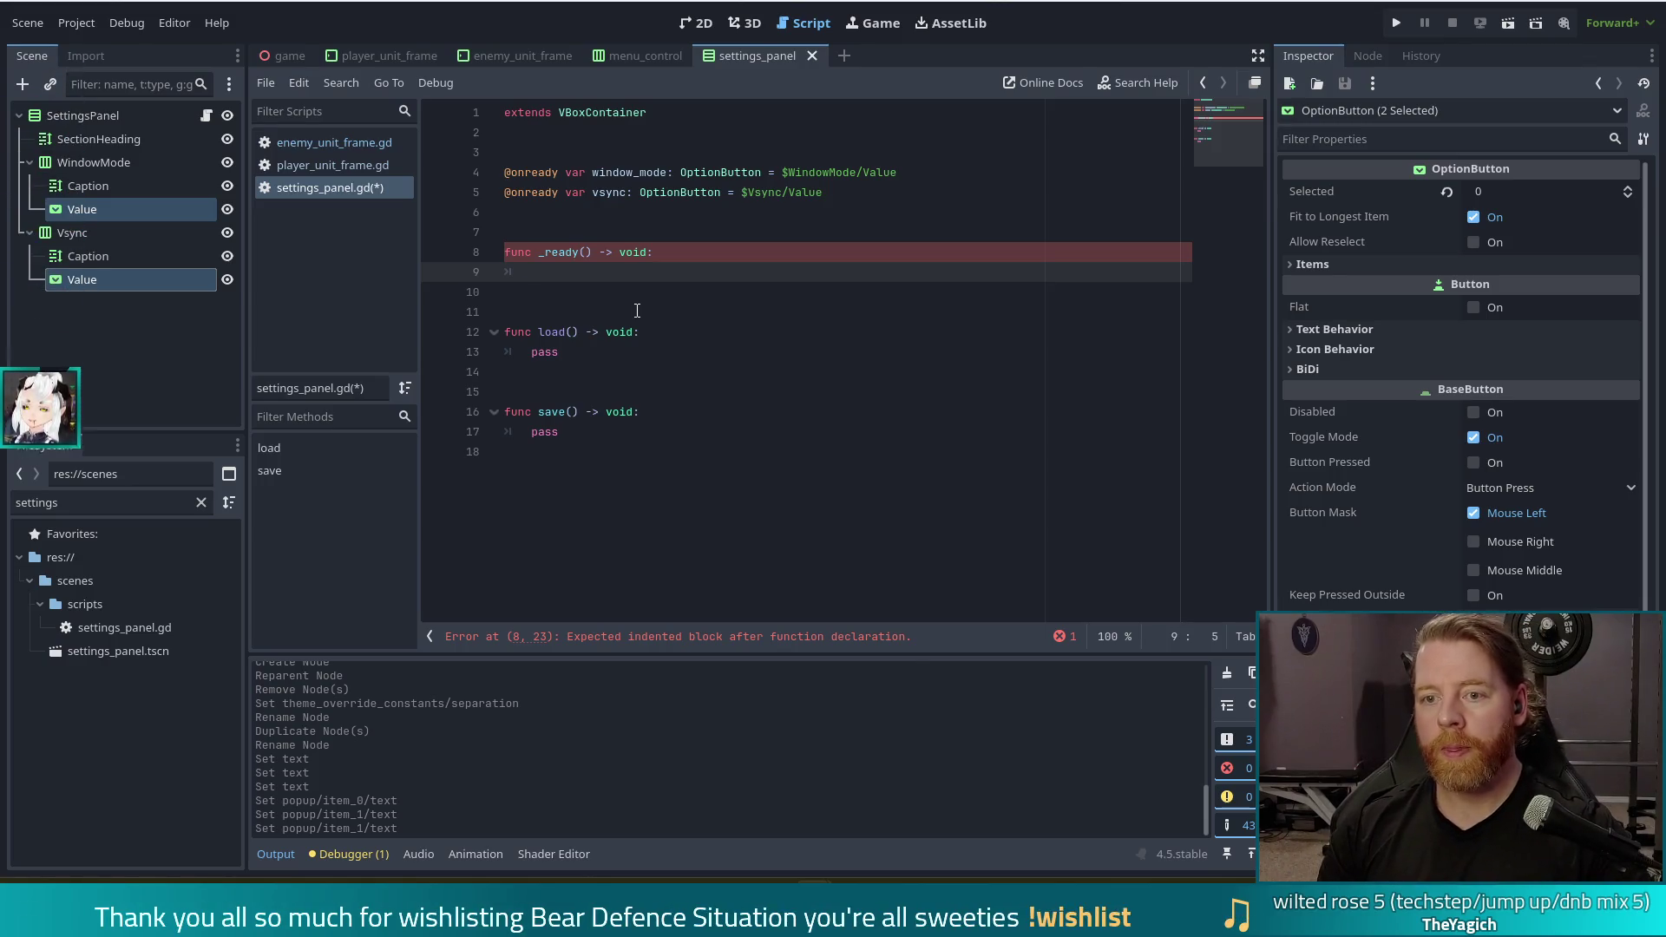
# Write window_mode.selected in the _ready body, then switch to the Steam store page
pyautogui.write('window')
pyautogui.press('Return')
pyautogui.write('.')
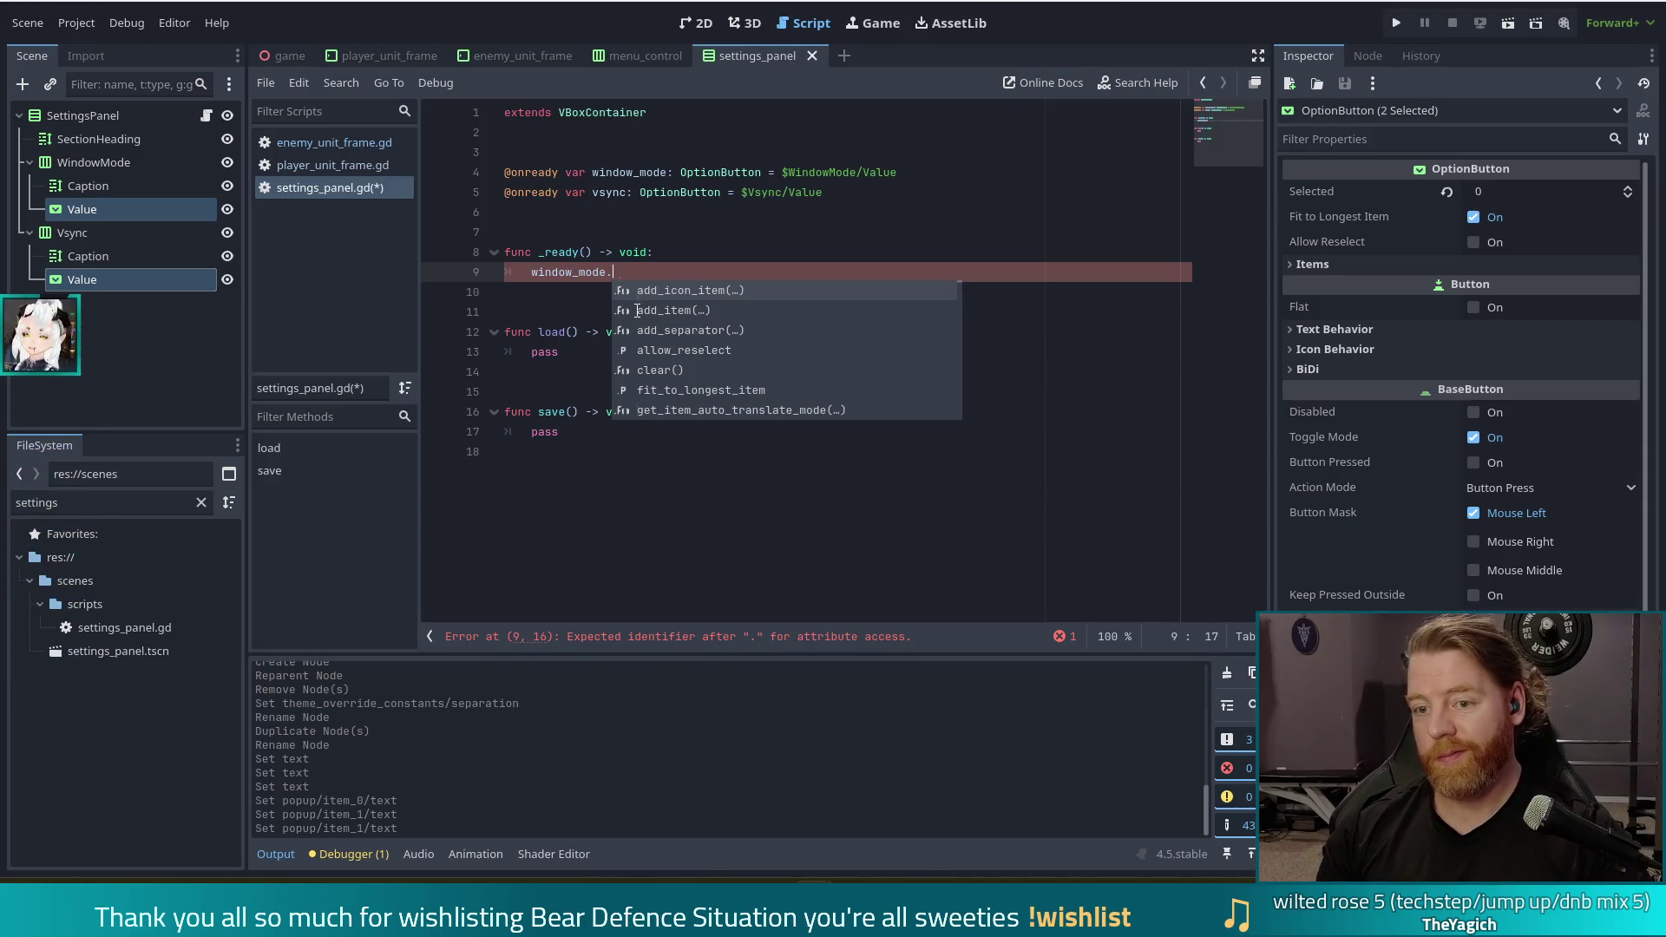
pyautogui.write('val')
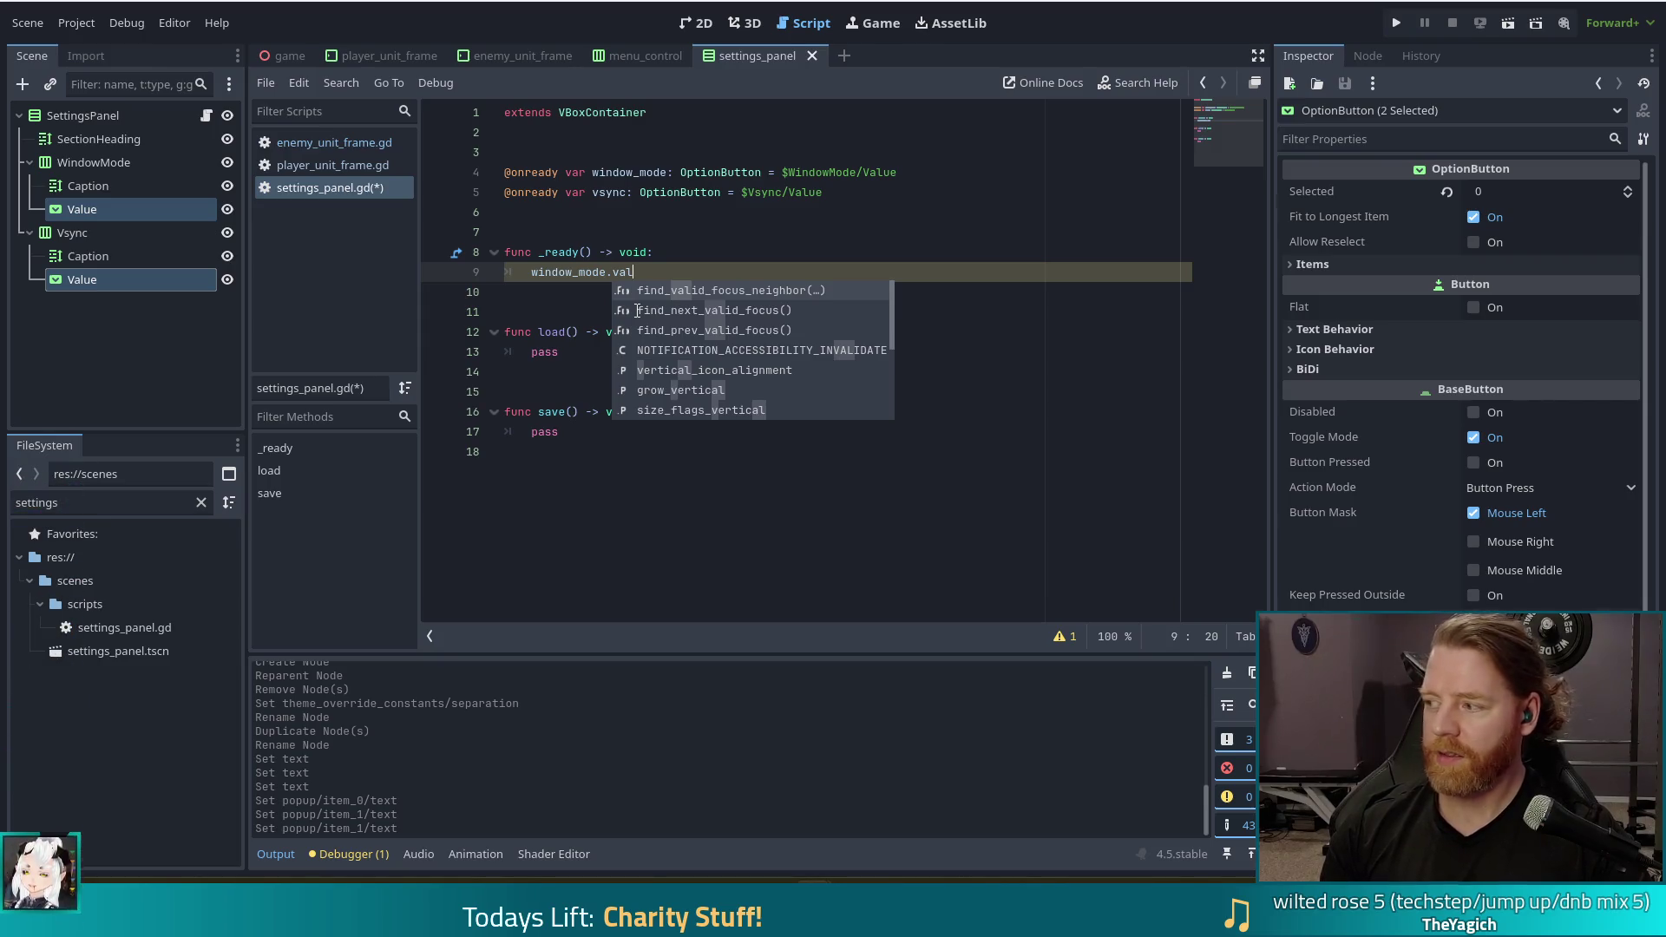
pyautogui.press('BackSpace')
pyautogui.press('BackSpace')
pyautogui.press('BackSpace')
pyautogui.write('sele')
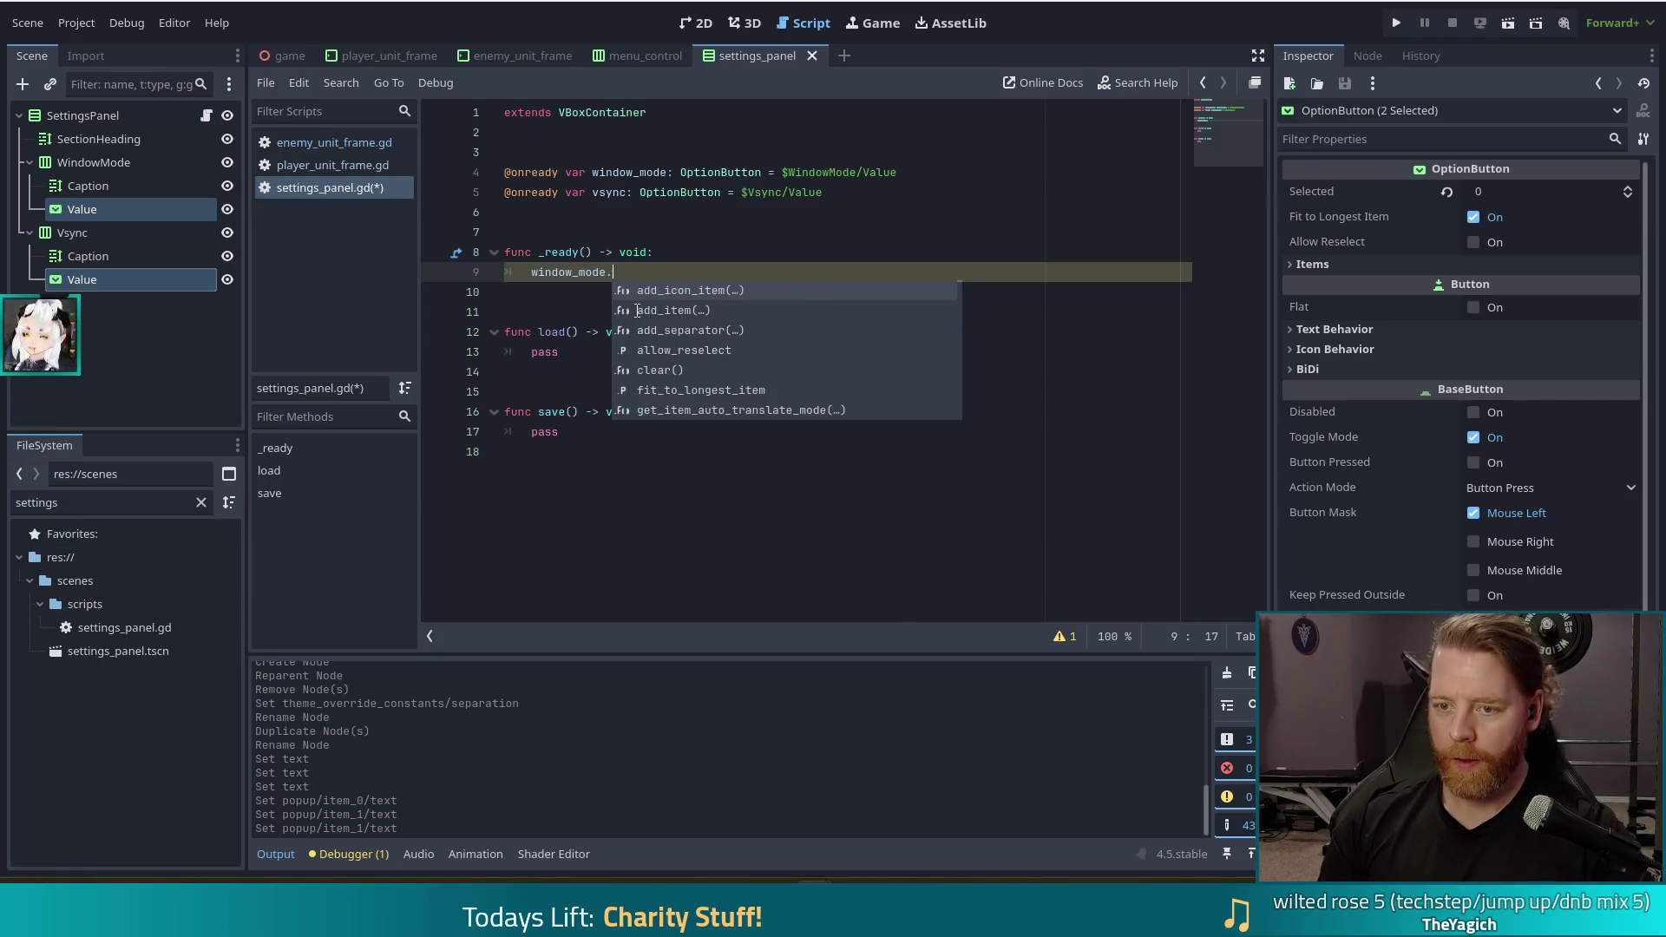
pyautogui.press('Down')
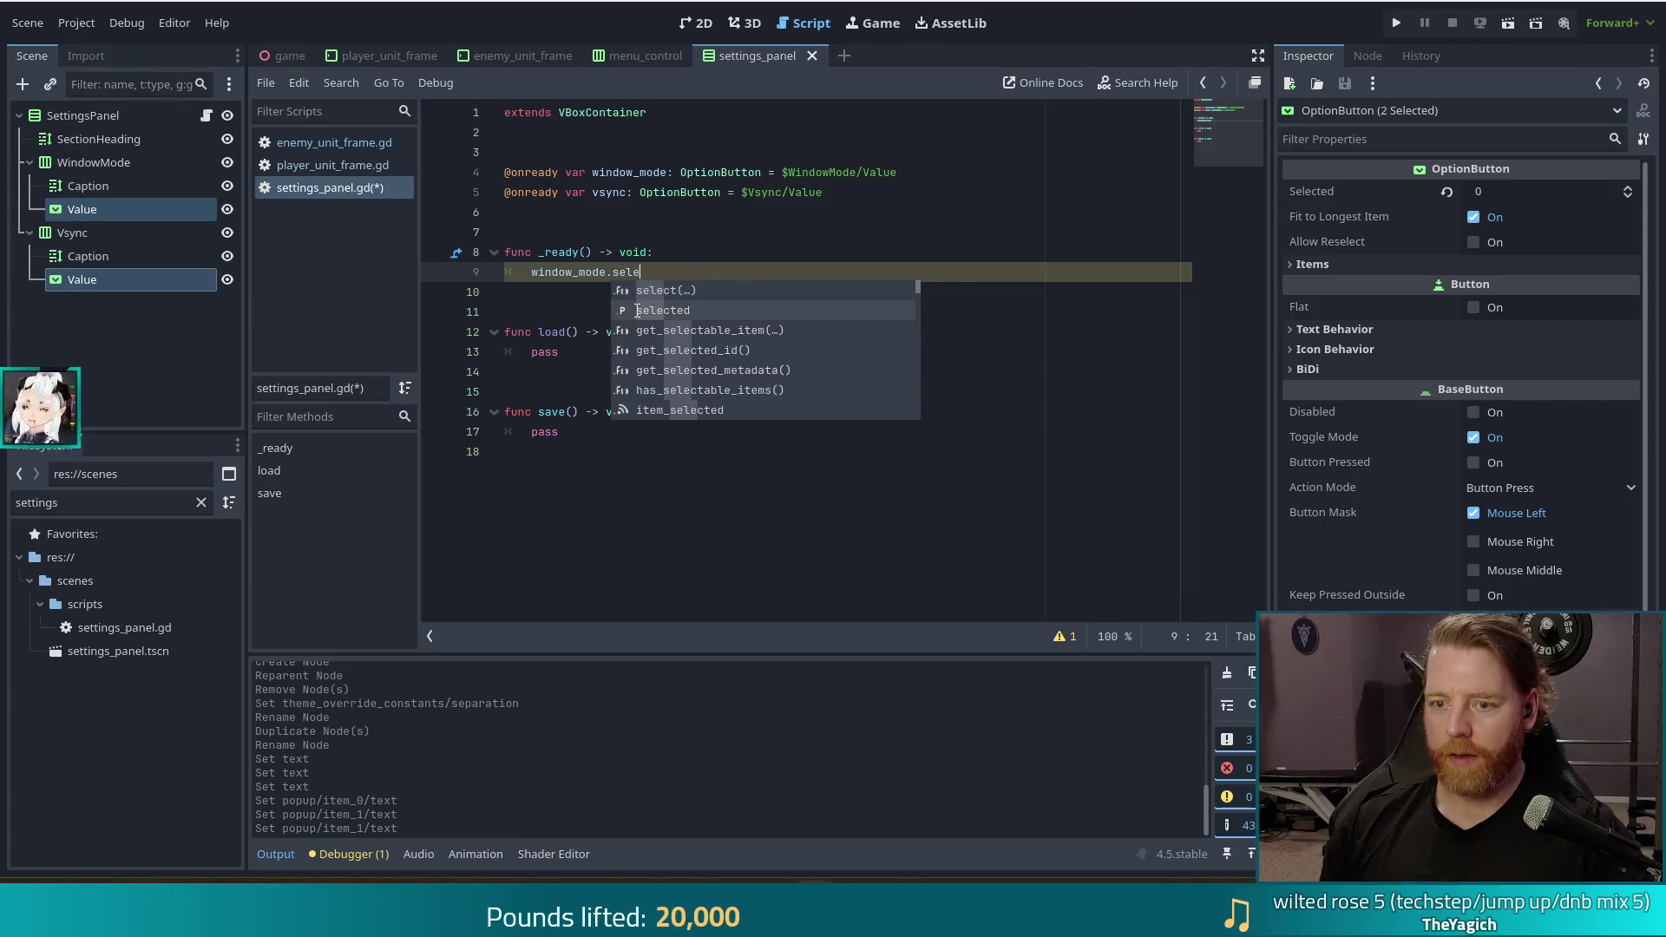
pyautogui.press('Return')
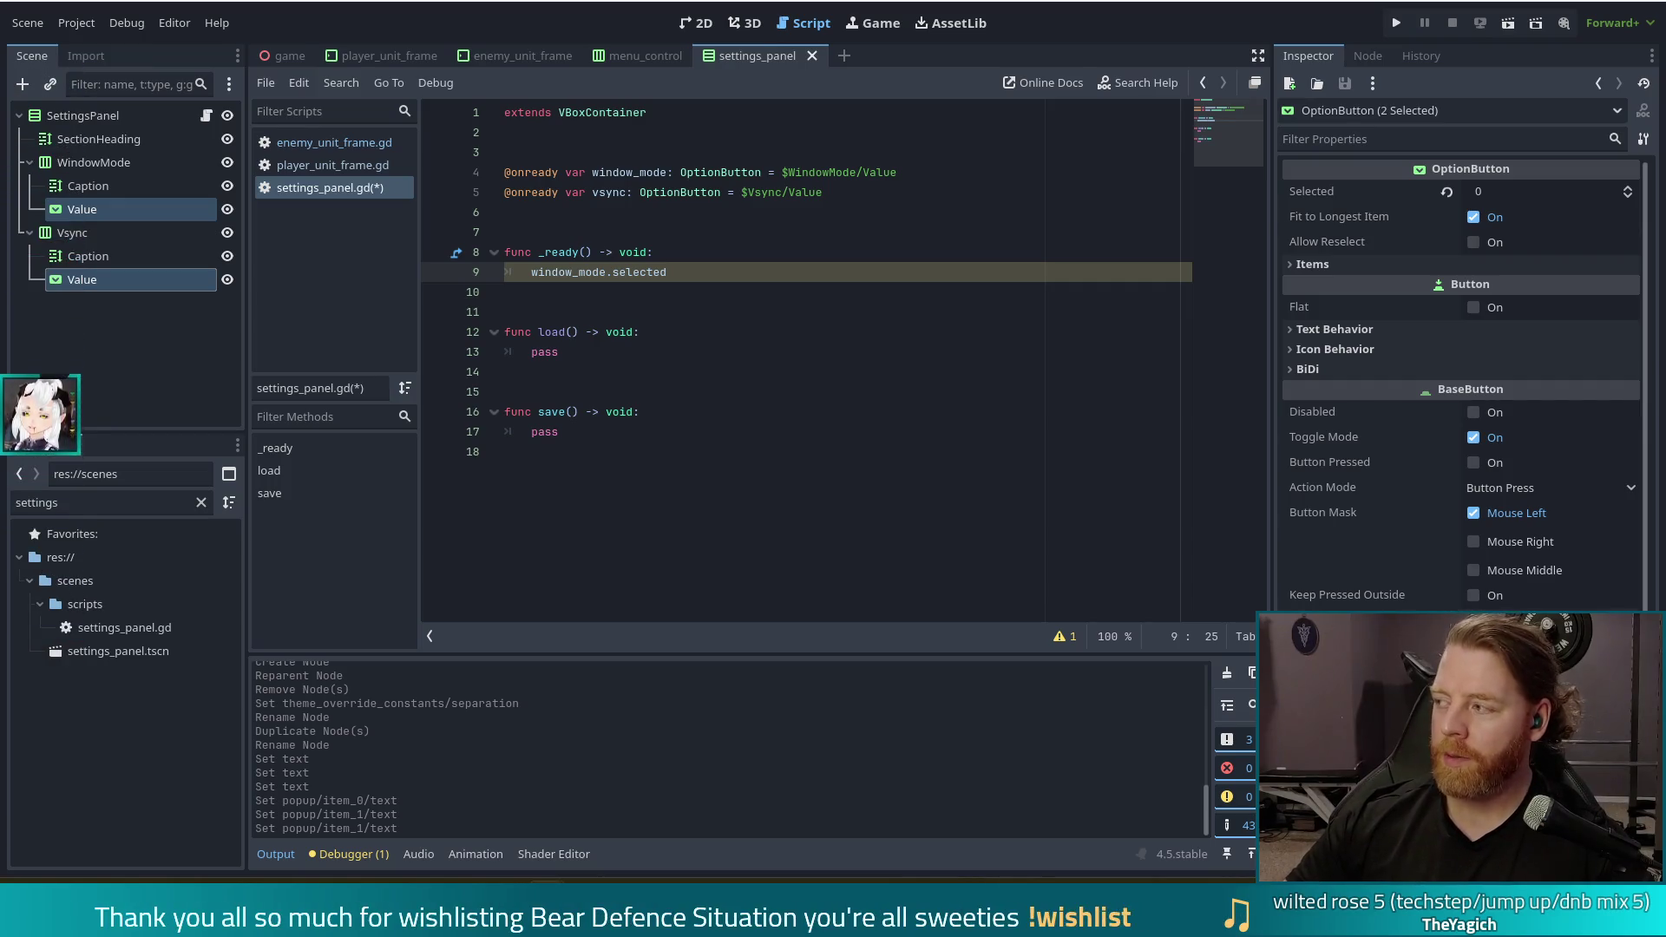
pyautogui.hotkey('alt', 'Tab')
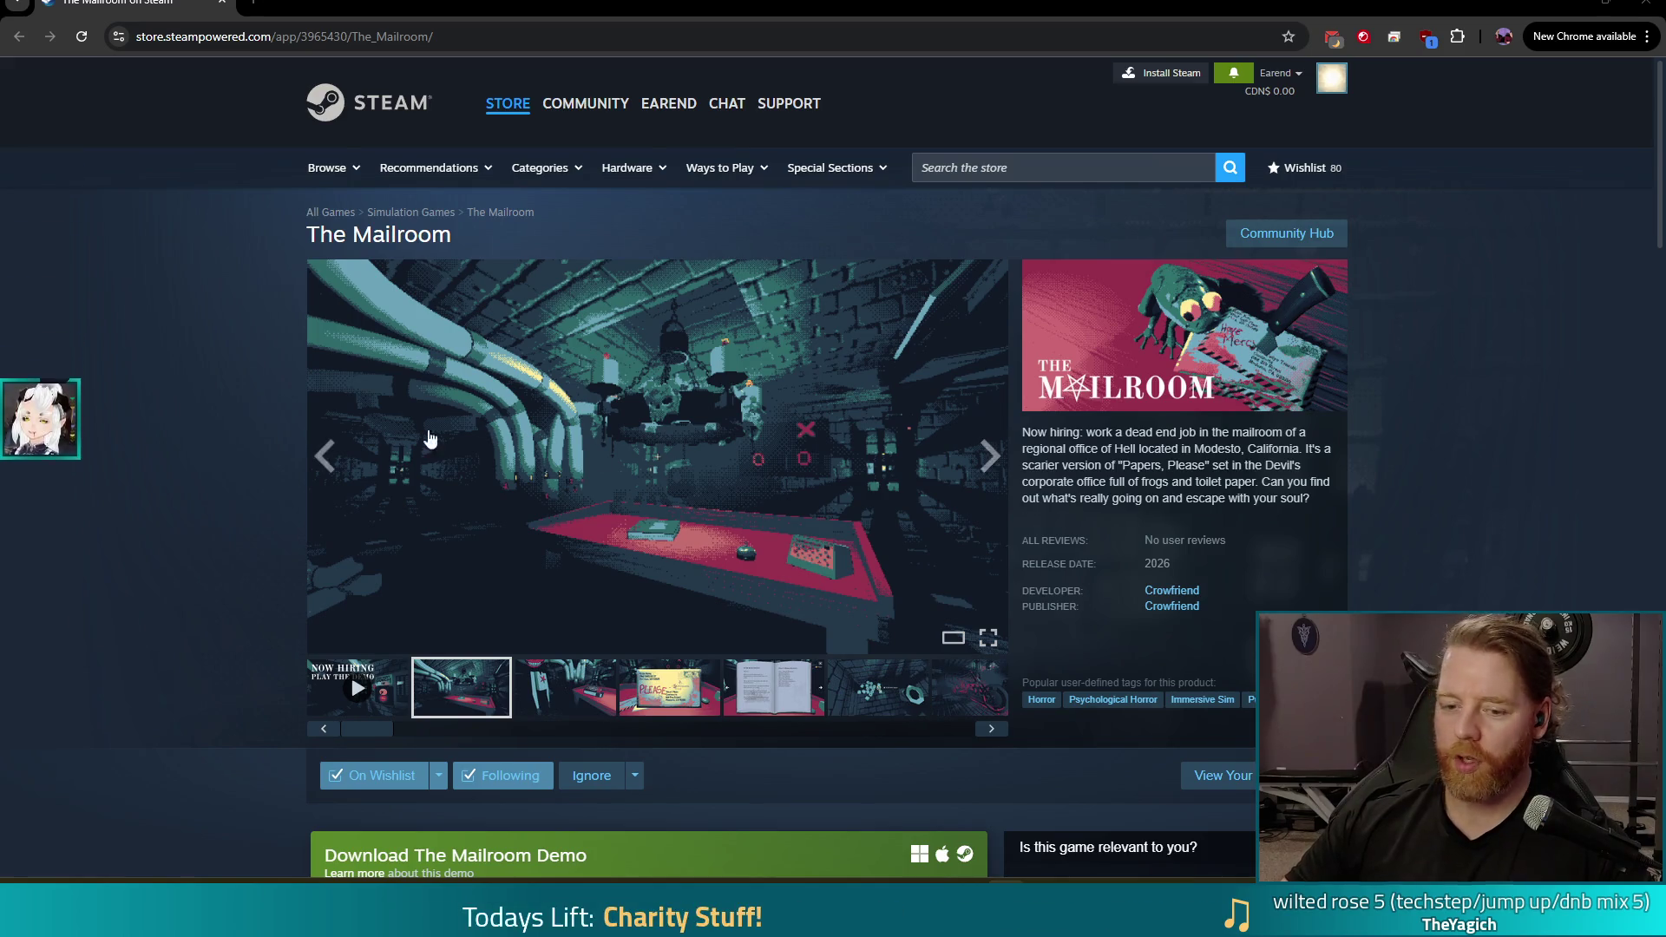
# Start The Mailroom's trailer from the store page and make it full screen
pyautogui.scroll(-1, 447, 438)
pyautogui.click(369, 601)
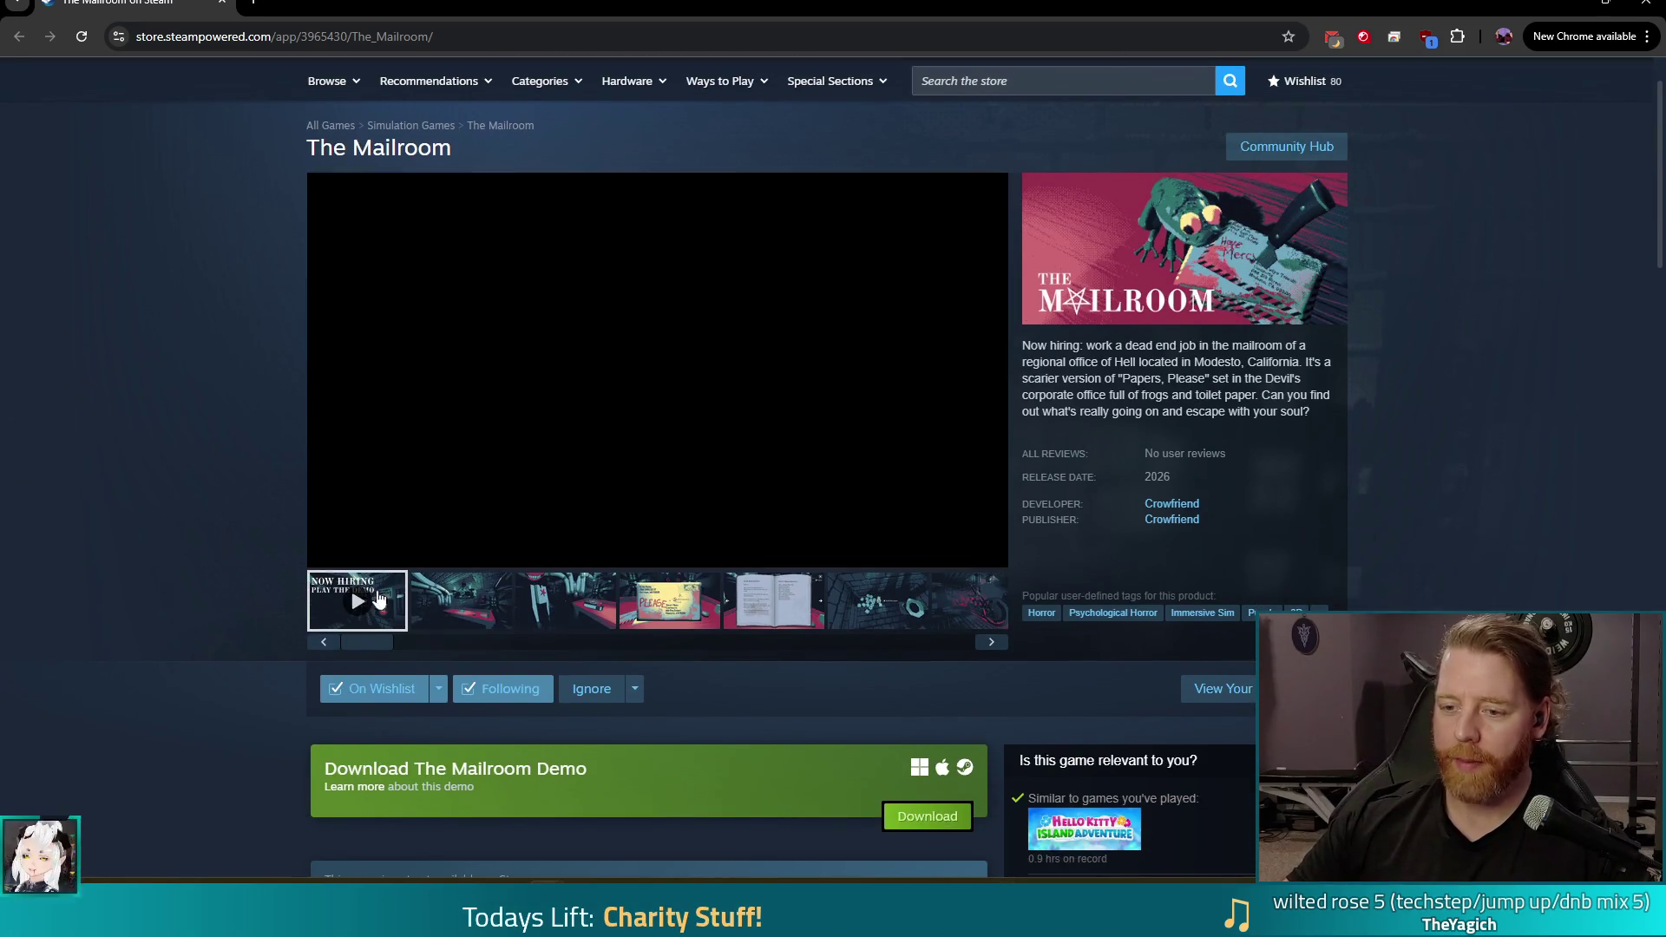
pyautogui.click(987, 550)
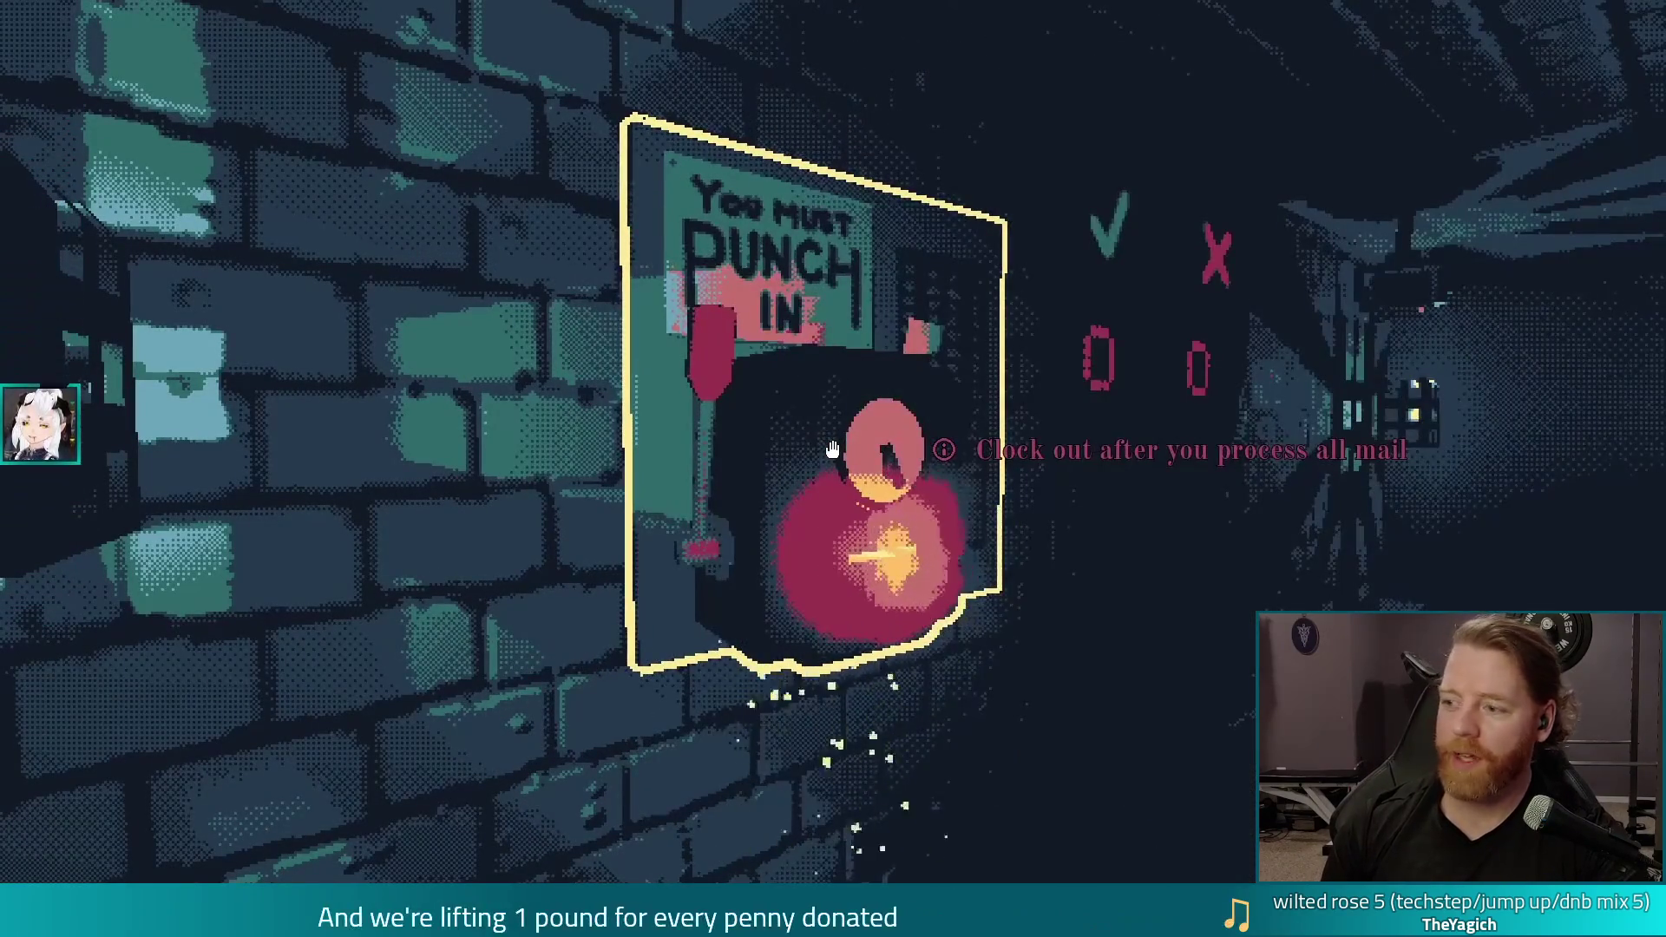
# Watch The Mailroom trailer through, then exit full screen back to the store page
pyautogui.press('e')
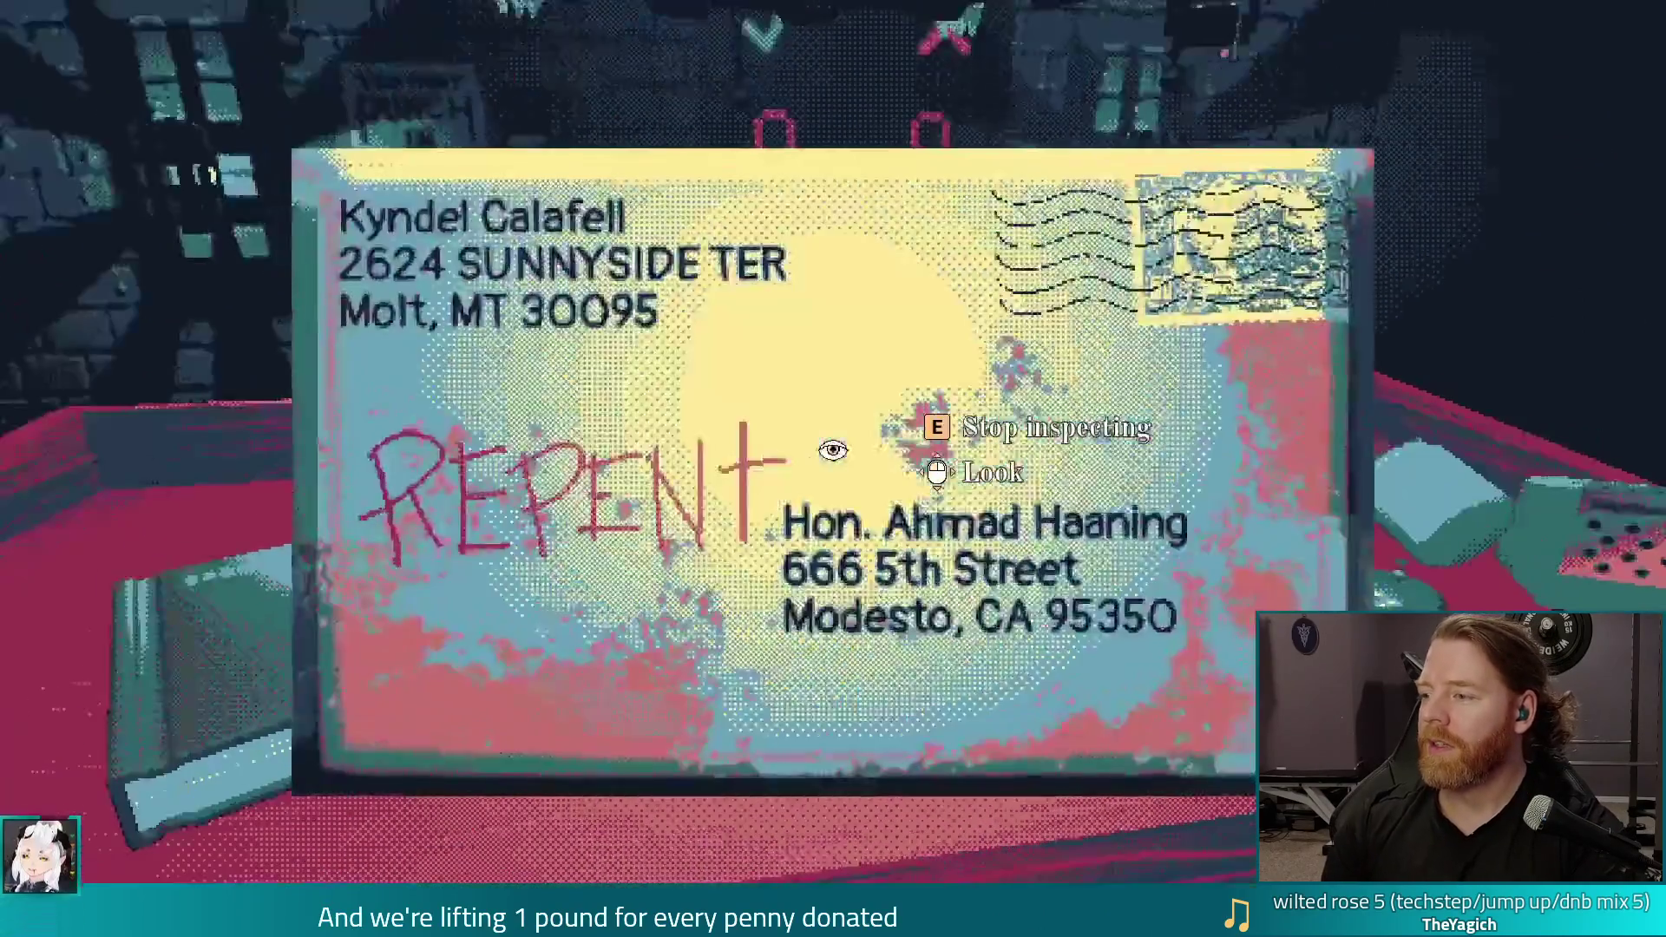
pyautogui.press('Tab')
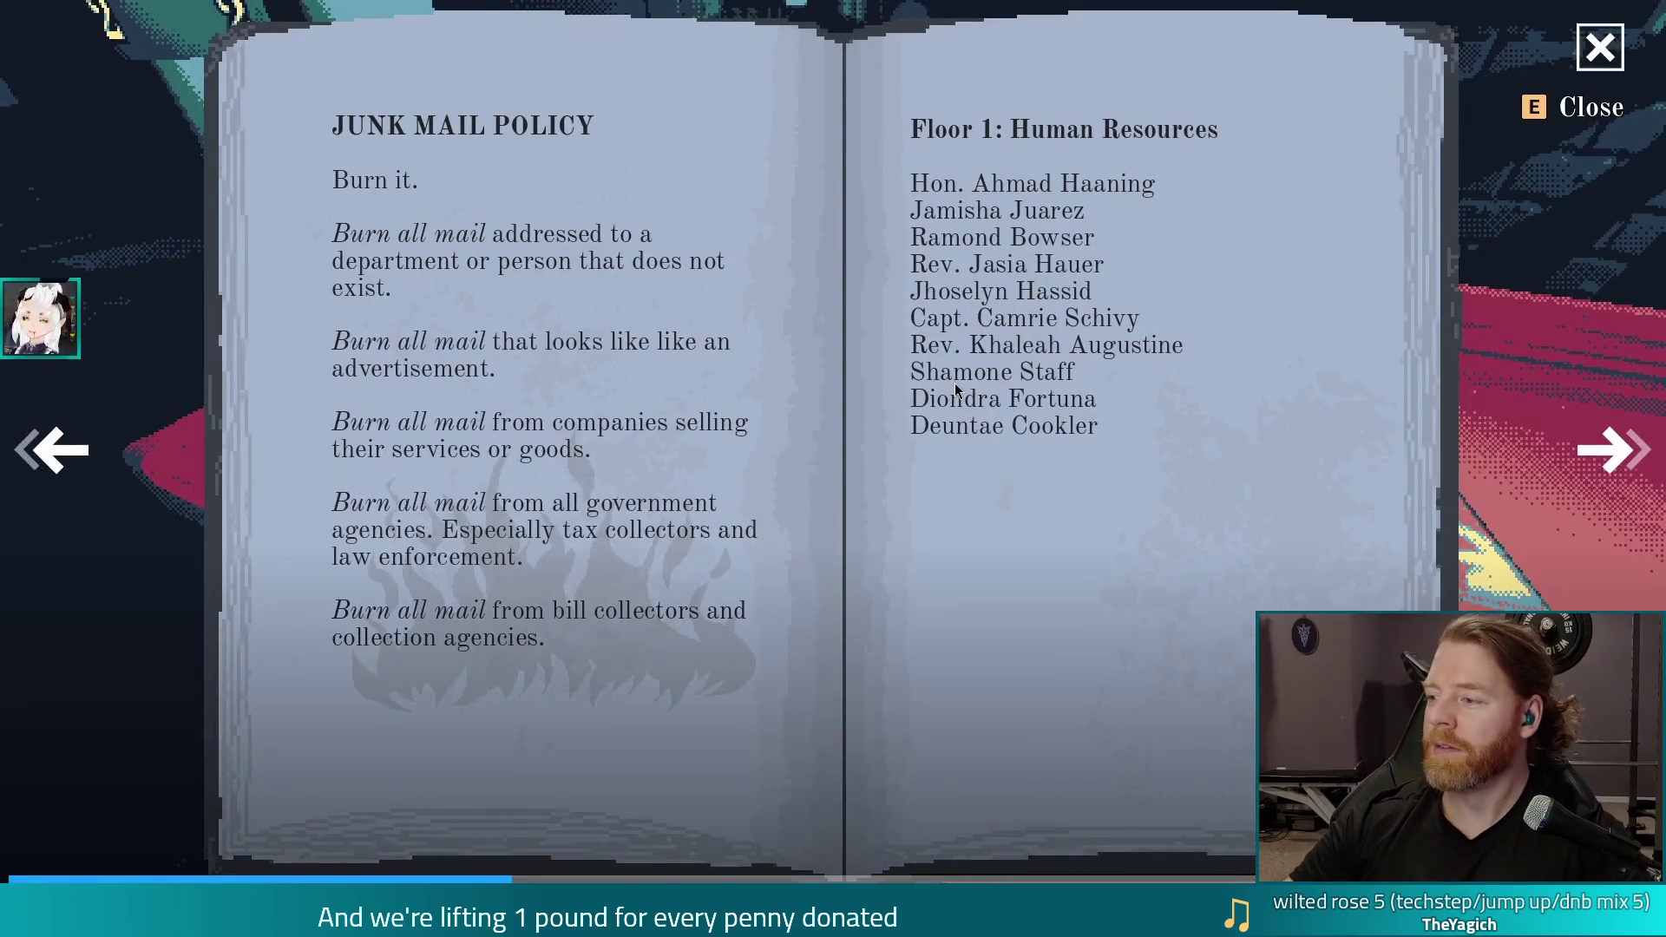
pyautogui.press('d')
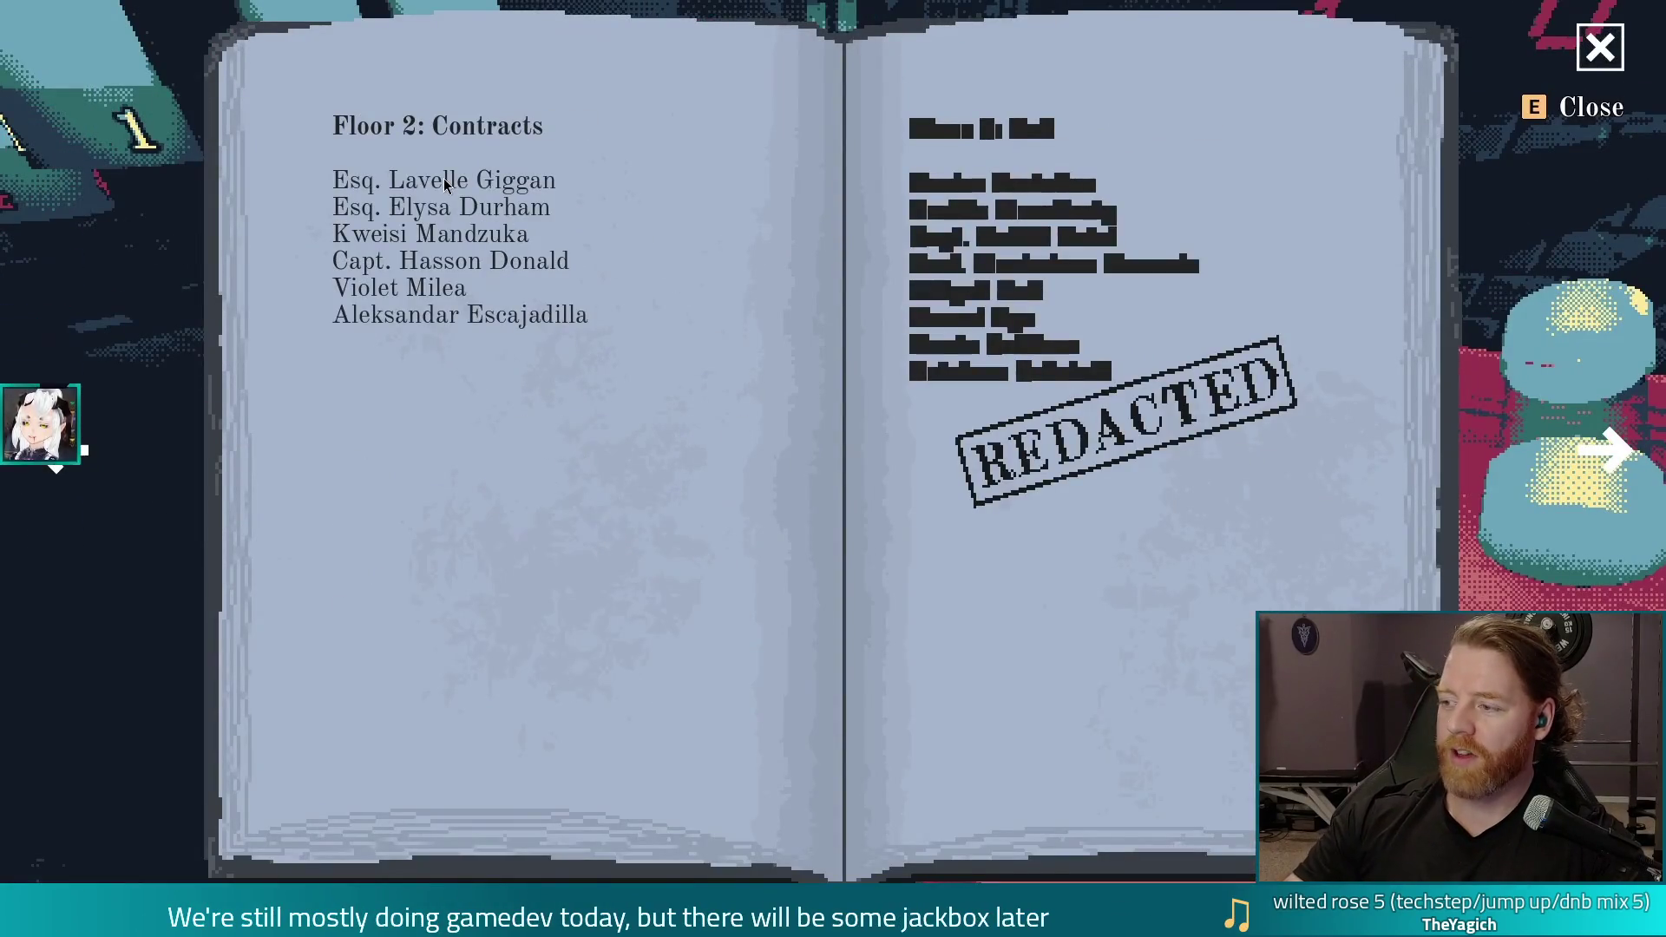
pyautogui.press('e')
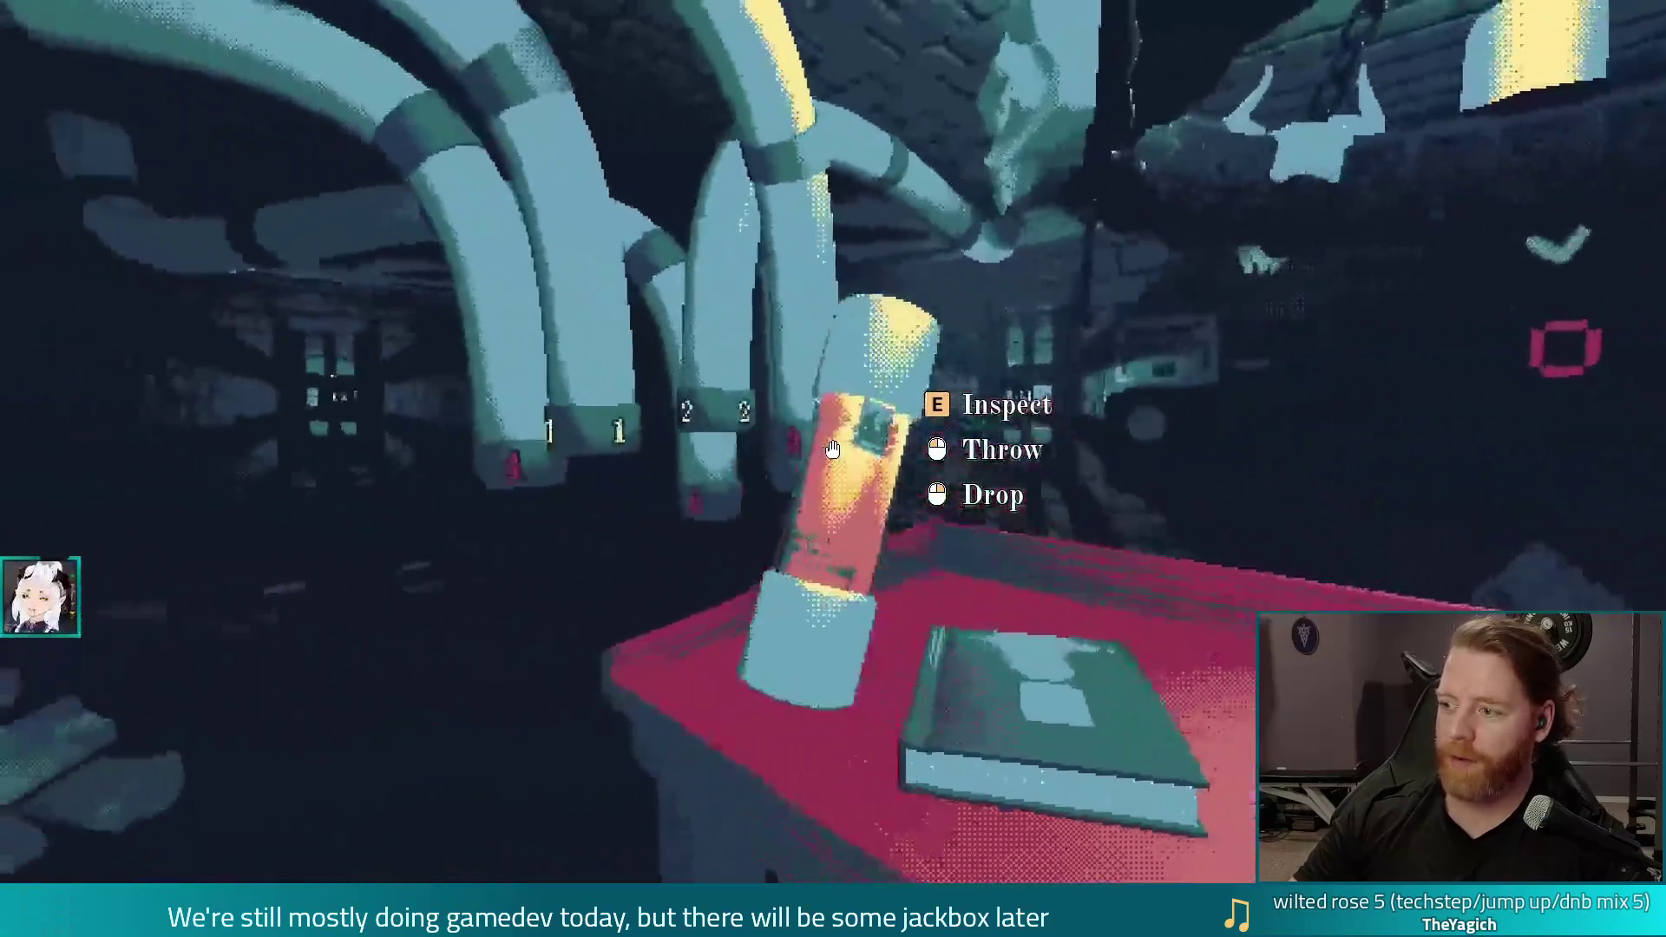
pyautogui.click(833, 450)
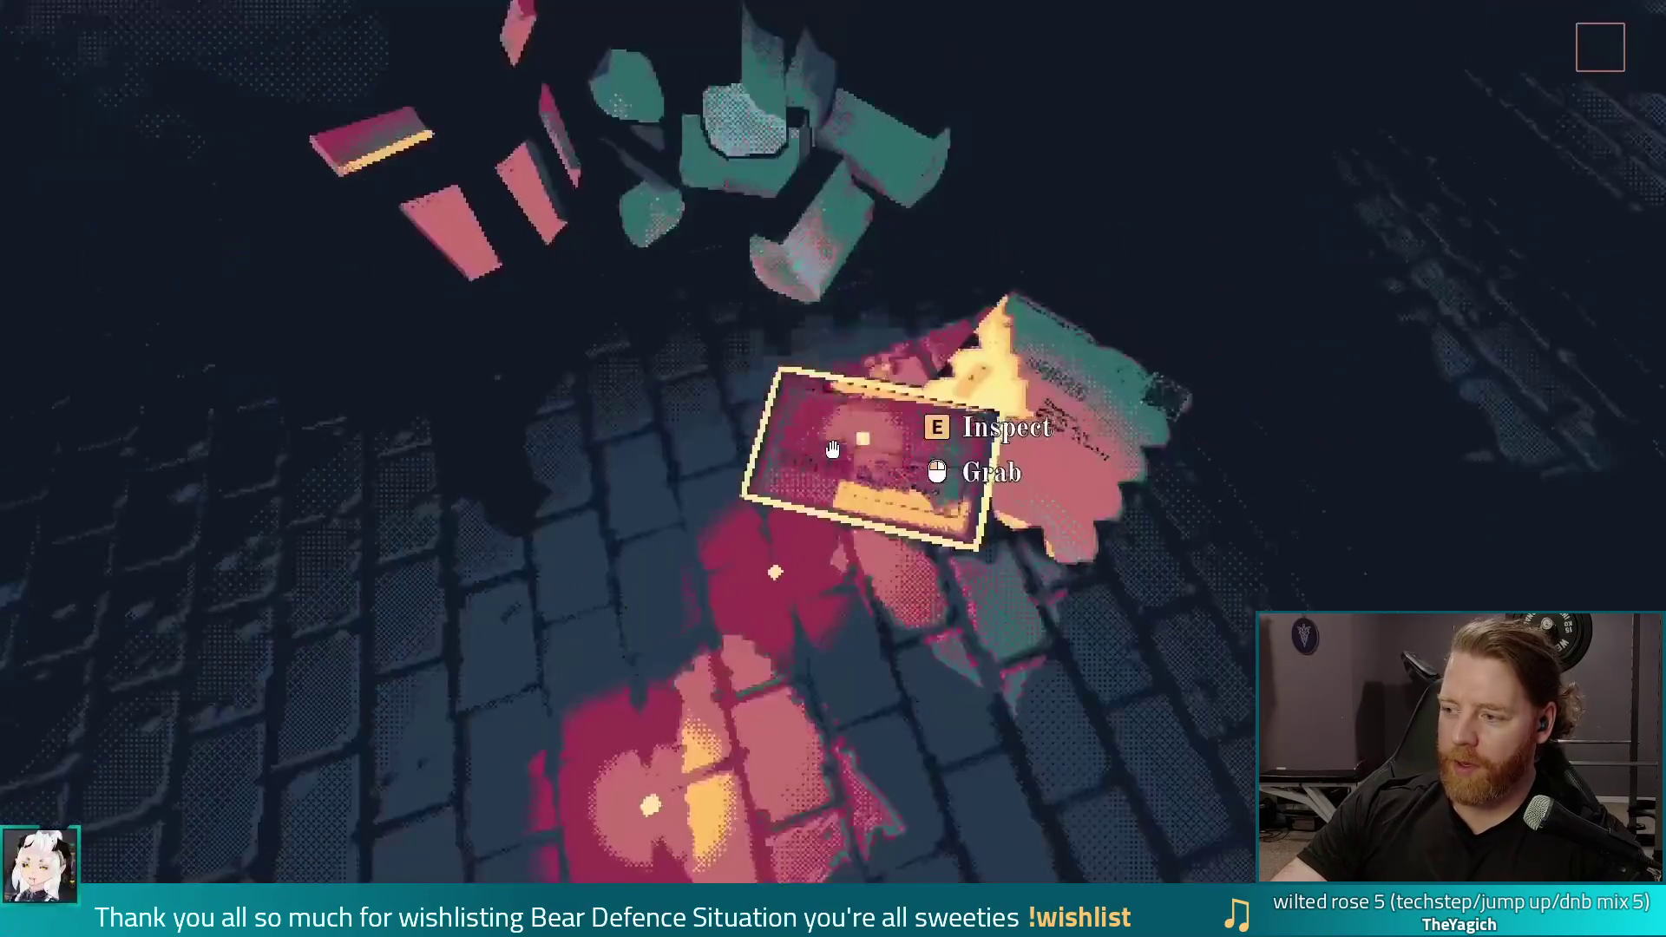
pyautogui.click(833, 449)
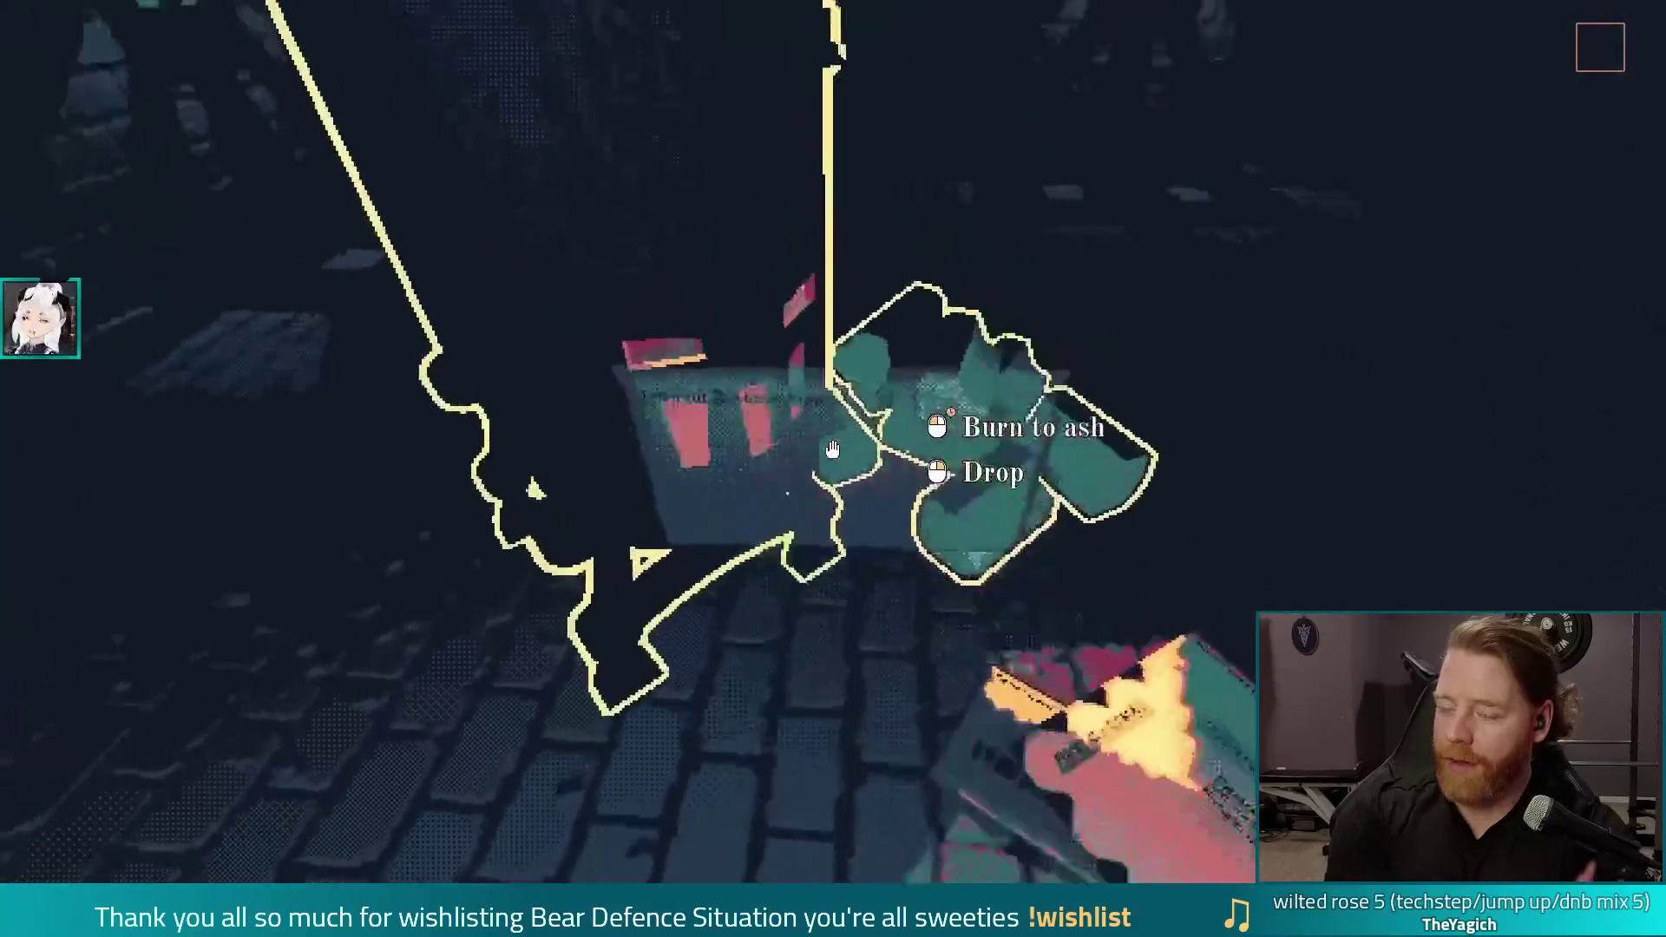
pyautogui.click(832, 448)
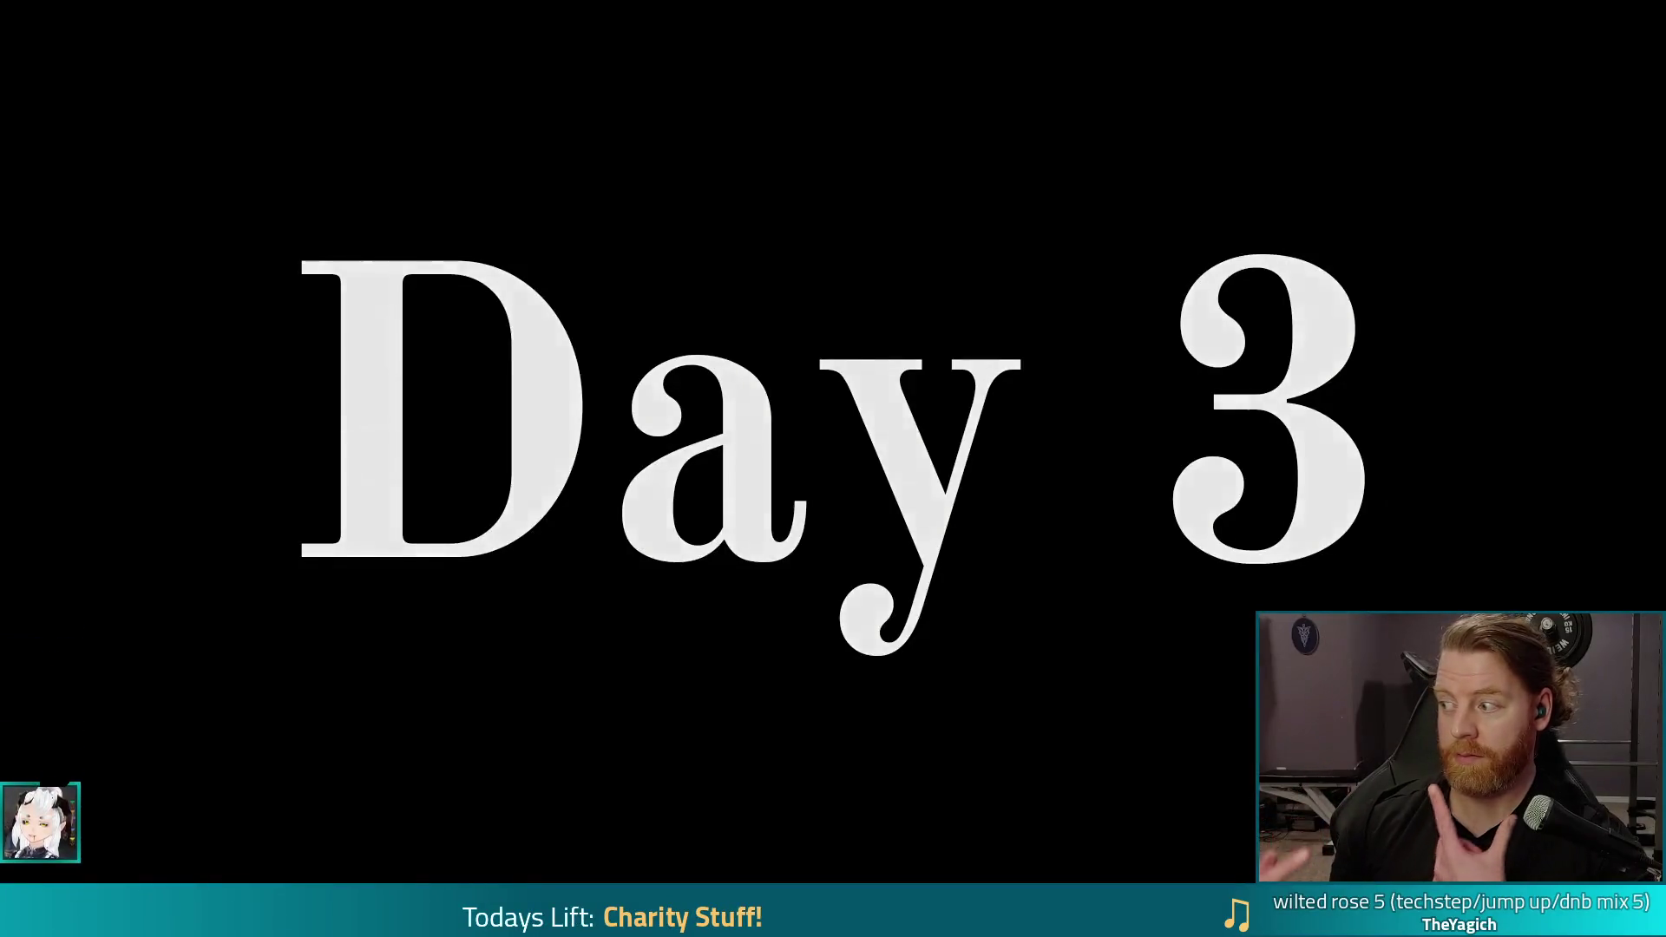
pyautogui.click(834, 450)
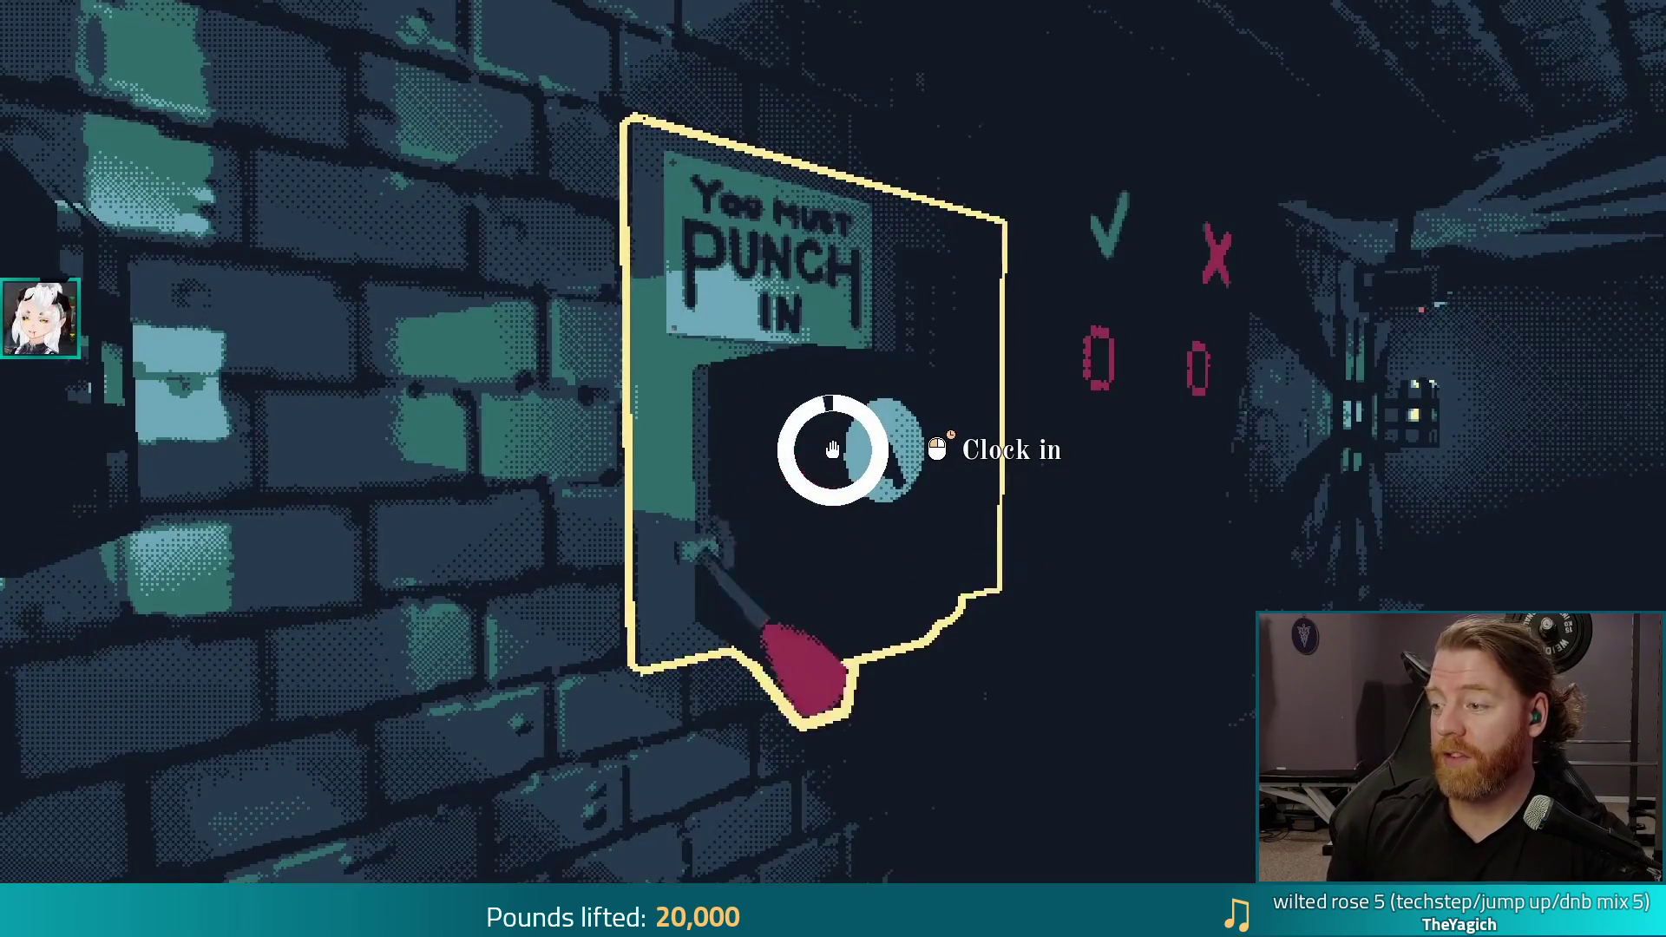
pyautogui.click(832, 449)
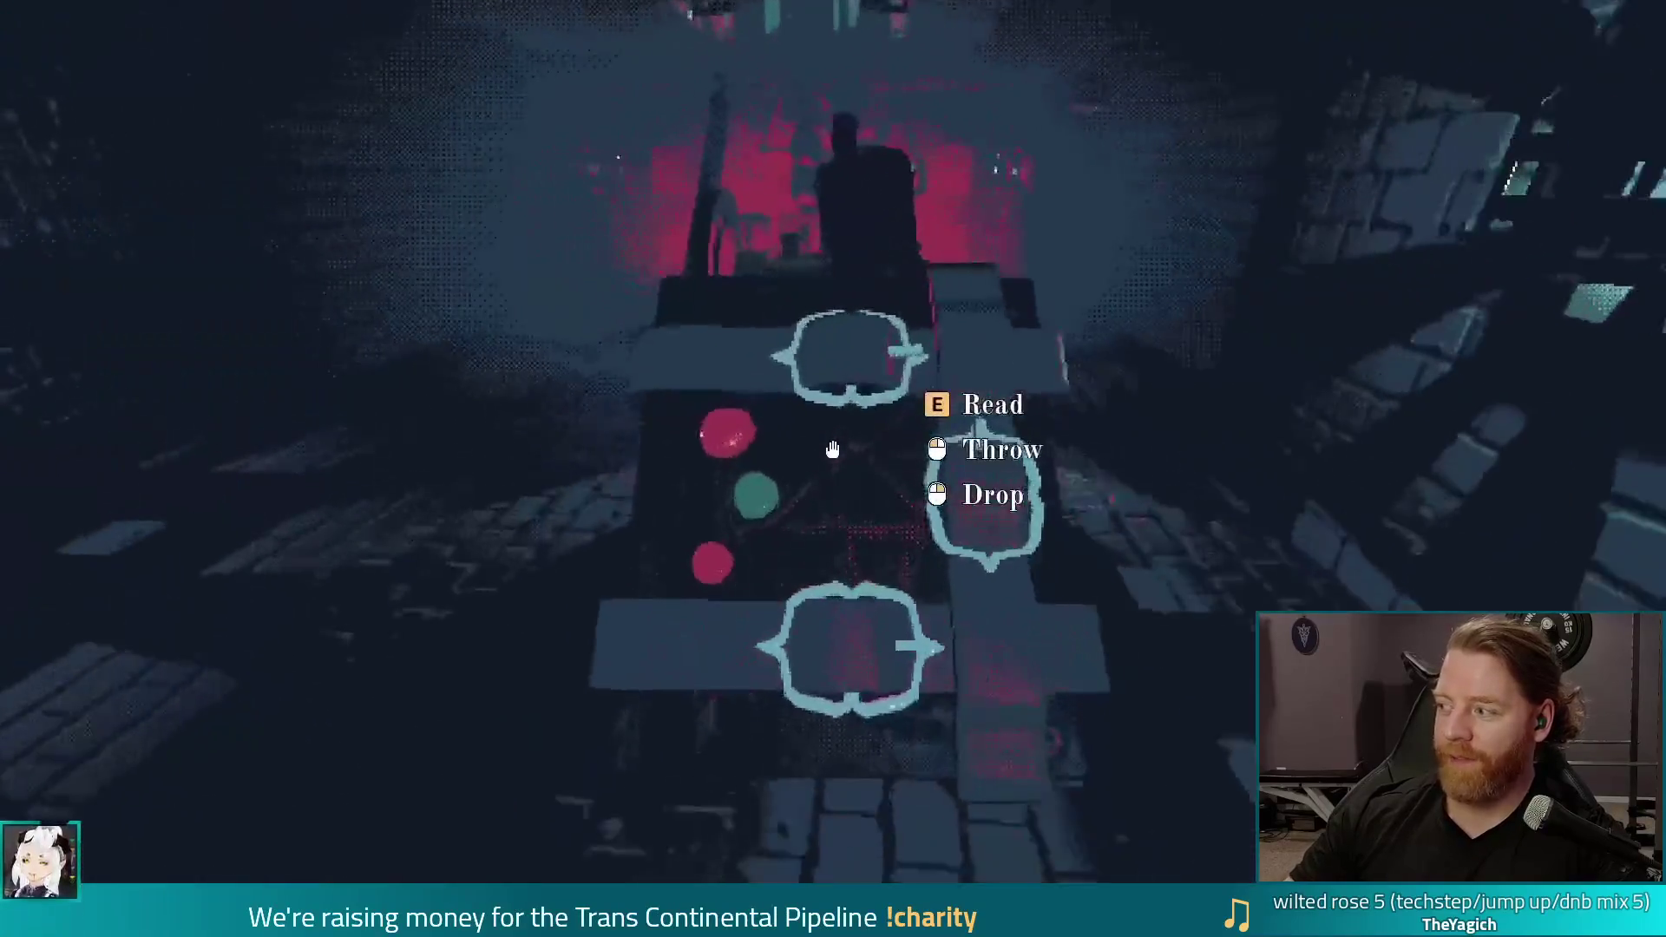
pyautogui.press('e')
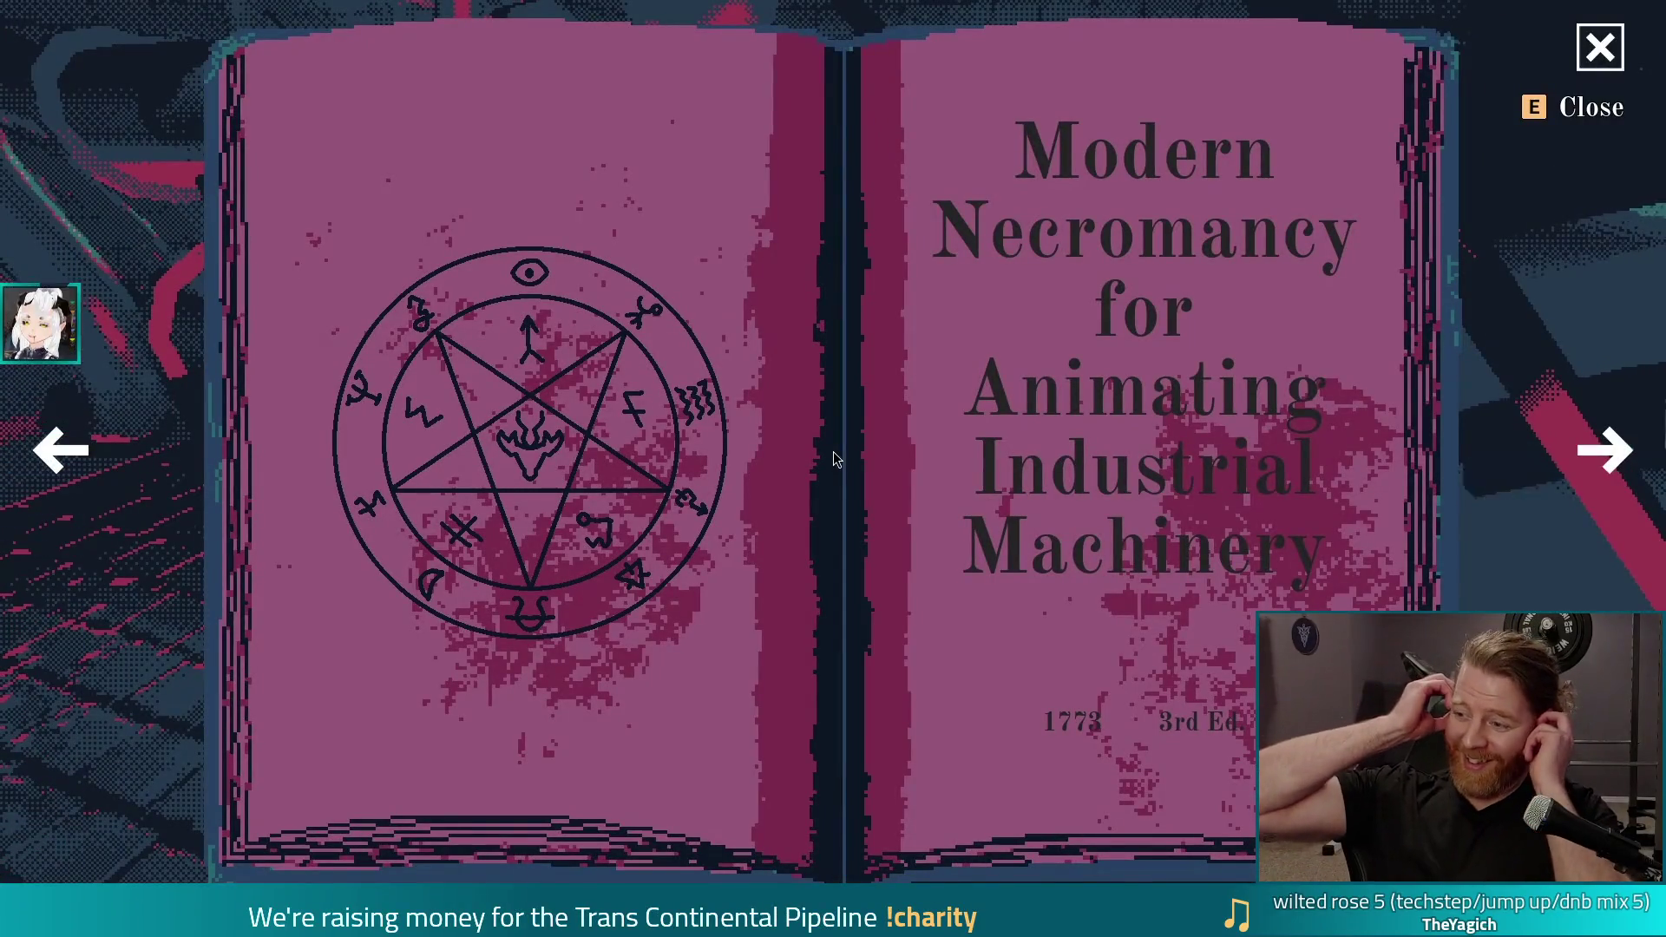
pyautogui.press('e')
pyautogui.press('e')
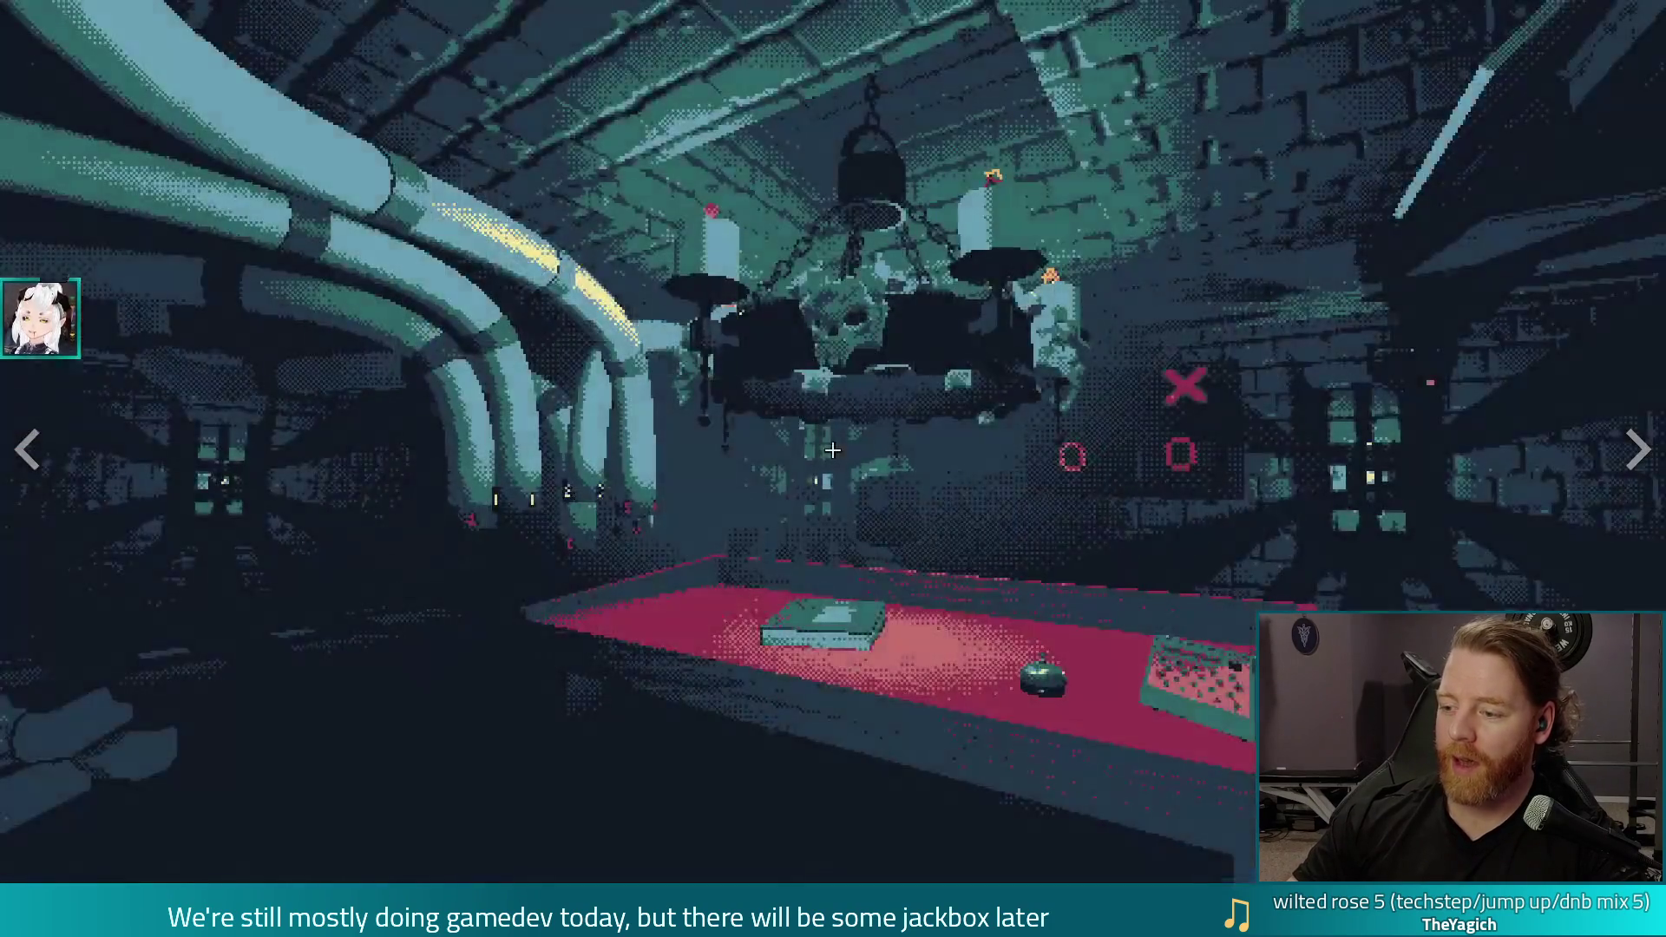
pyautogui.press('Escape')
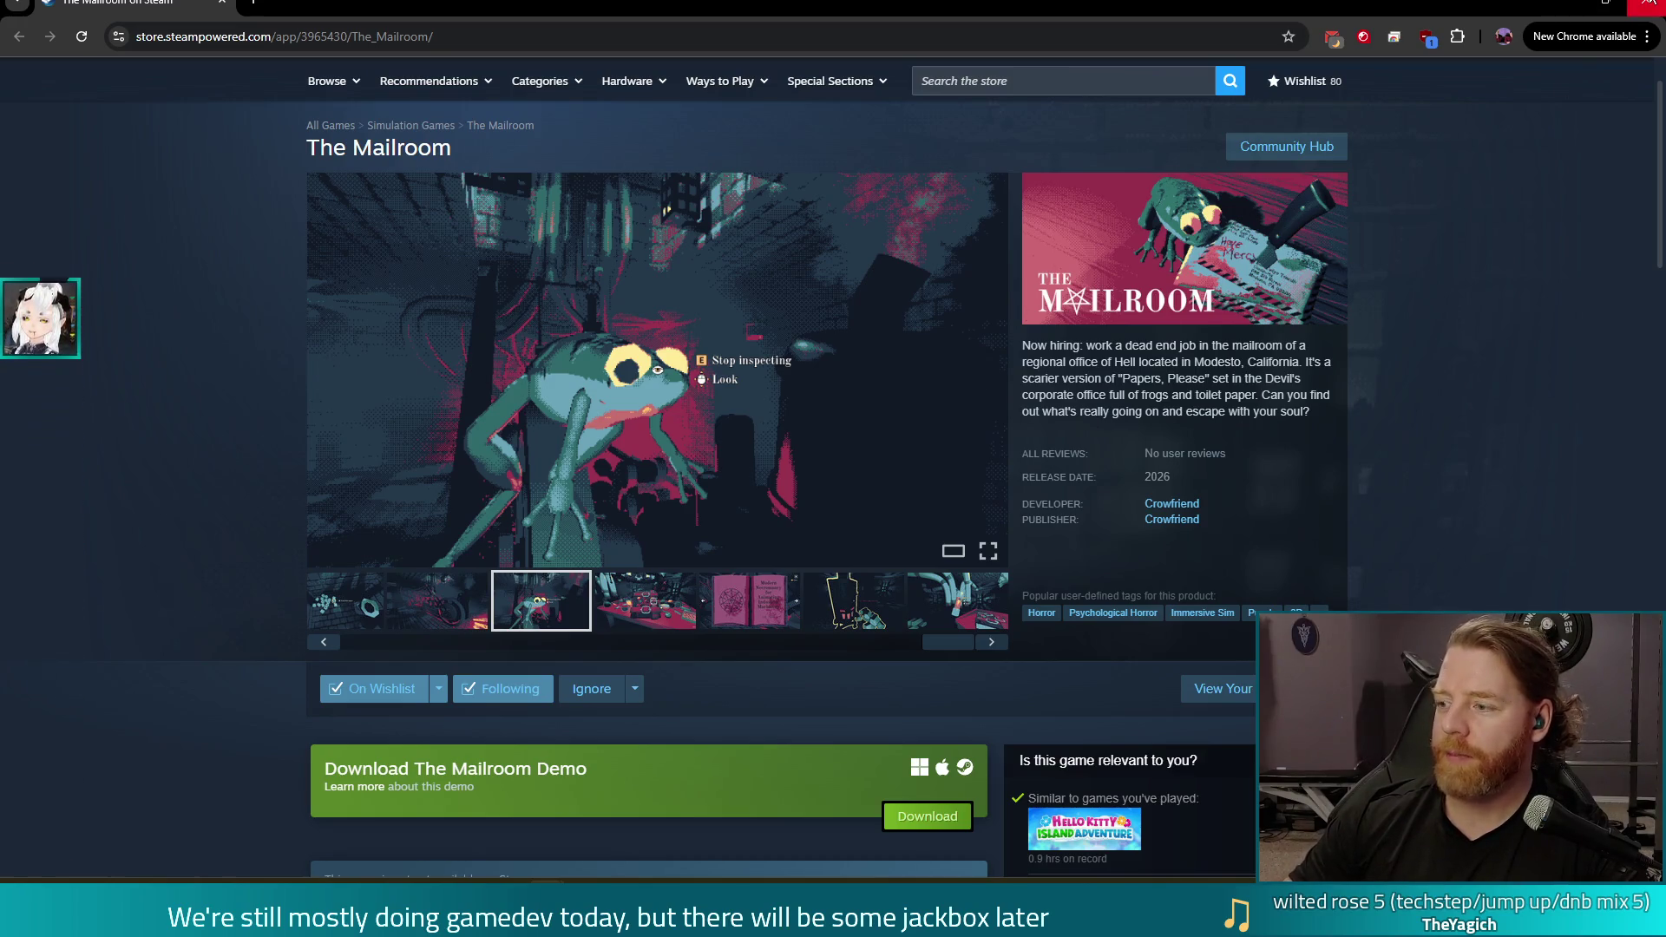
# Close the browser window, then bring back the Steam store page showing Bear Defence Situation
pyautogui.click(1649, 3)
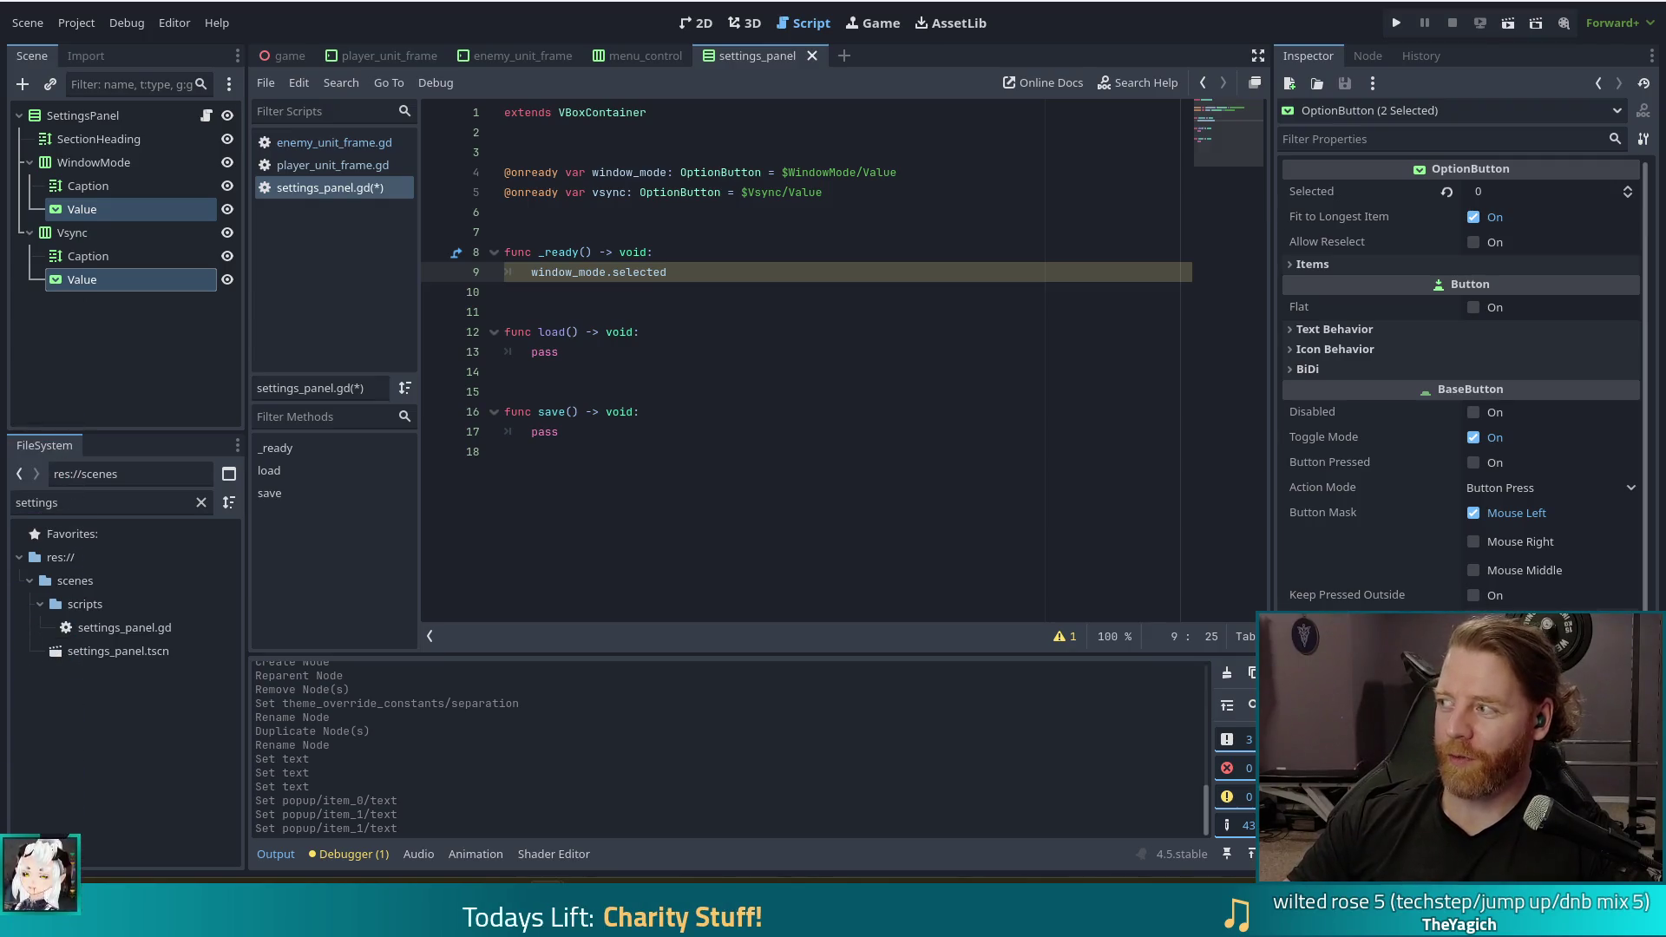
pyautogui.hotkey('alt', 'Tab')
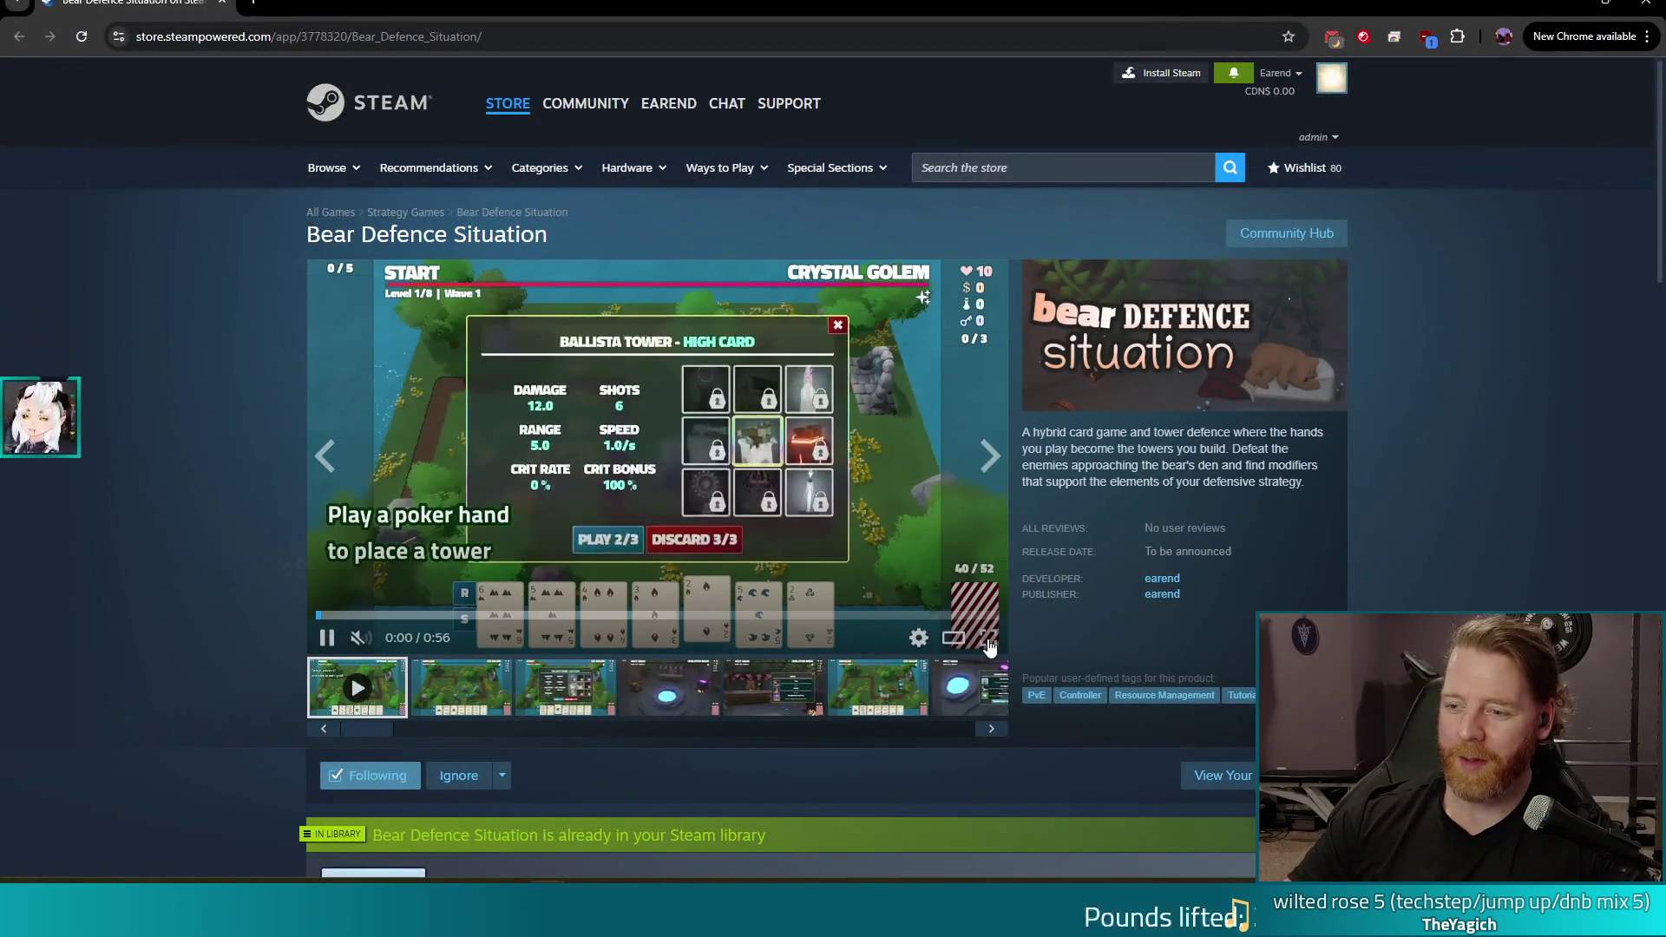
# Play the Bear Defence Situation trailer full screen through its wishing well and shop scenes
pyautogui.click(988, 637)
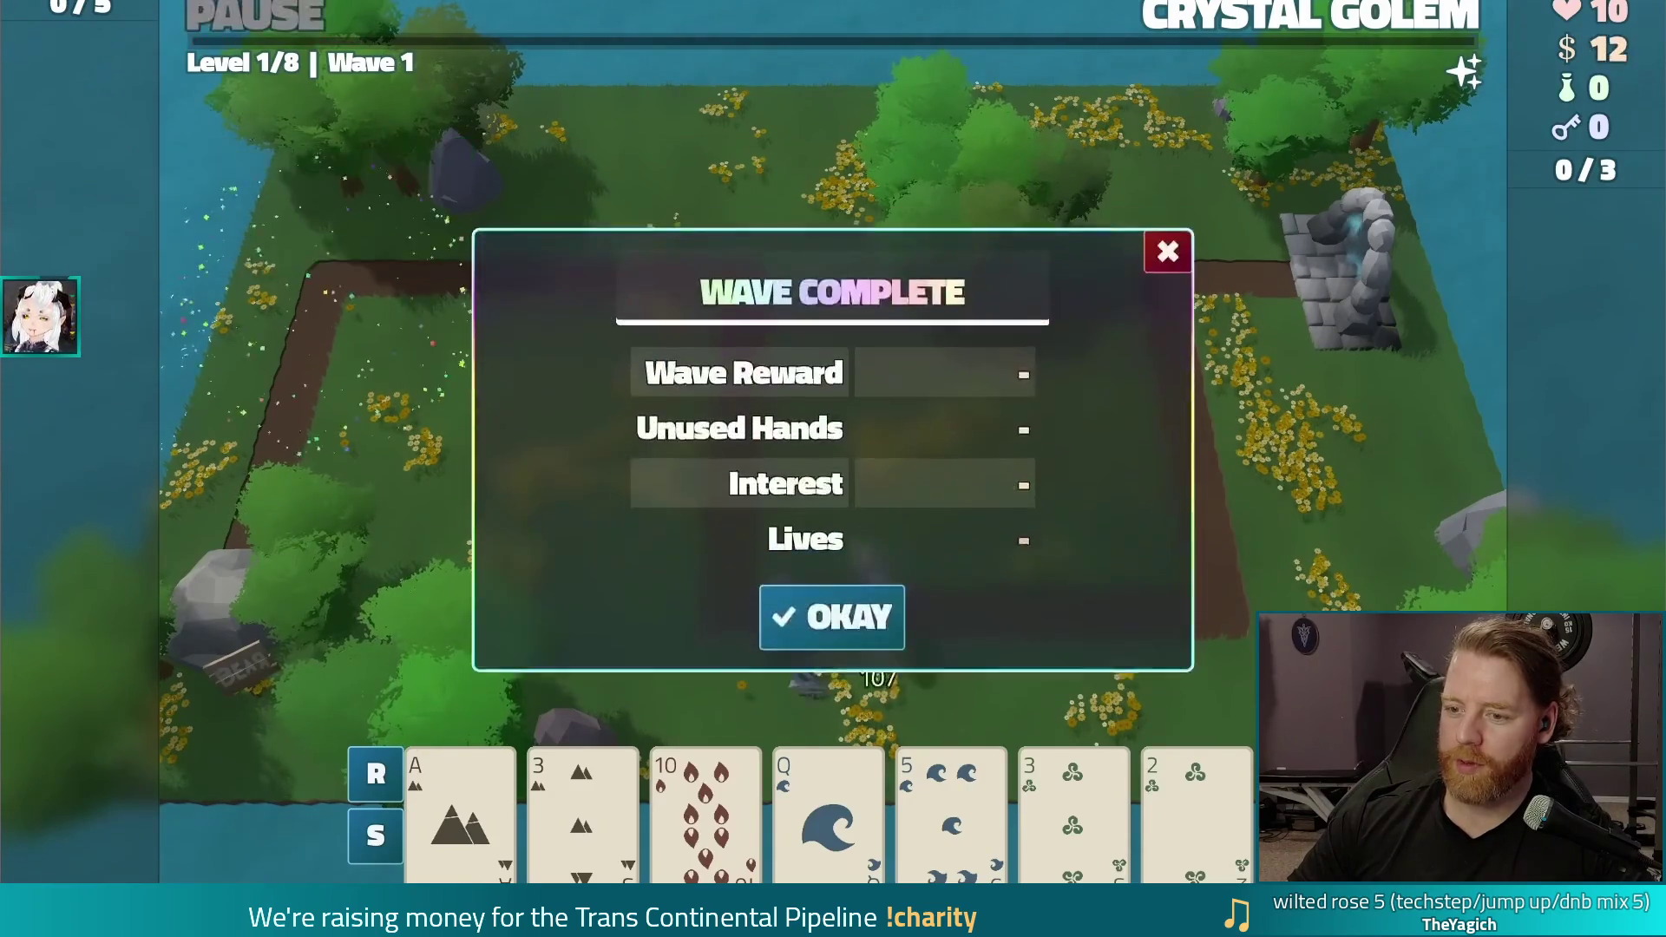
pyautogui.click(825, 621)
pyautogui.click(942, 614)
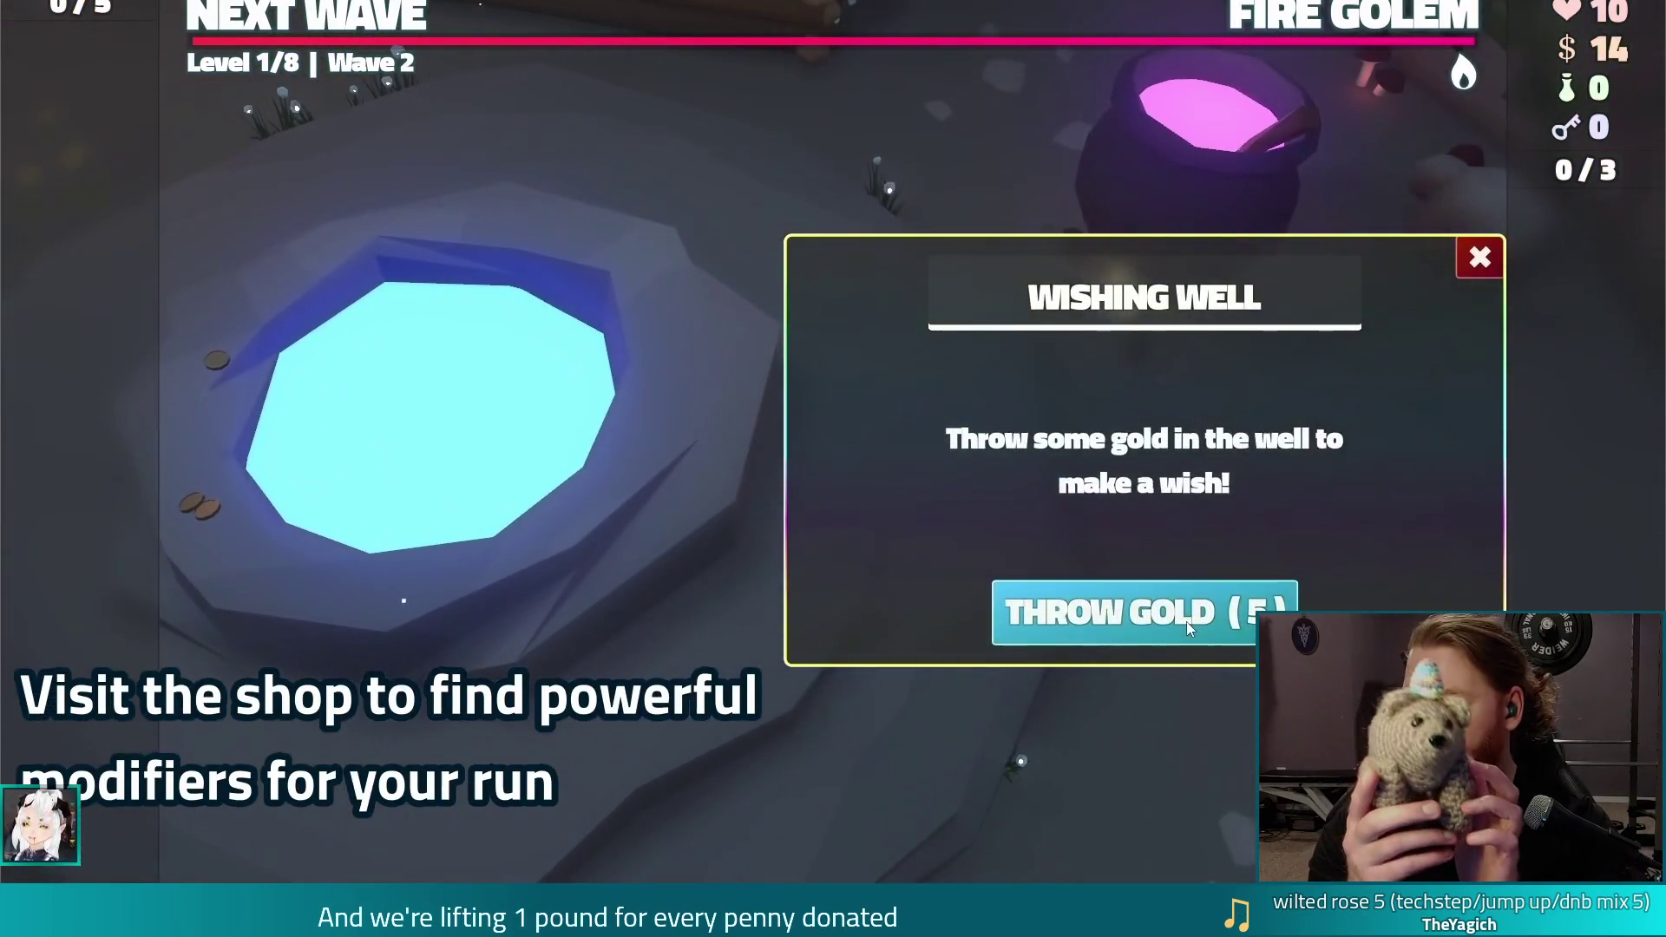
pyautogui.click(1186, 621)
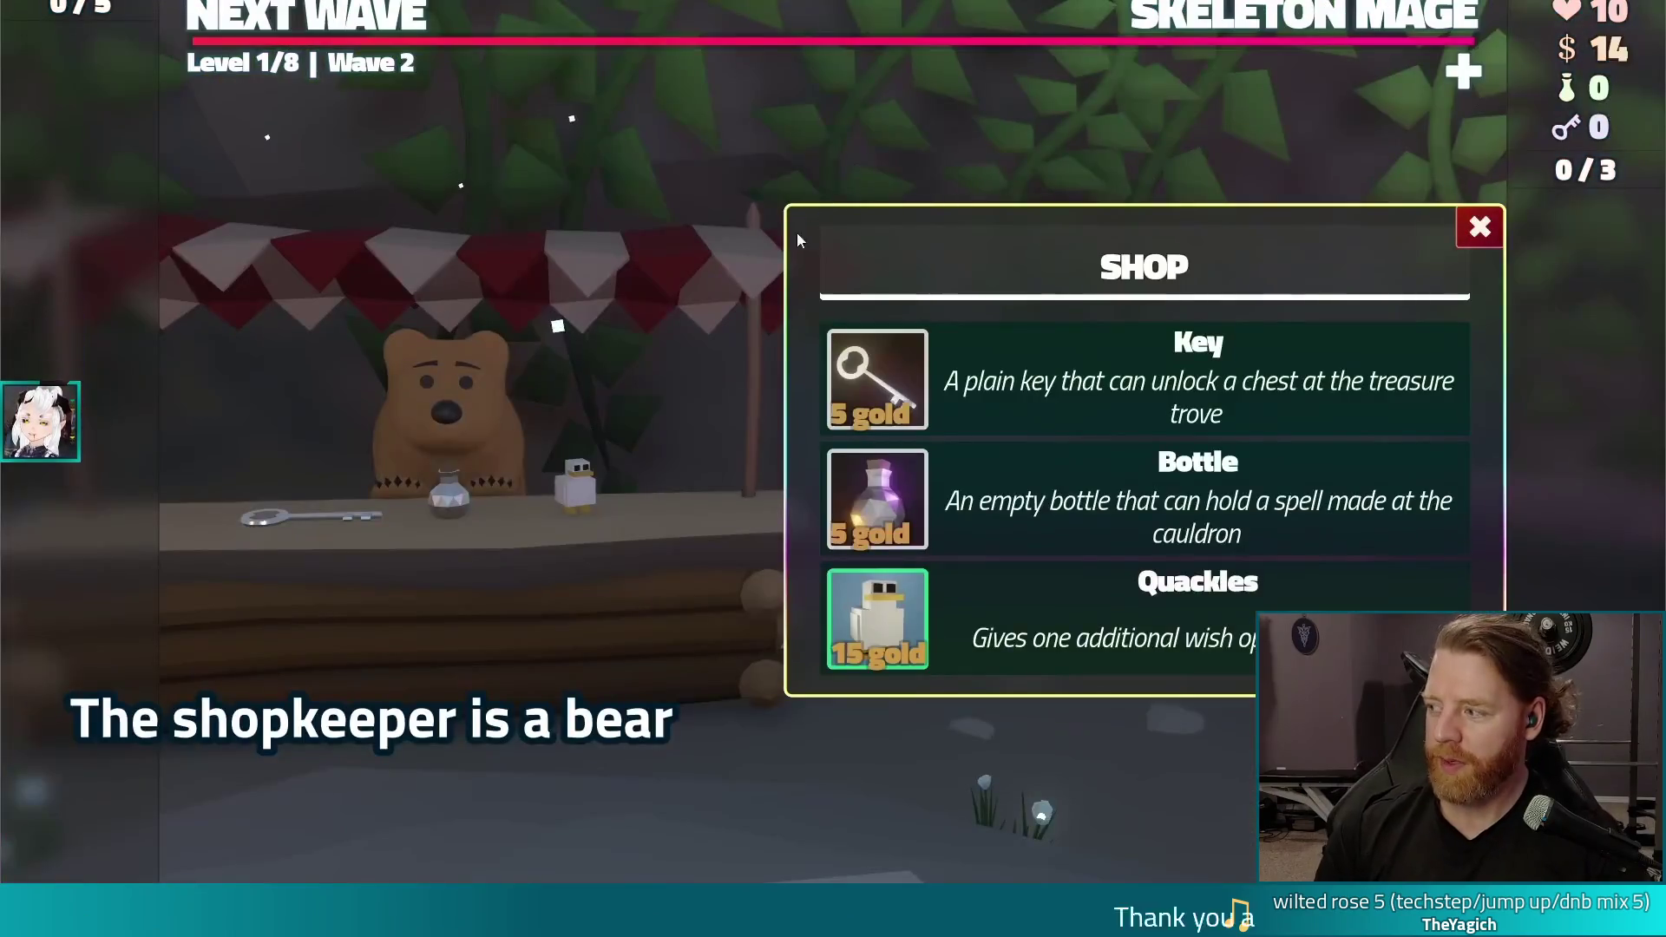
pyautogui.click(873, 385)
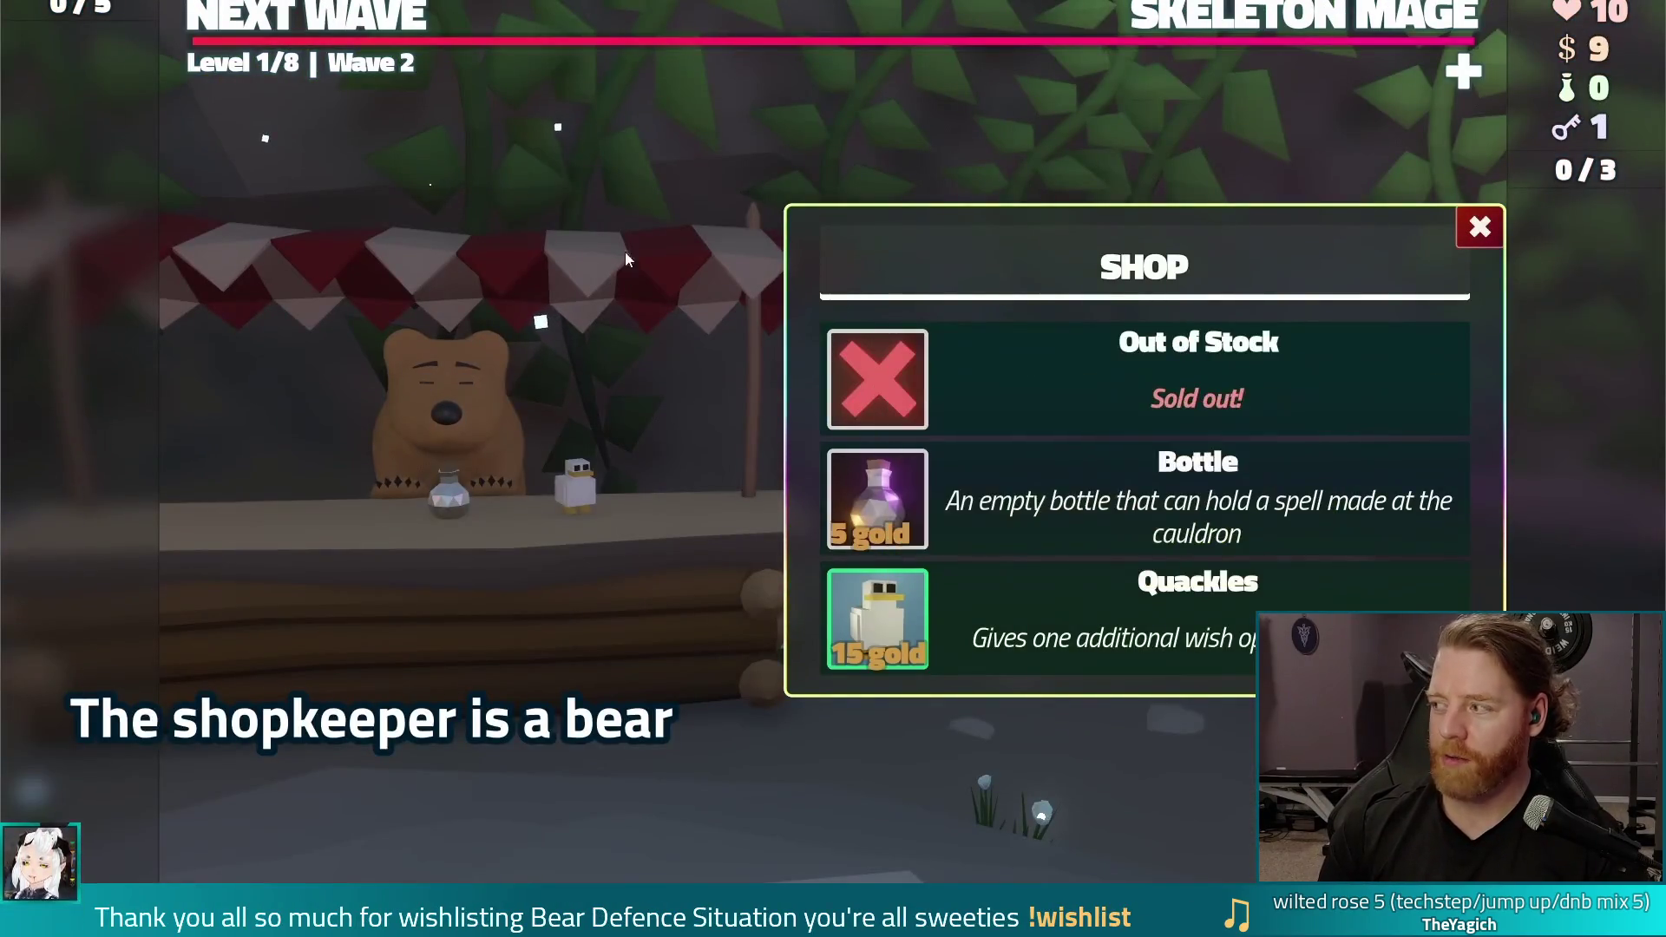
pyautogui.click(478, 388)
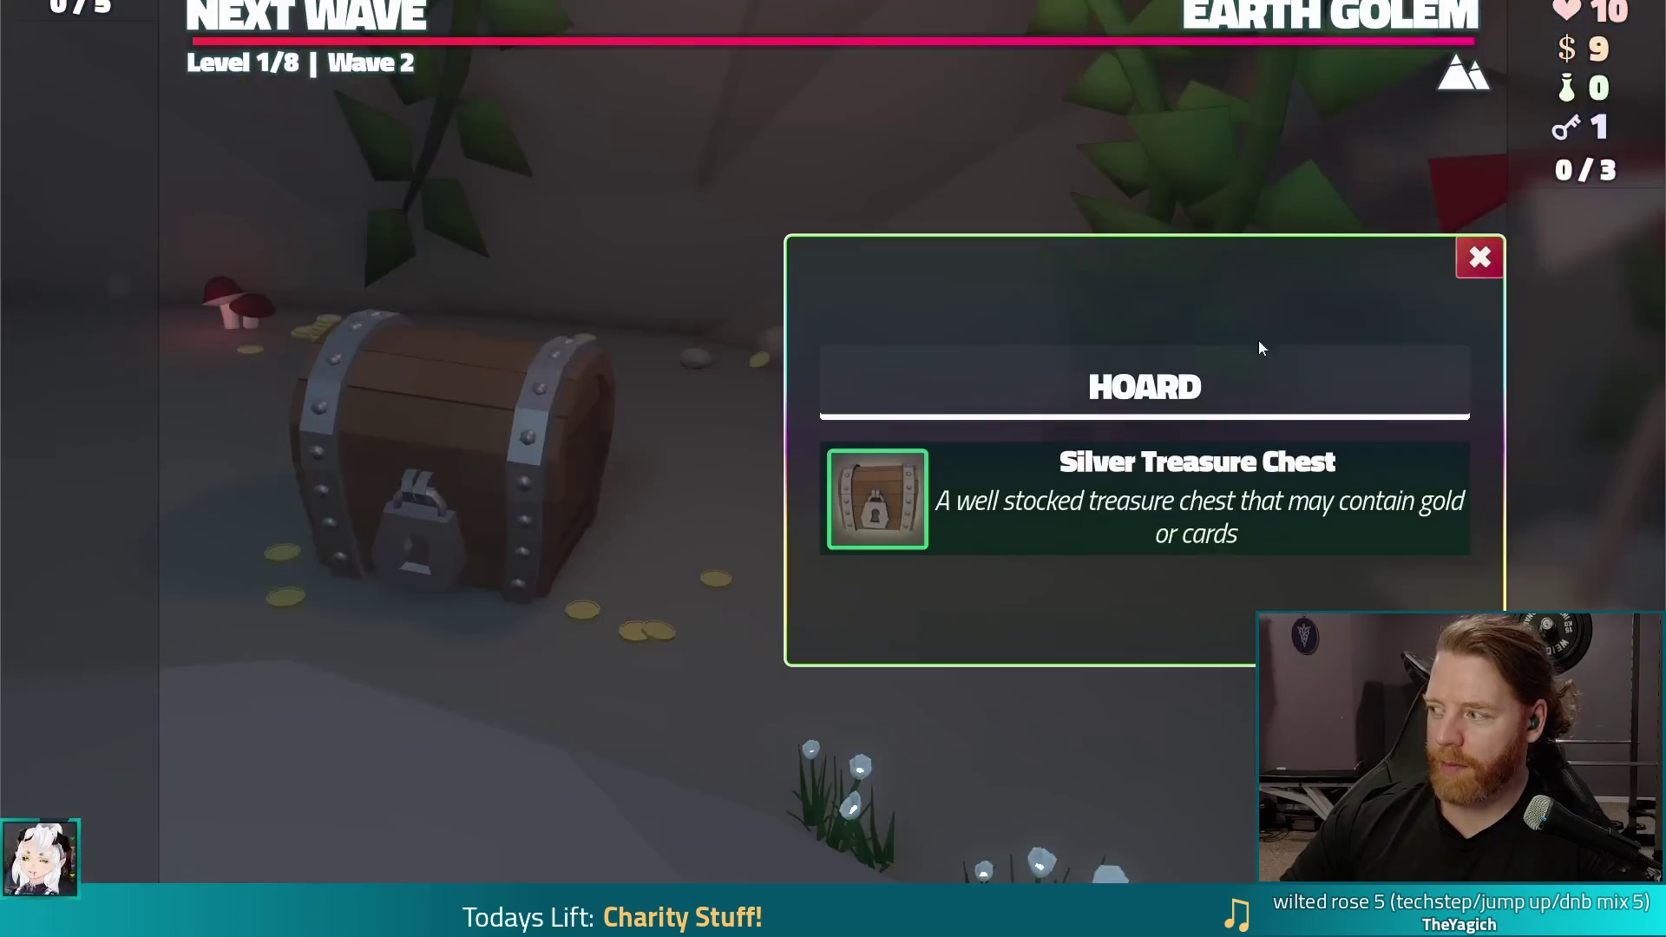
# Watch the chest and Sapphire transmute scenes, then leave full screen and close the browser
pyautogui.click(863, 521)
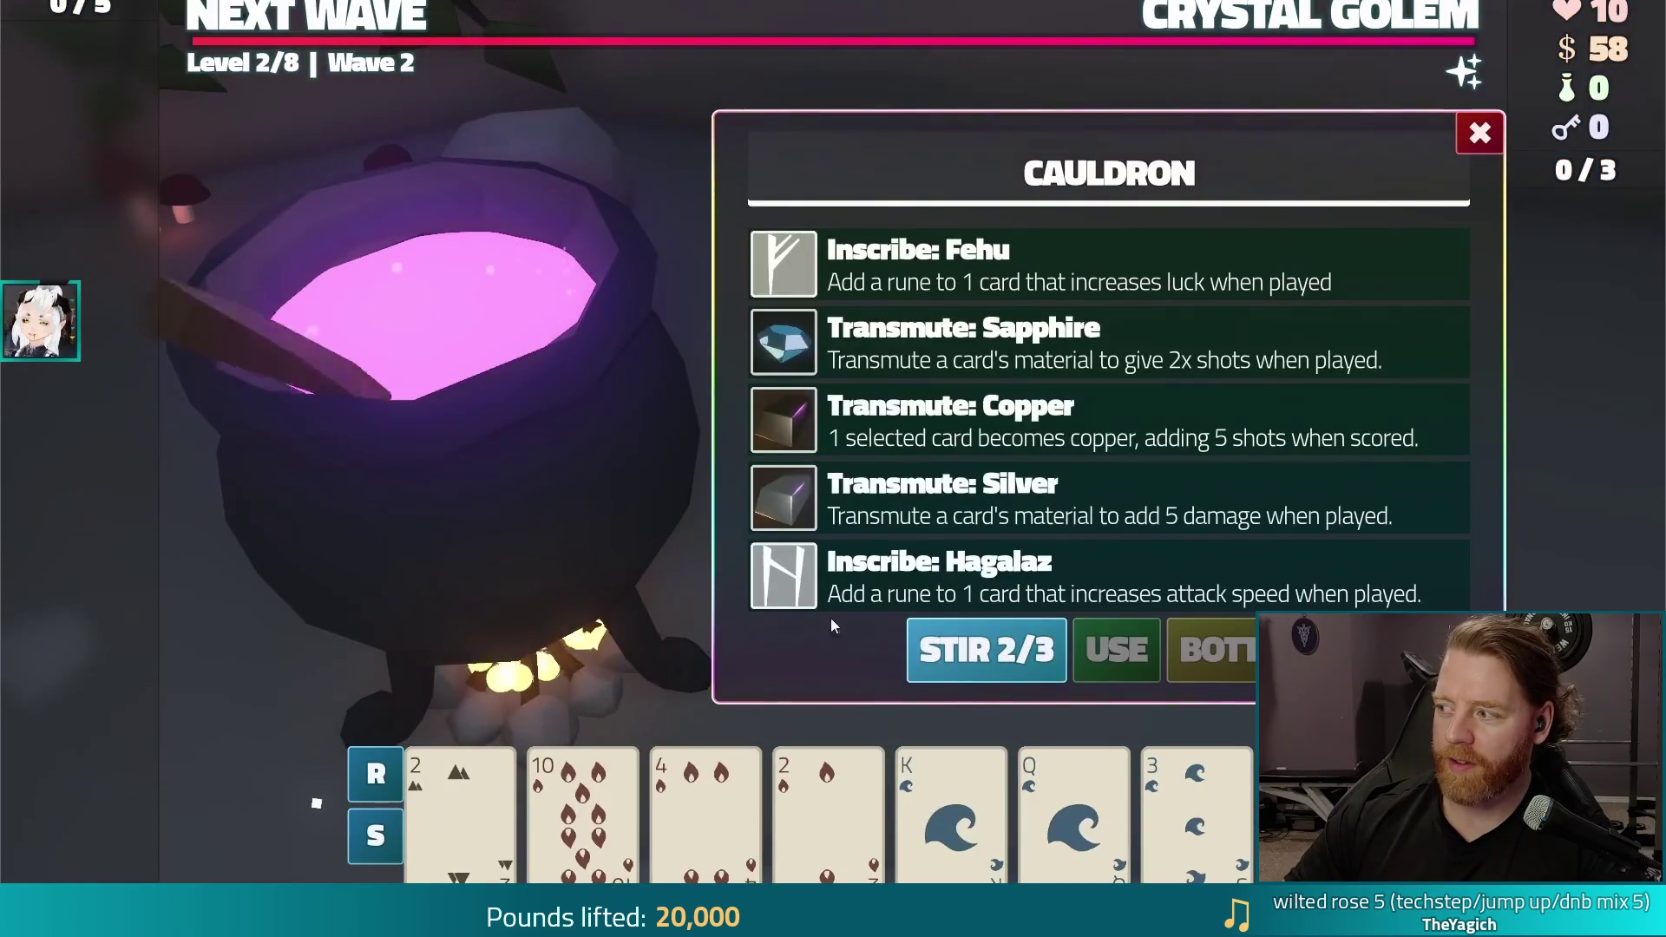
pyautogui.click(581, 807)
pyautogui.click(981, 373)
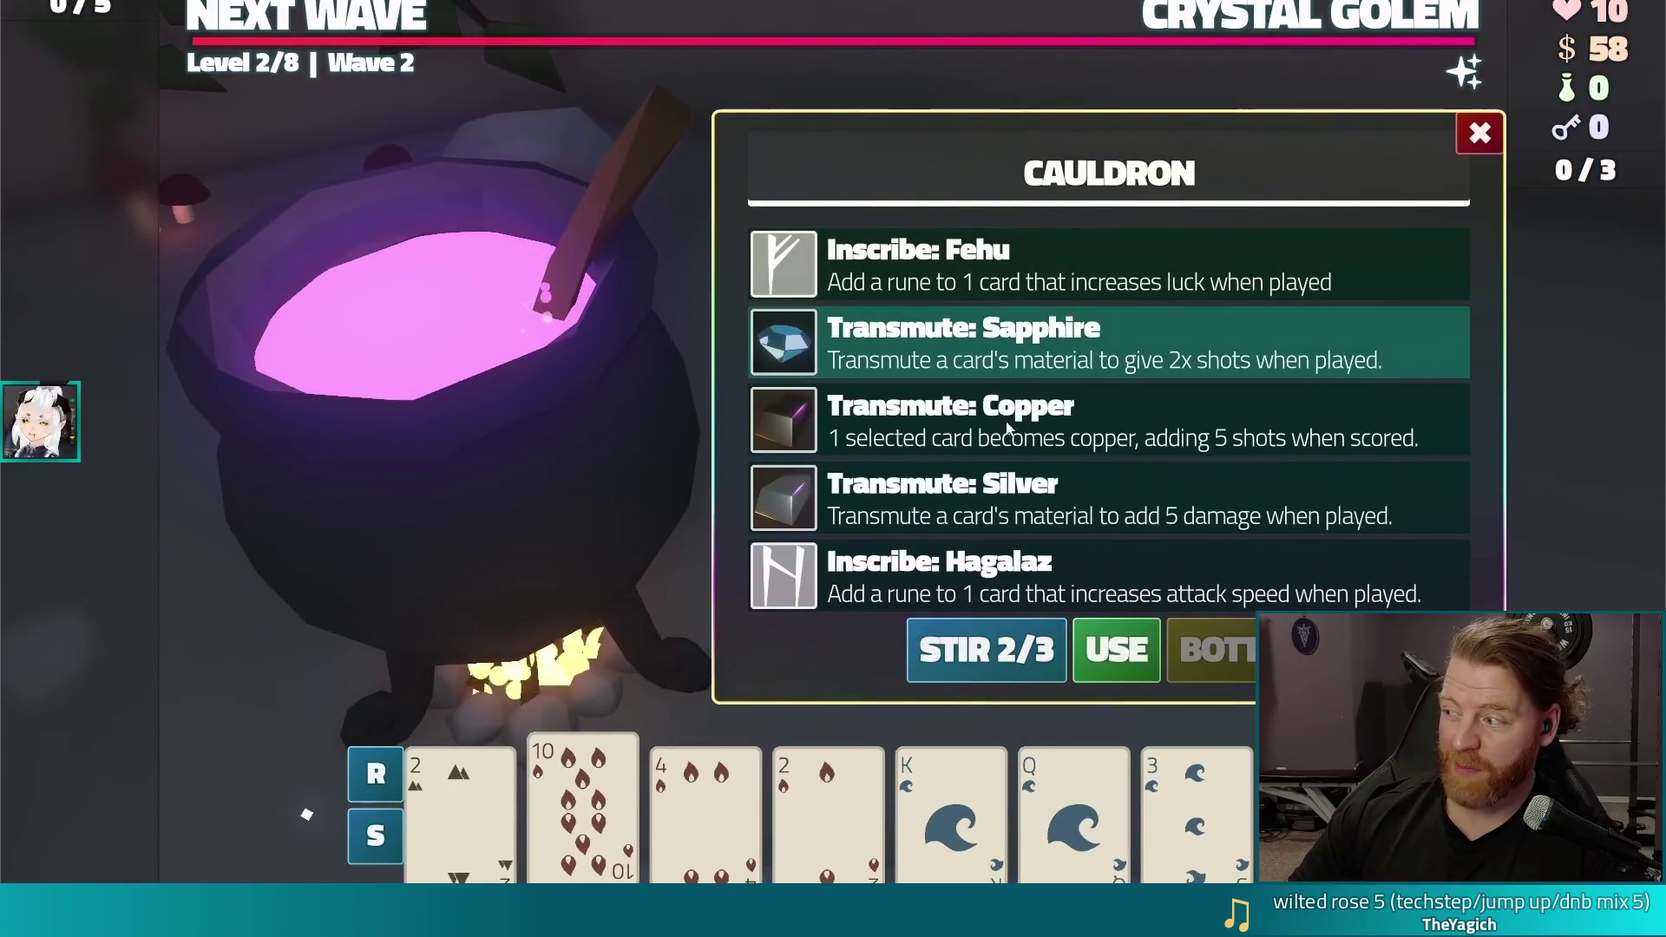
pyautogui.click(1112, 647)
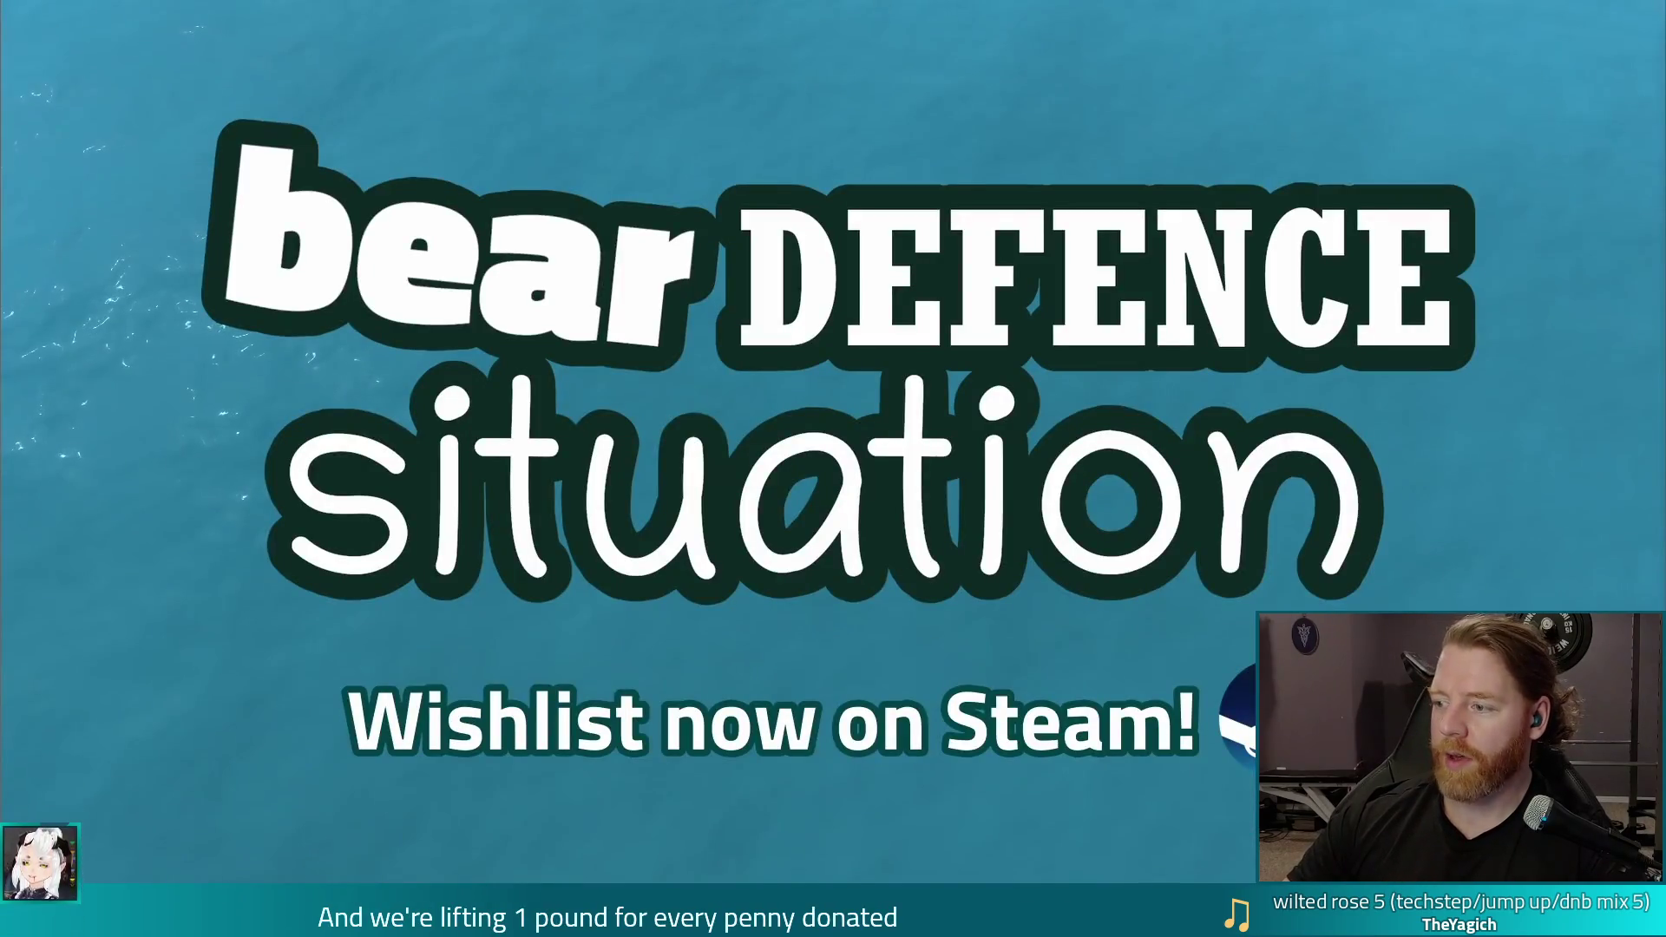
pyautogui.press('Escape')
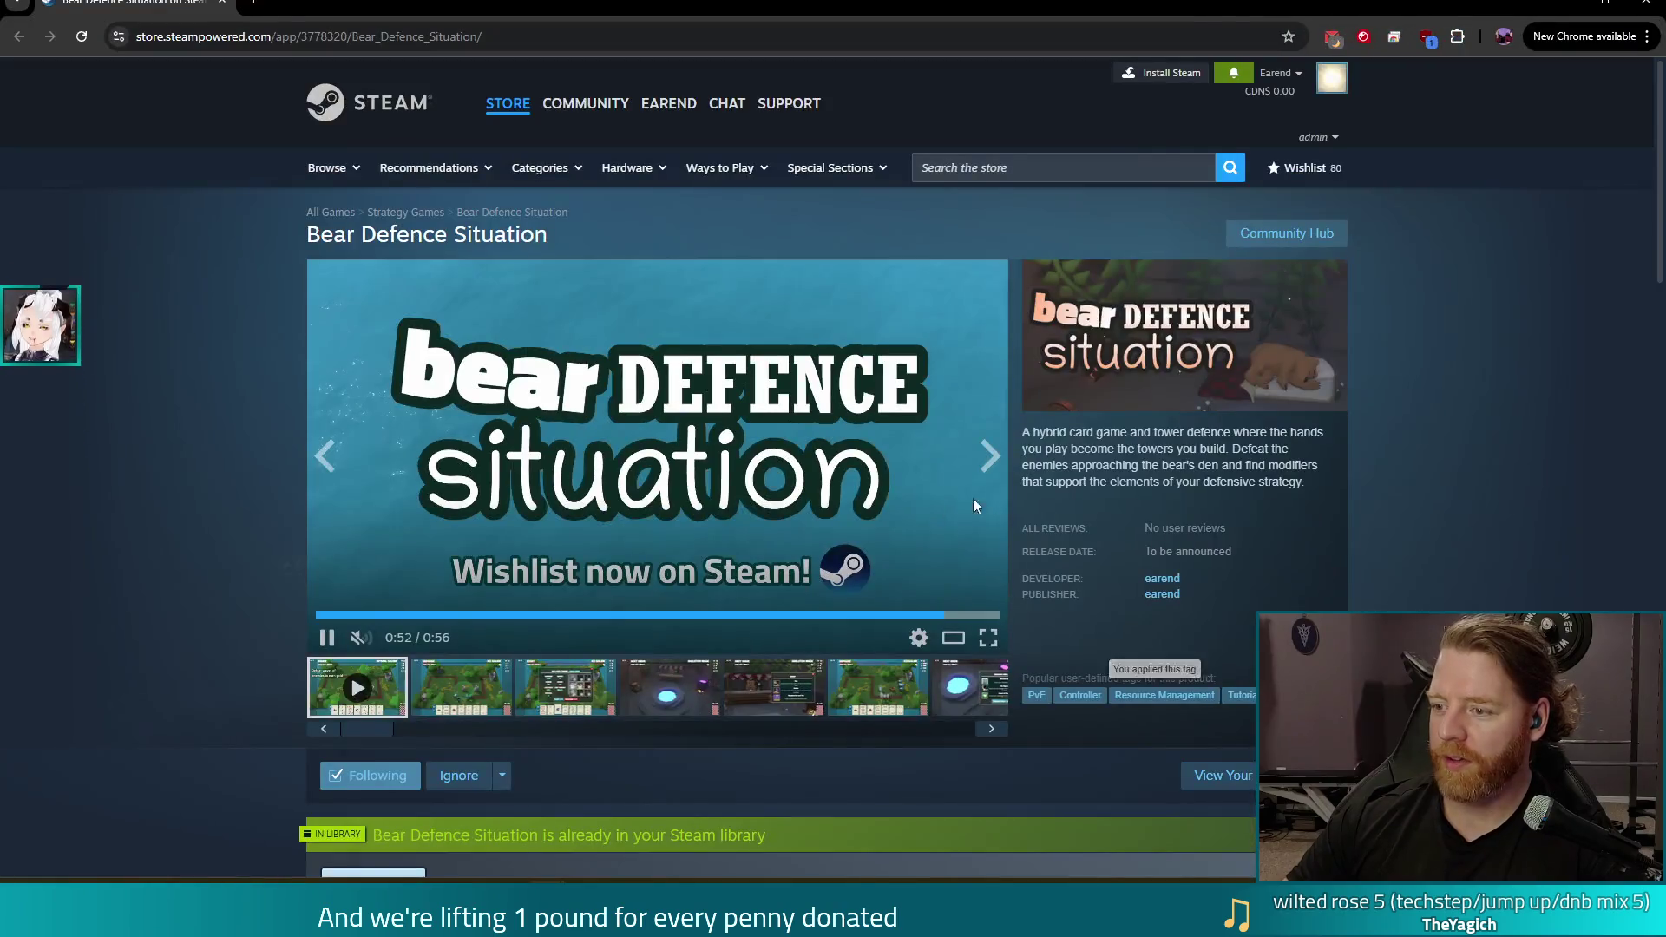
pyautogui.click(1643, 4)
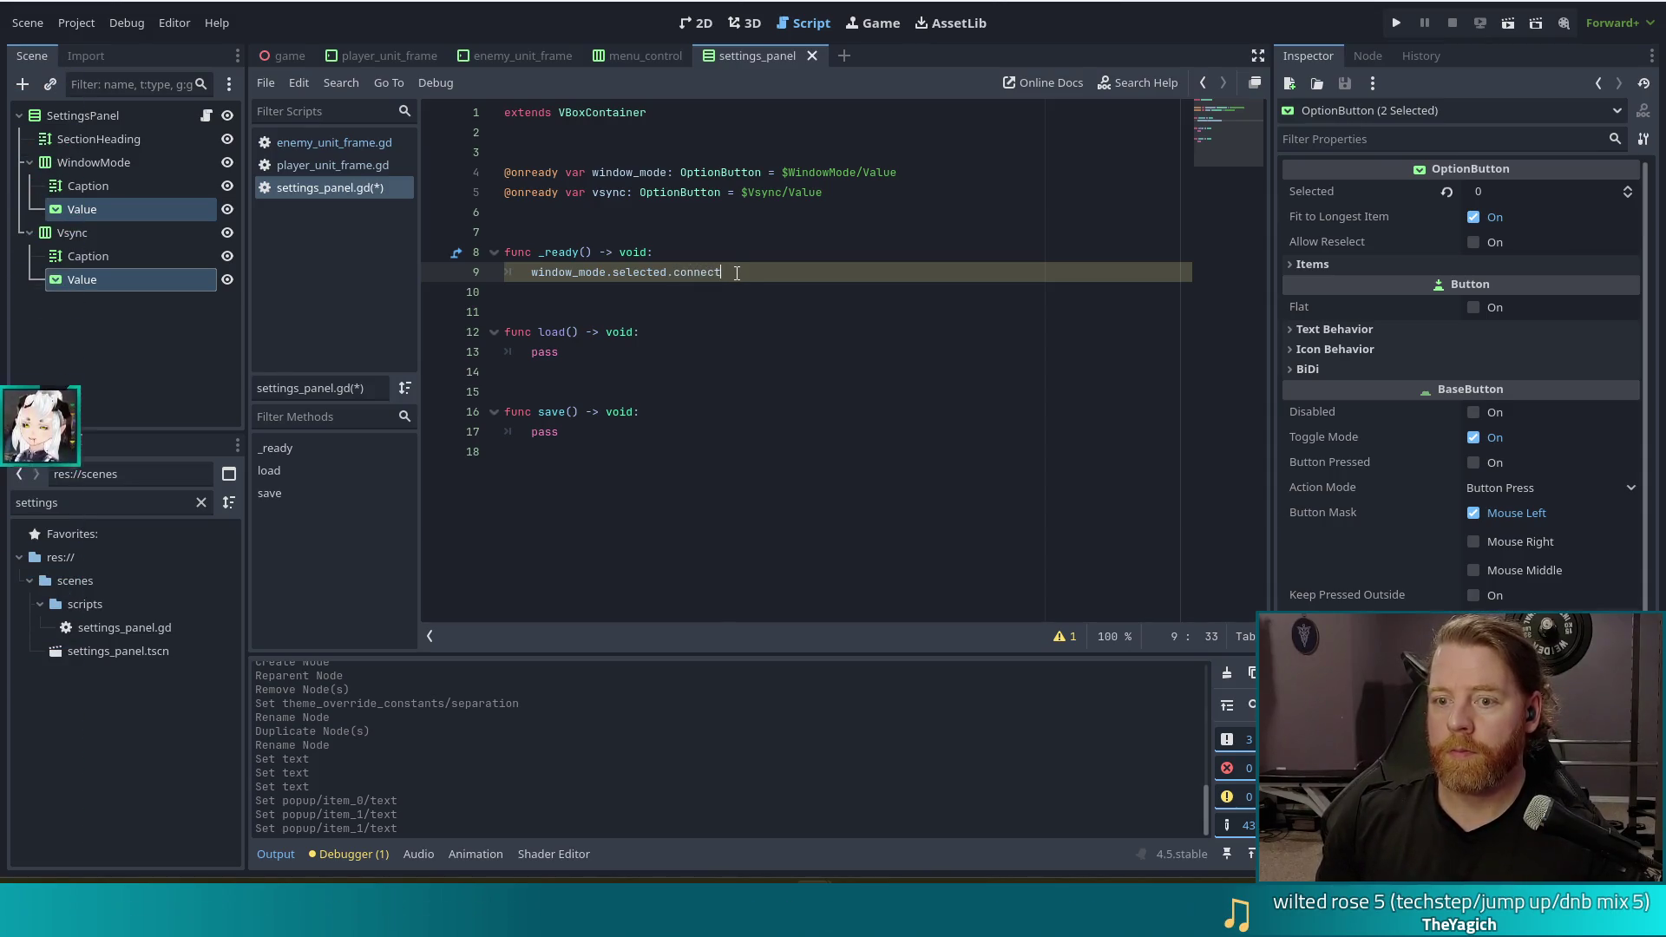
# Rewrite line 9 as window_mode.item_selected.connect(_on_window_mode_selected)
pyautogui.press('BackSpace')
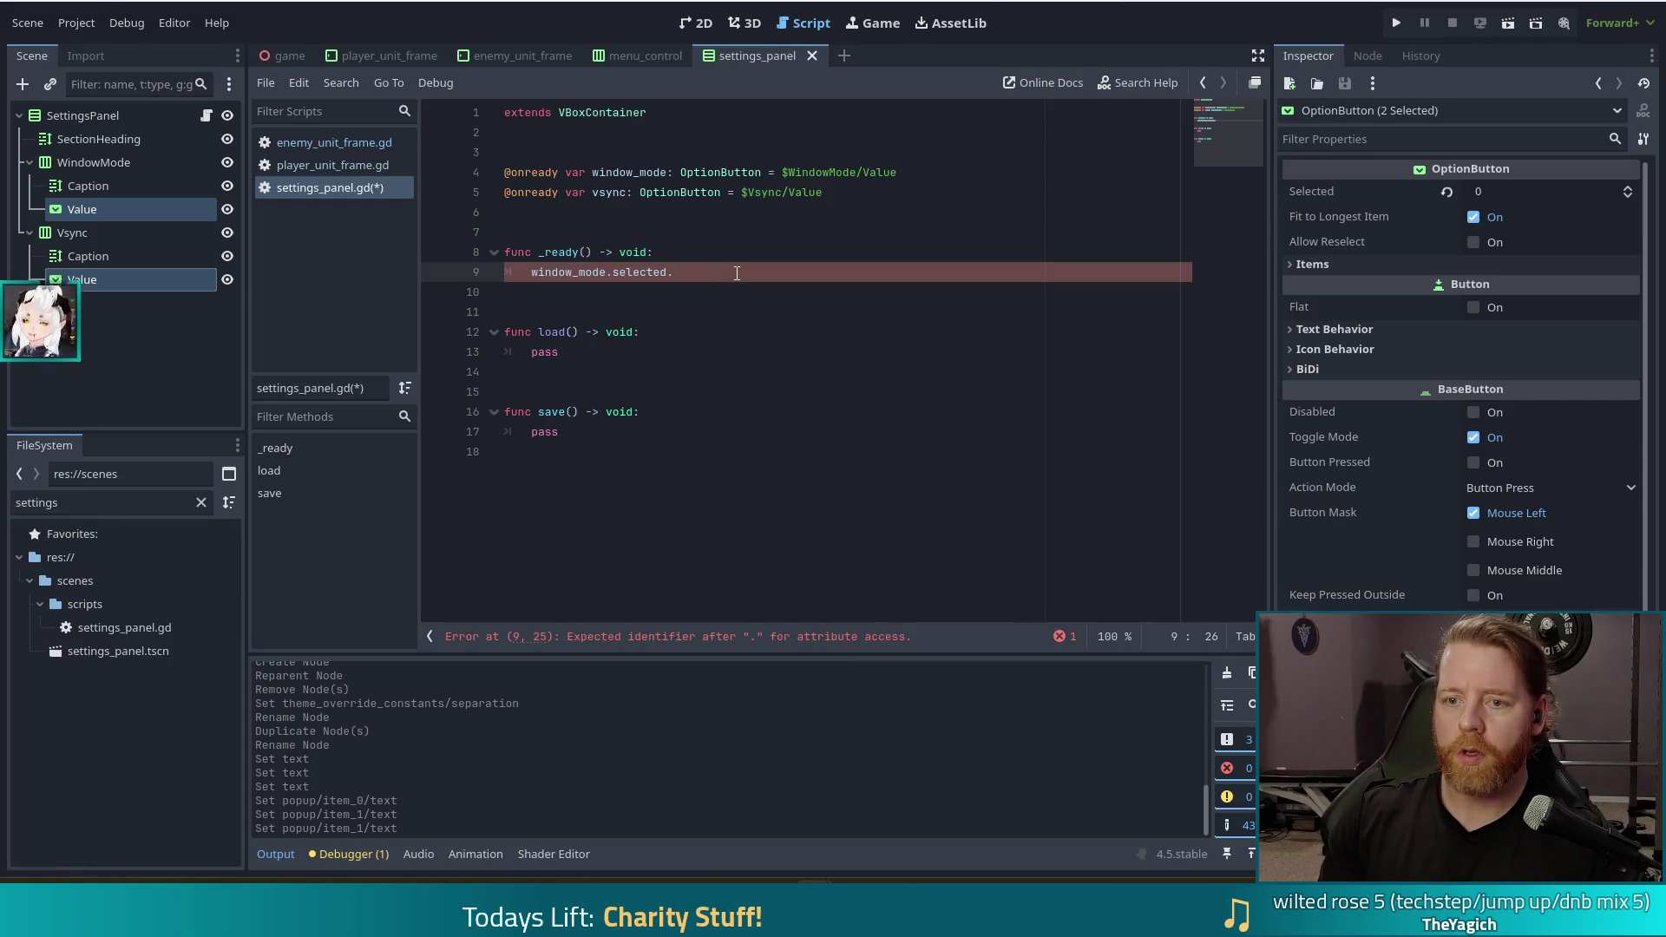
pyautogui.press('BackSpace')
pyautogui.press('BackSpace')
pyautogui.press('BackSpace')
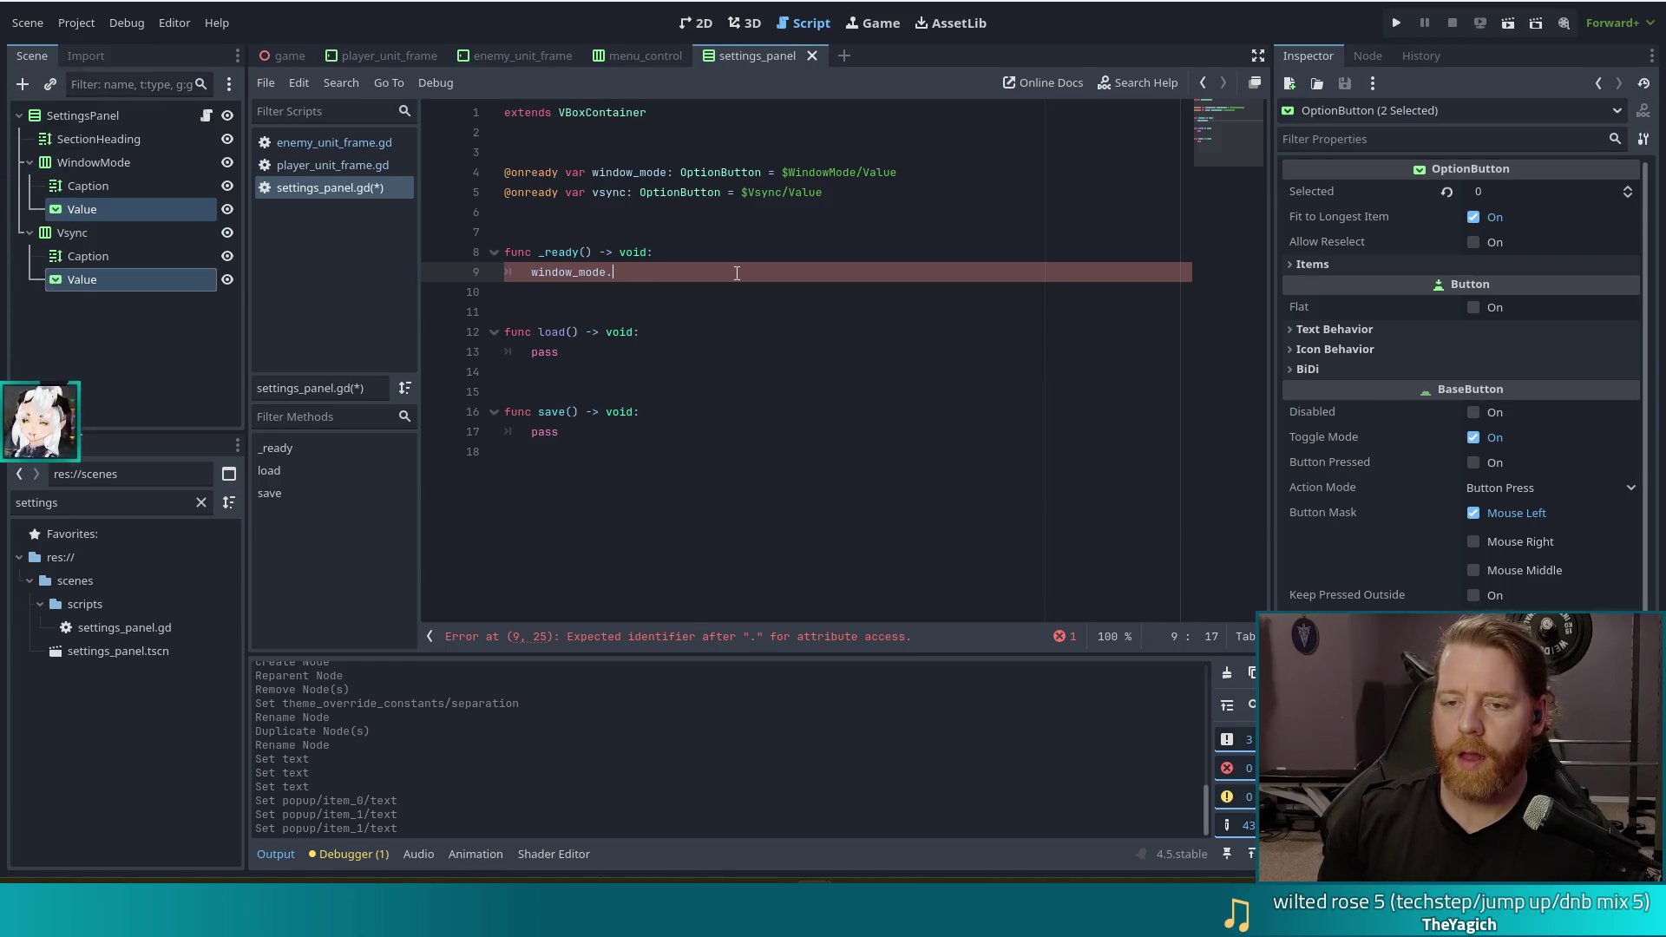
pyautogui.write('.sele')
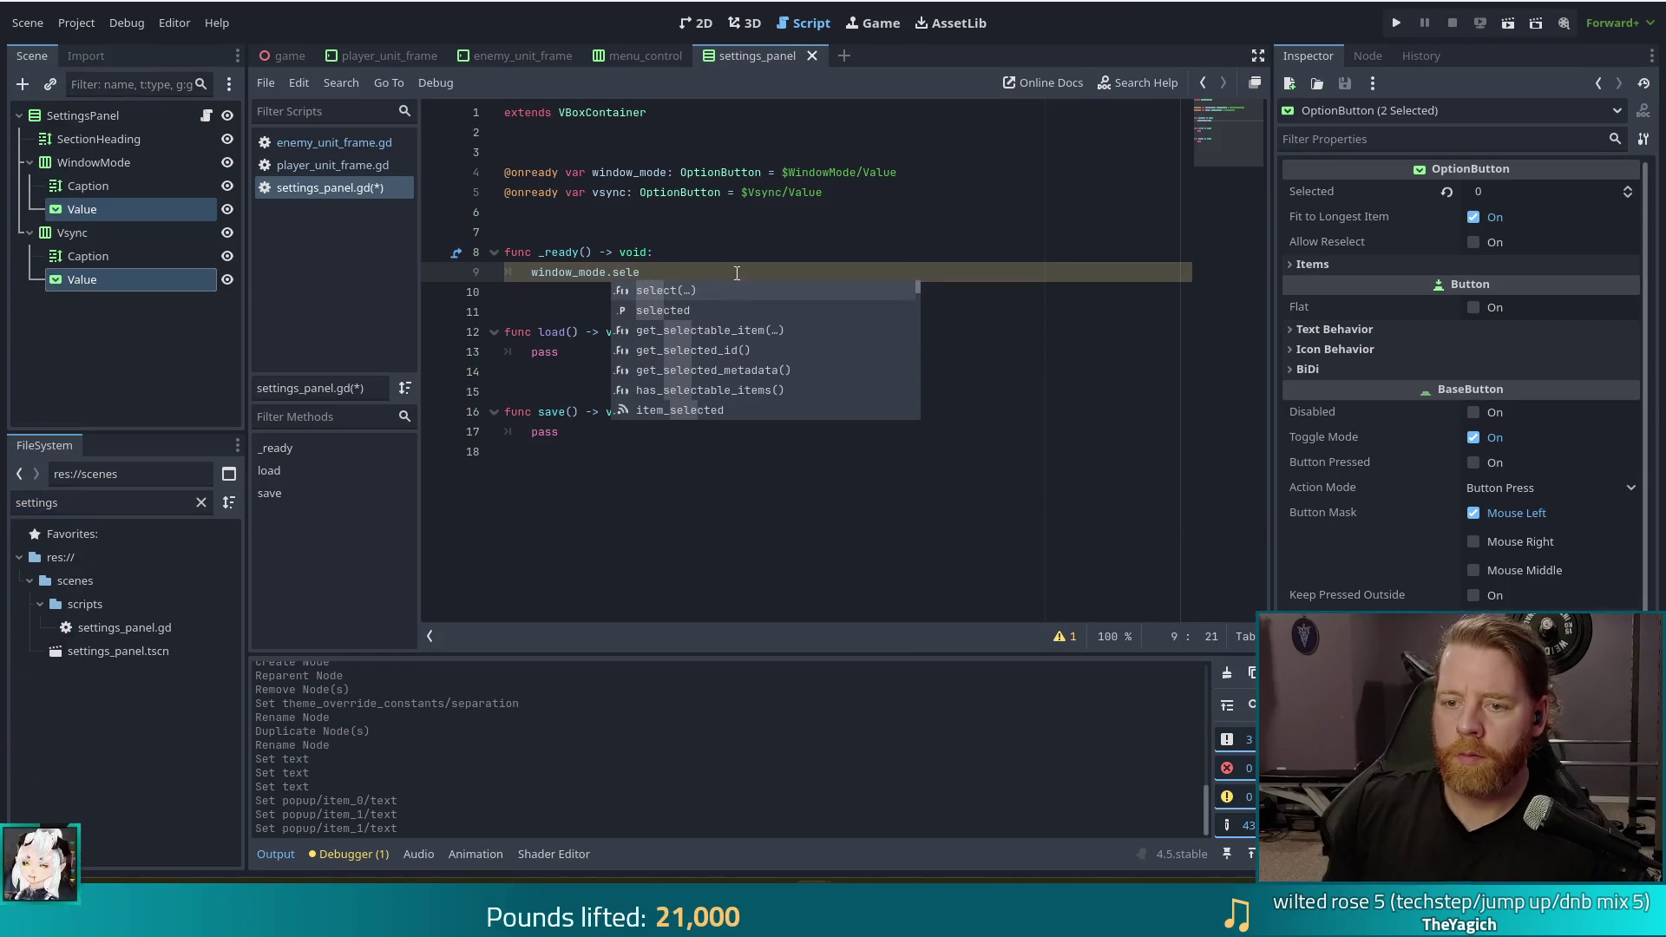
pyautogui.press('Down')
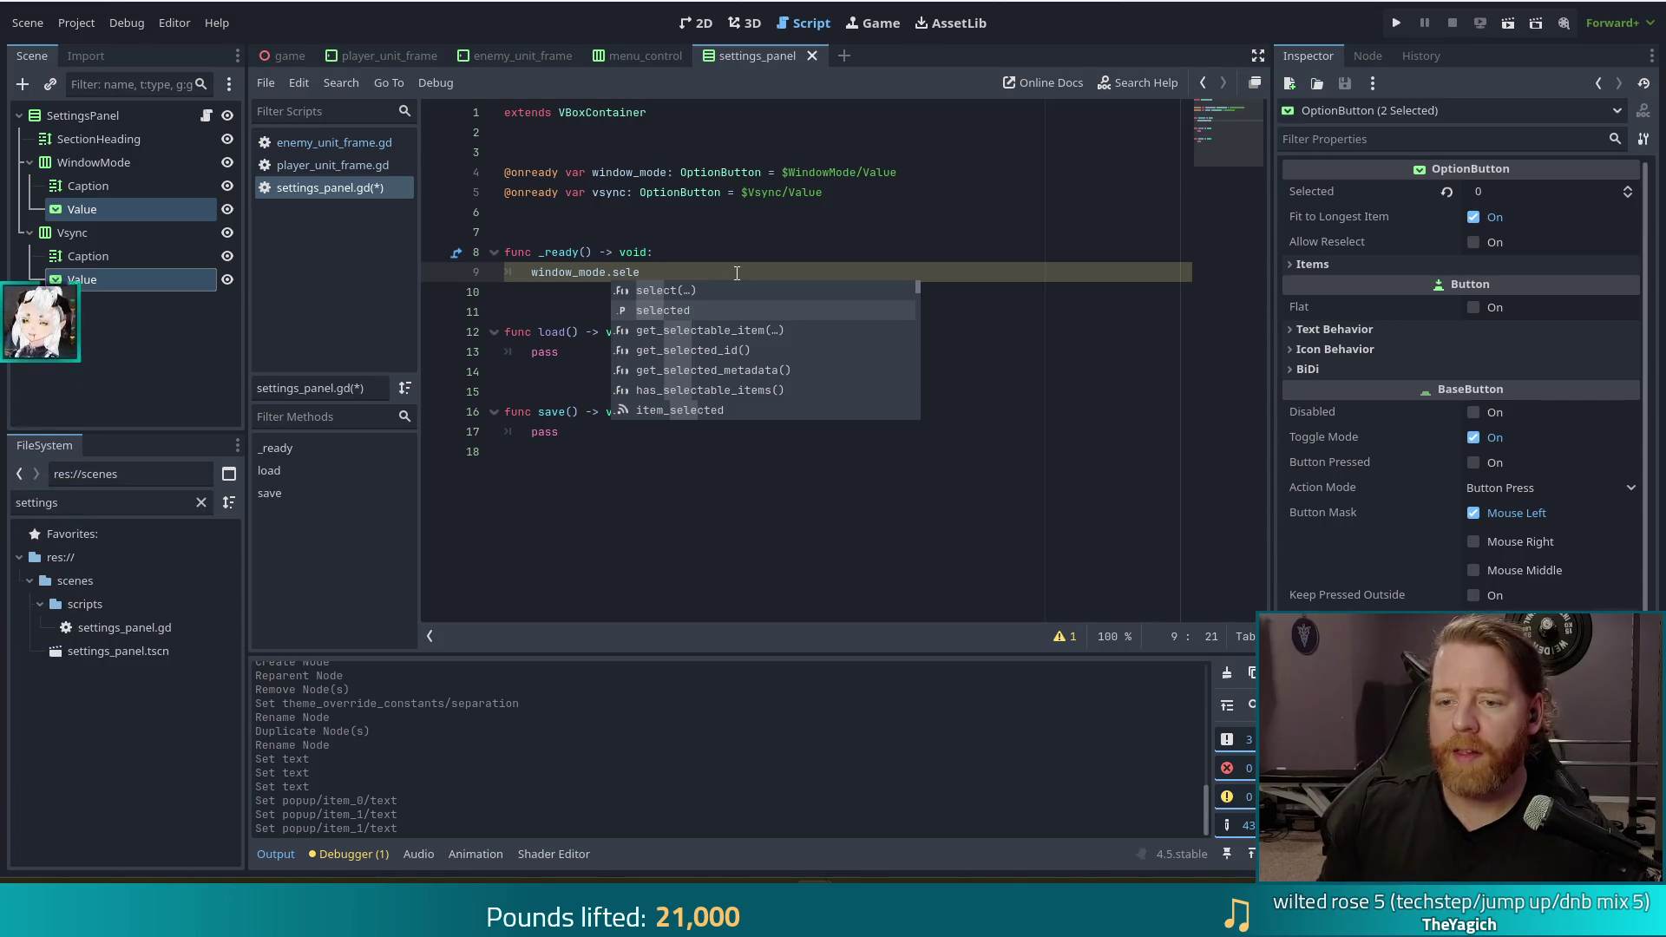
pyautogui.press('Down')
pyautogui.press('Down')
pyautogui.press('Down')
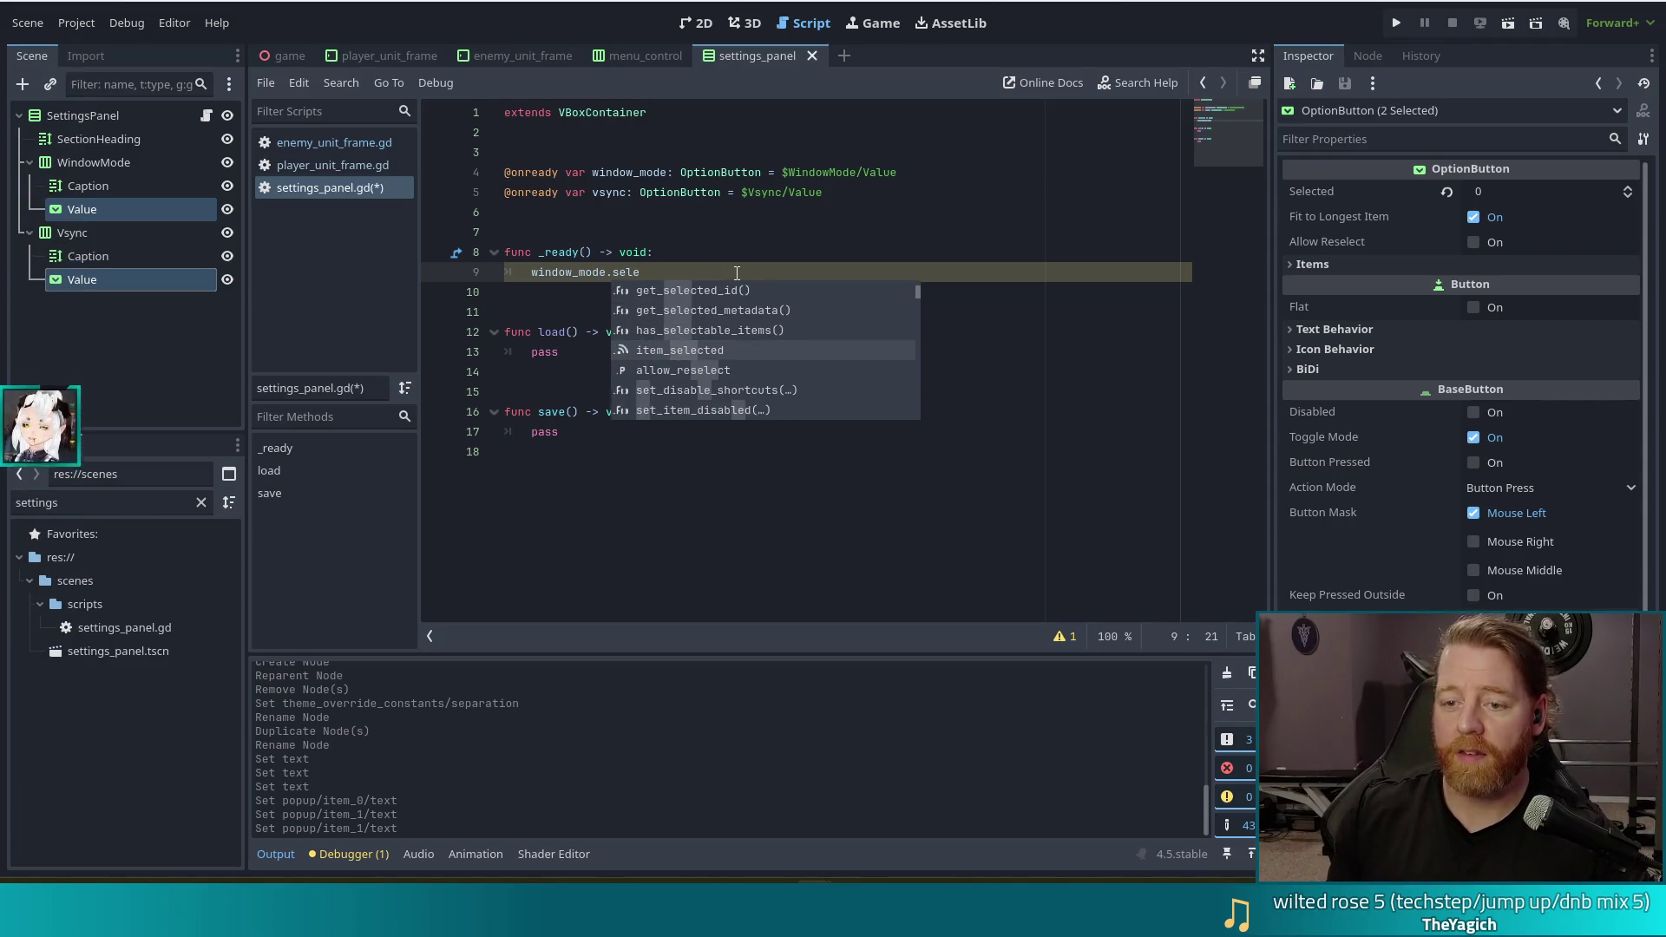
pyautogui.press('Return')
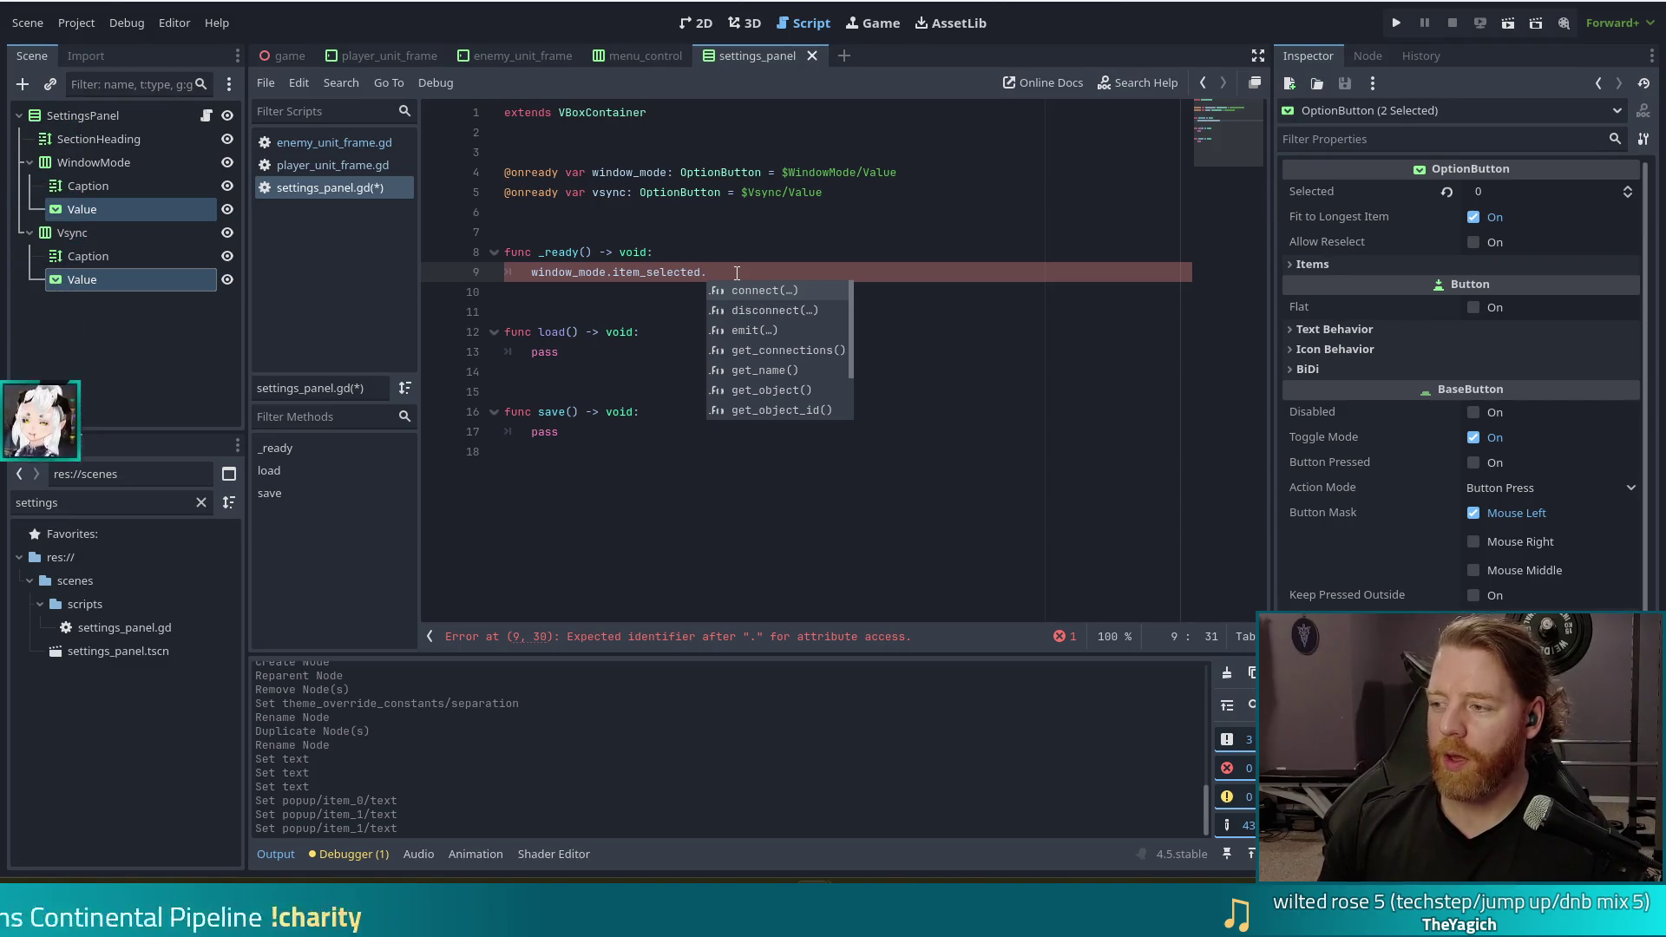
pyautogui.press('Return')
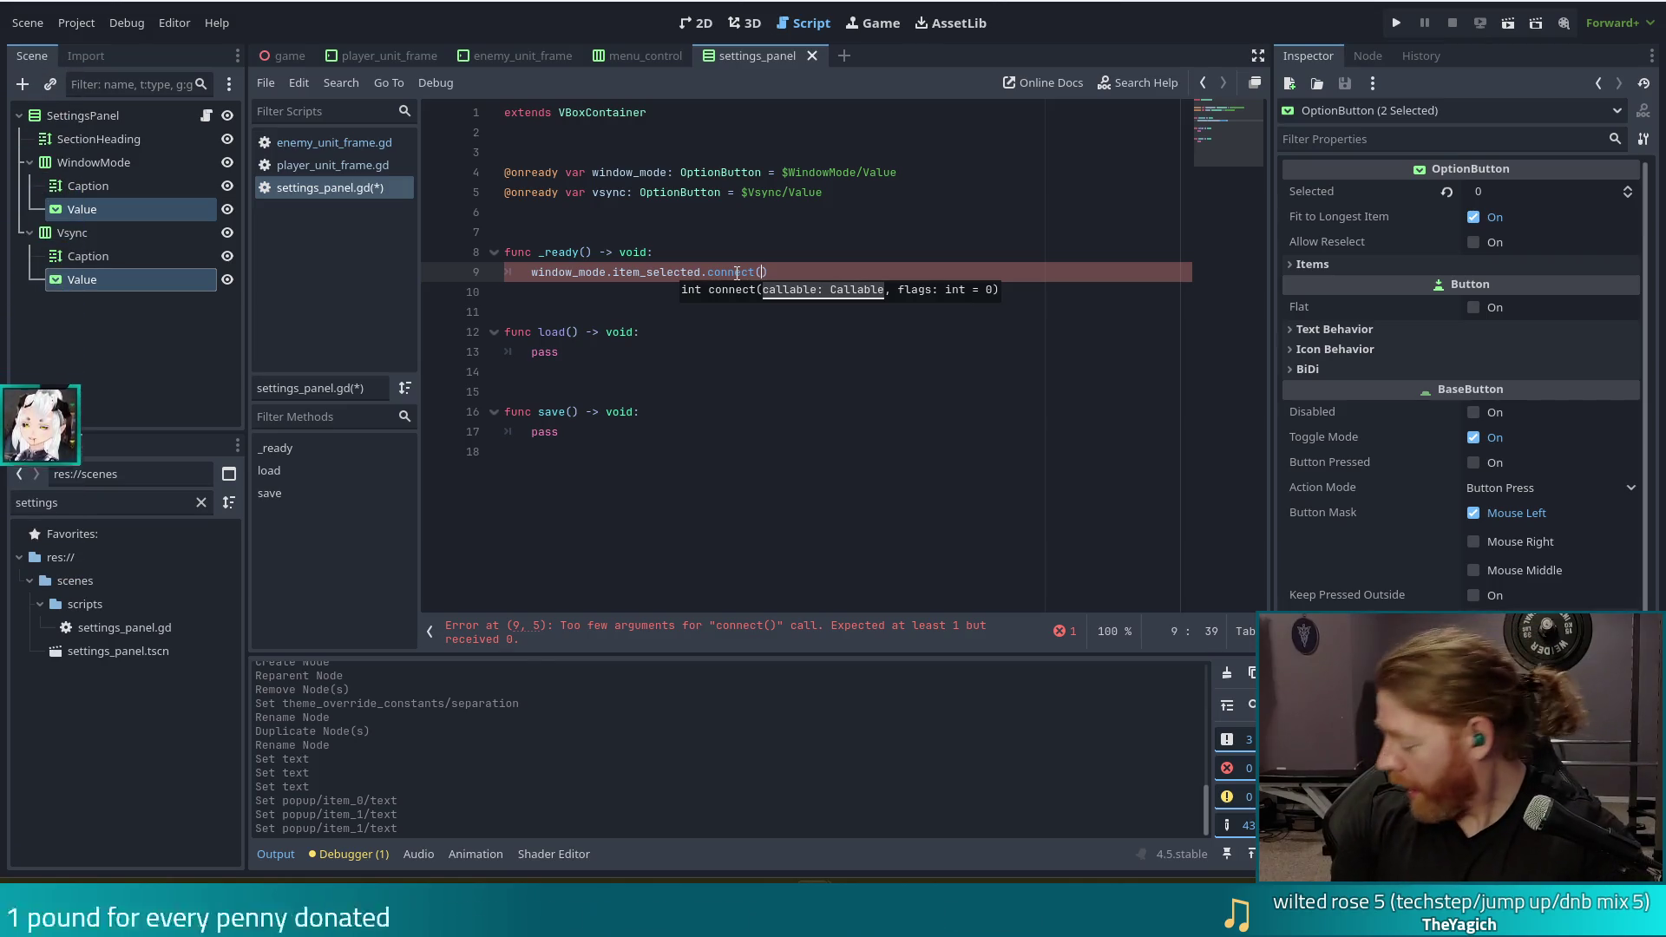
pyautogui.write('_on')
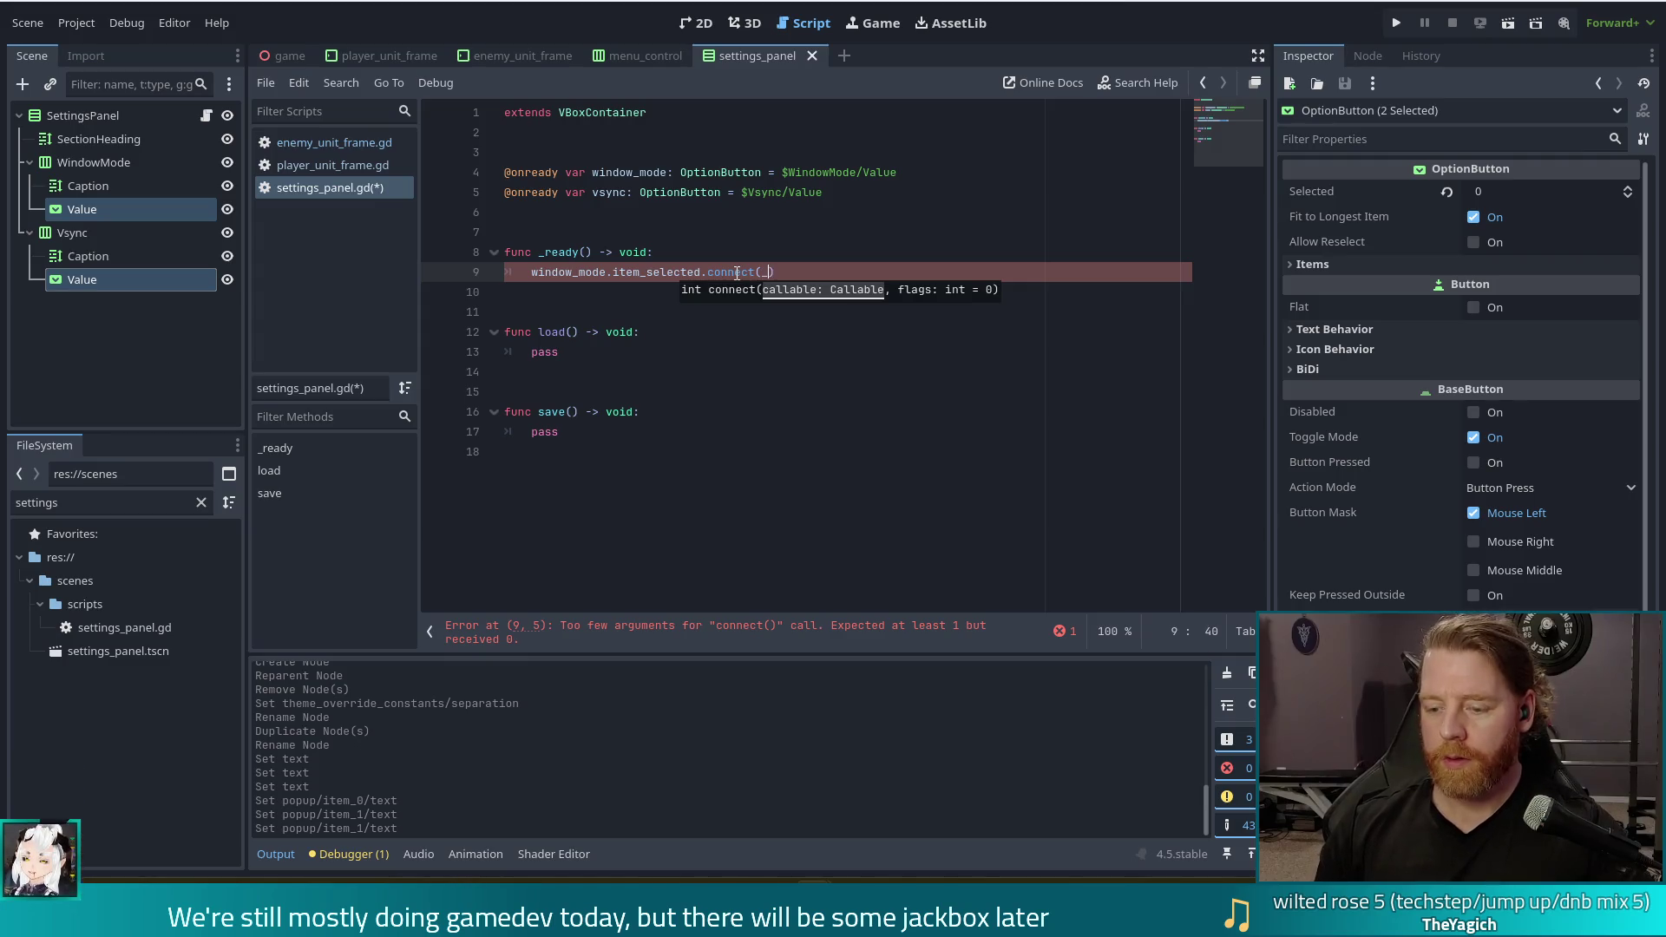
pyautogui.write('_window_')
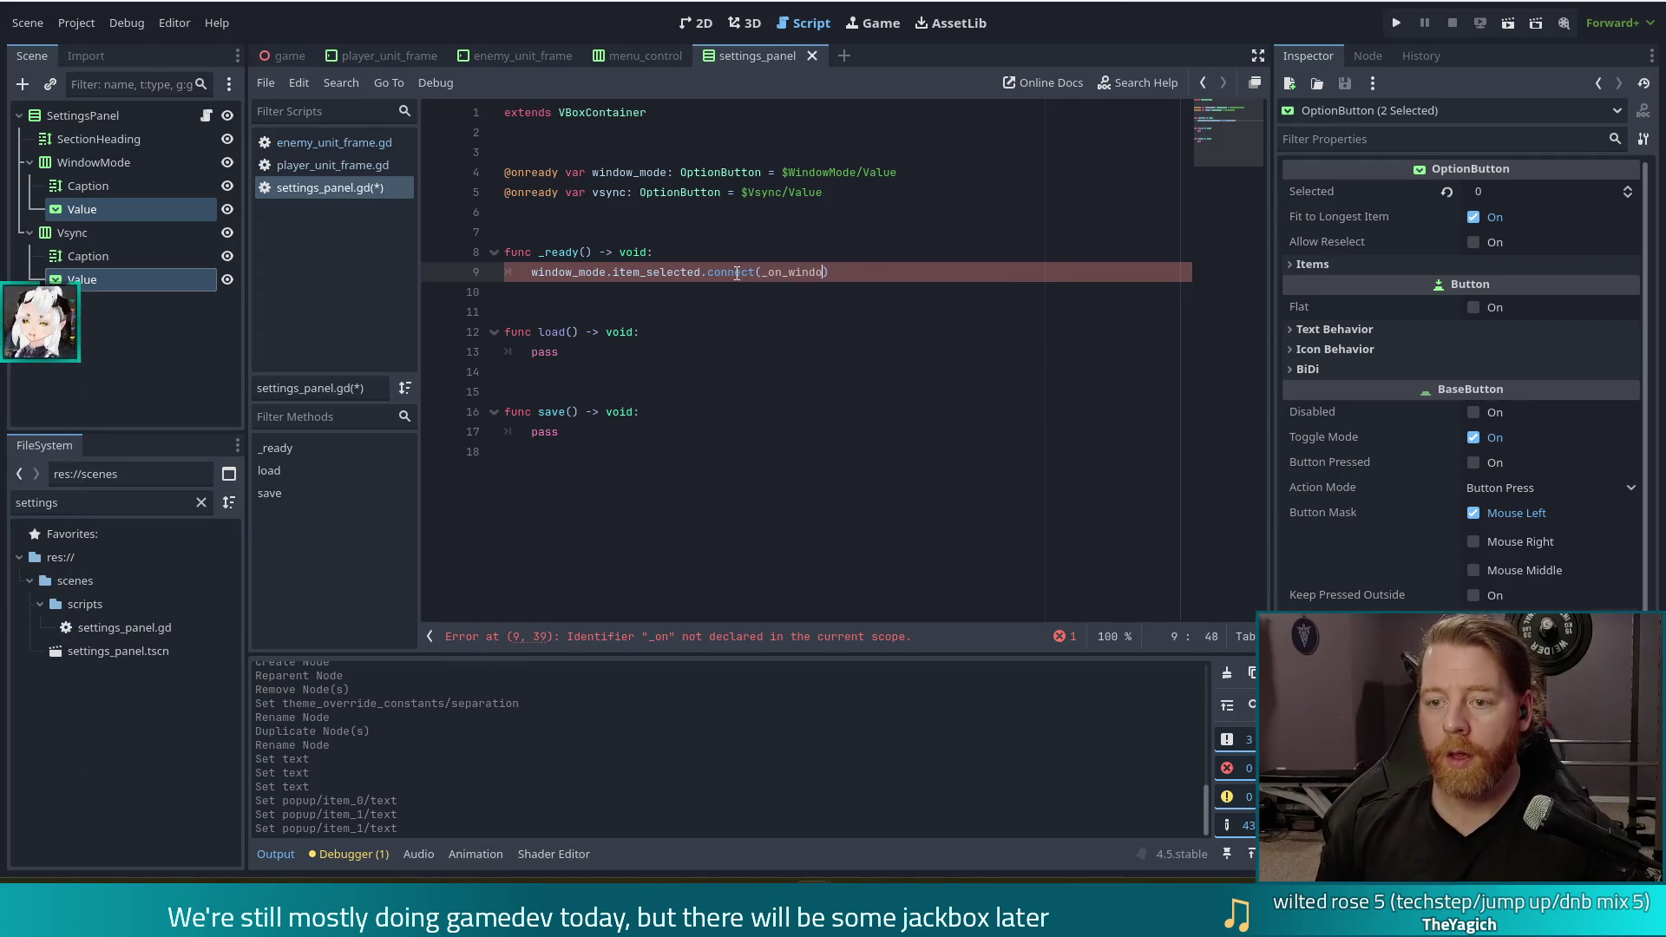
pyautogui.write('mode_selected')
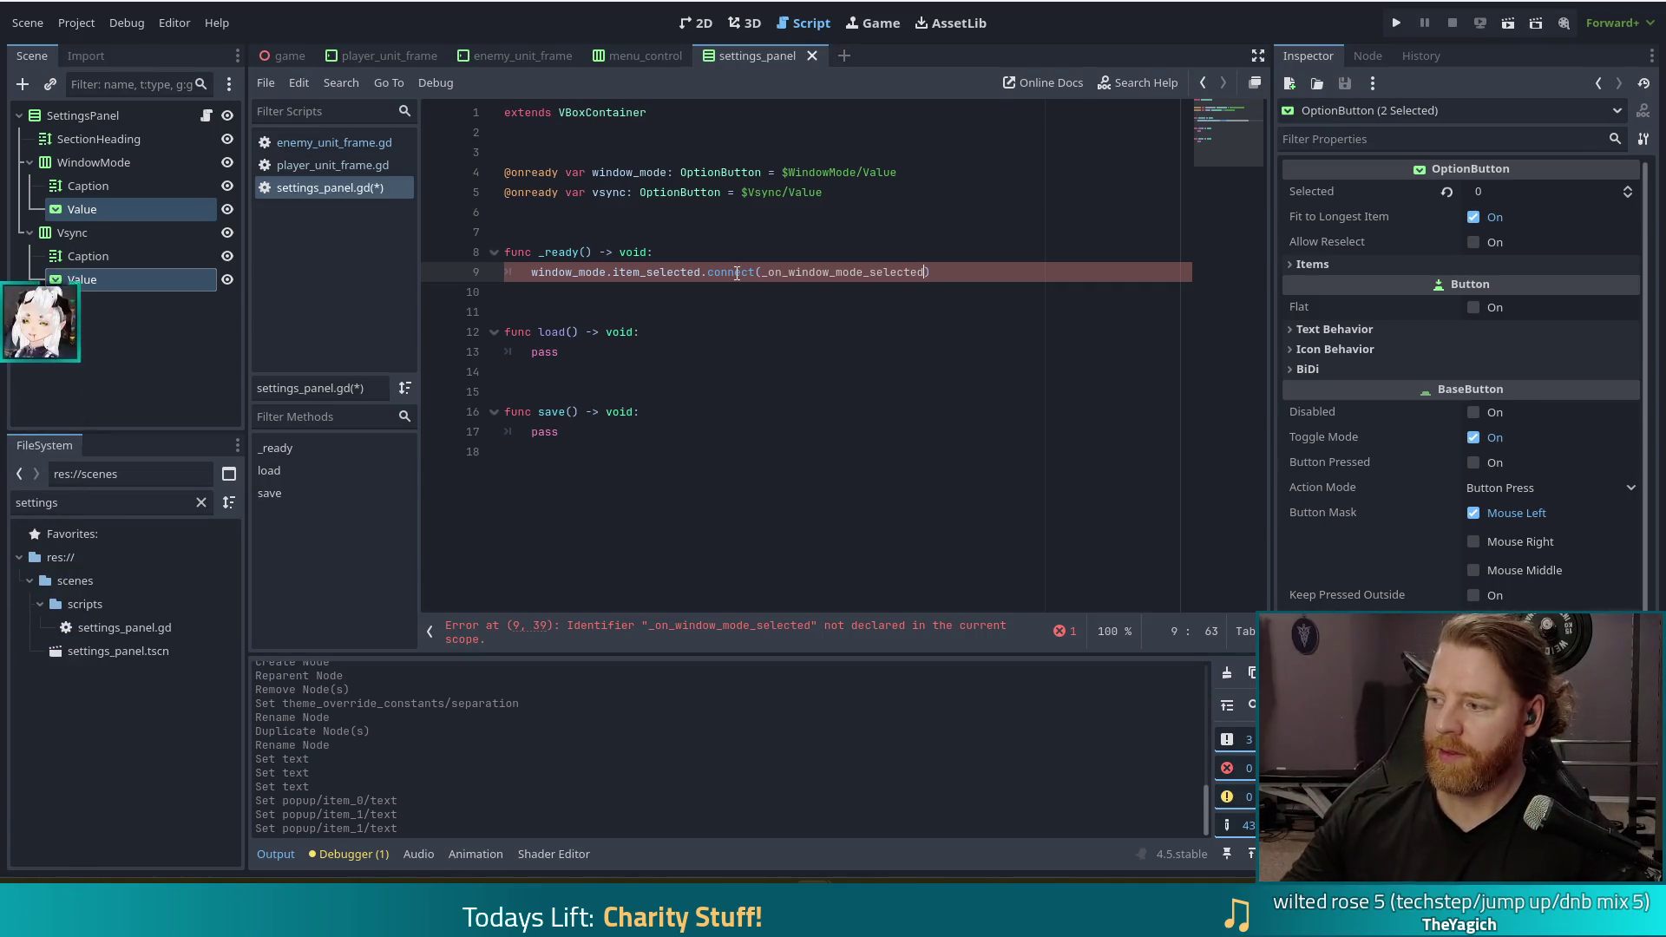
pyautogui.click(710, 492)
# Declare func _on_window_mode_selected() -> void: below save() and start its body line
pyautogui.press('Return')
pyautogui.press('Return')
pyautogui.write('func')
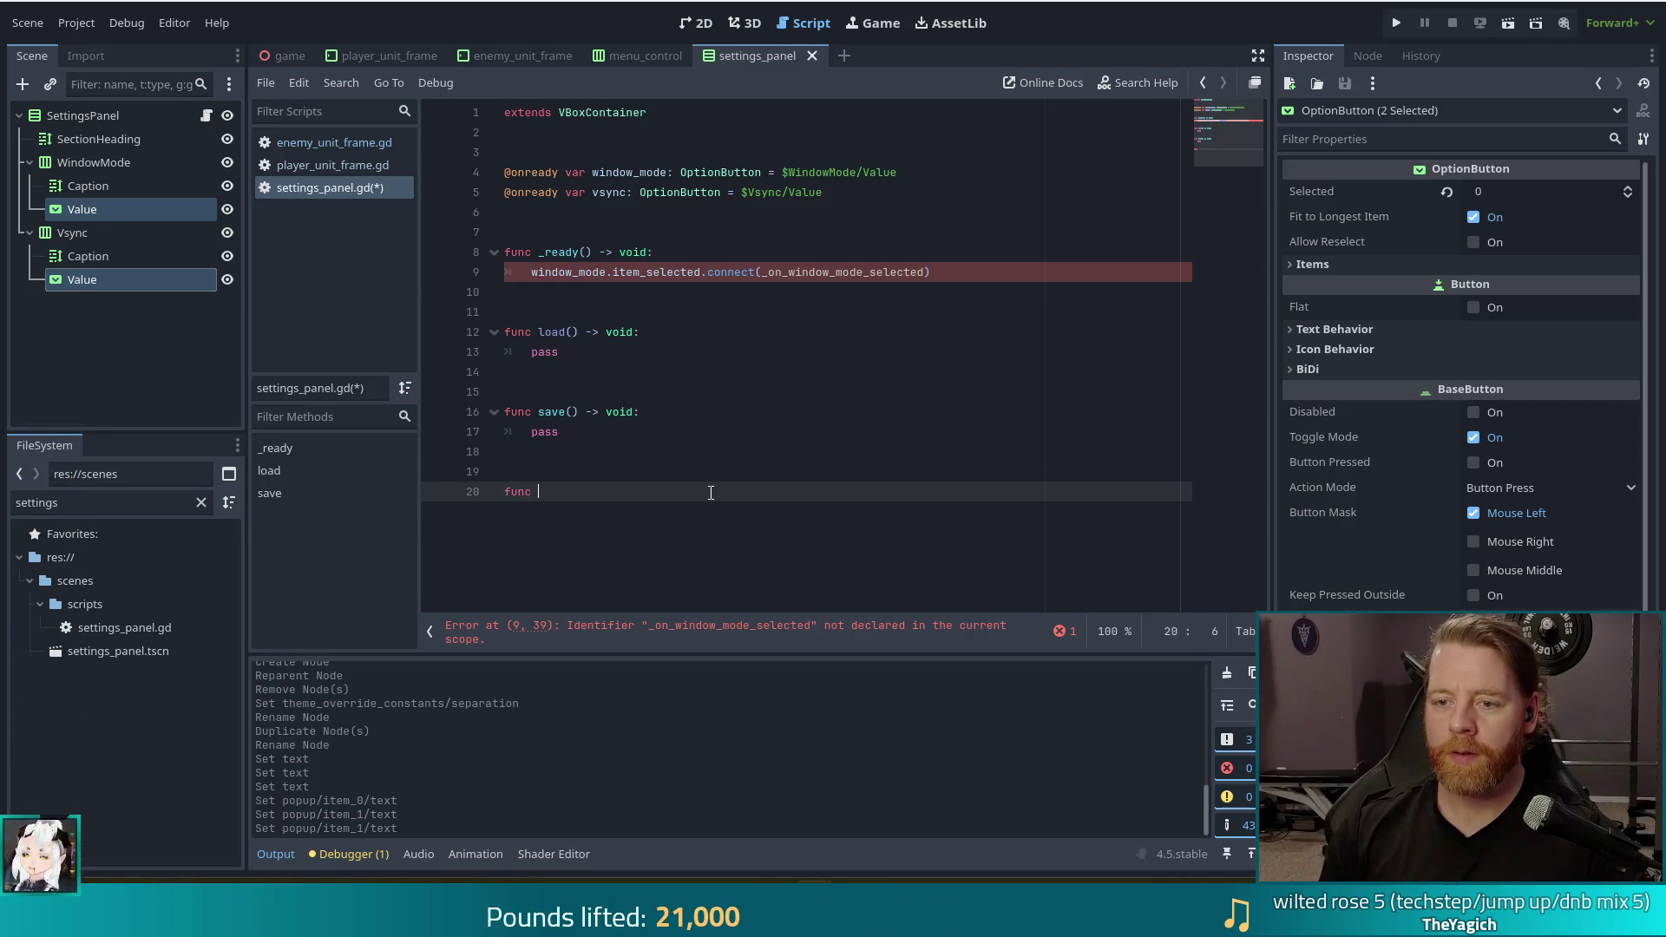
pyautogui.write('_')
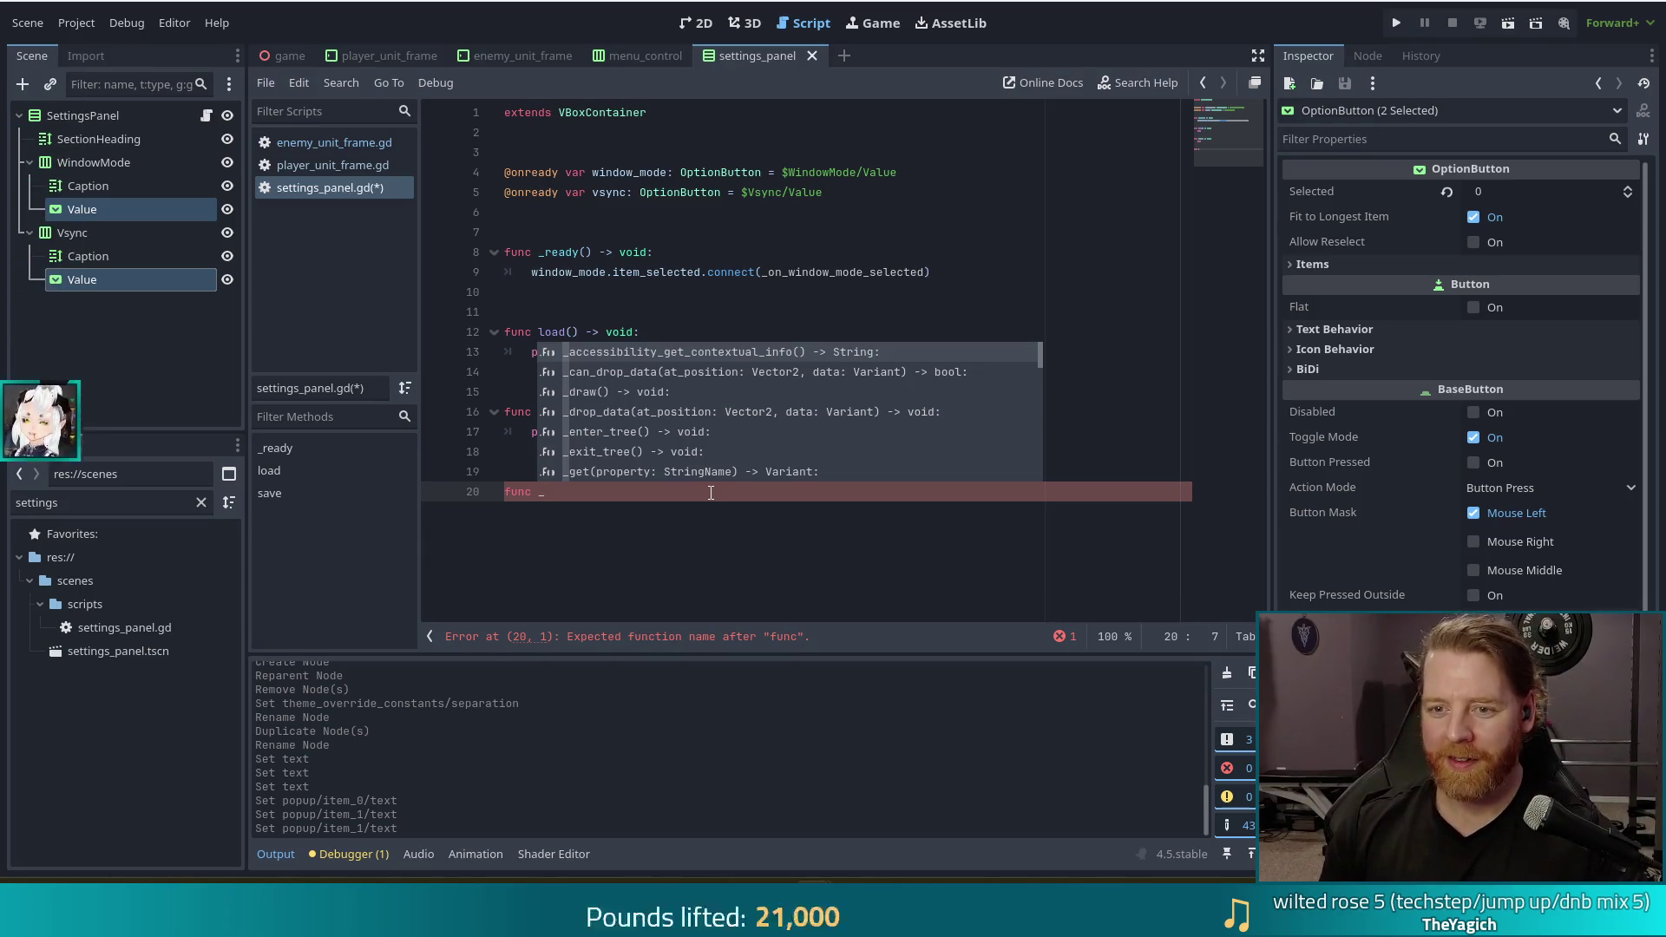
pyautogui.write('on_')
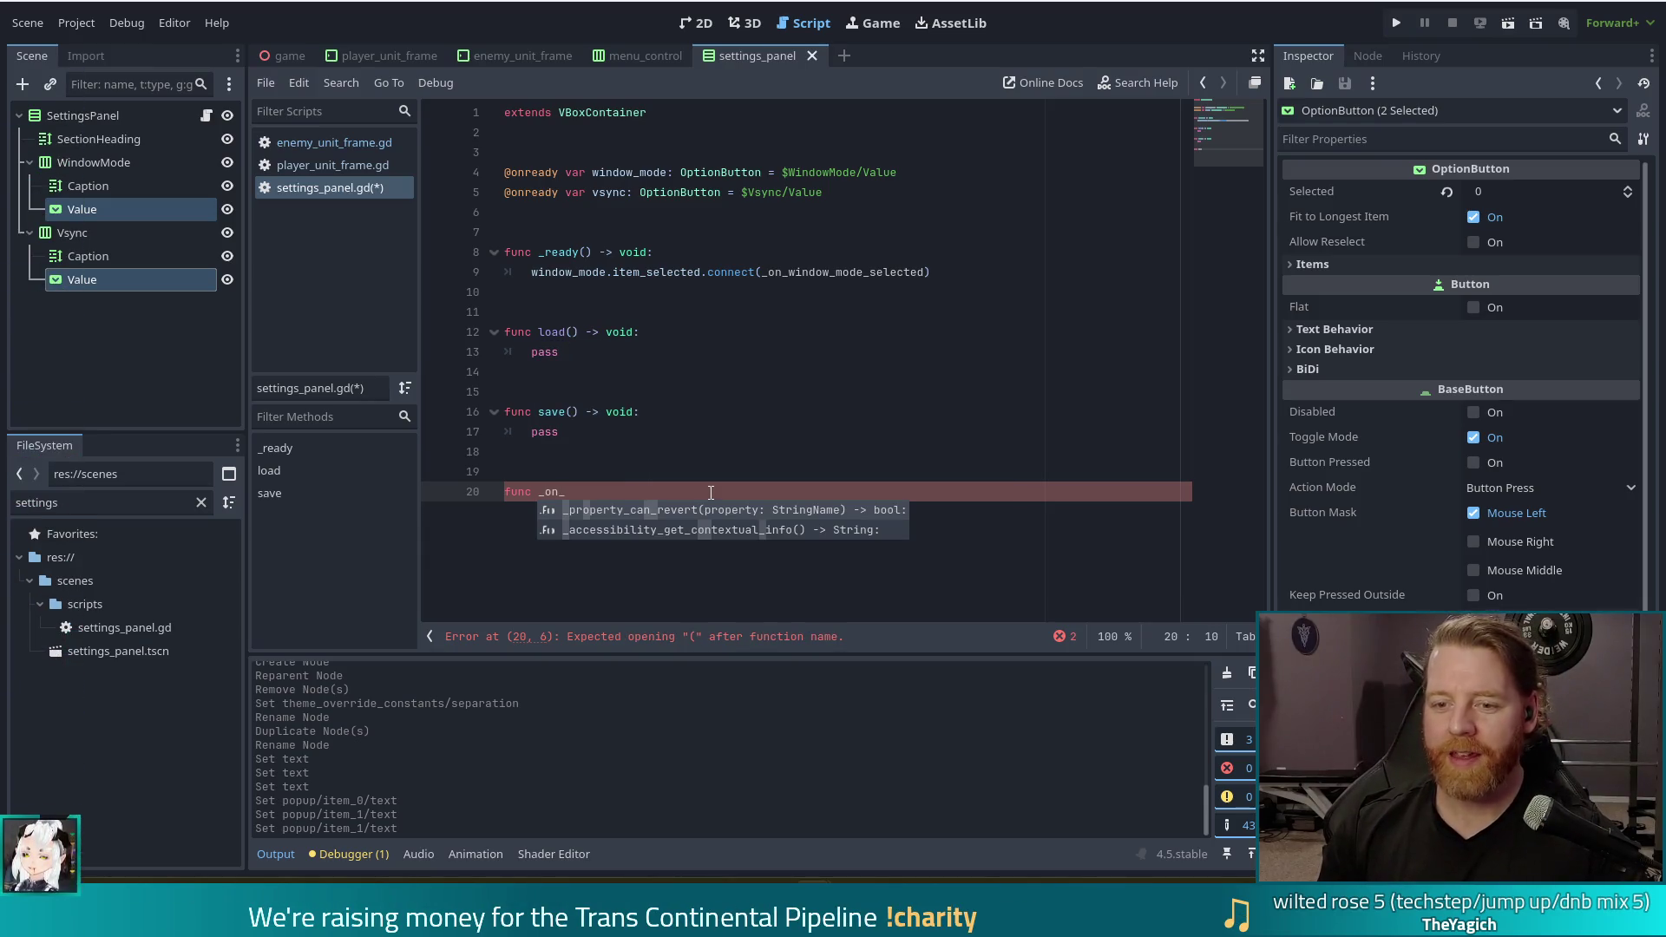
pyautogui.write('wi')
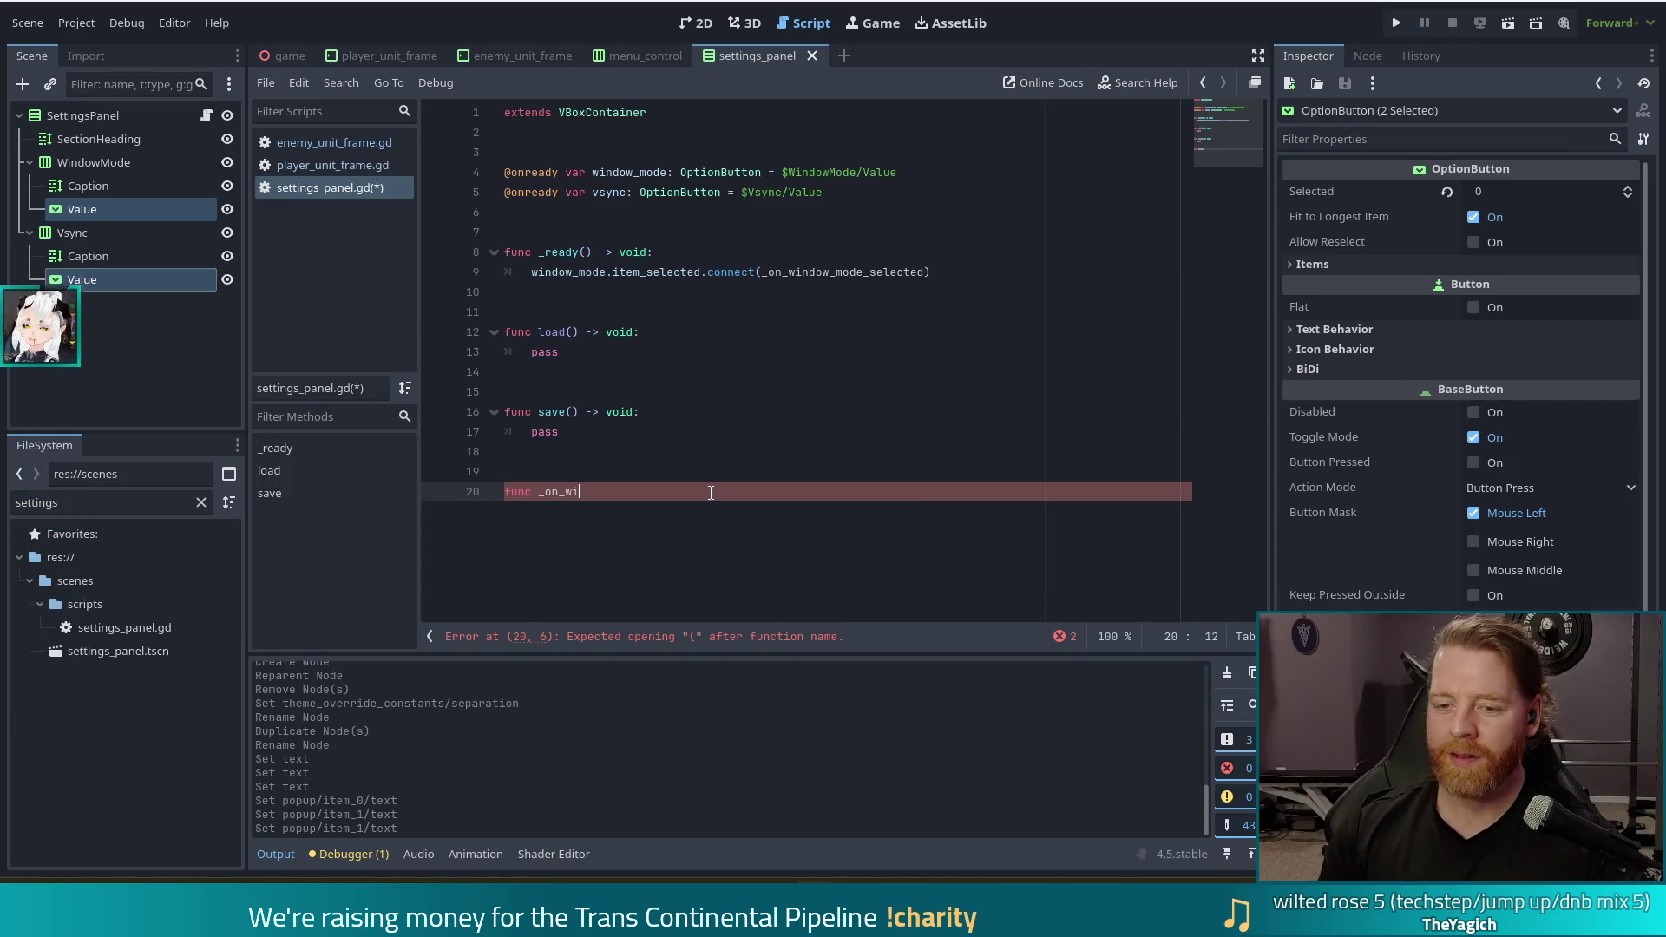
pyautogui.write('ndow')
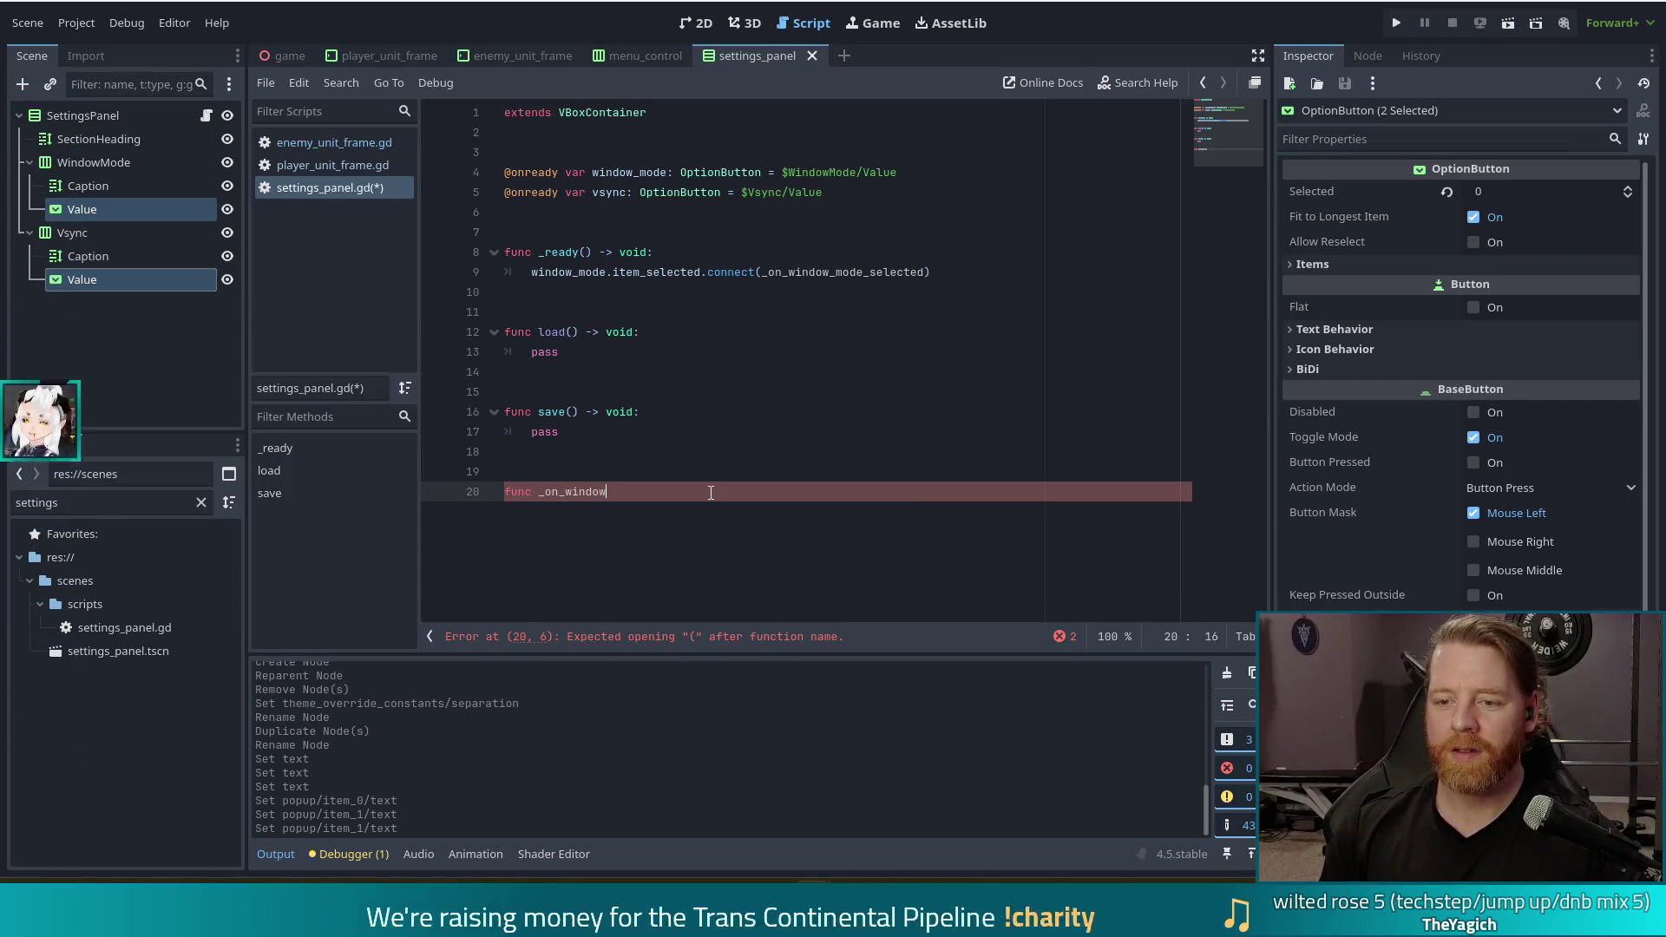
pyautogui.write('_mode')
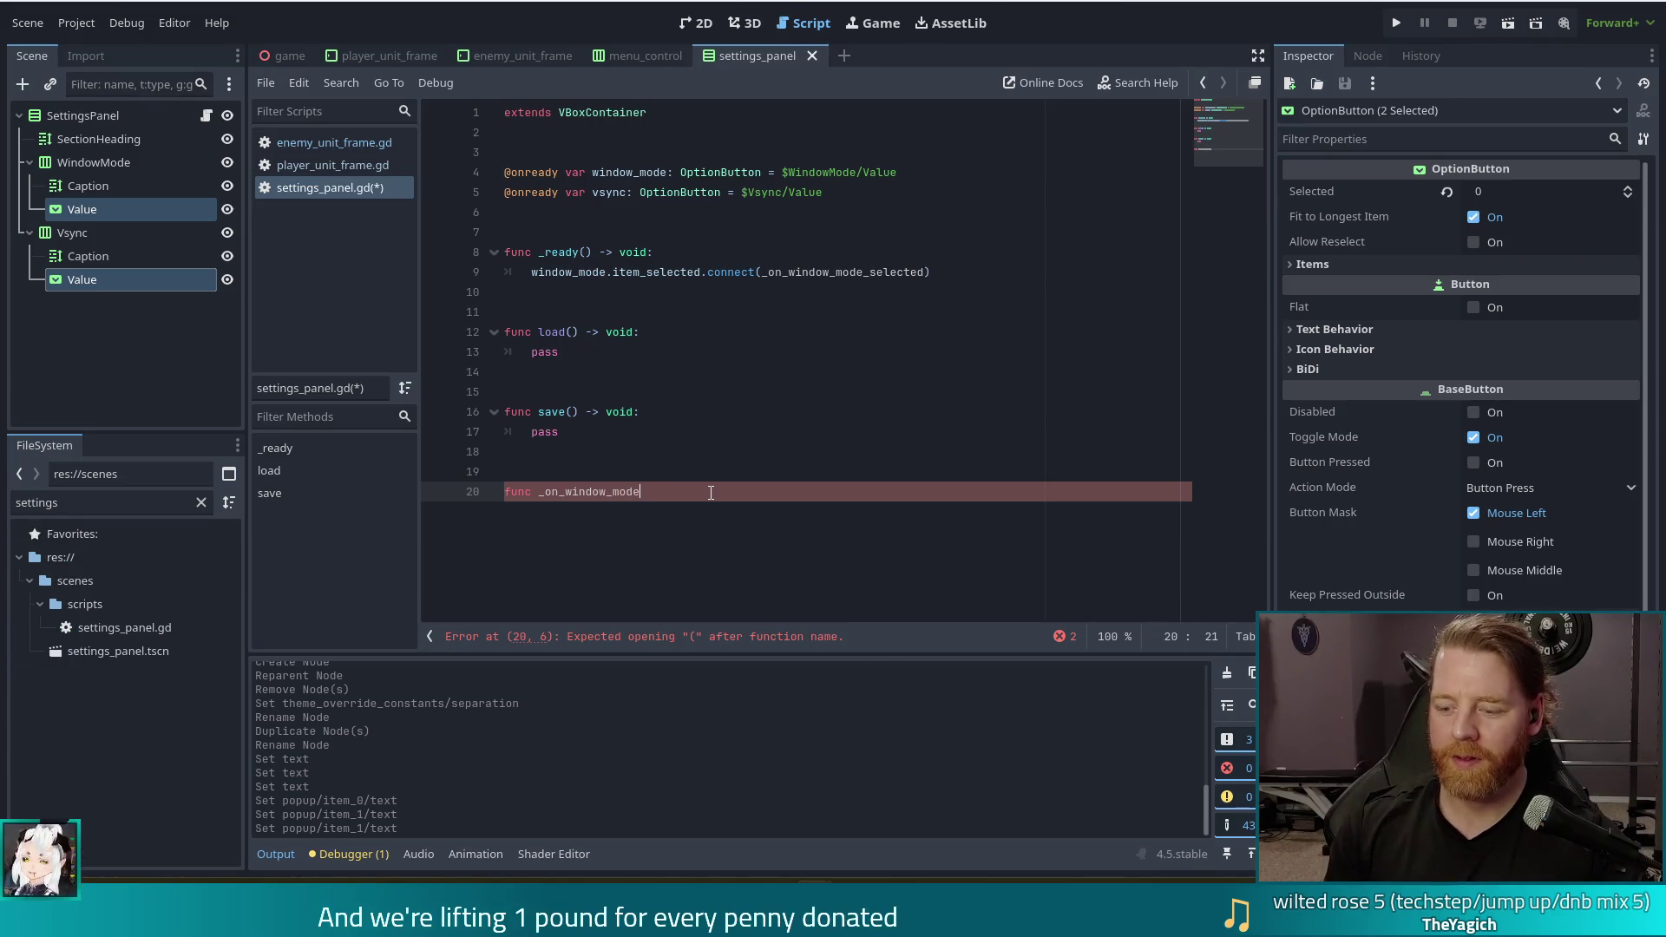
pyautogui.write('l_sel')
pyautogui.write('ected(')
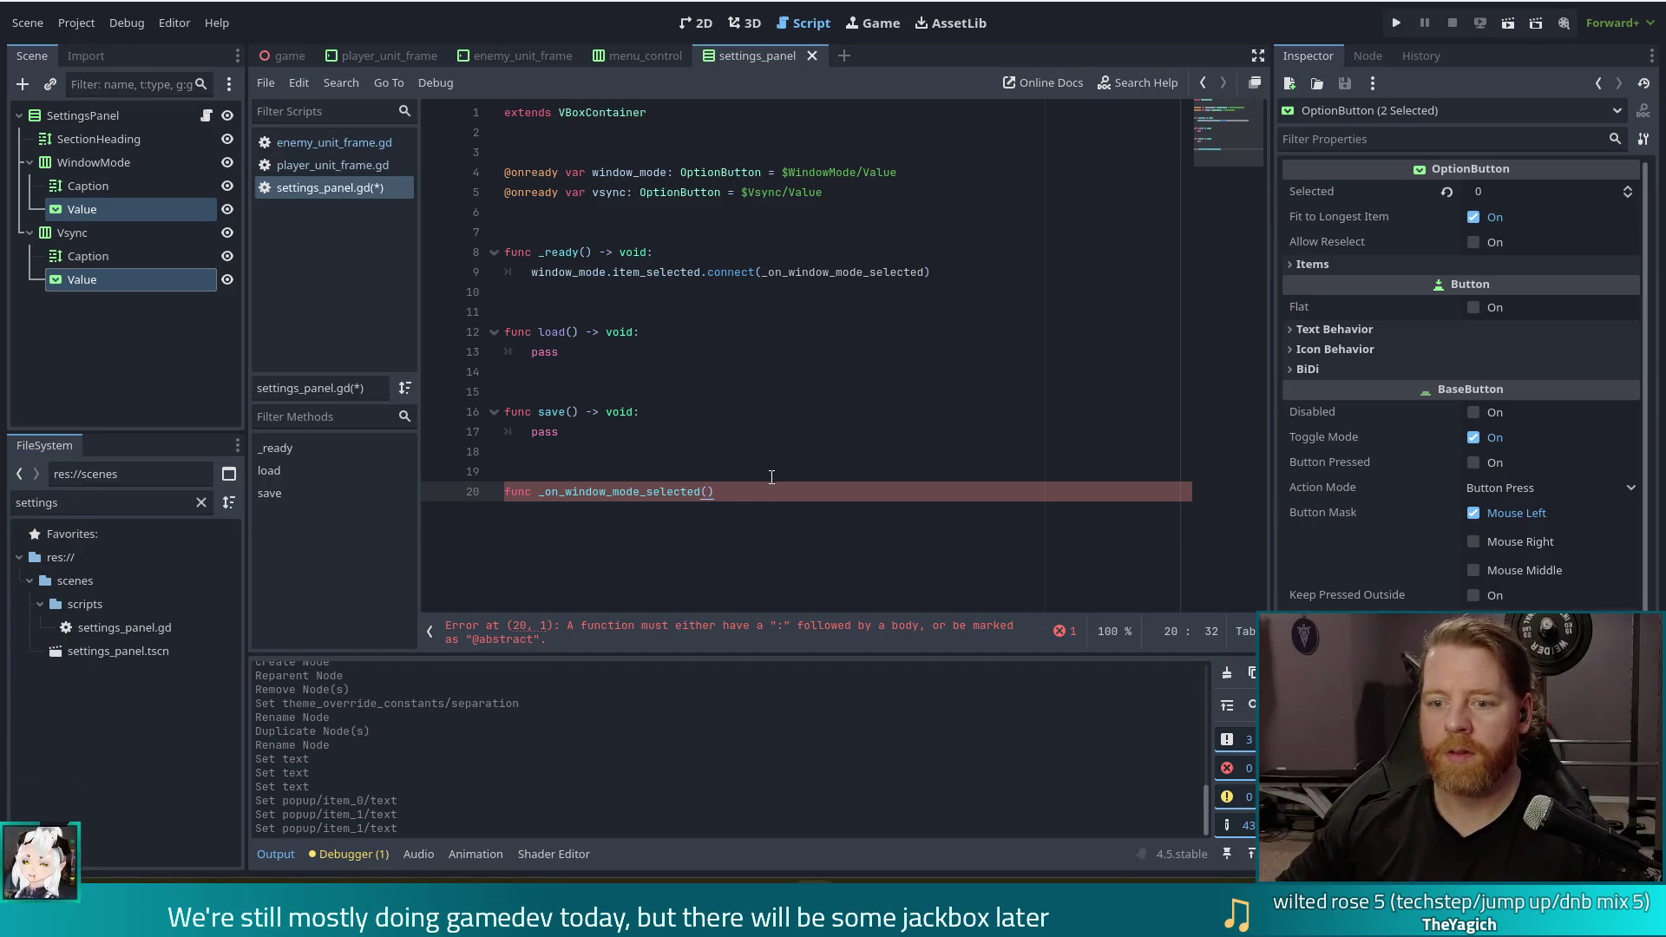
pyautogui.write('-> void')
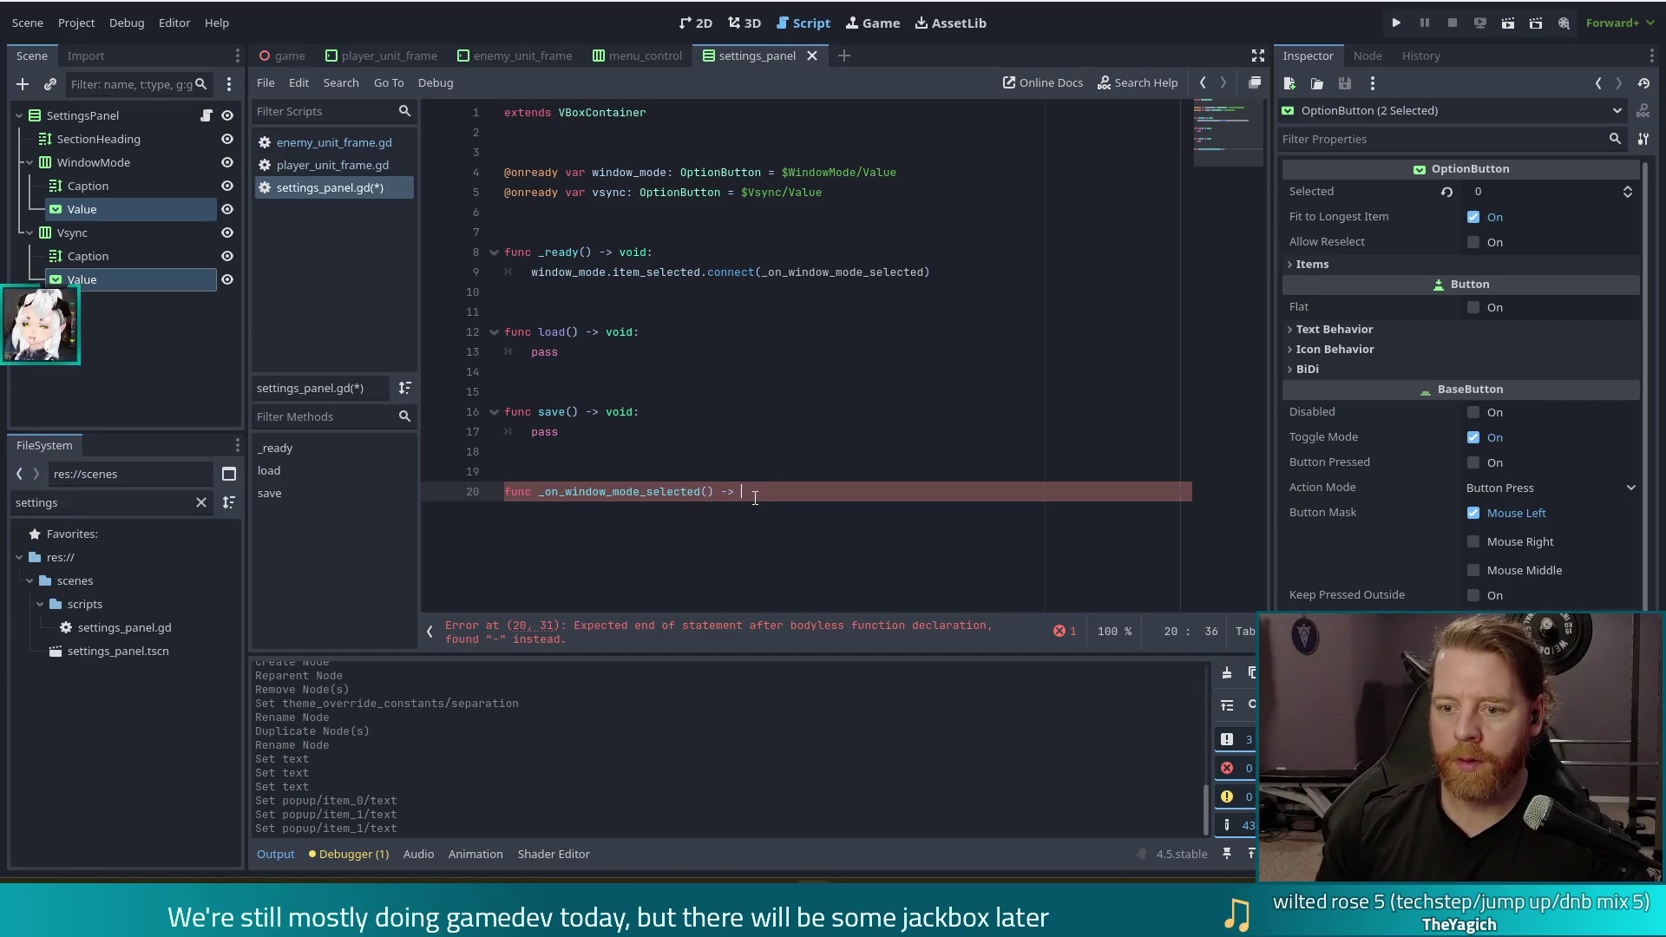
pyautogui.write(':')
pyautogui.press('Return')
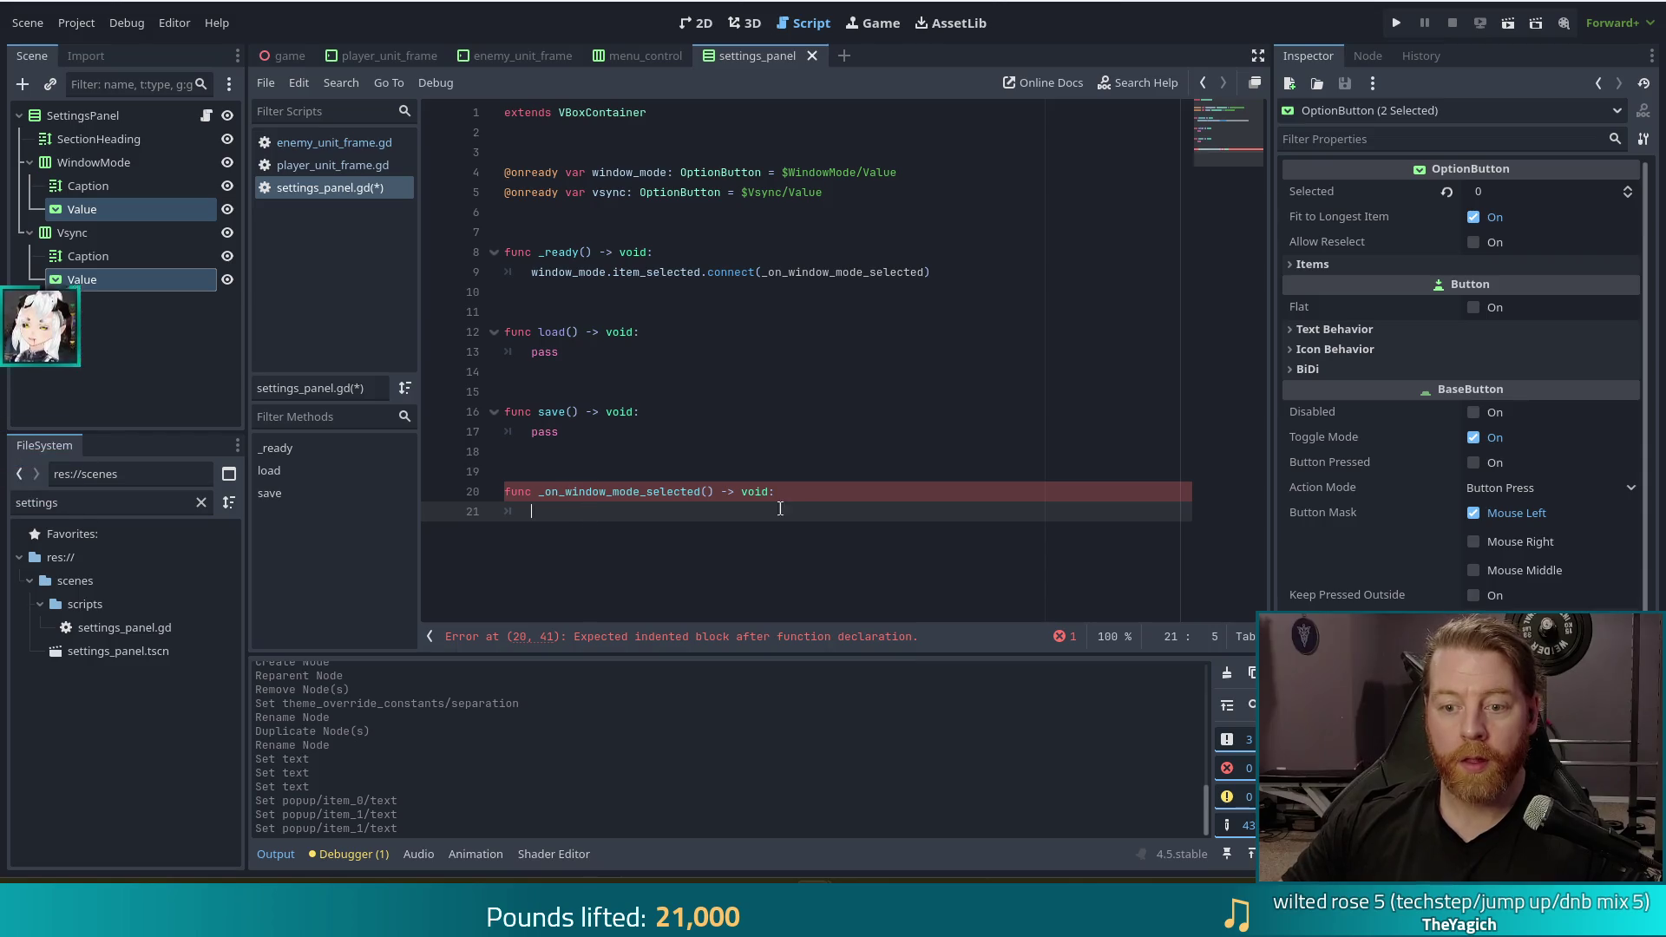
# Copy the docs' set_setting line for display/window/size/mode WINDOW_MODE_WINDOWED into the handler
pyautogui.moveTo(562, 883)
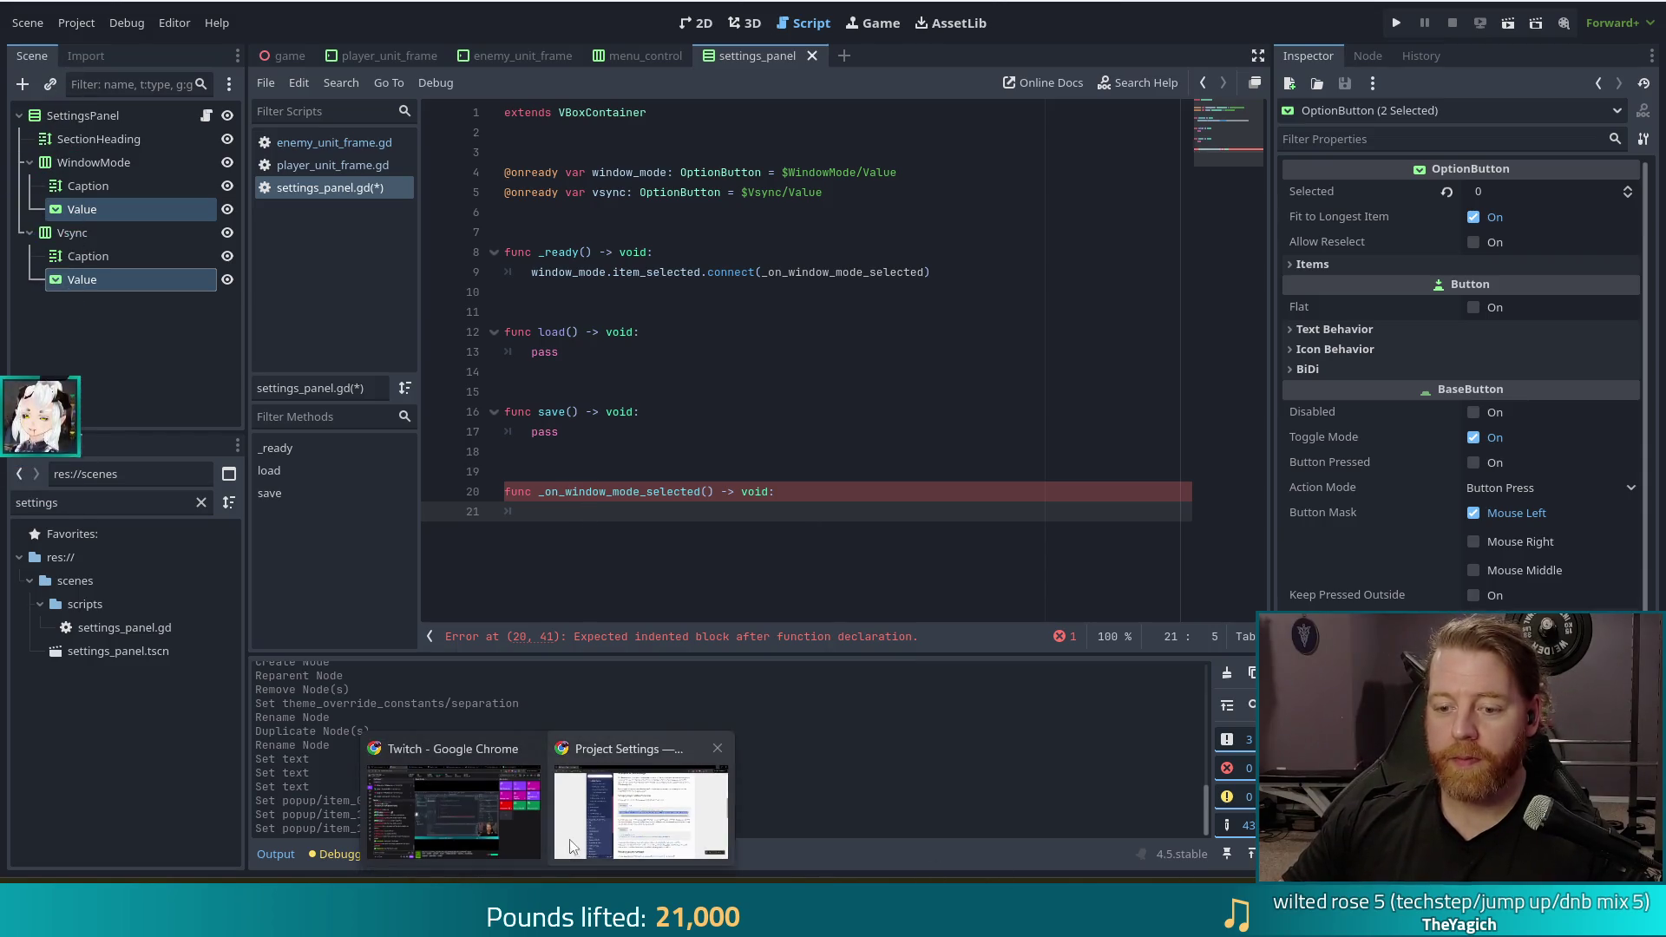
pyautogui.click(647, 807)
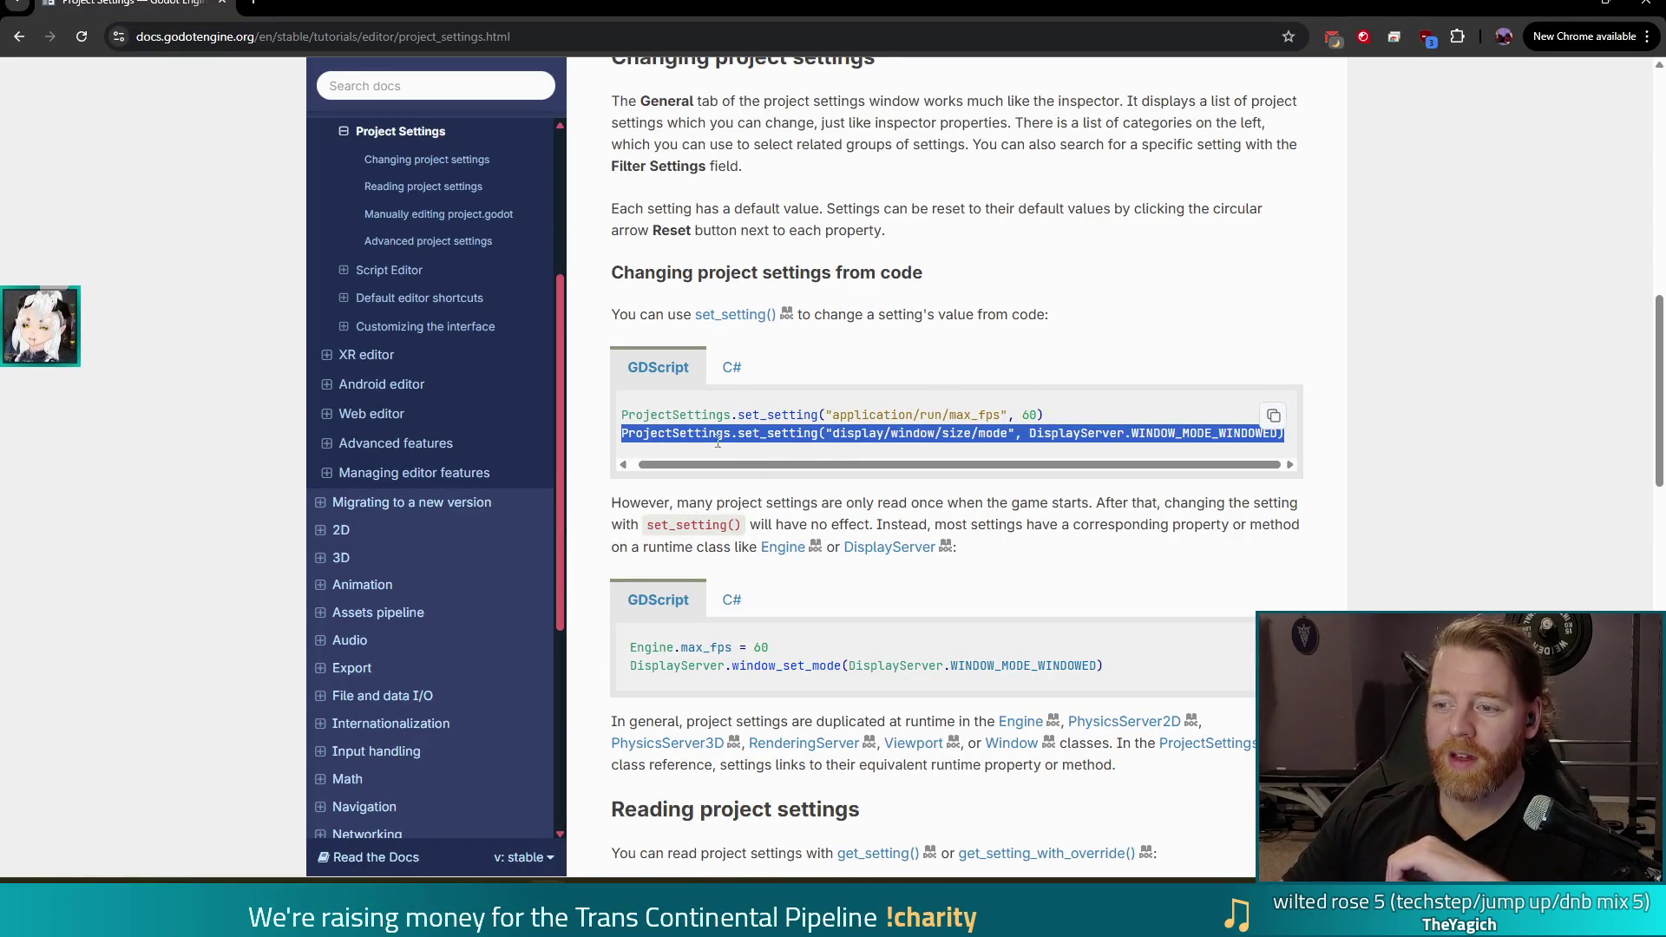
pyautogui.click(947, 439)
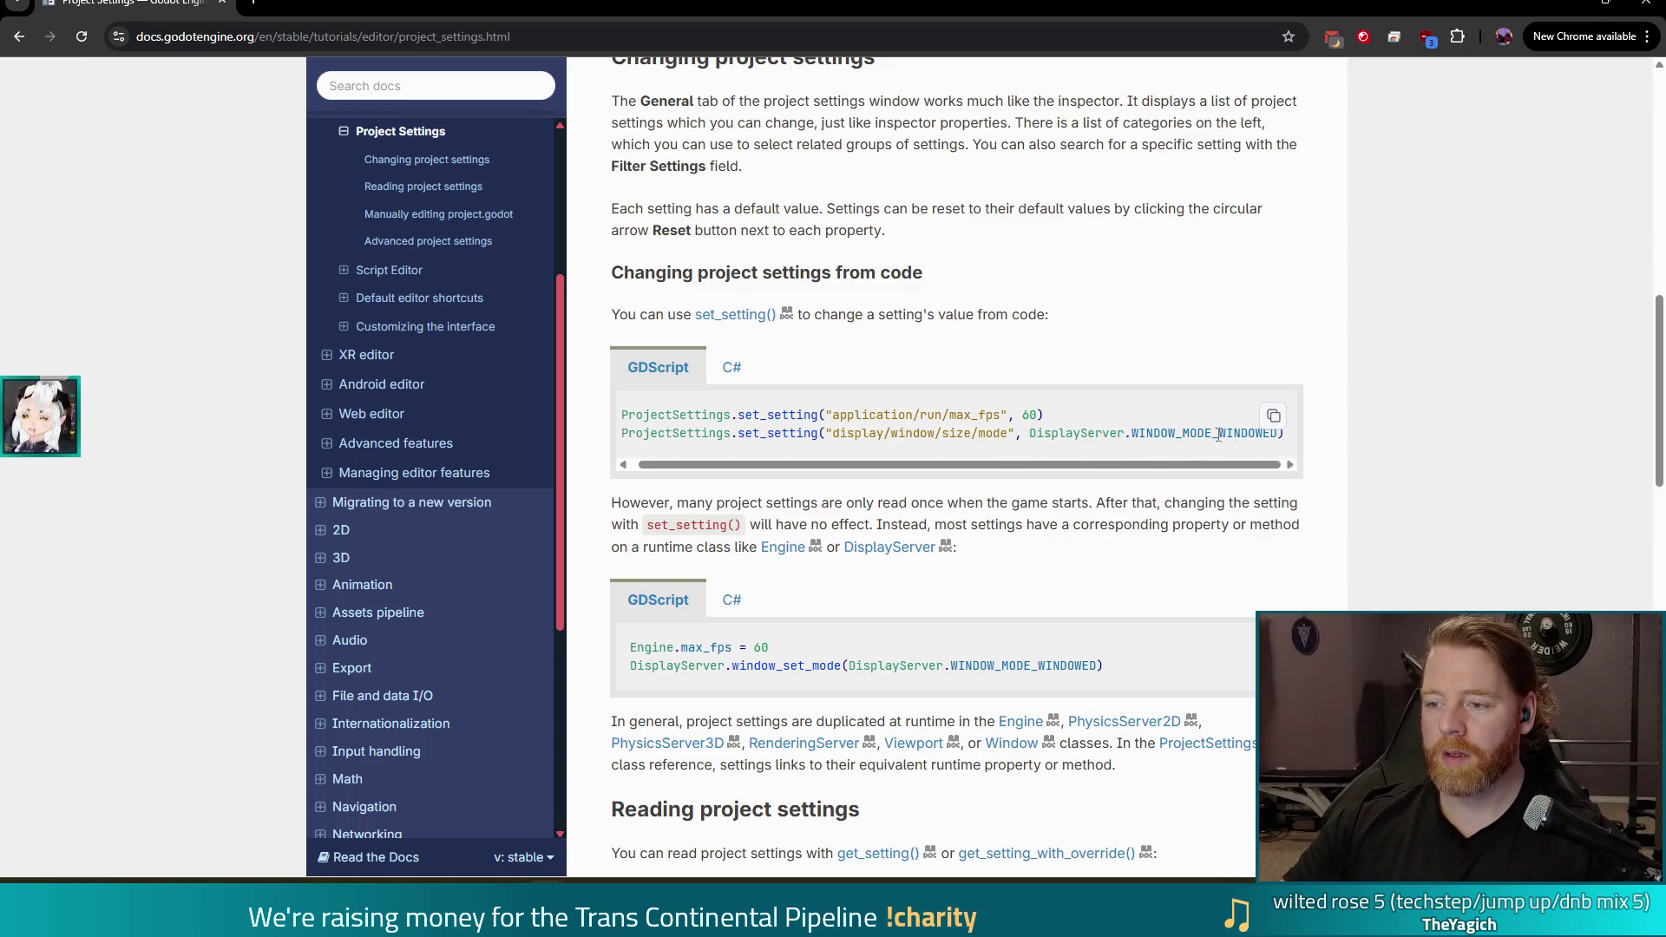
pyautogui.moveTo(627, 433); pyautogui.dragTo(1315, 451)
pyautogui.hotkey('ctrl', 'c')
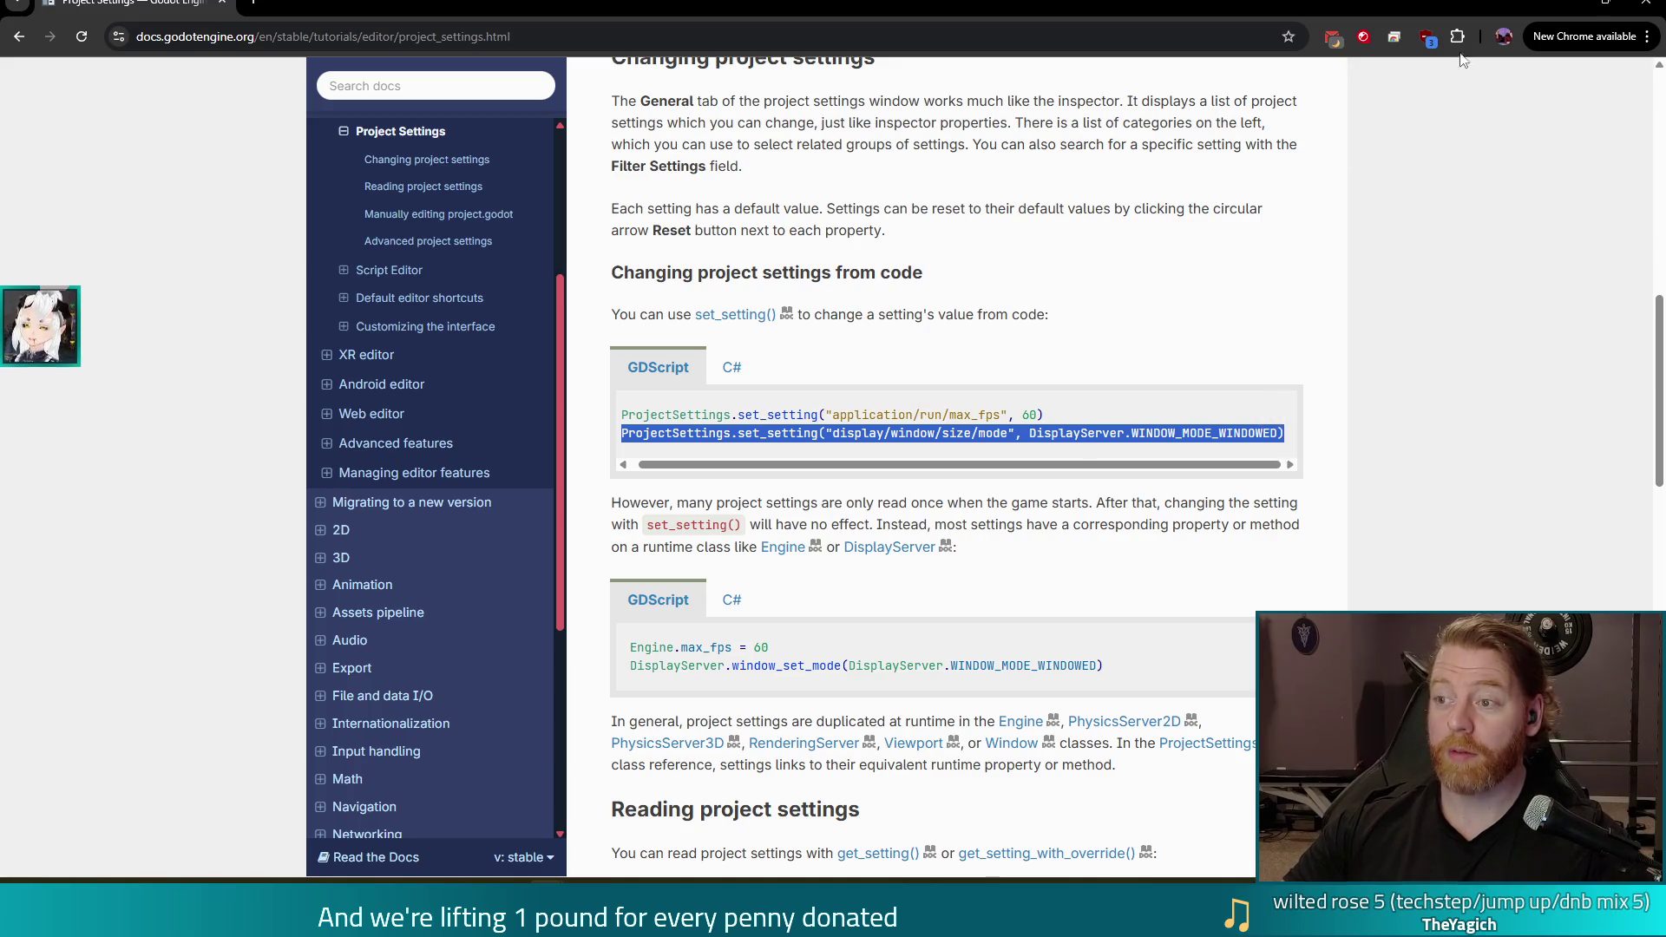
pyautogui.hotkey('alt', 'Tab')
pyautogui.hotkey('ctrl', 'v')
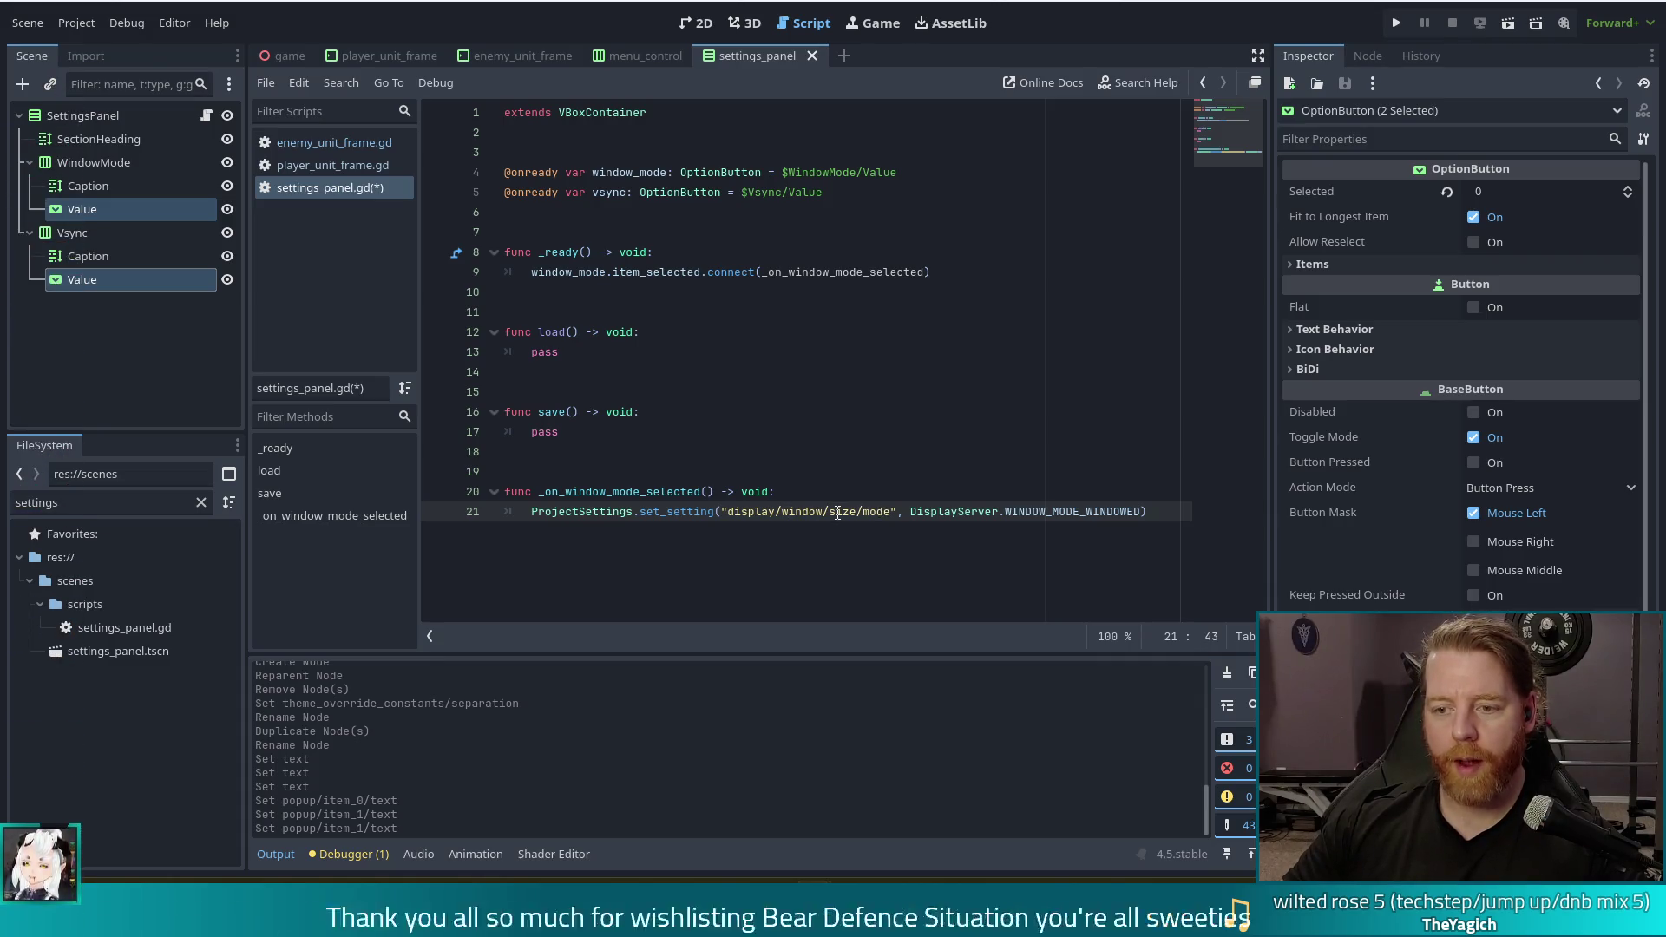
# Insert 'if window_mode.get_selected_id() == 0' above the set_setting call
pyautogui.click(857, 514)
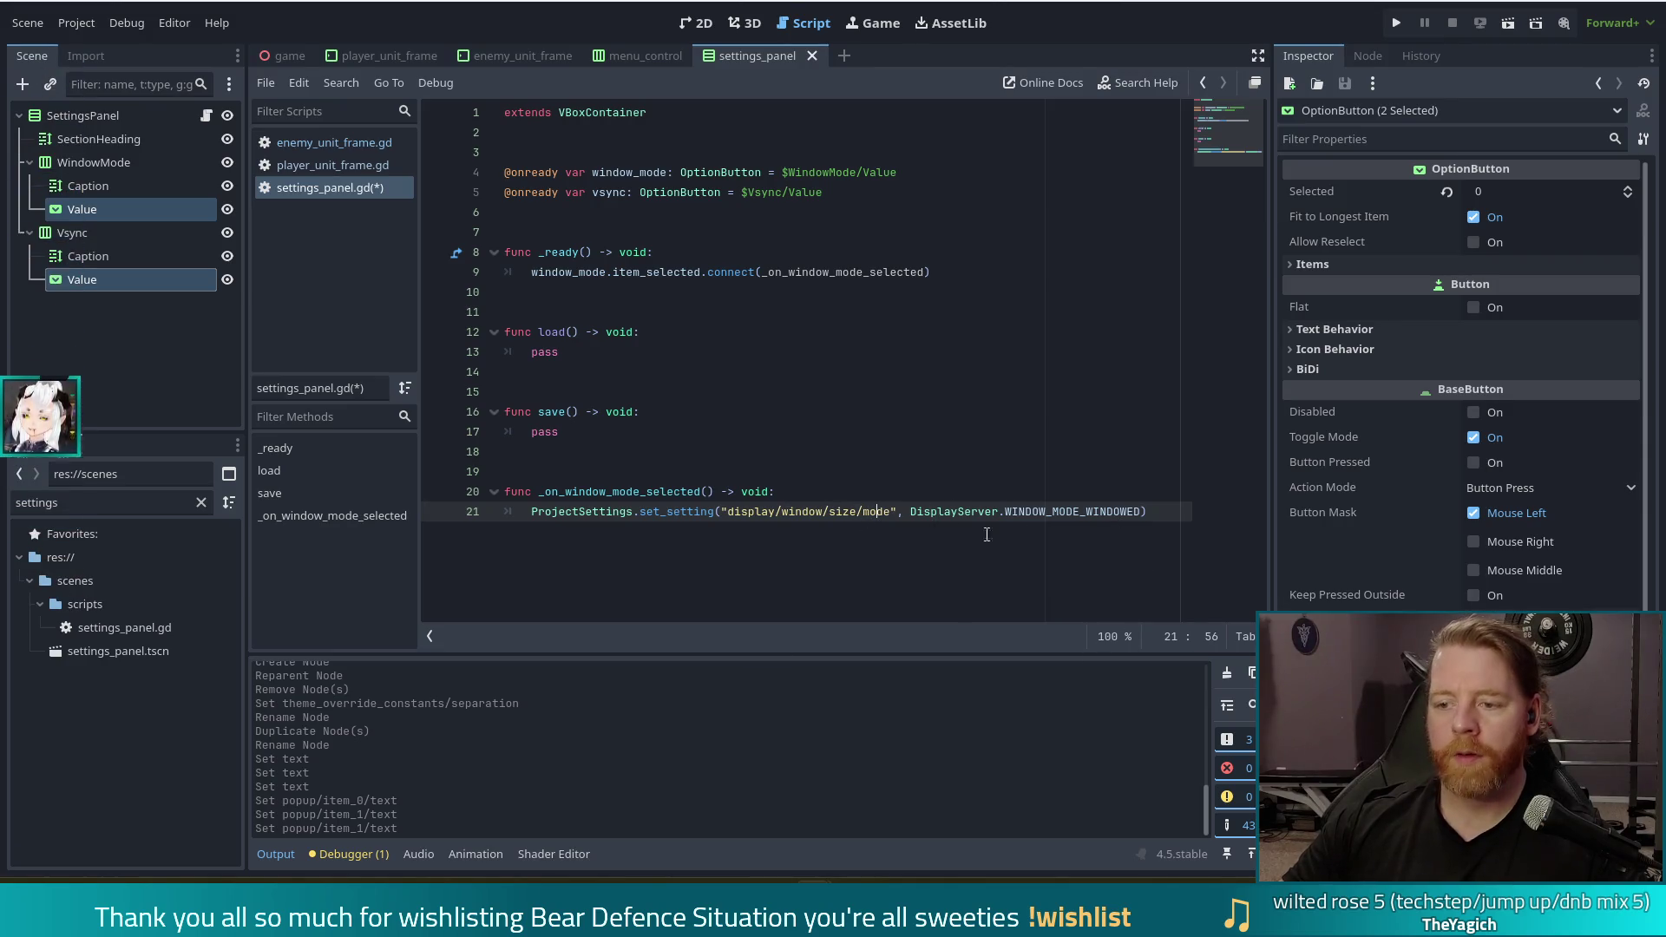
pyautogui.click(847, 494)
pyautogui.press('Return')
pyautogui.write('if ')
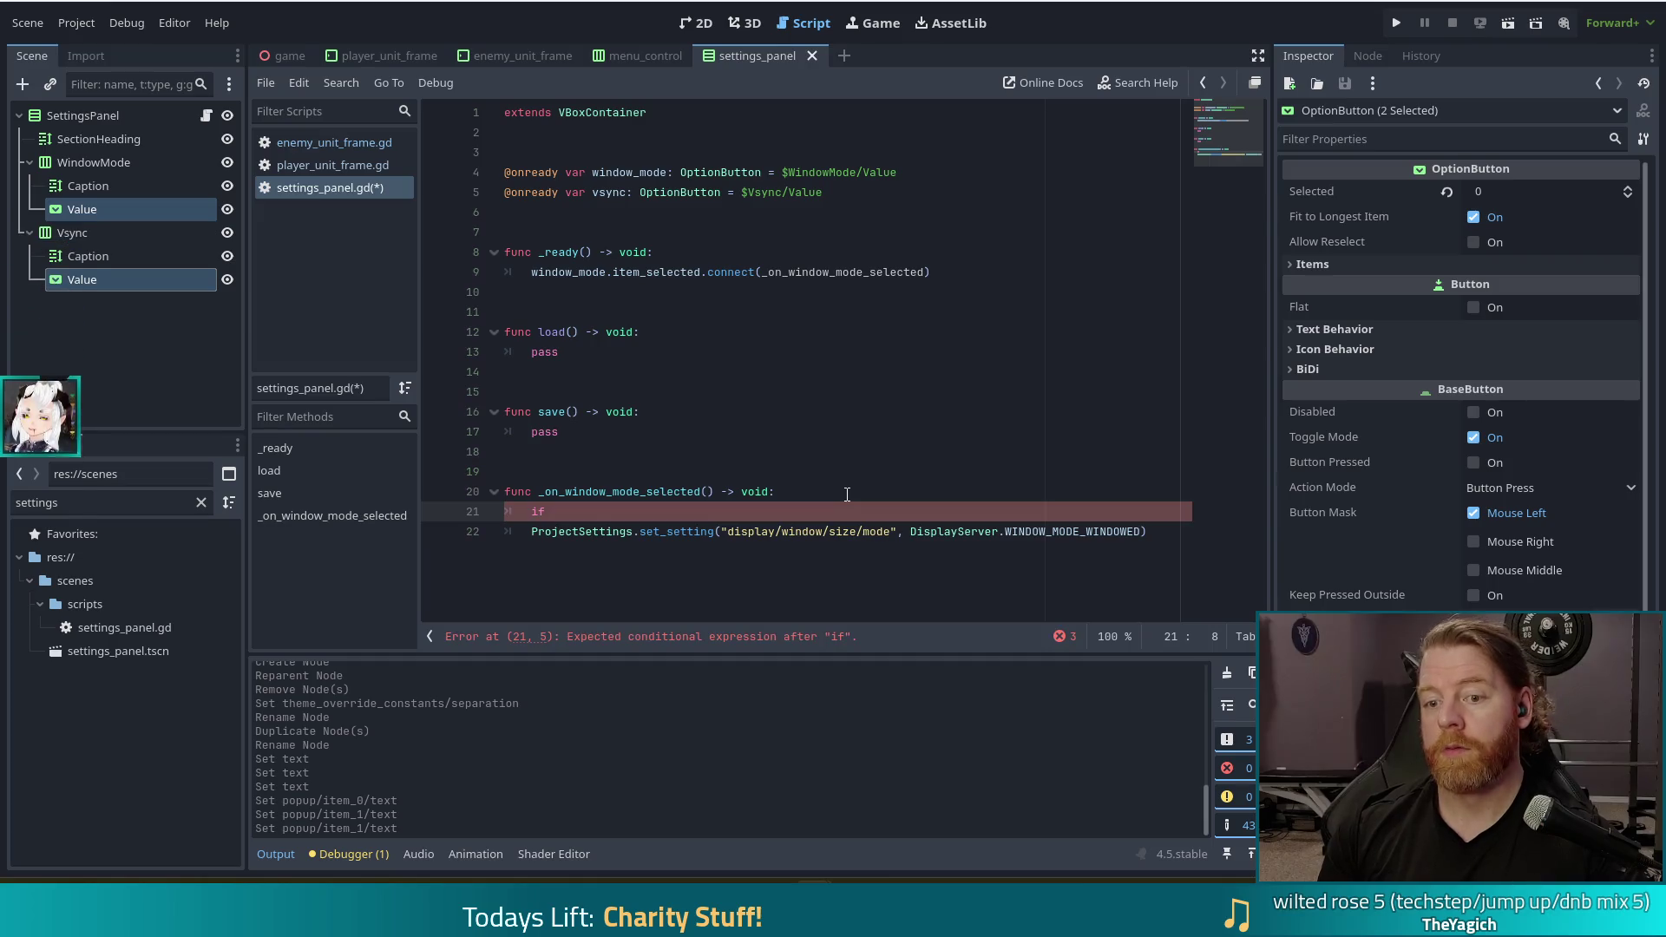
pyautogui.write('win')
pyautogui.press('Return')
pyautogui.write('.sele')
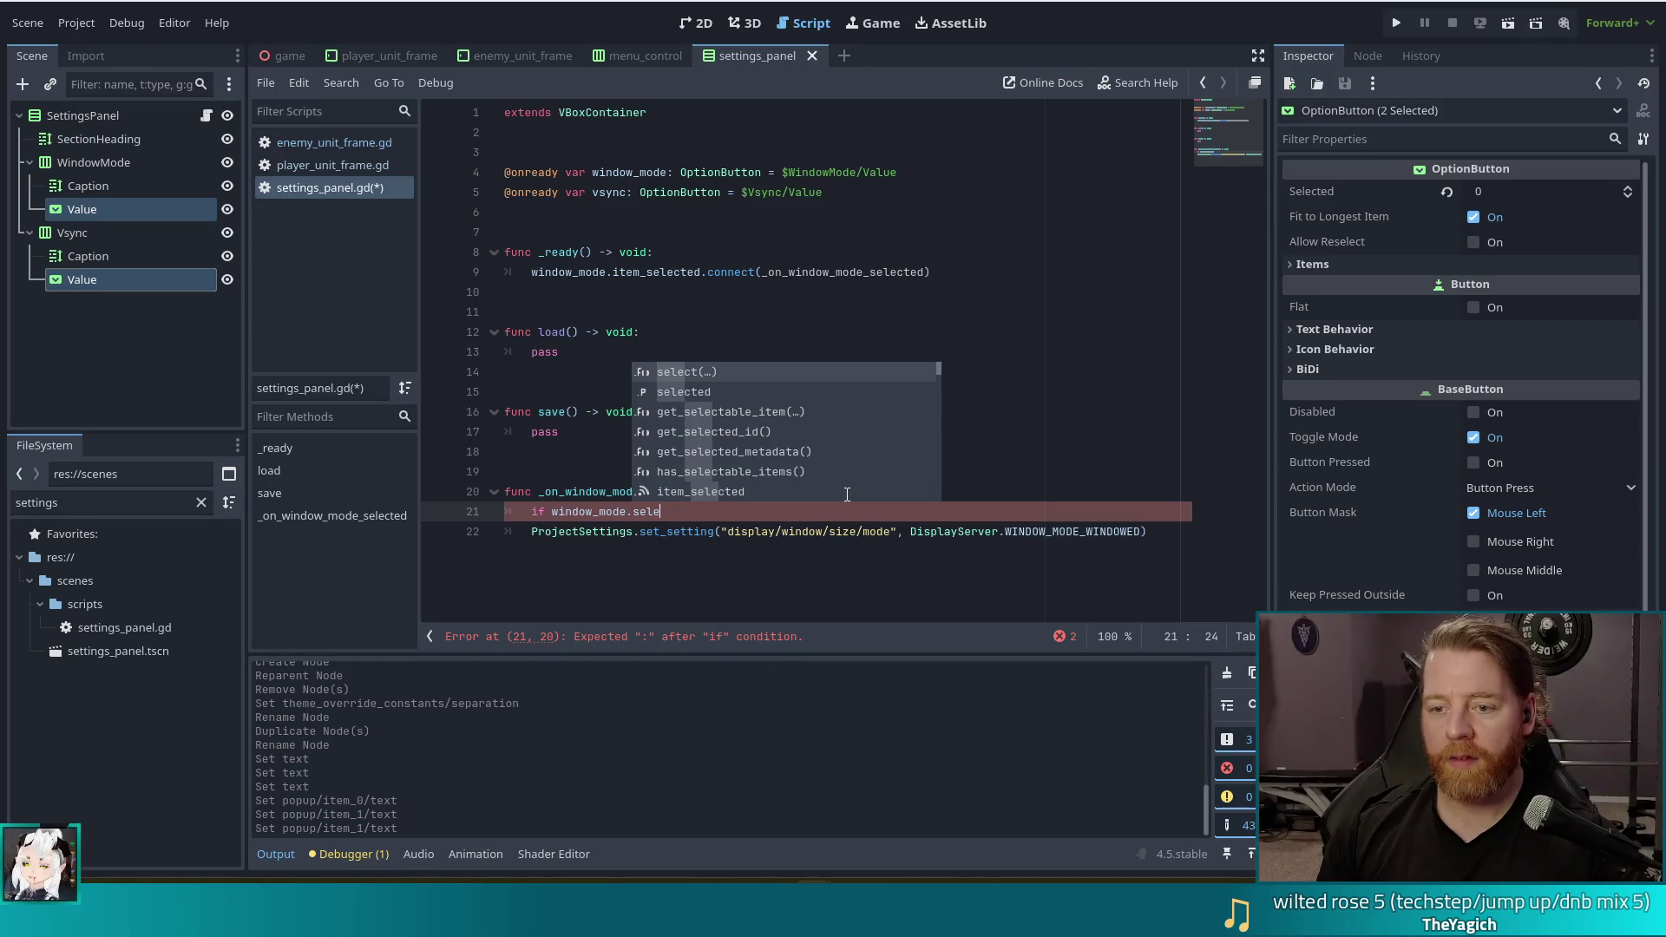
pyautogui.press('Down')
pyautogui.press('Return')
pyautogui.write('==')
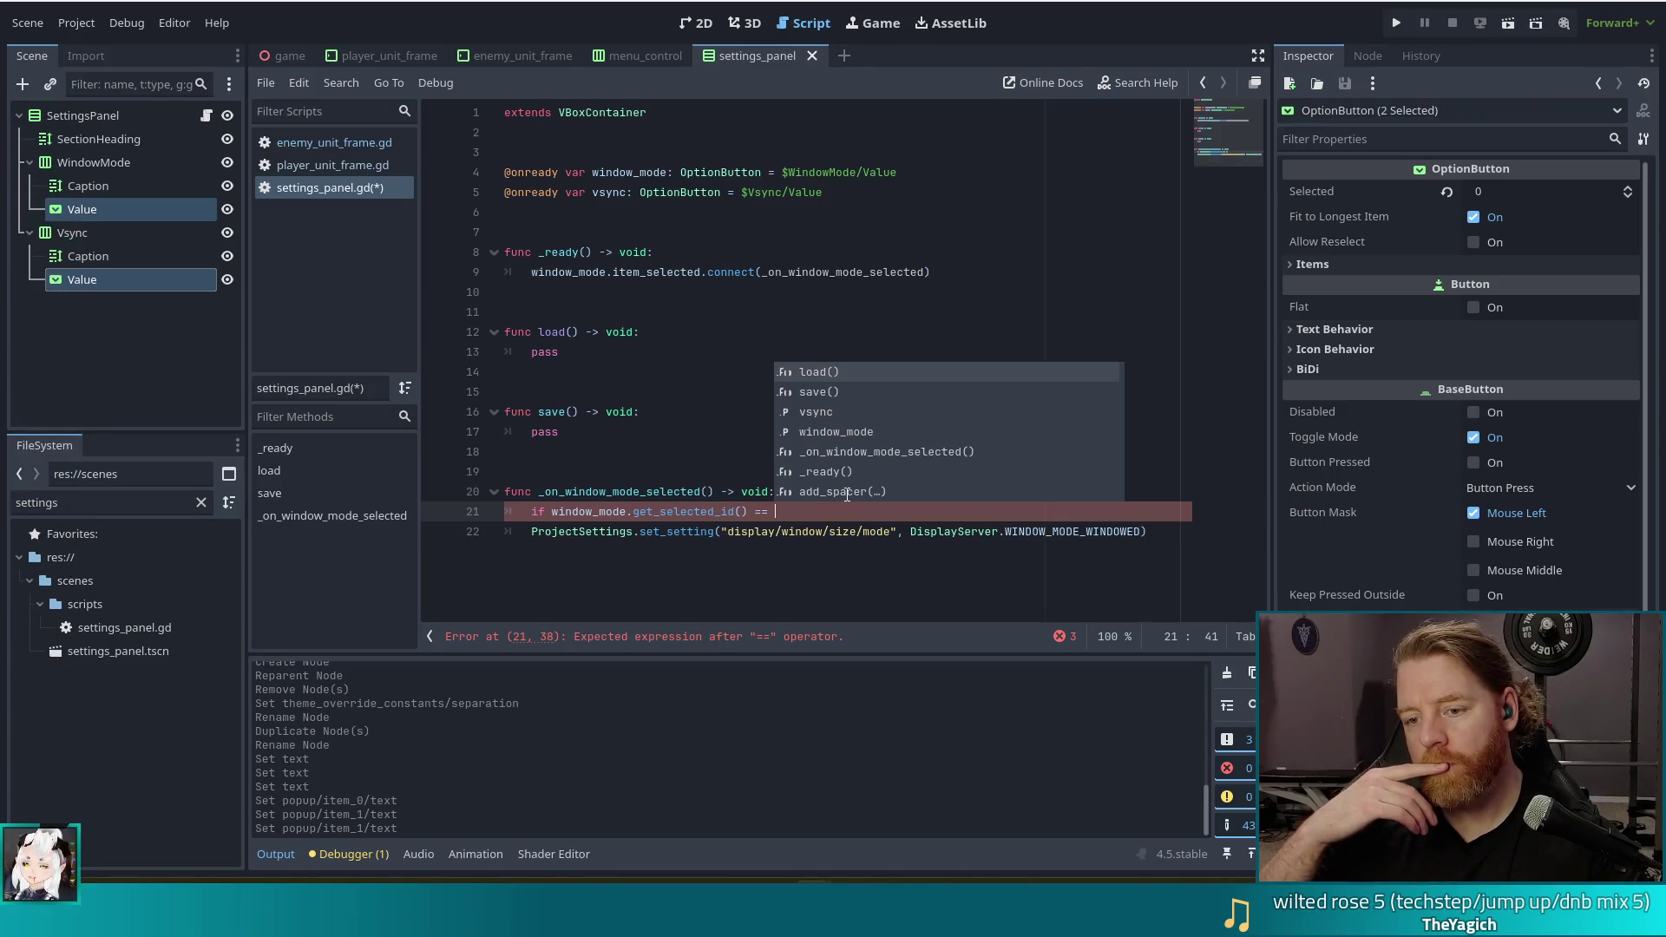
pyautogui.moveTo(693, 512)
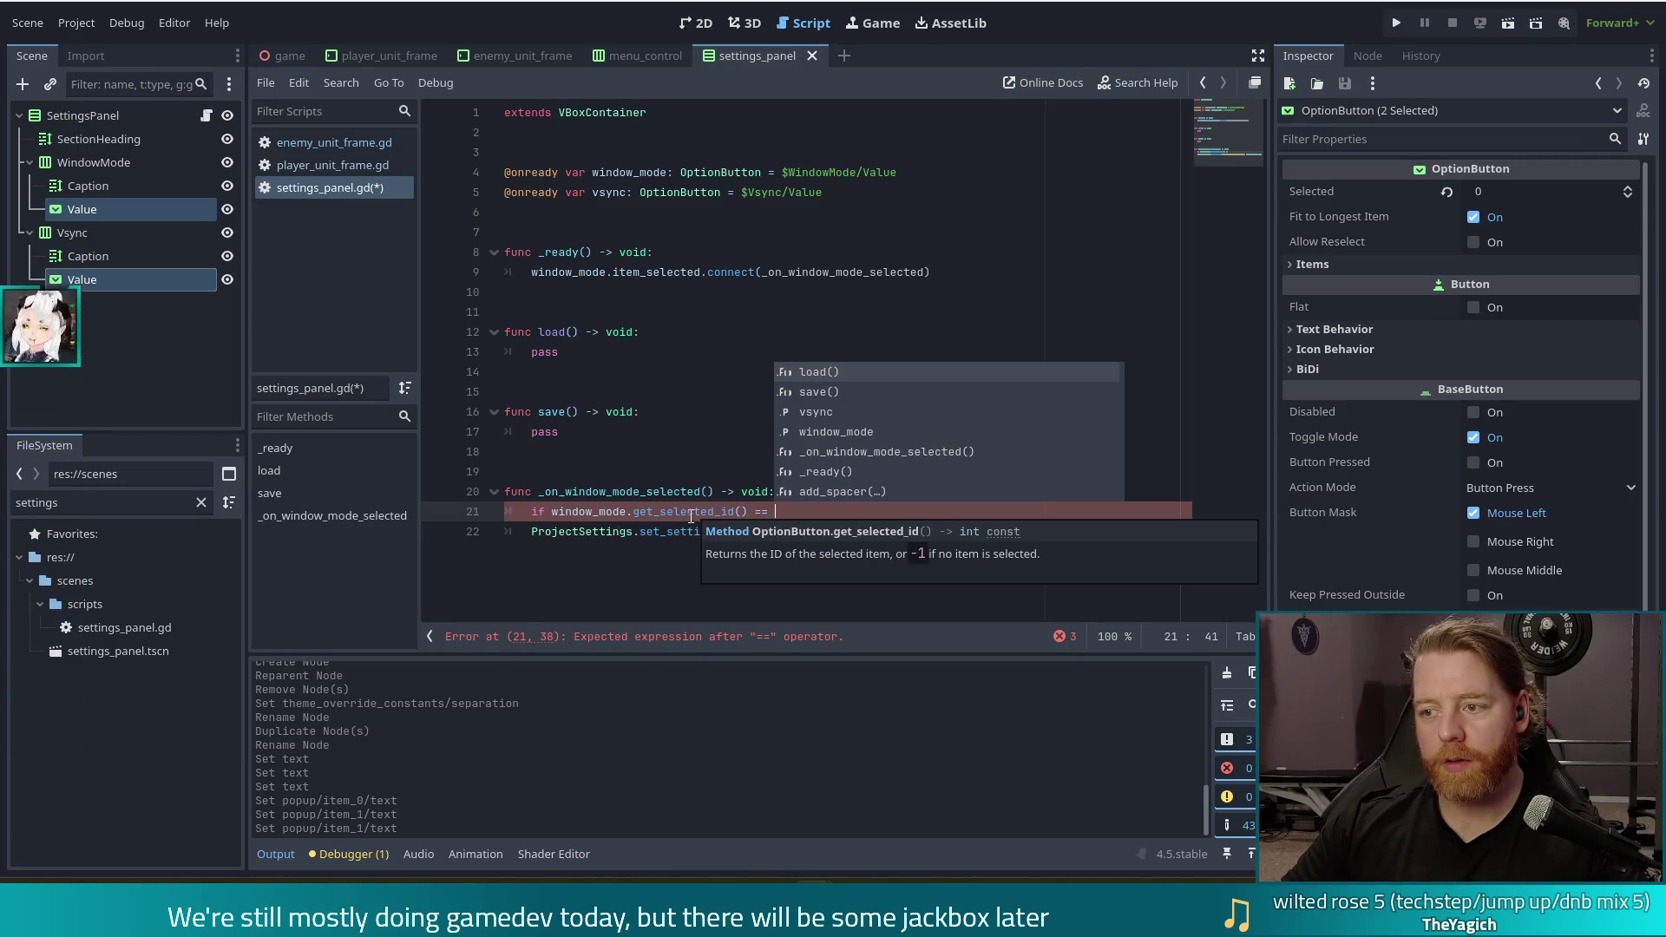
pyautogui.write('0')
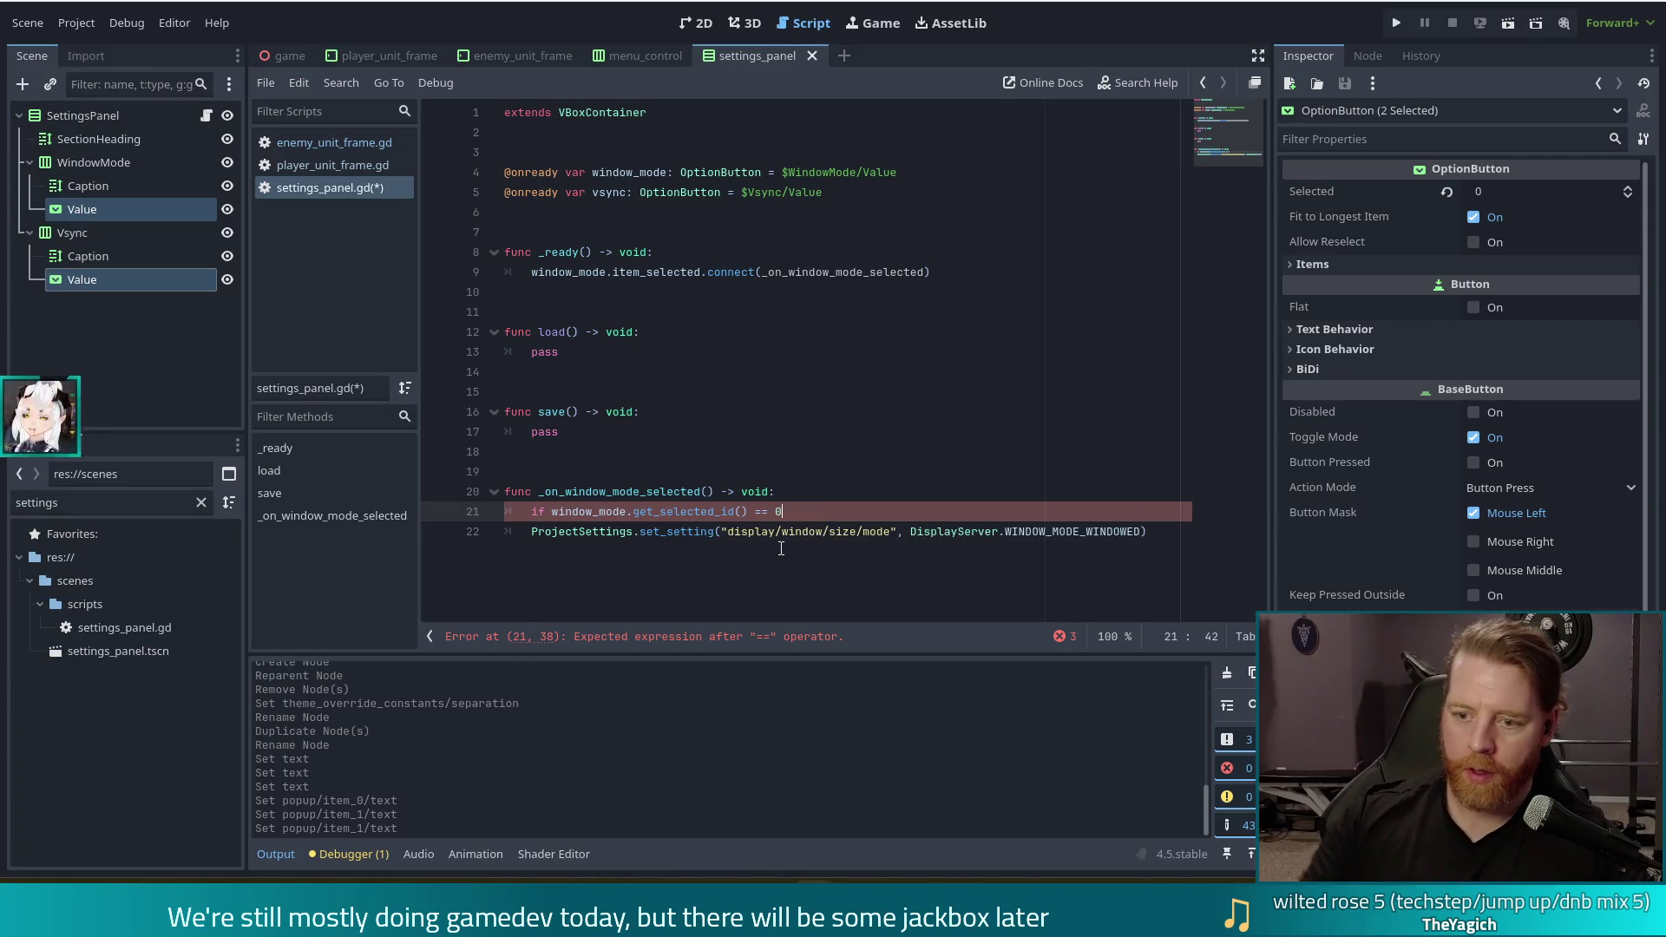
# Indent the set_setting line so it sits under the new if condition
pyautogui.click(531, 532)
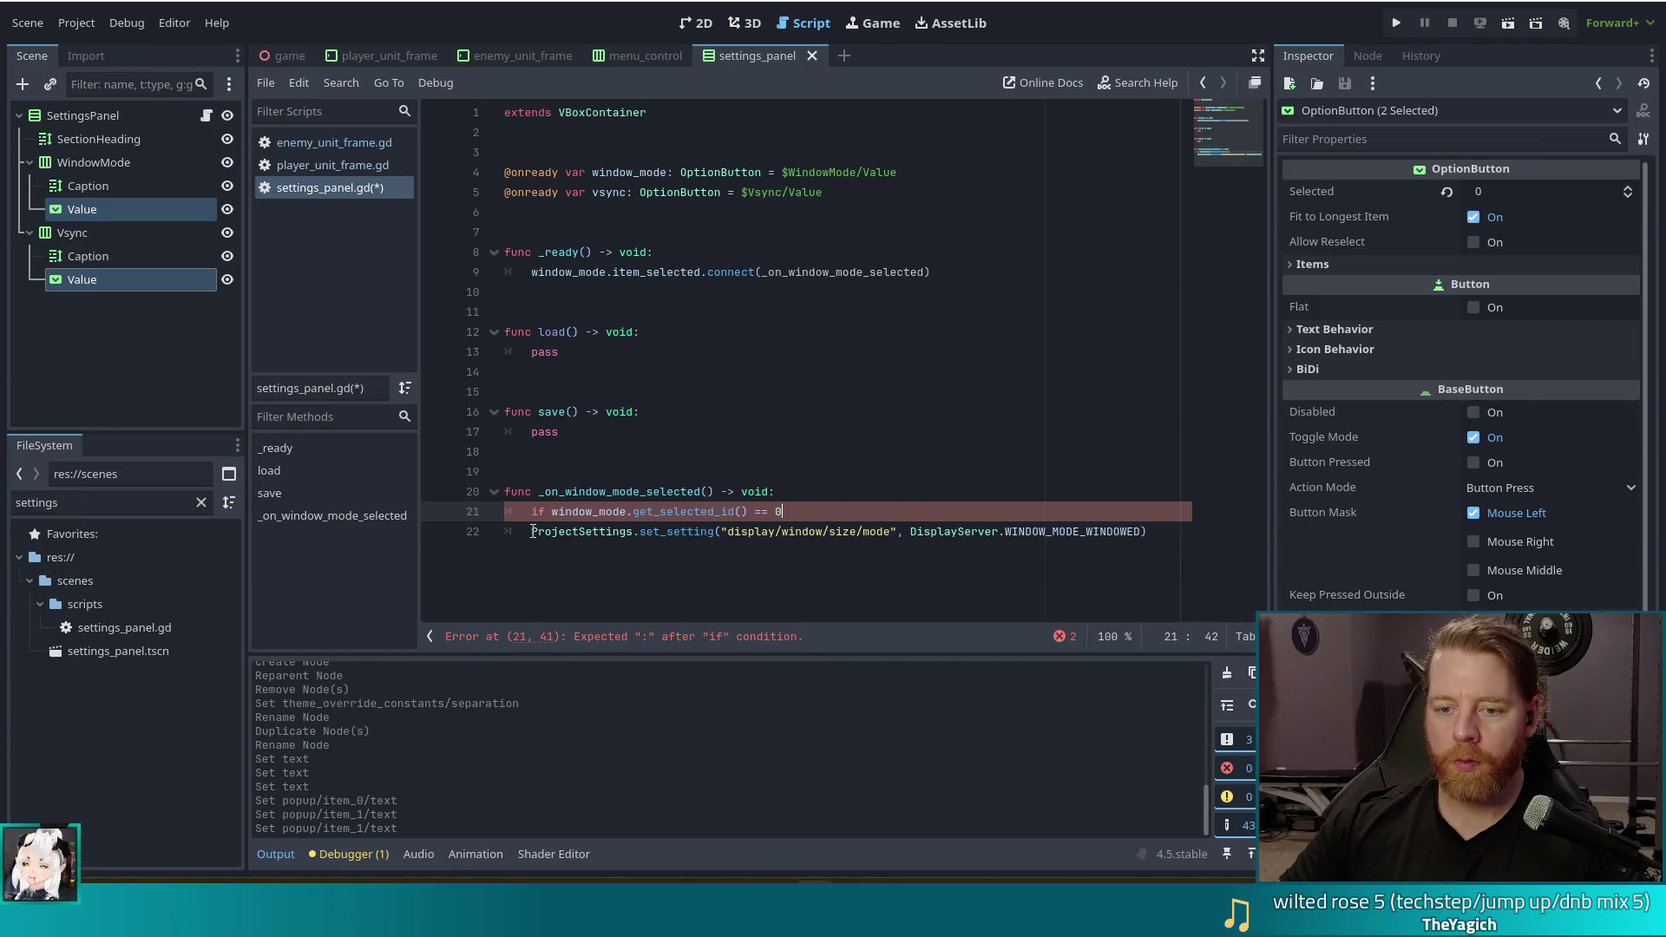
pyautogui.press('Tab')
pyautogui.click(1179, 530)
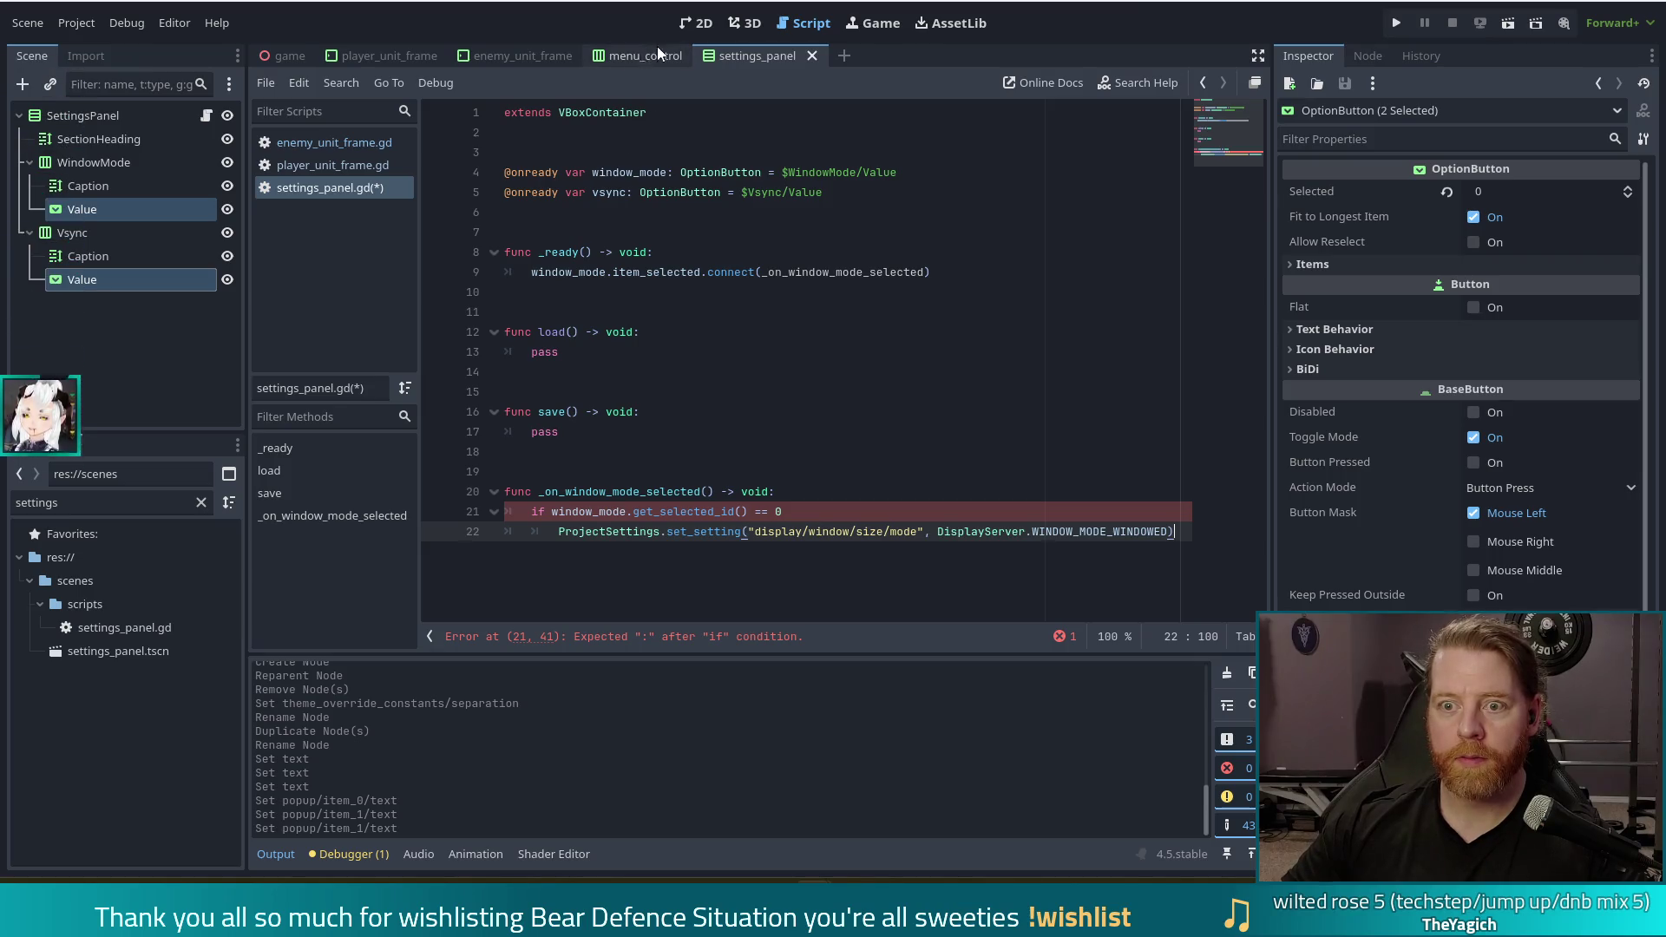
pyautogui.click(697, 23)
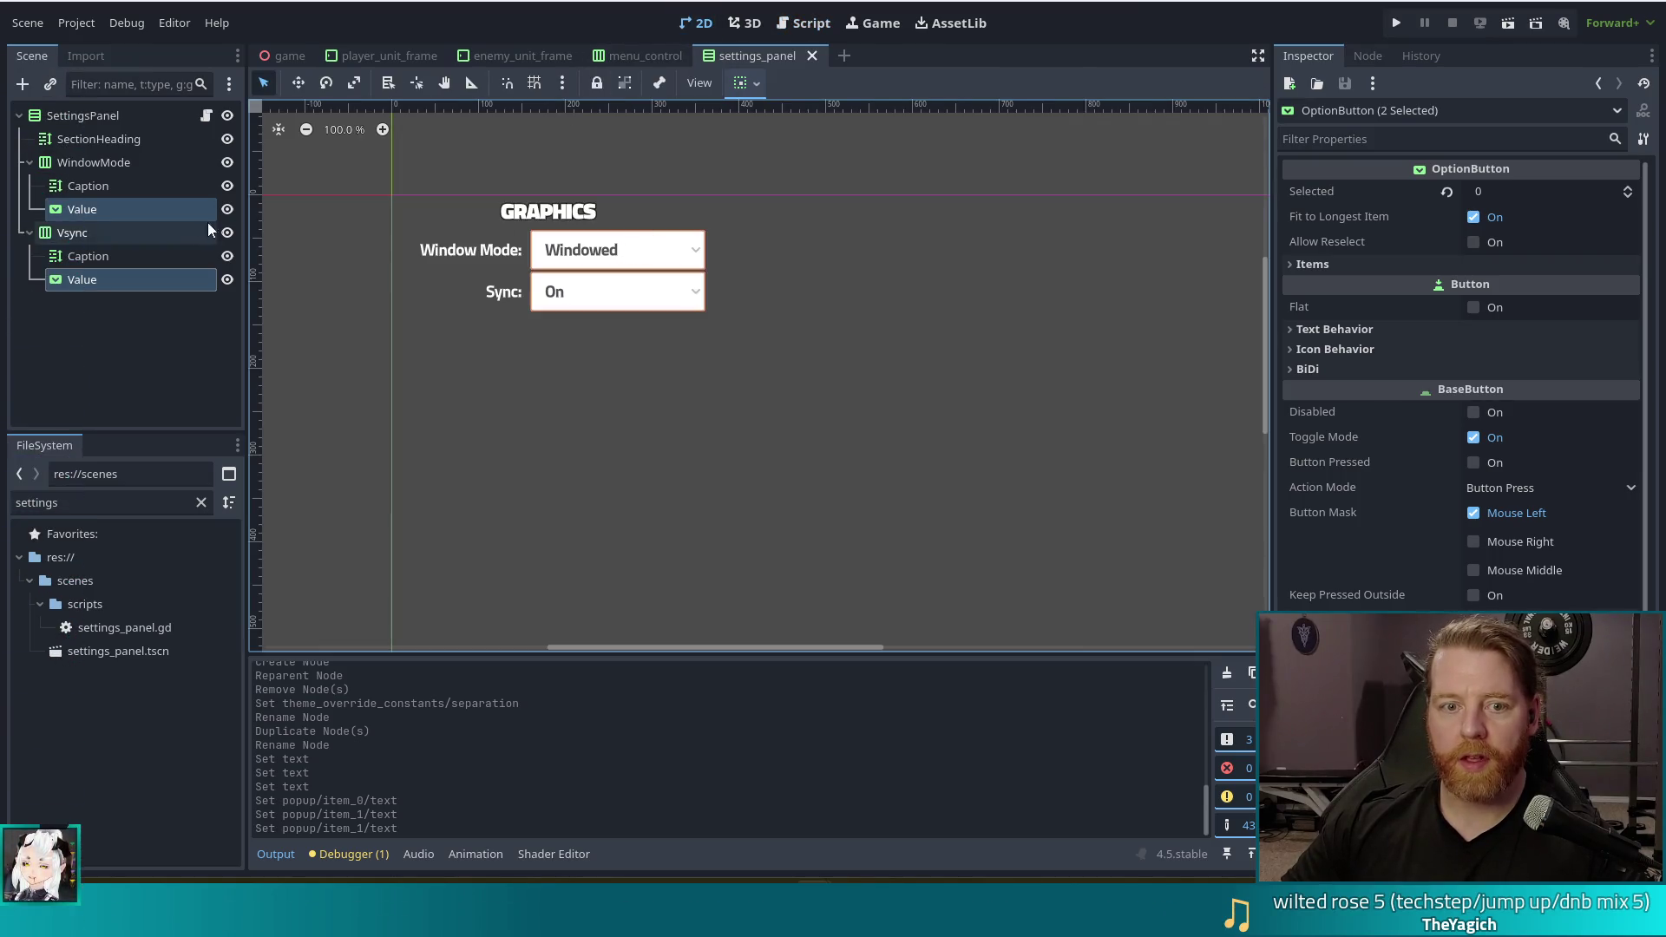
# Inspect the WindowMode dropdown's Items (Windowed ID 0, then Fullscreen), then return to settings_panel.gd
pyautogui.click(626, 252)
pyautogui.click(1441, 380)
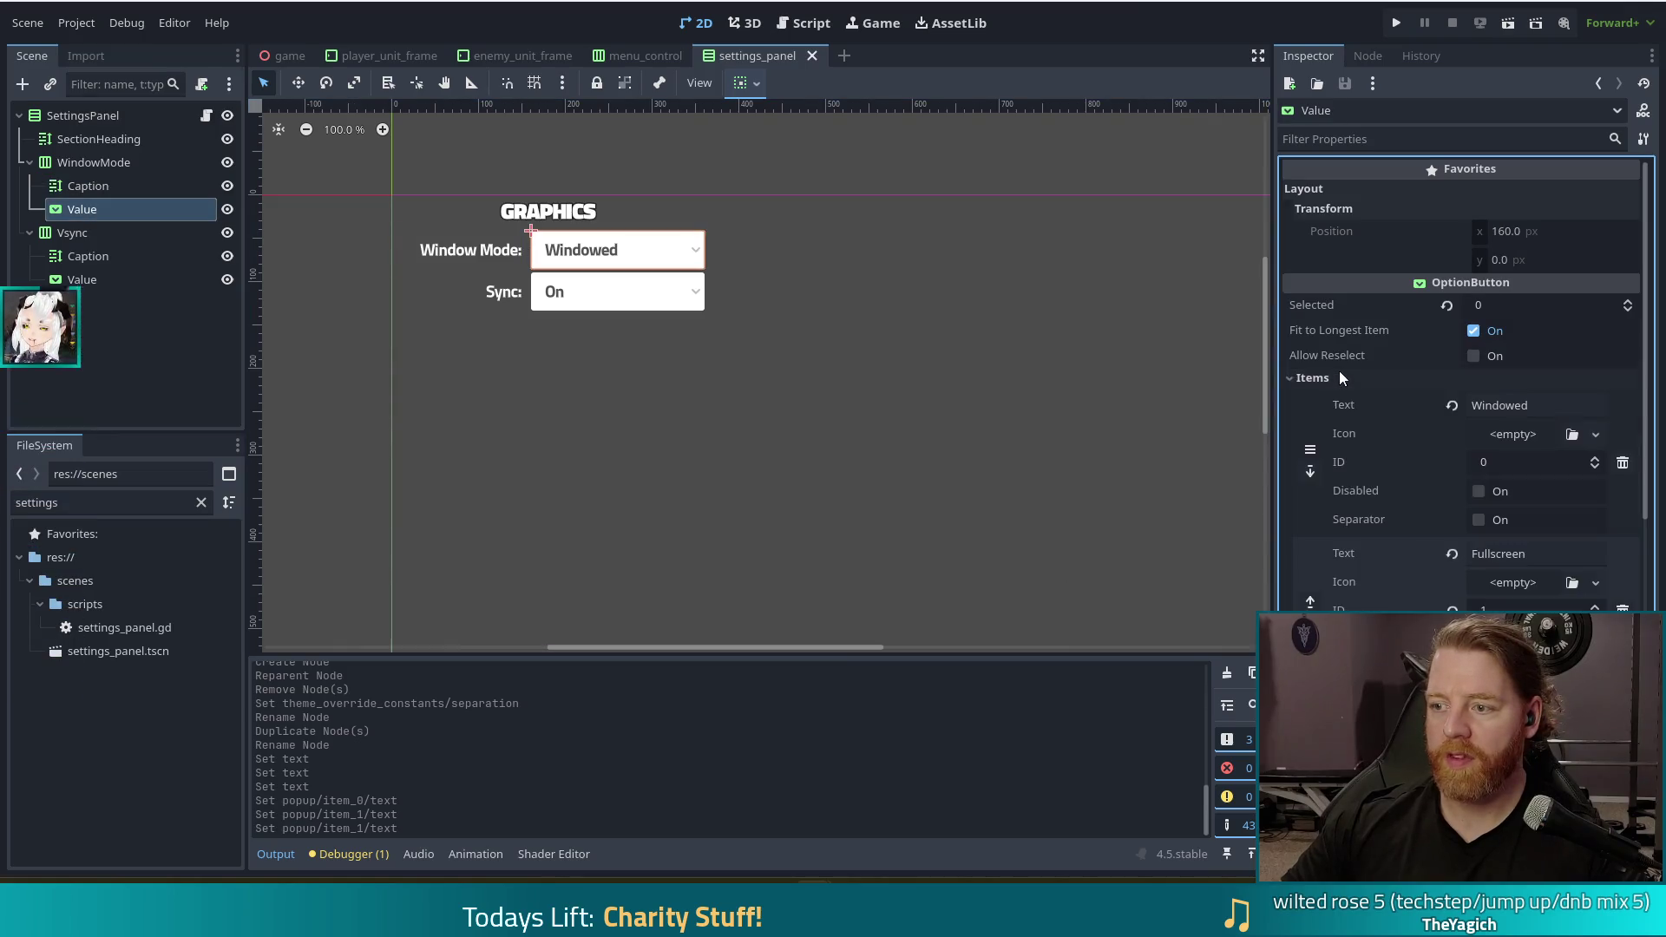
pyautogui.click(803, 22)
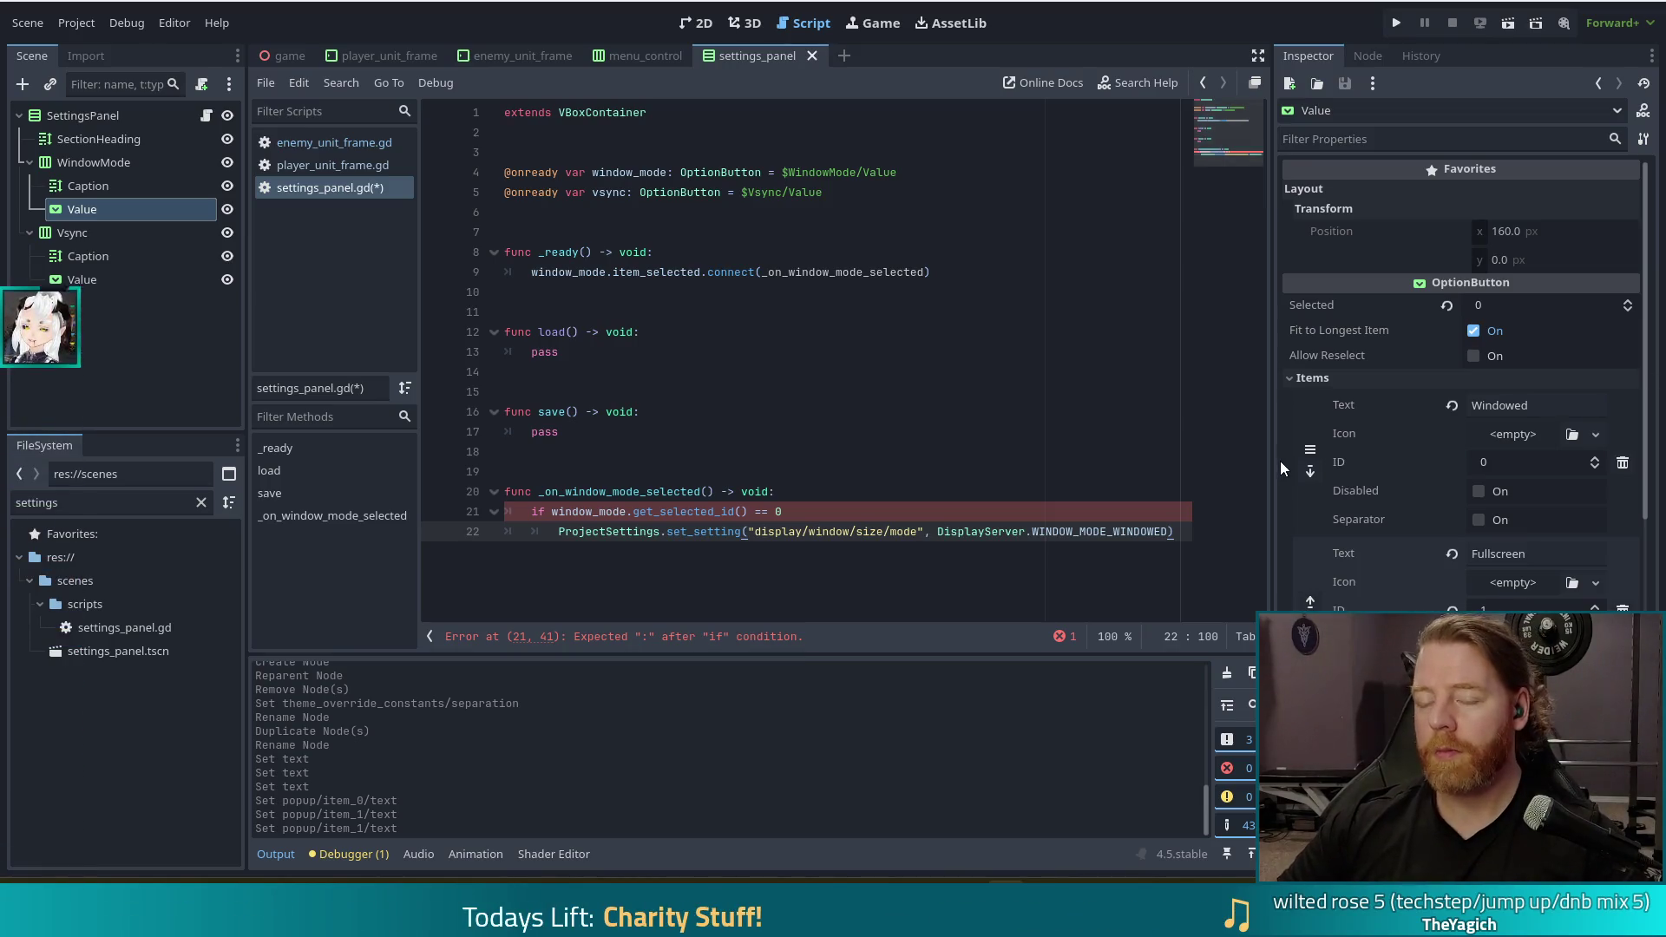
# Close the if condition with a colon and add an else branch containing the pasted set_setting line
pyautogui.click(843, 518)
pyautogui.write(':')
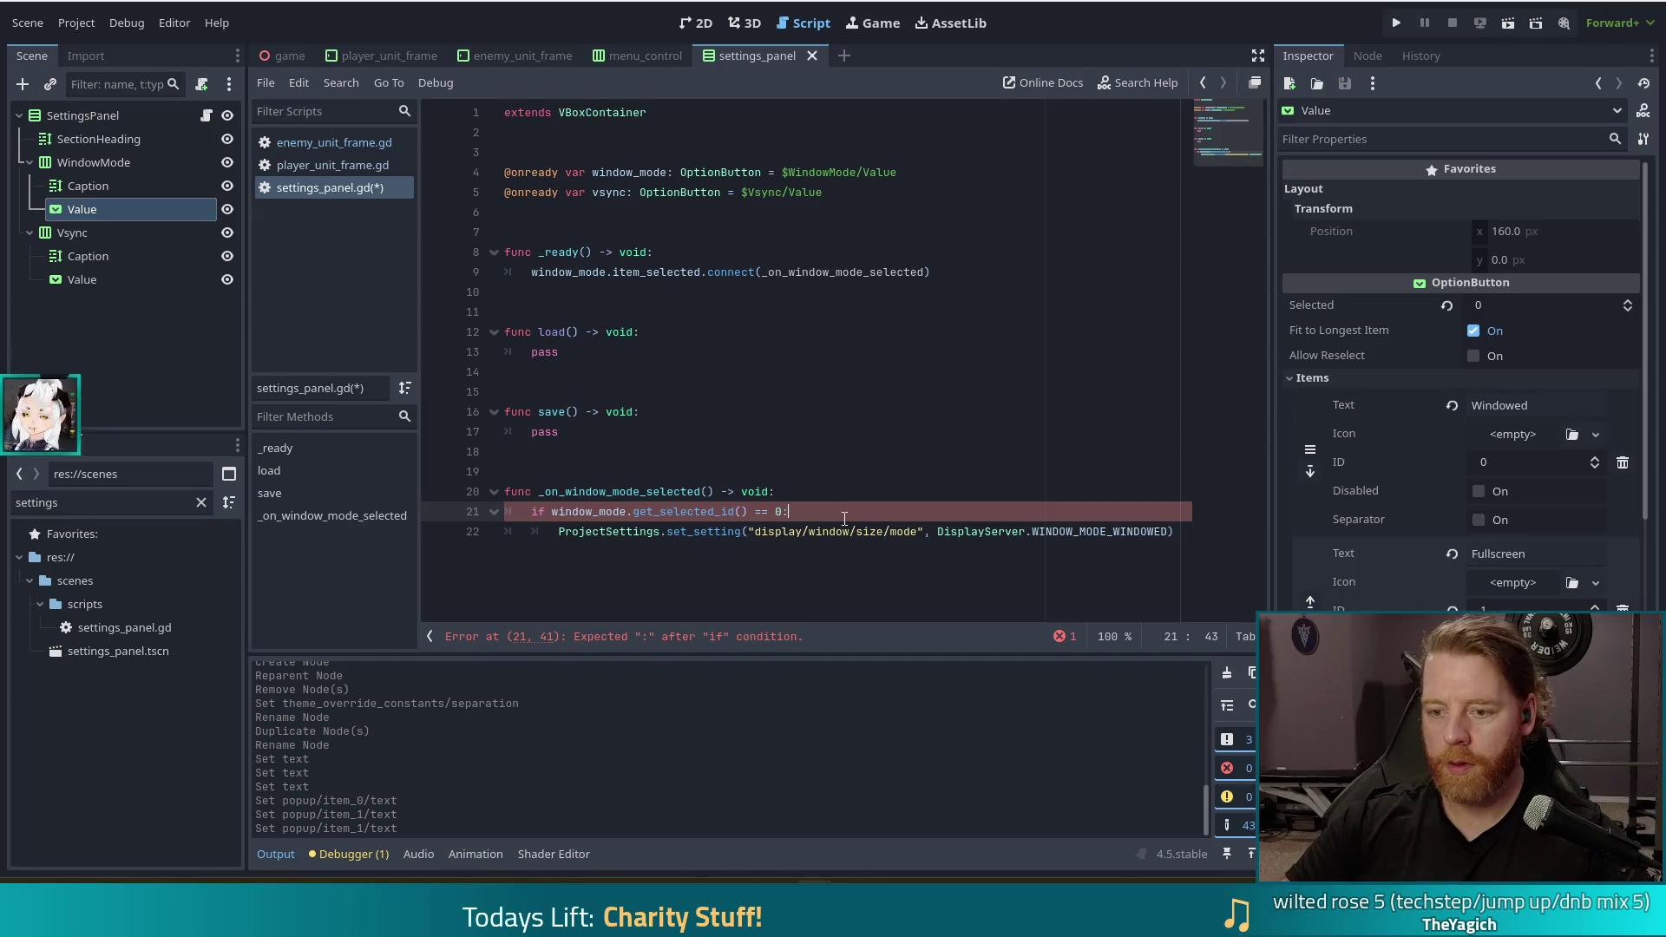
pyautogui.click(1182, 531)
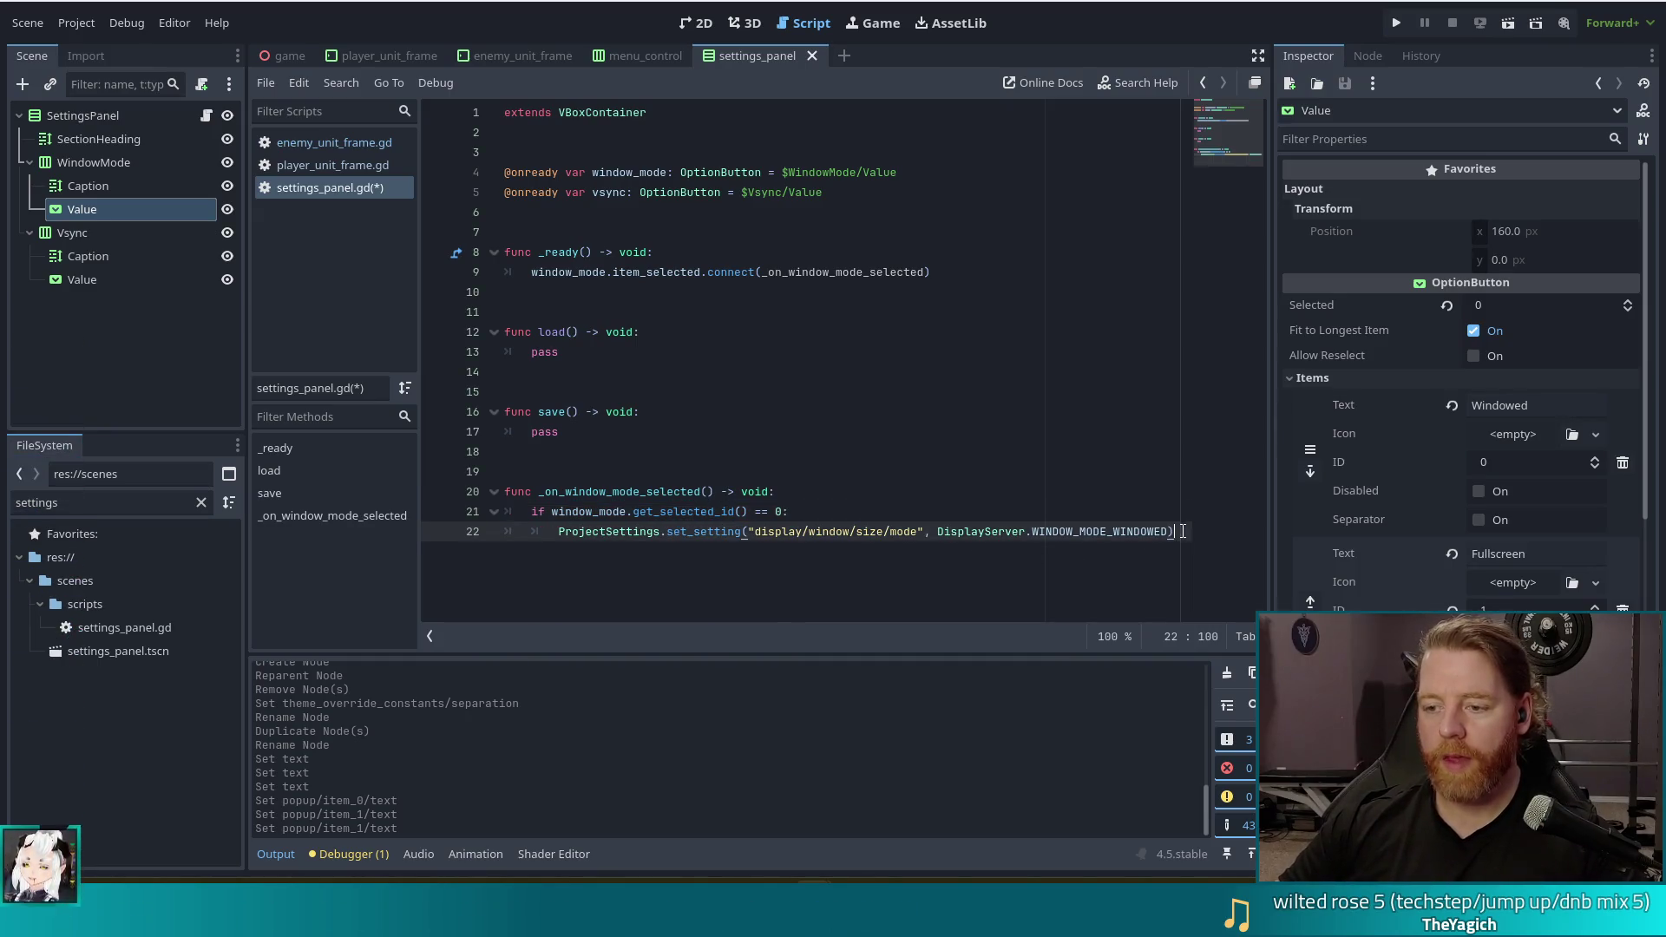
pyautogui.press('Return')
pyautogui.write('else:')
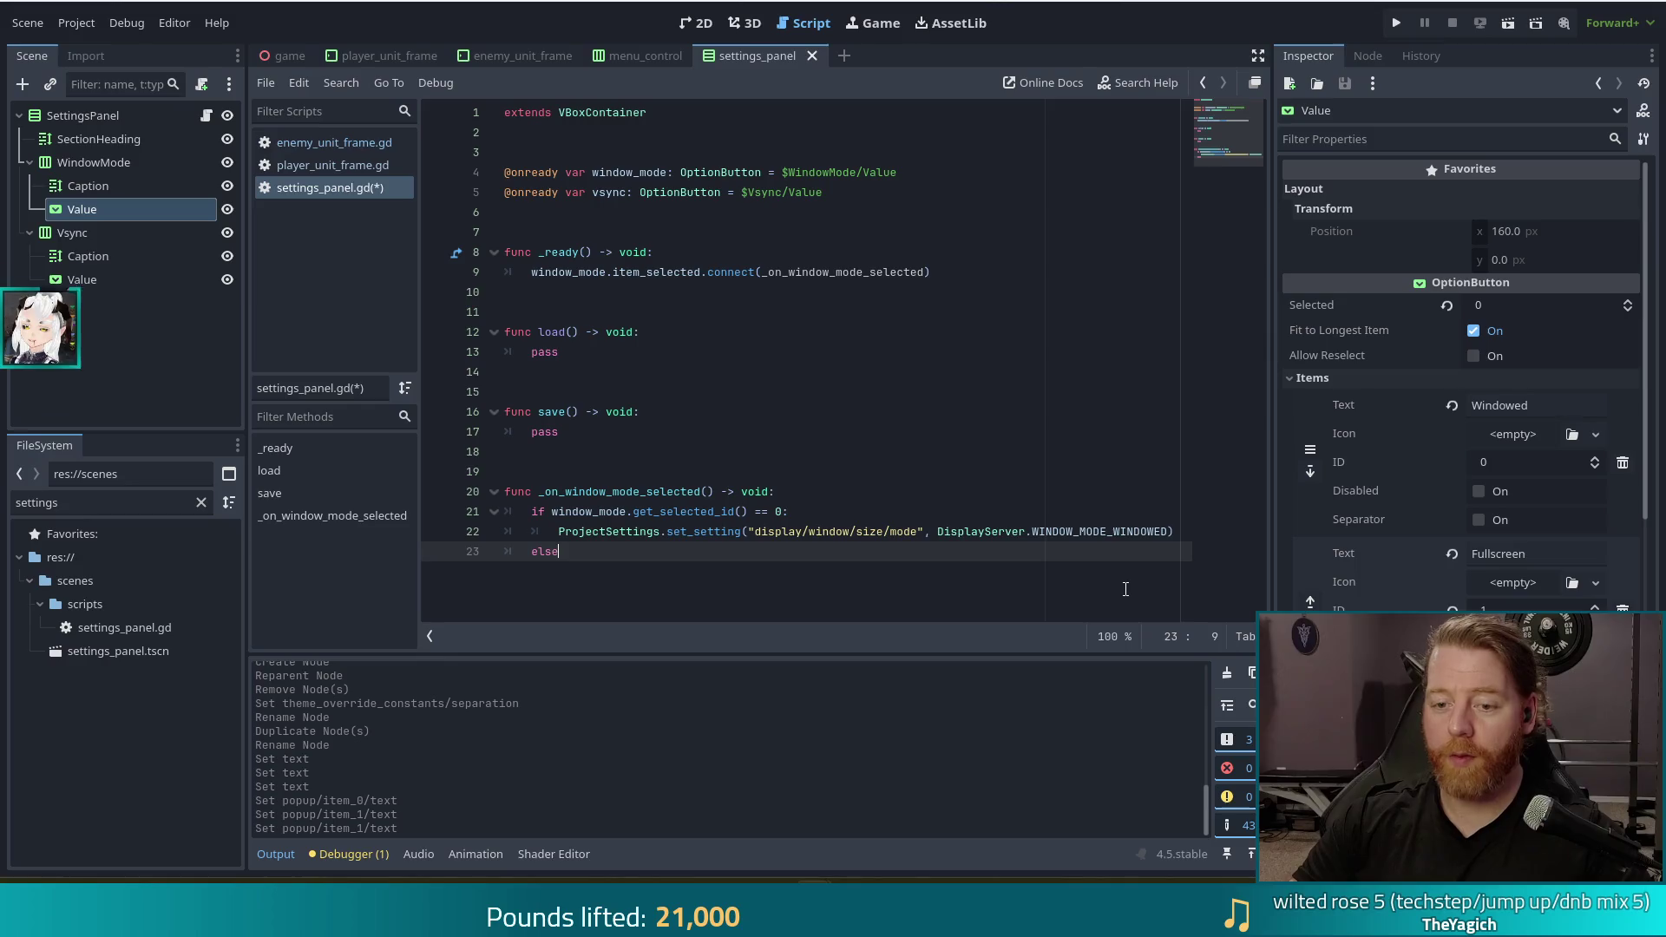
pyautogui.press('Return')
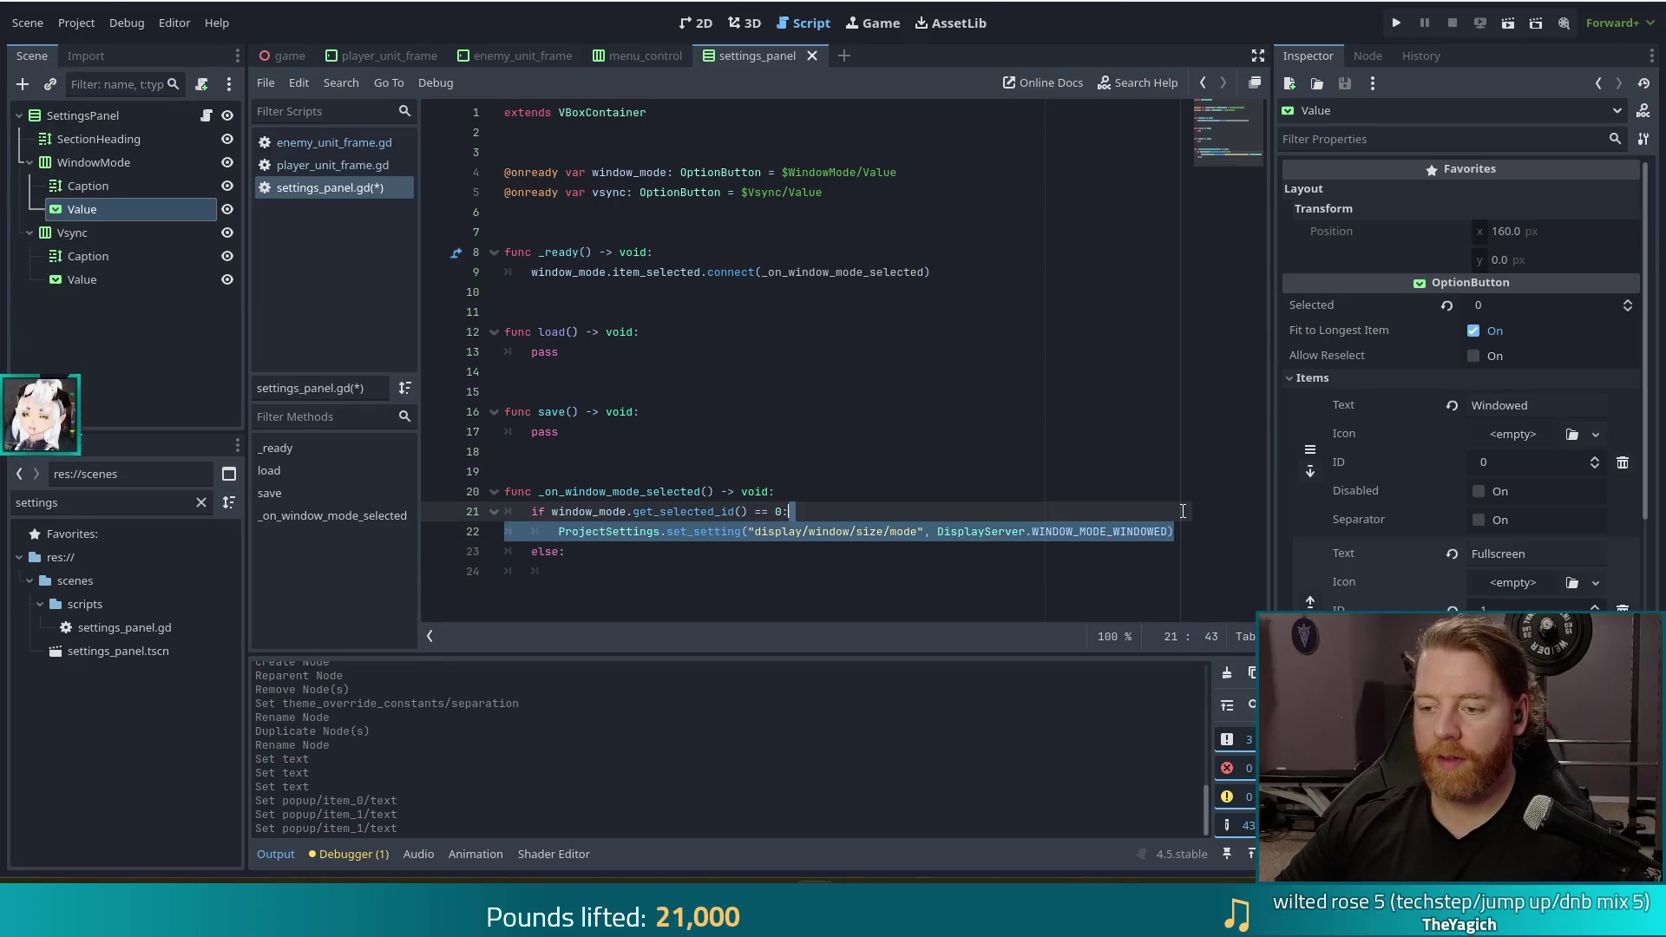
pyautogui.click(588, 559)
pyautogui.write('ProjectSettings.set_setting("display/window/size/mode", DisplayServer.WINDOW_MODE_WINDOWED)')
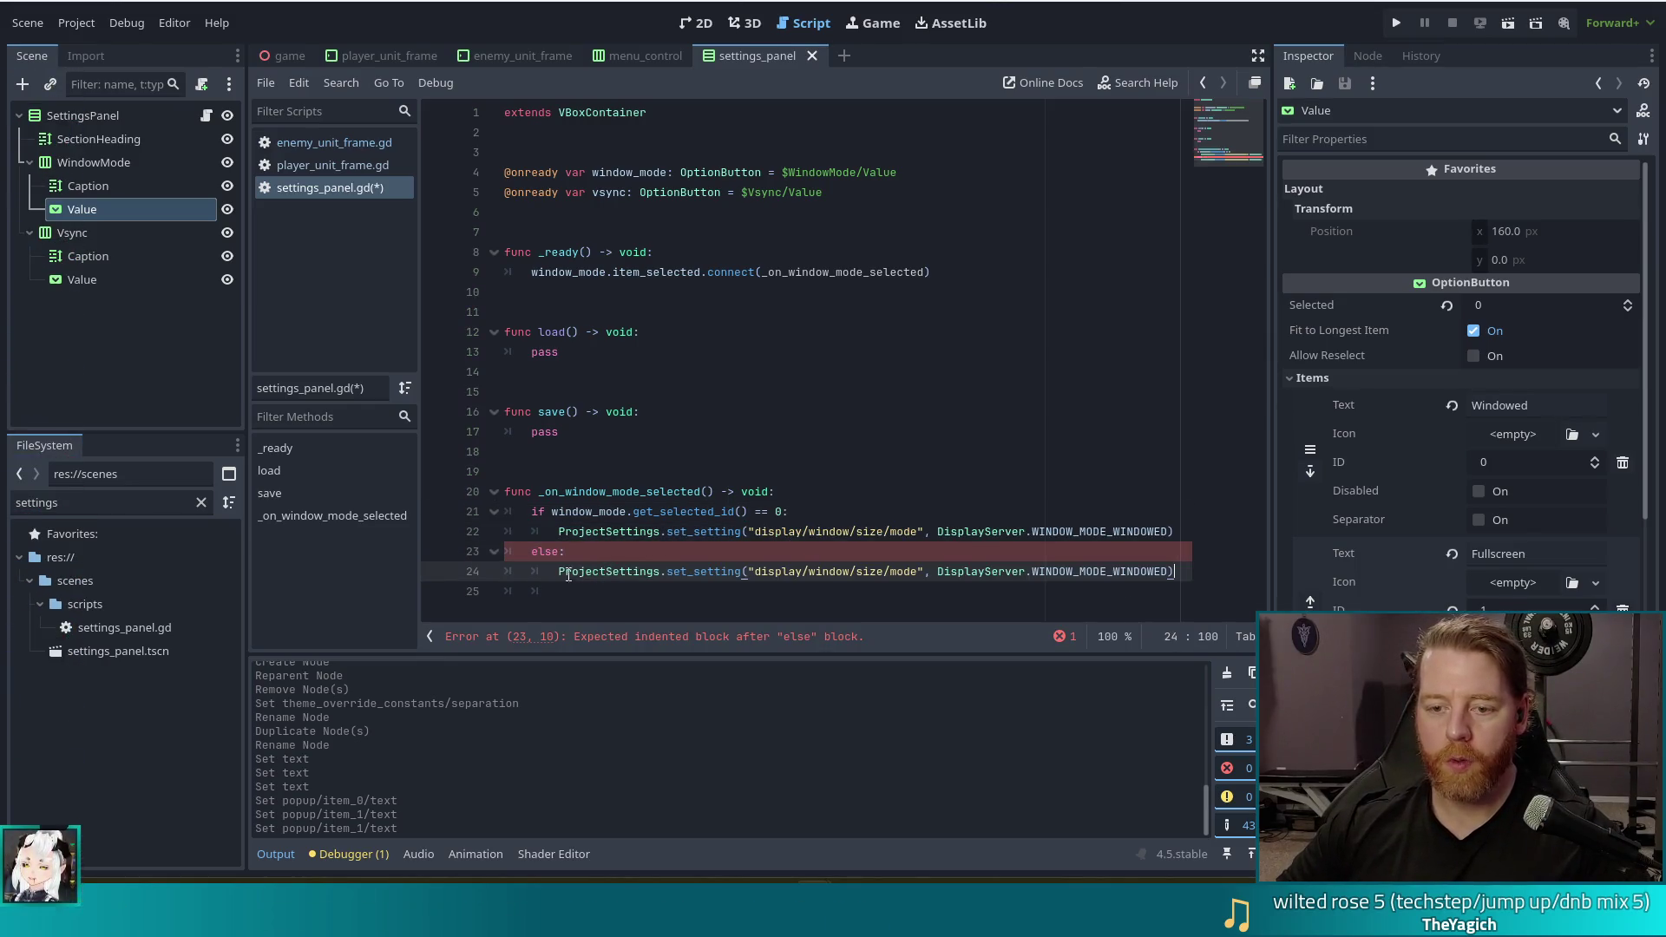
# Change the else line's constant to WINDOW_MODE_FULLSCREEN, save settings_panel.gd, and run the project
pyautogui.moveTo(1190, 591); pyautogui.dragTo(1190, 575)
pyautogui.press('BackSpace')
pyautogui.doubleClick(1105, 571)
pyautogui.press('BackSpace')
pyautogui.write('fu')
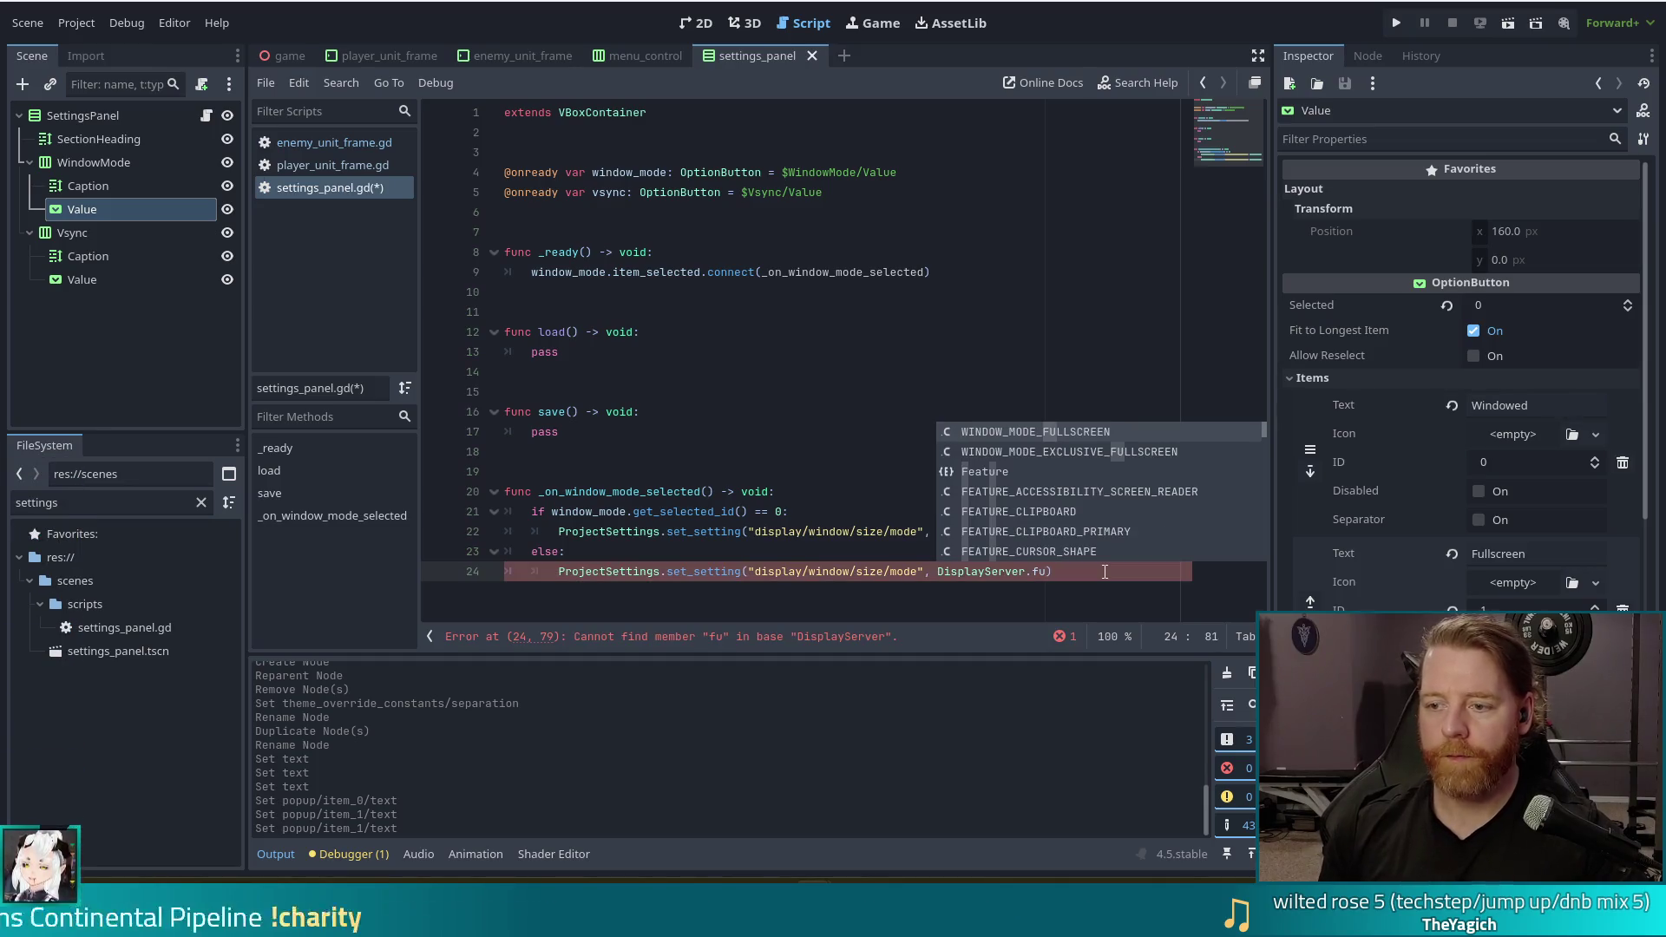
pyautogui.doubleClick(1104, 432)
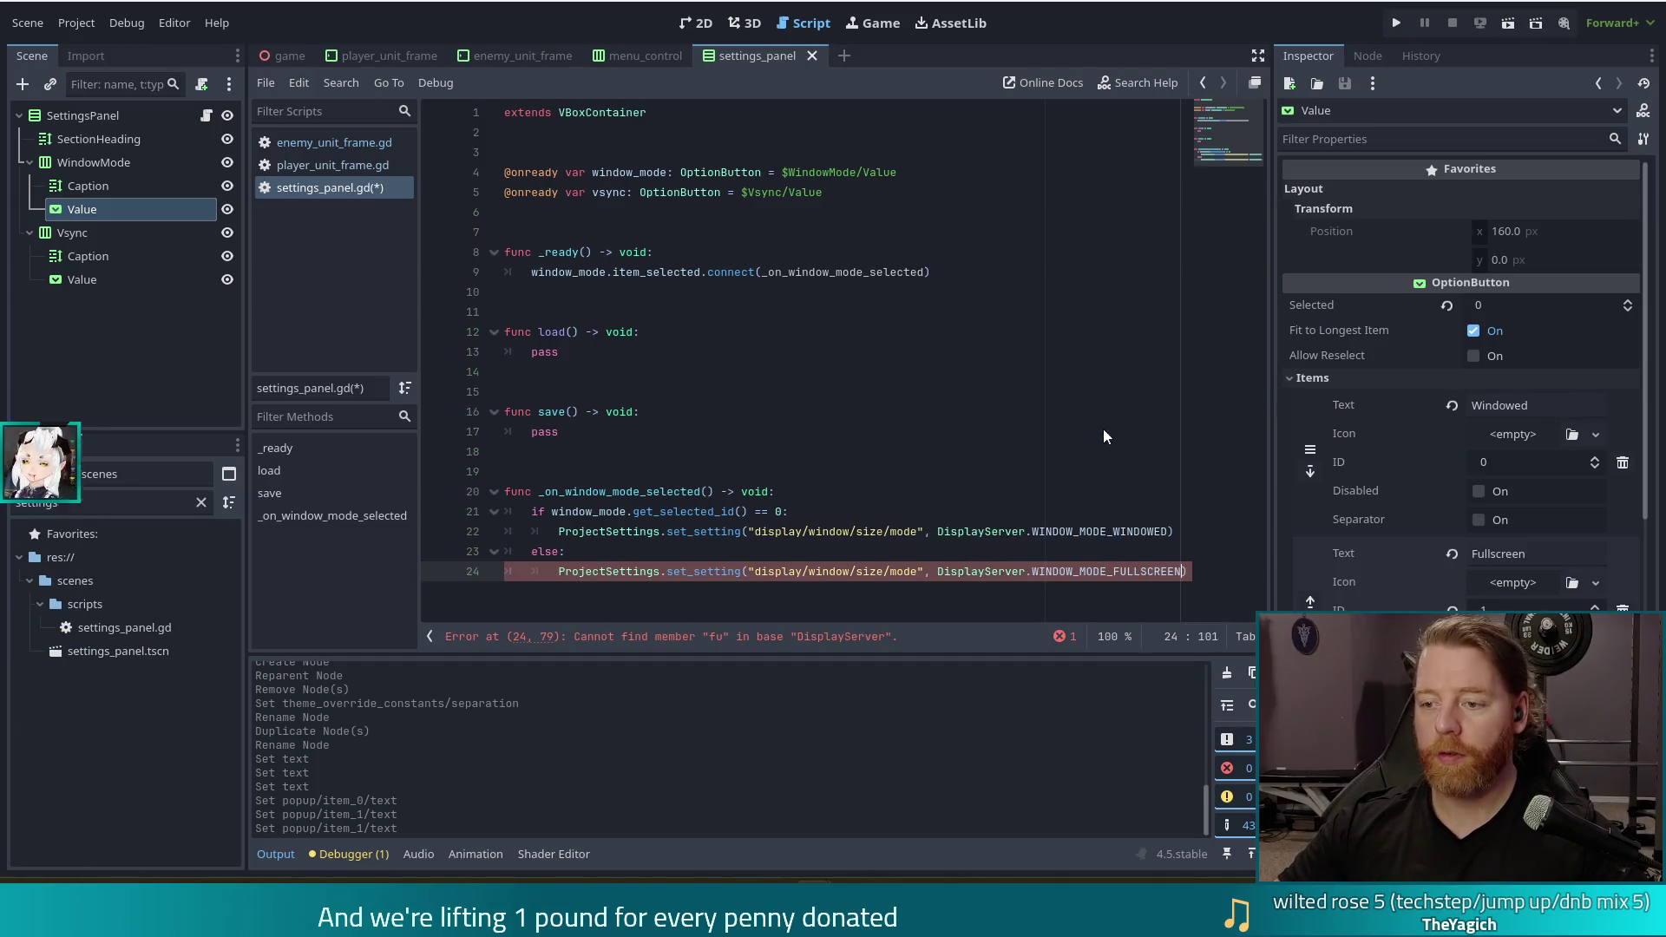
pyautogui.click(1097, 571)
pyautogui.hotkey('ctrl', 's')
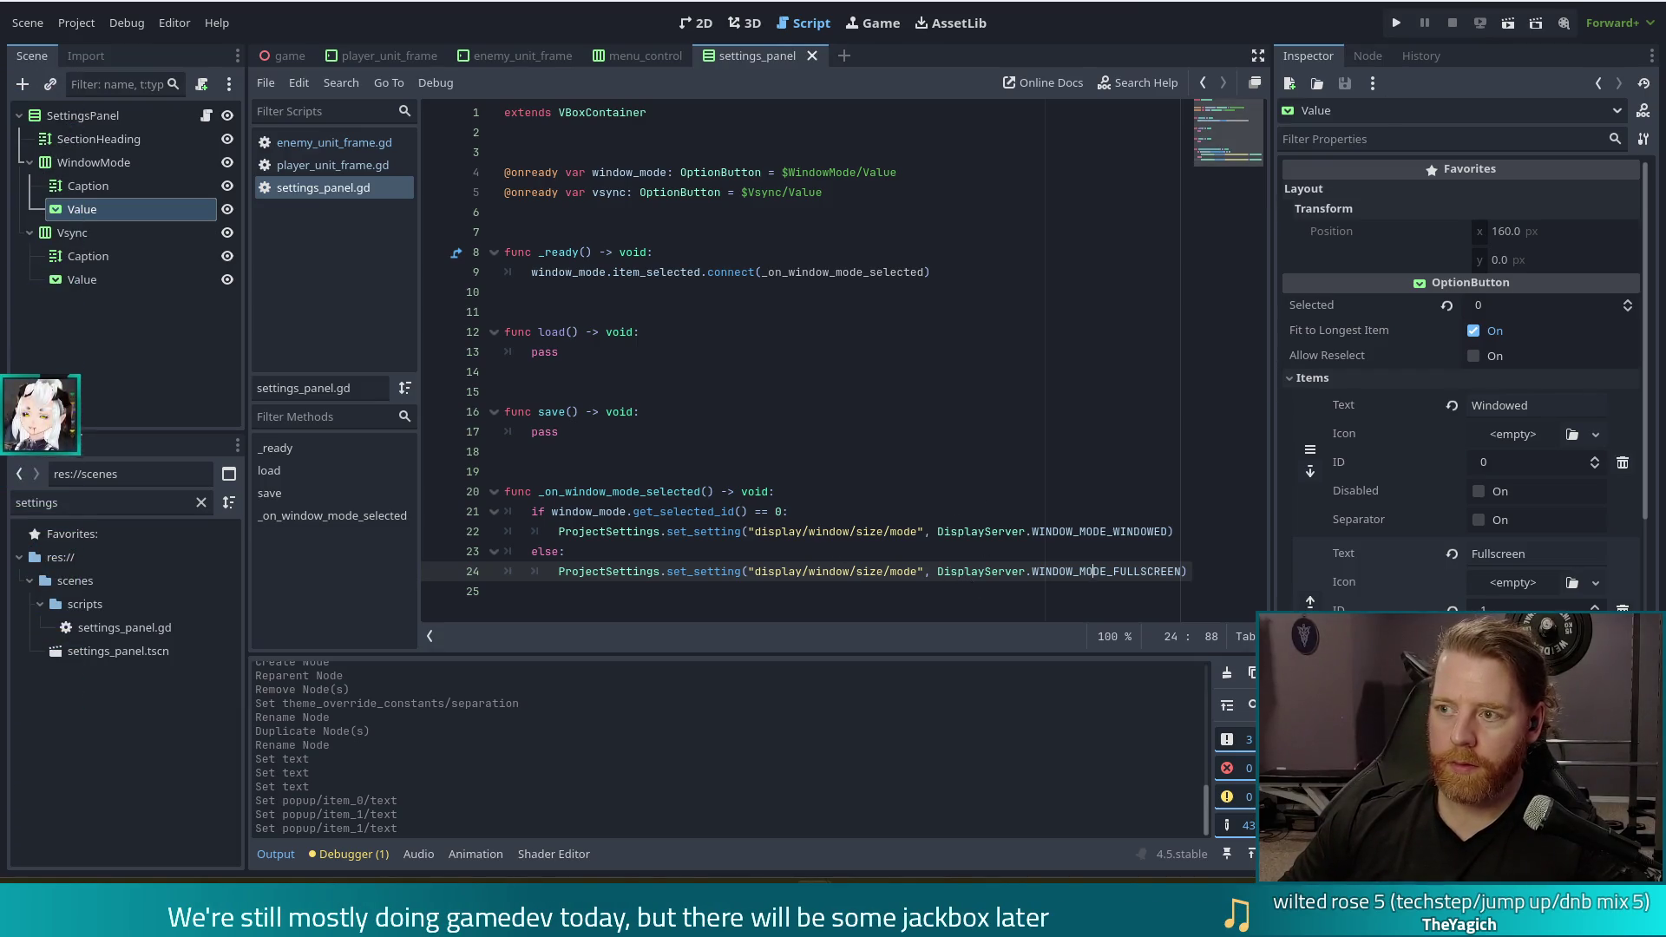
pyautogui.click(1397, 26)
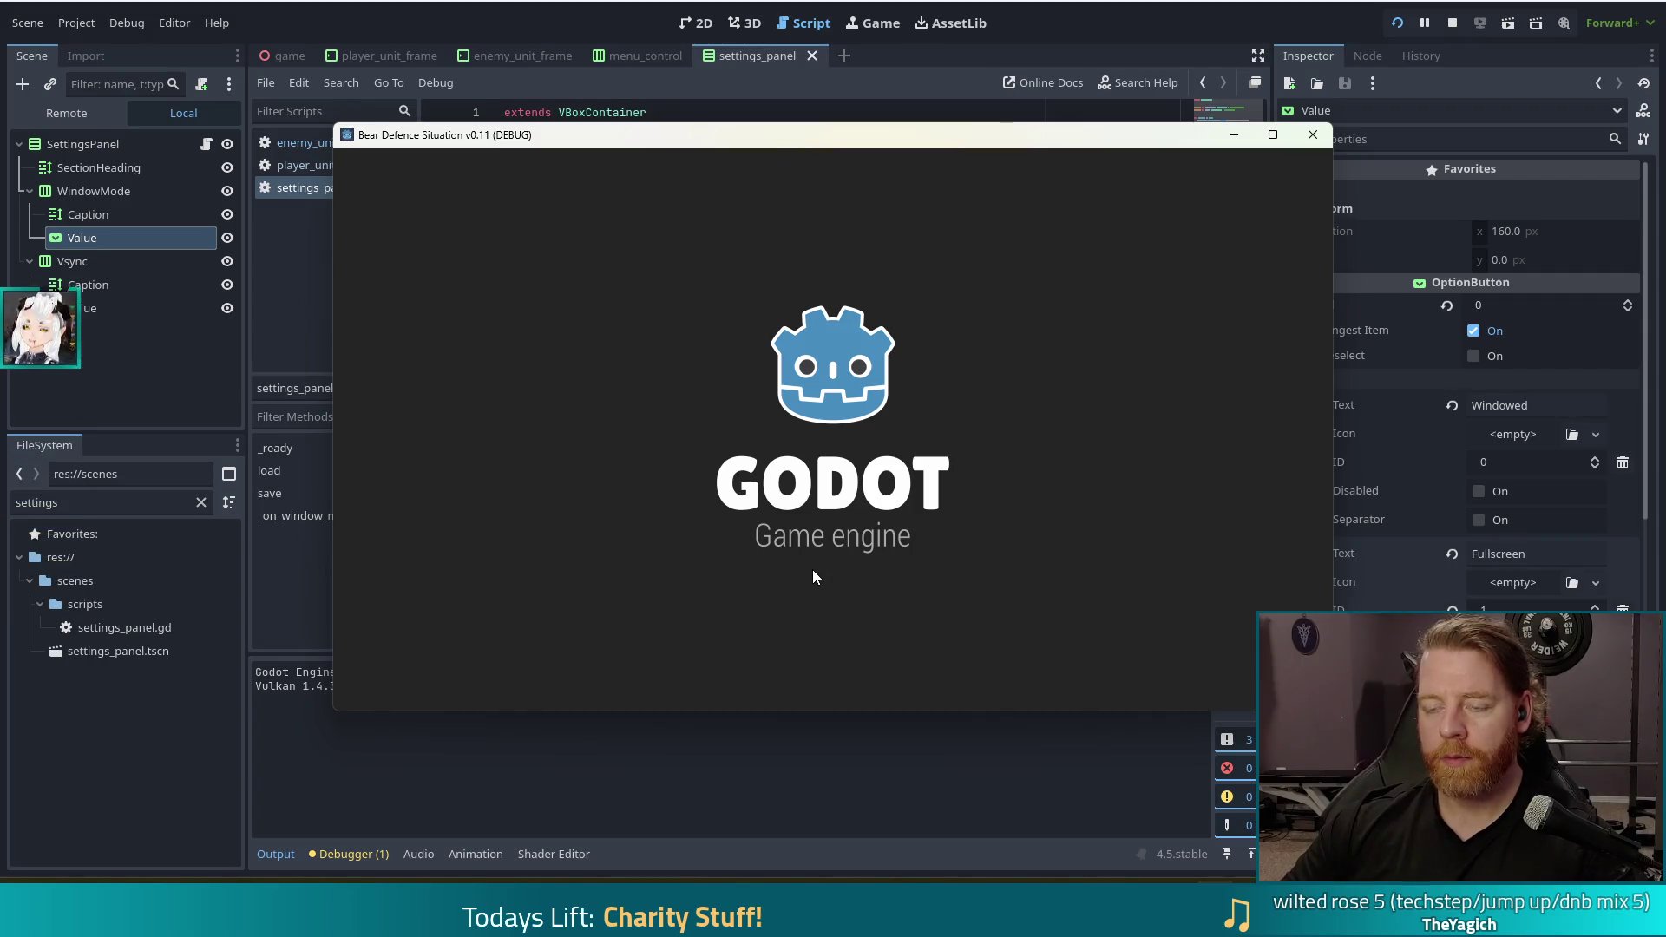
# Start a new game, open MENU, and set Window Mode to Fullscreen and then back to Windowed
pyautogui.click(578, 449)
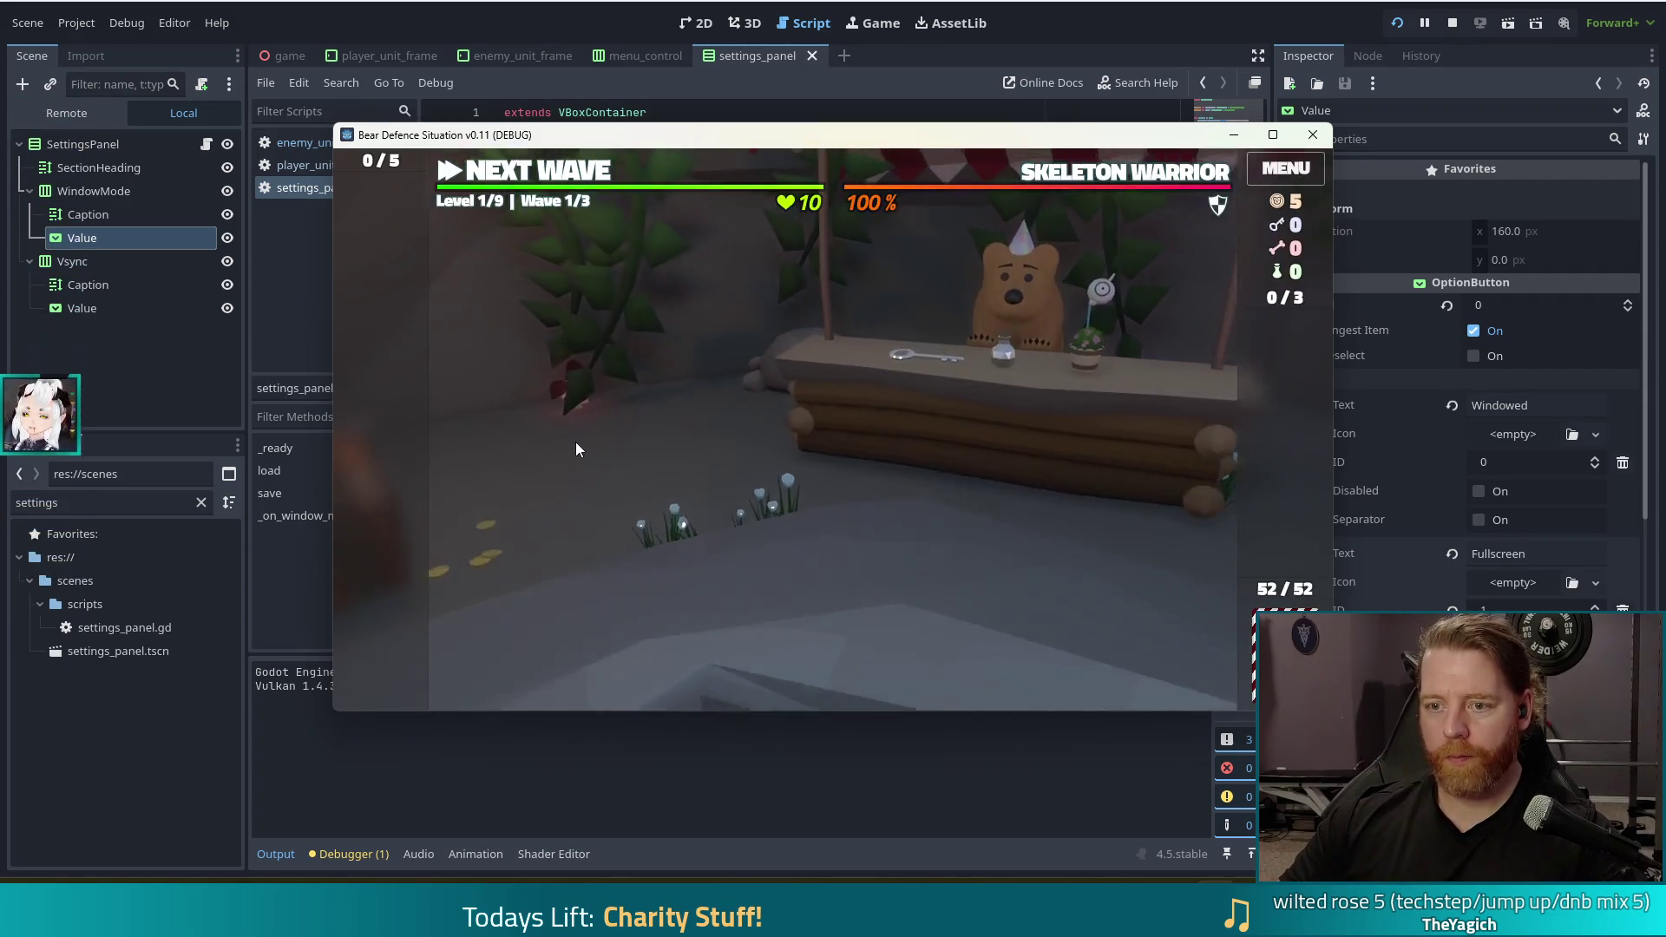
pyautogui.click(1287, 173)
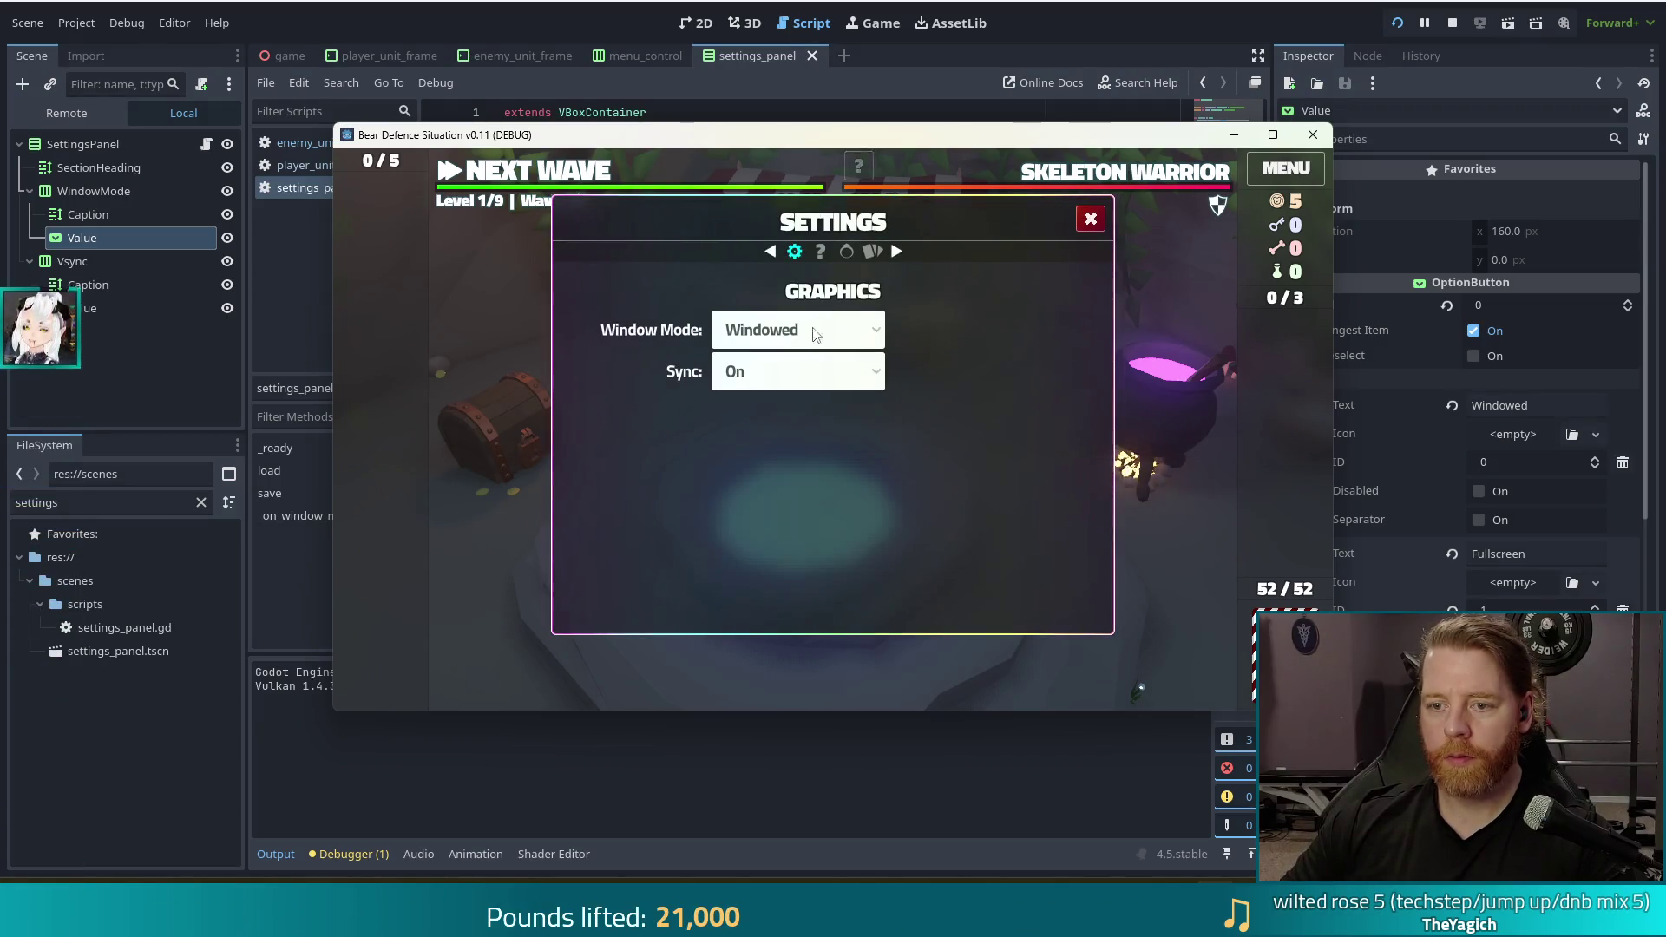
pyautogui.click(865, 344)
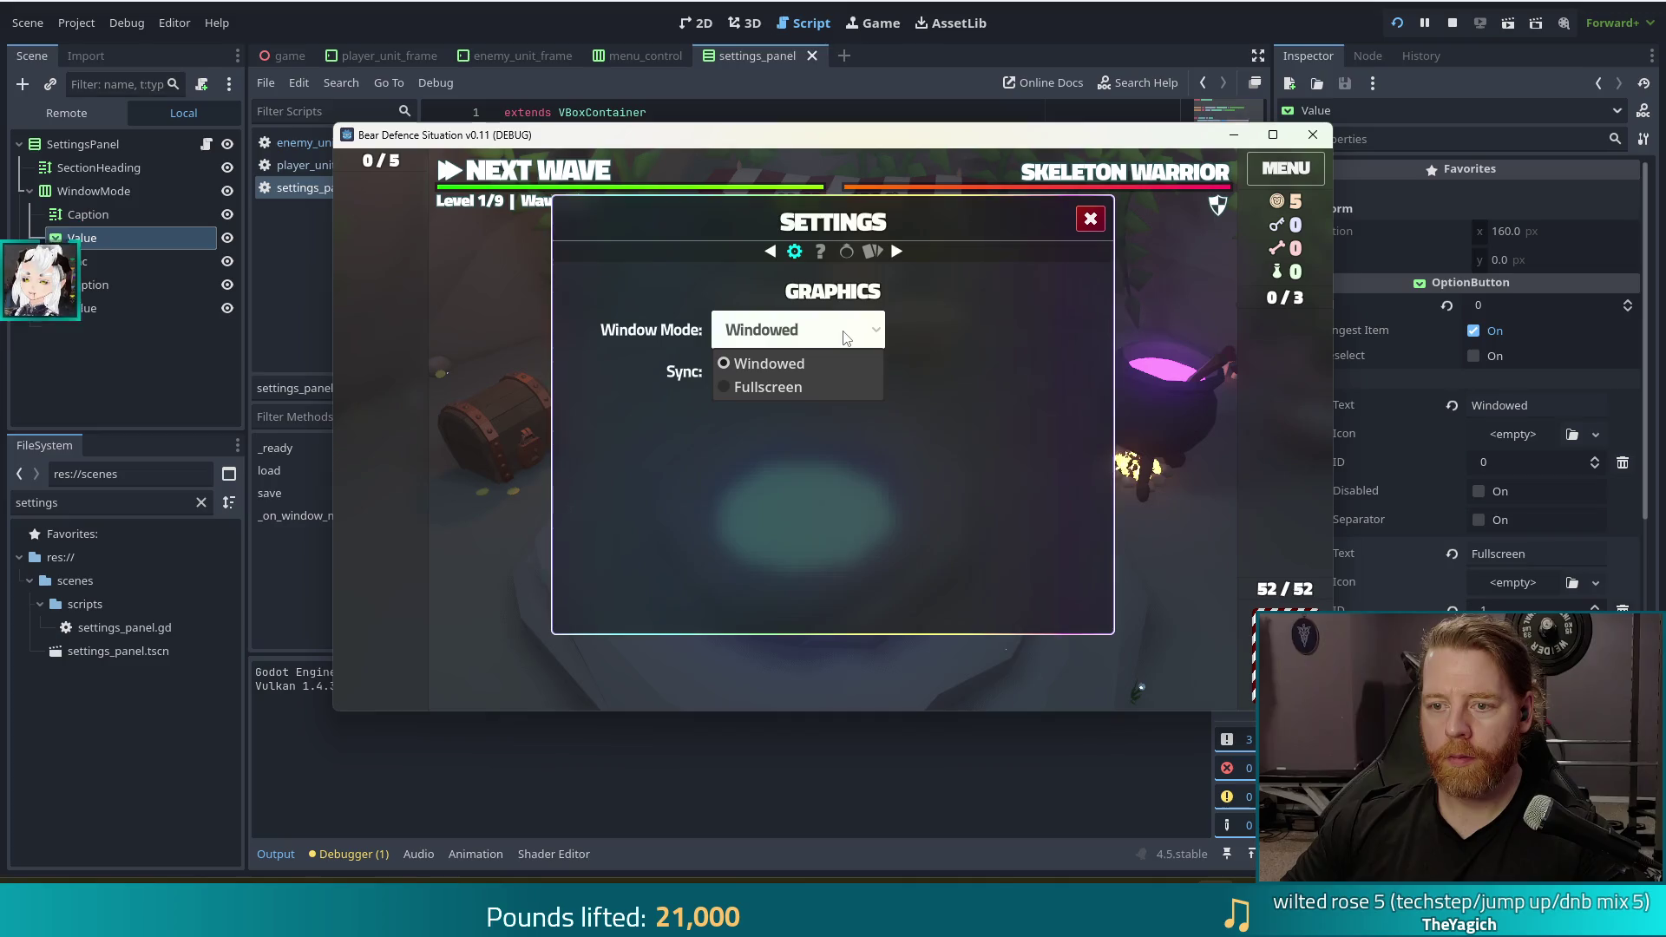
pyautogui.click(775, 396)
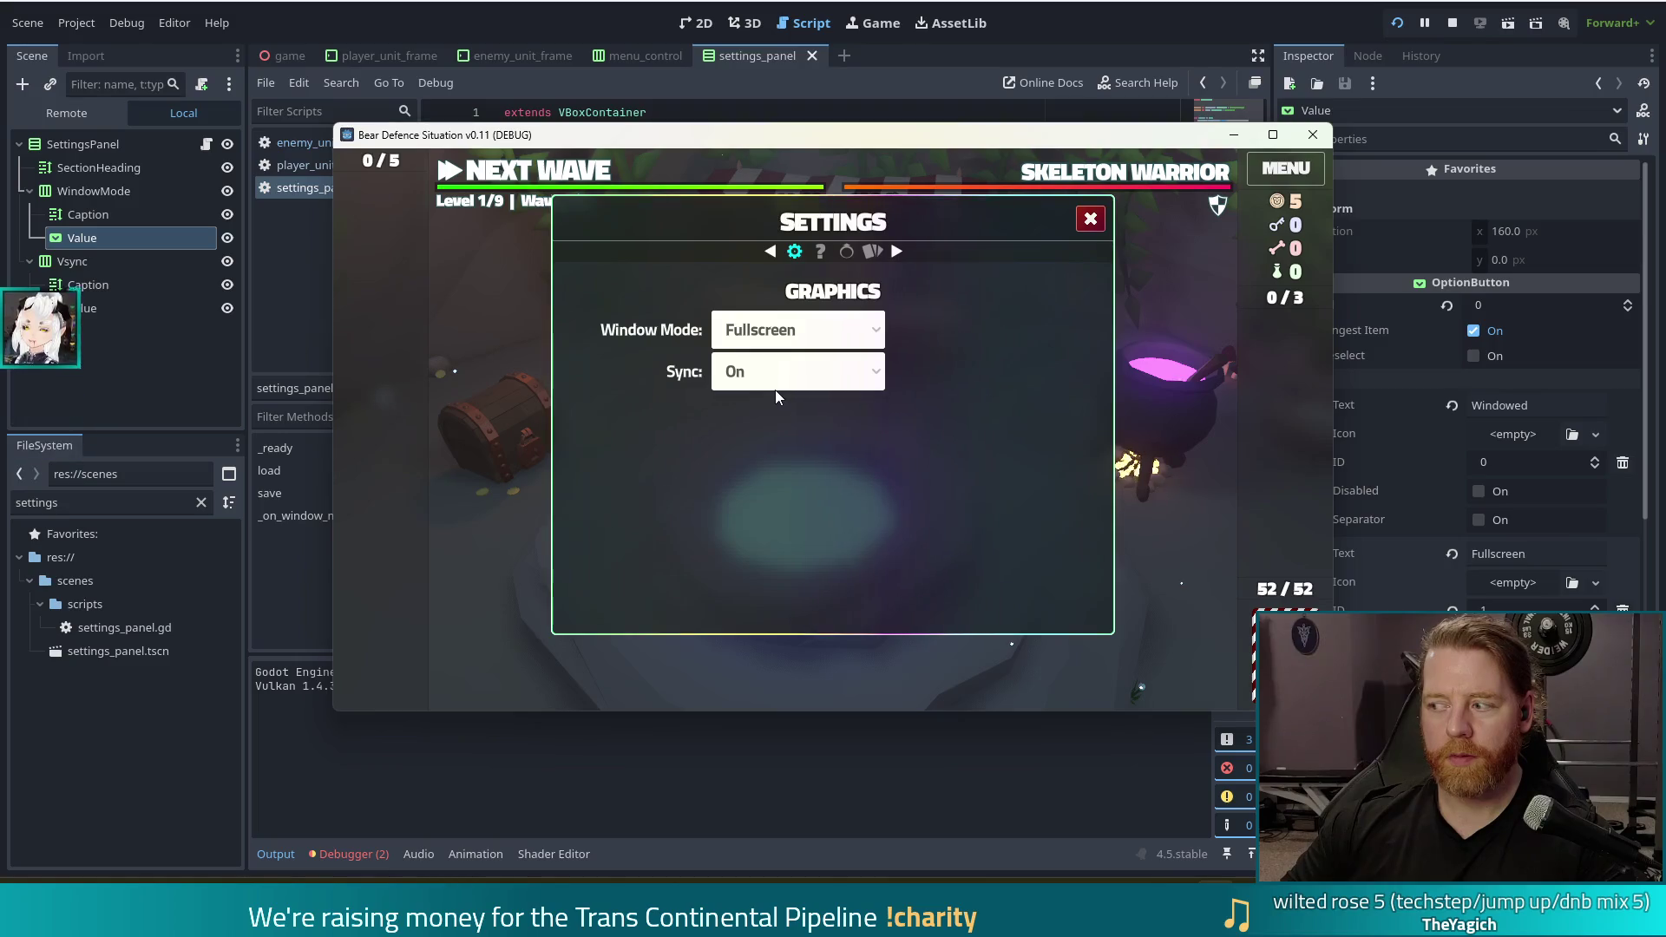
pyautogui.click(765, 333)
pyautogui.click(769, 364)
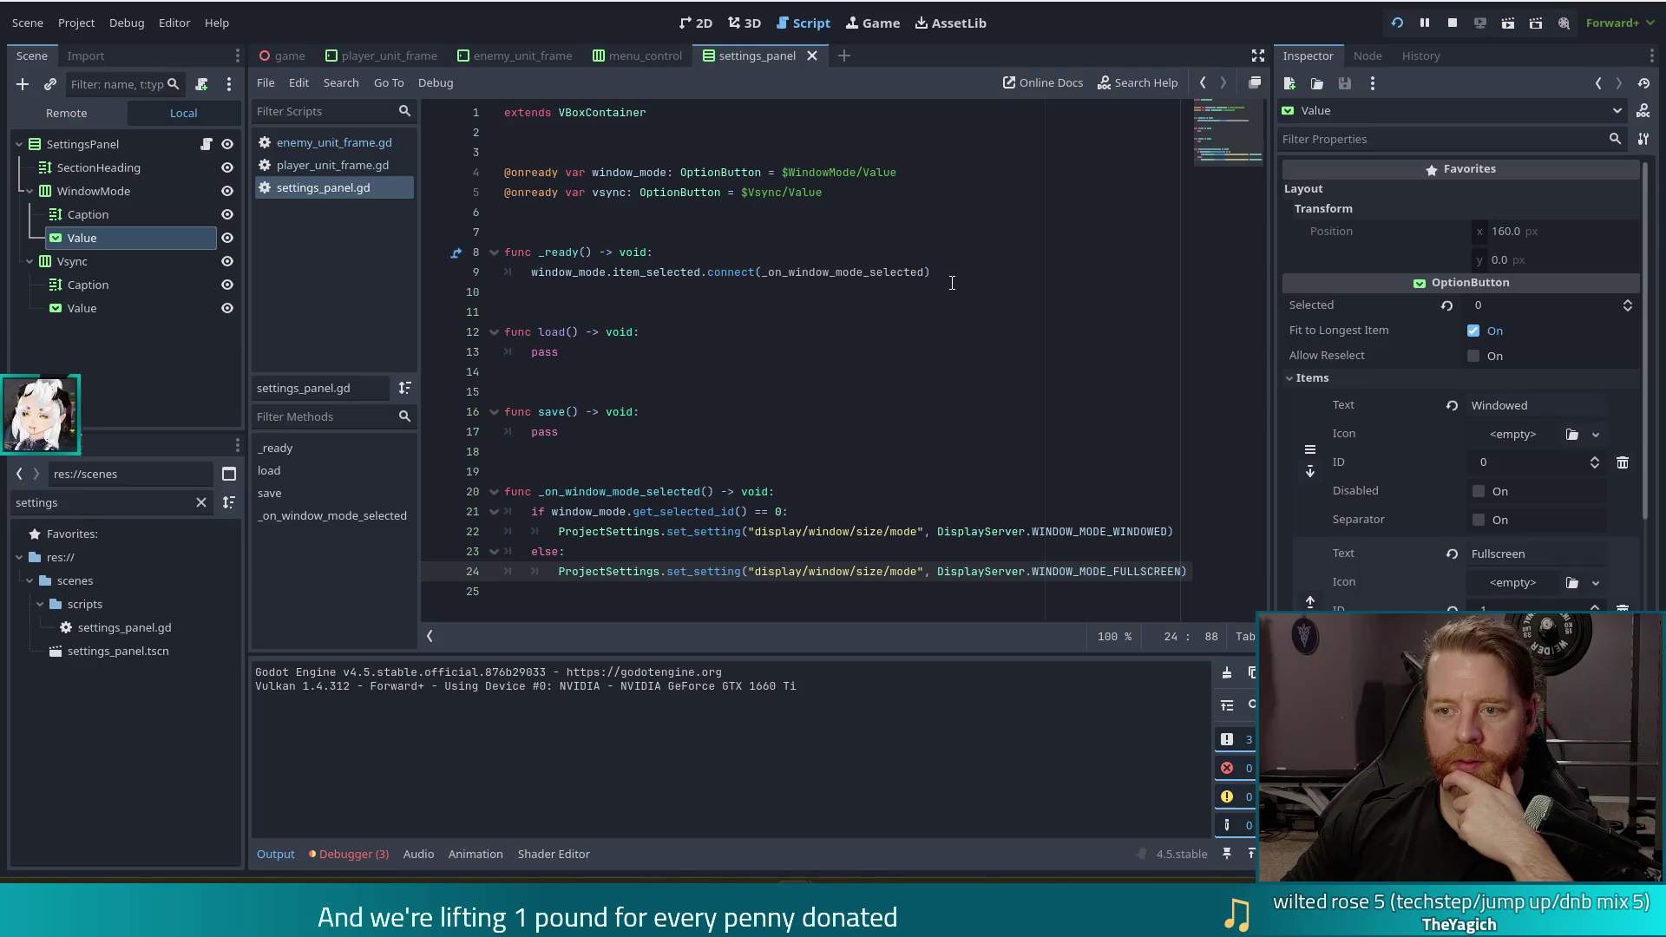
# Review the debugger's item_selected argument-count errors and open the OptionButton item_selected reference
pyautogui.click(437, 511)
pyautogui.click(347, 854)
pyautogui.click(365, 638)
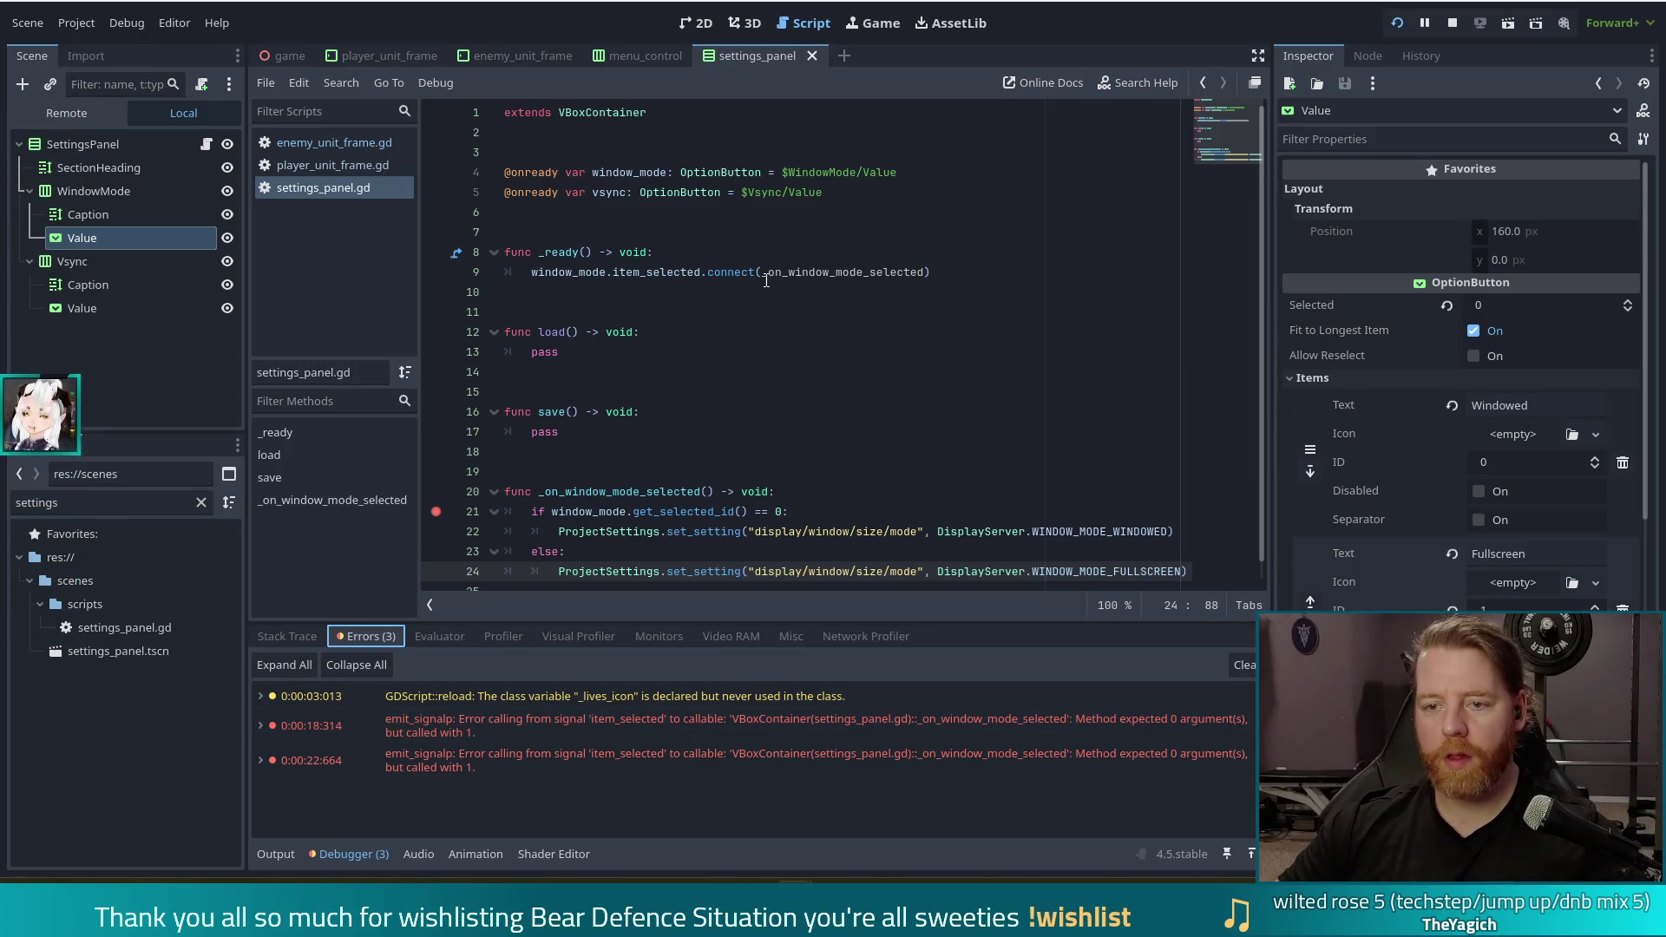
pyautogui.moveTo(757, 274)
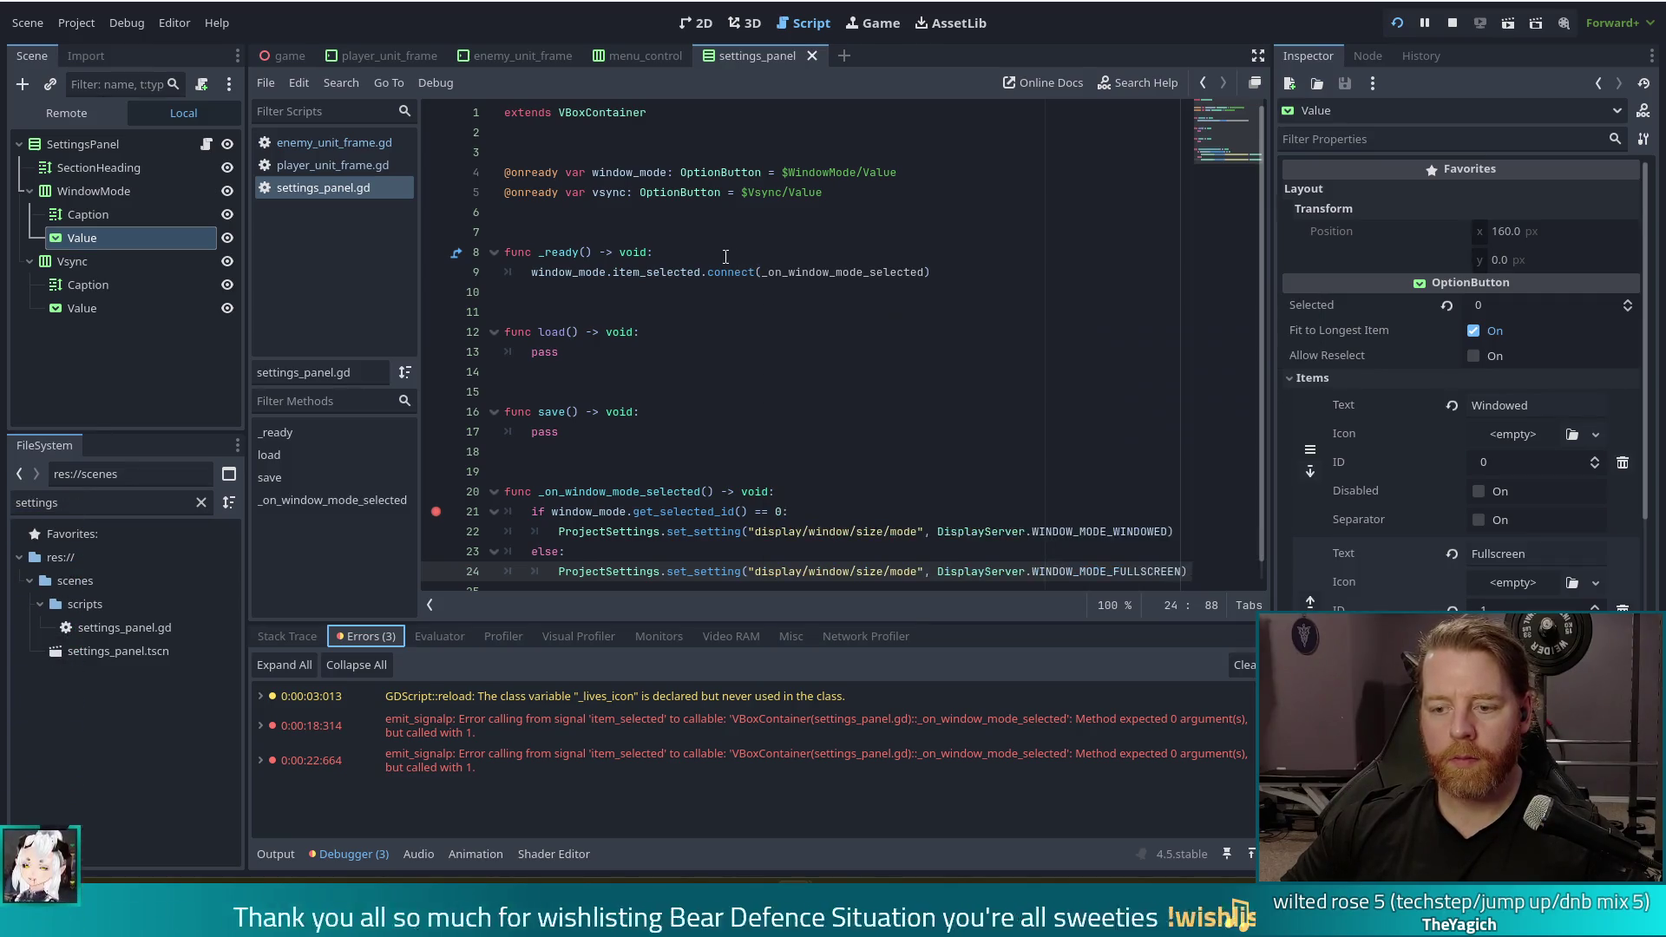
pyautogui.keyDown('ctrl'); pyautogui.click(658, 272); pyautogui.keyUp('ctrl')
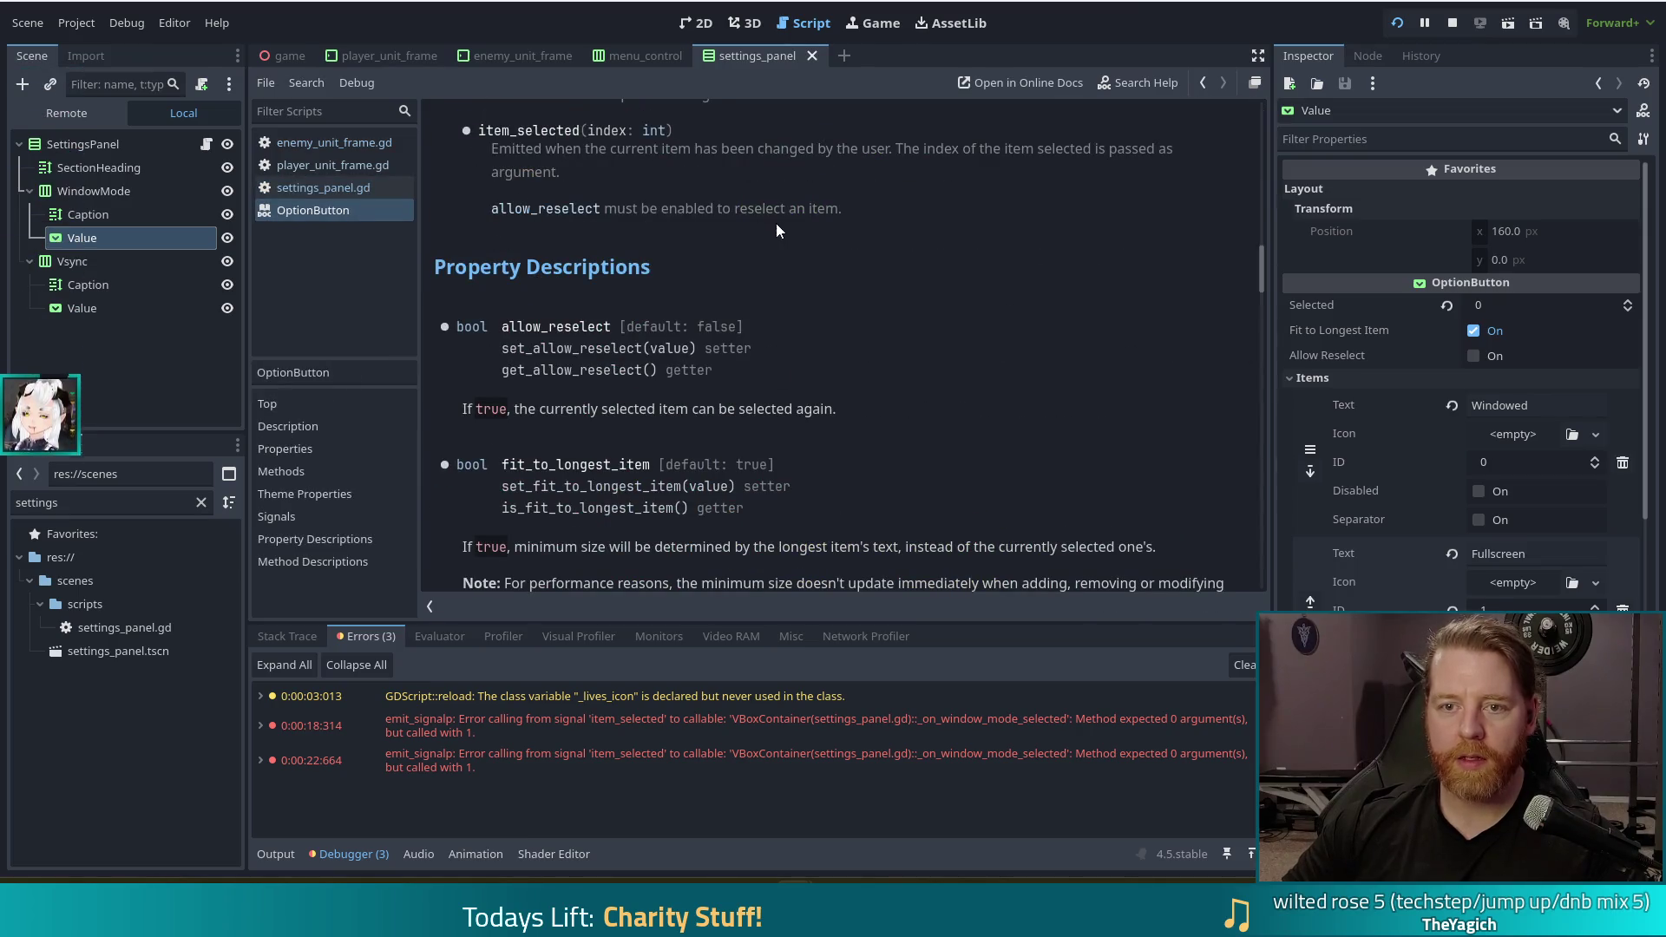
# Read that OptionButton's item_selected signal passes the item index, then go back to settings_panel.gd
pyautogui.scroll(2, 786, 230)
pyautogui.scroll(2, 786, 233)
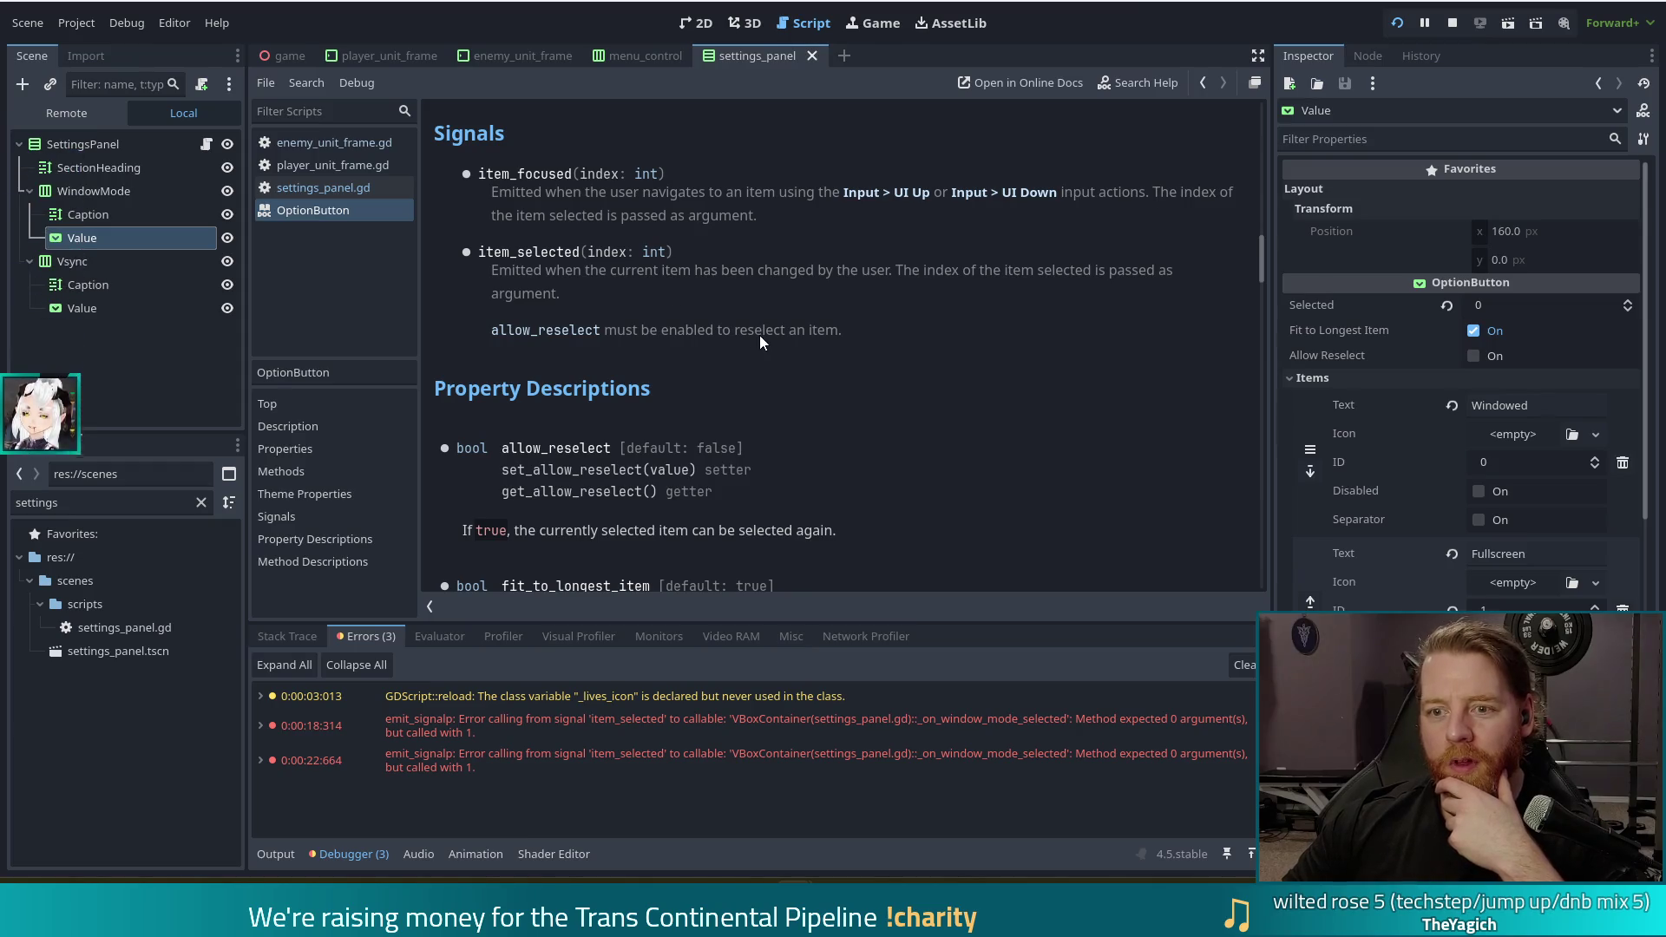
pyautogui.hotkey('alt', 'Left')
pyautogui.scroll(-1, 739, 381)
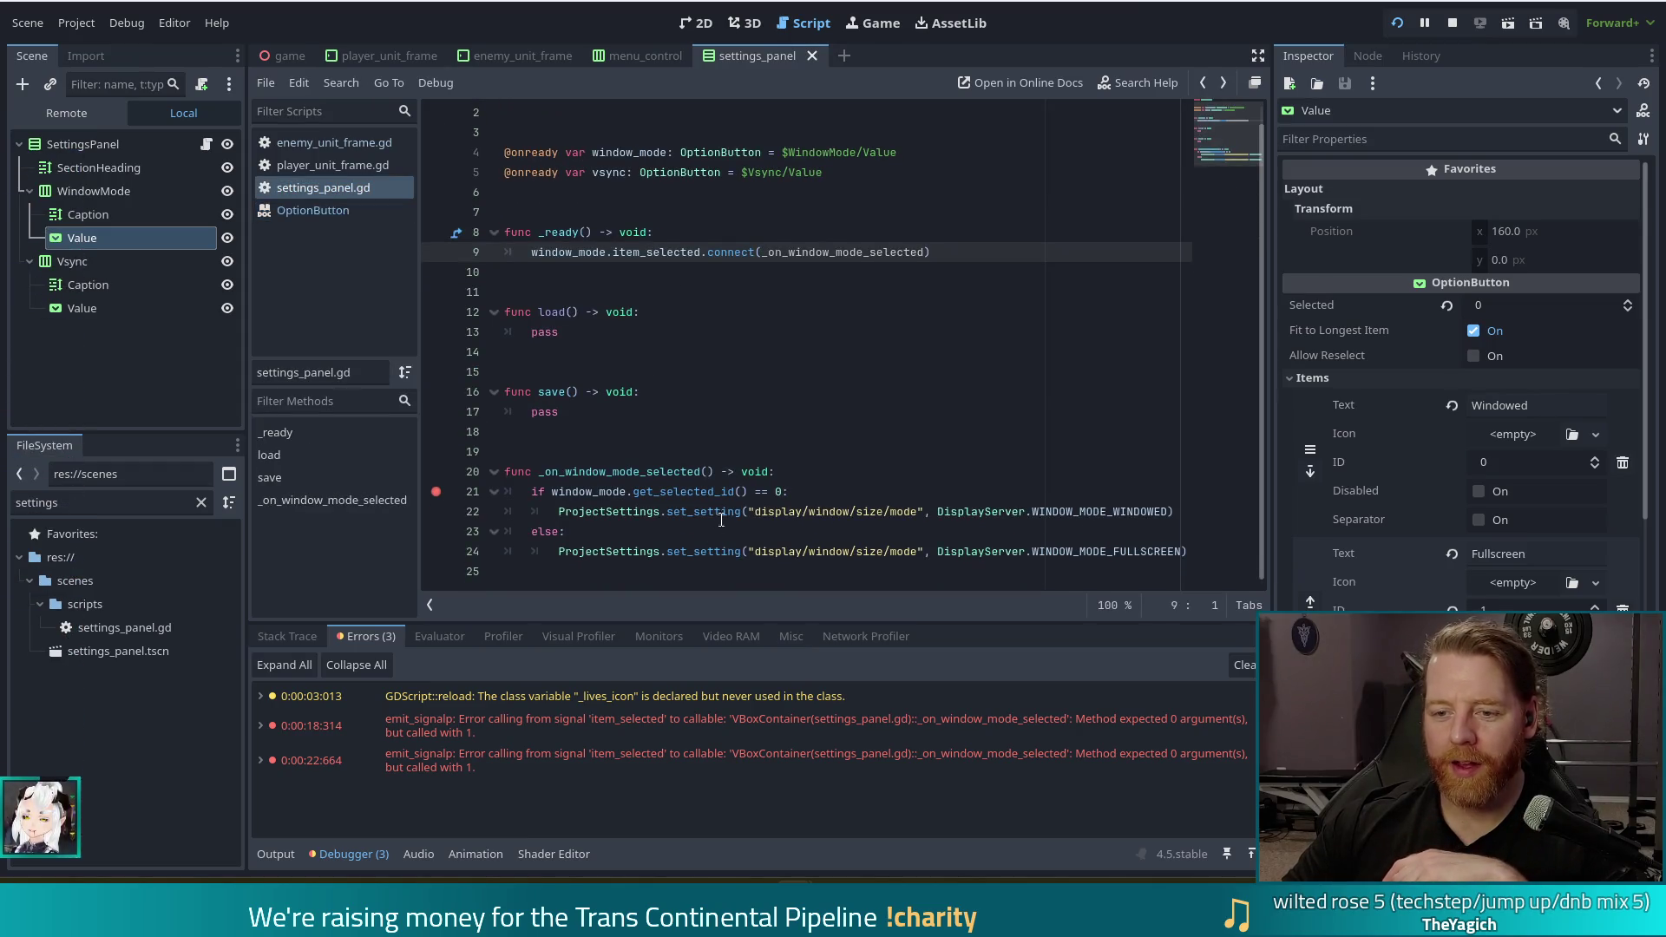
pyautogui.click(817, 470)
pyautogui.press('Return')
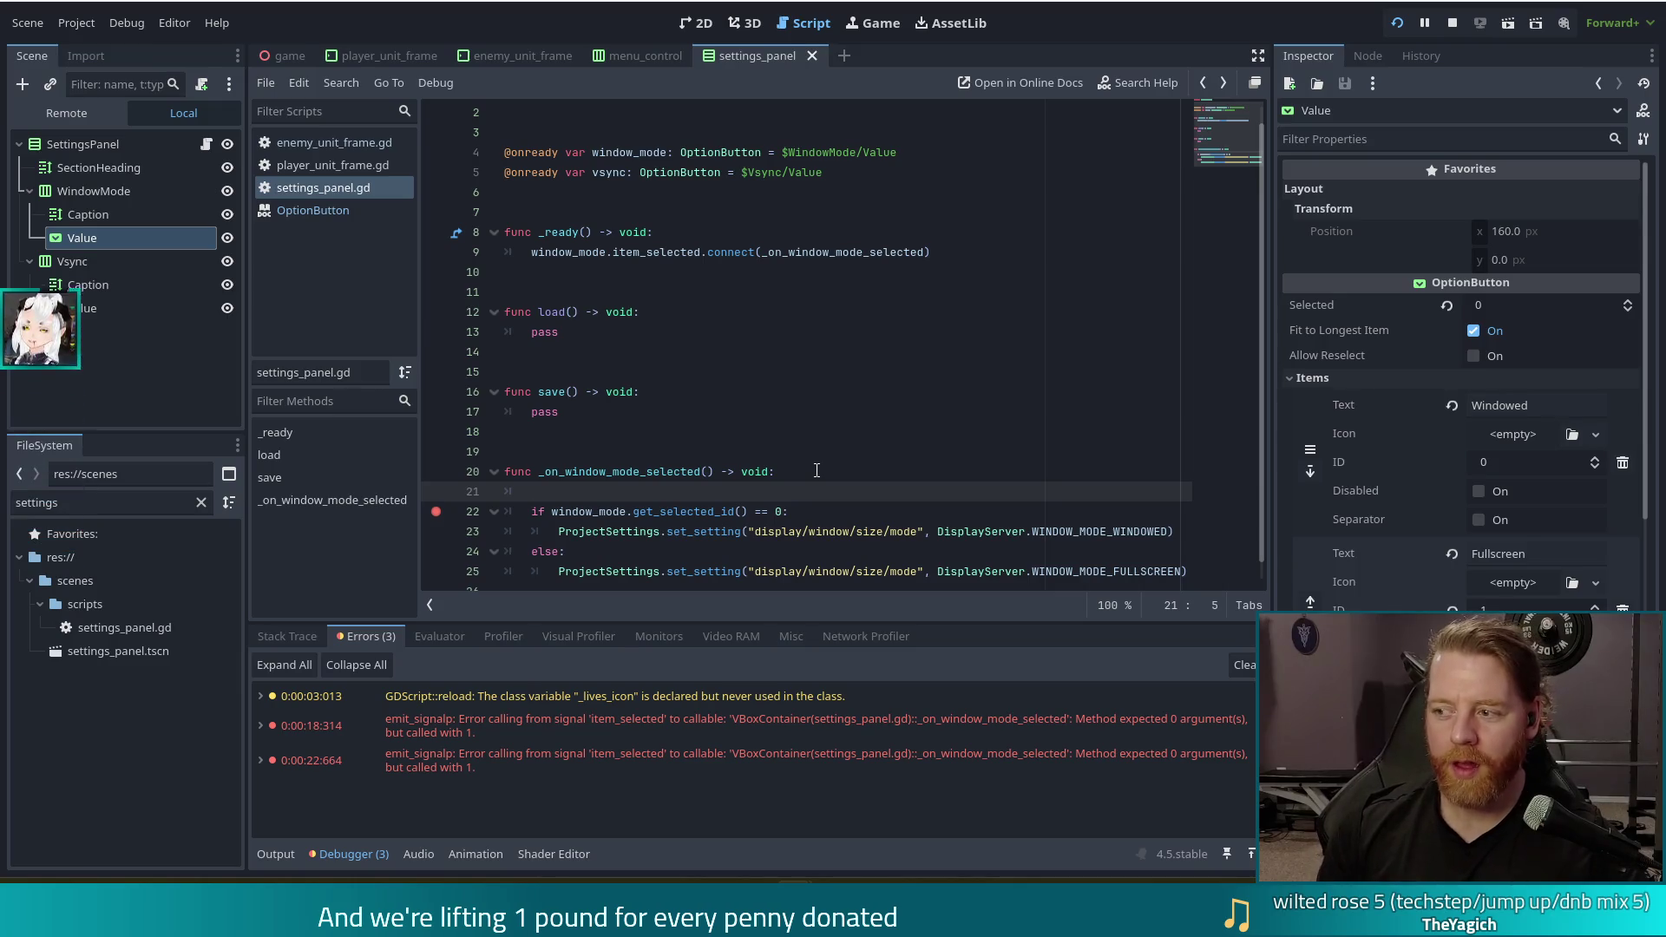
pyautogui.write('window')
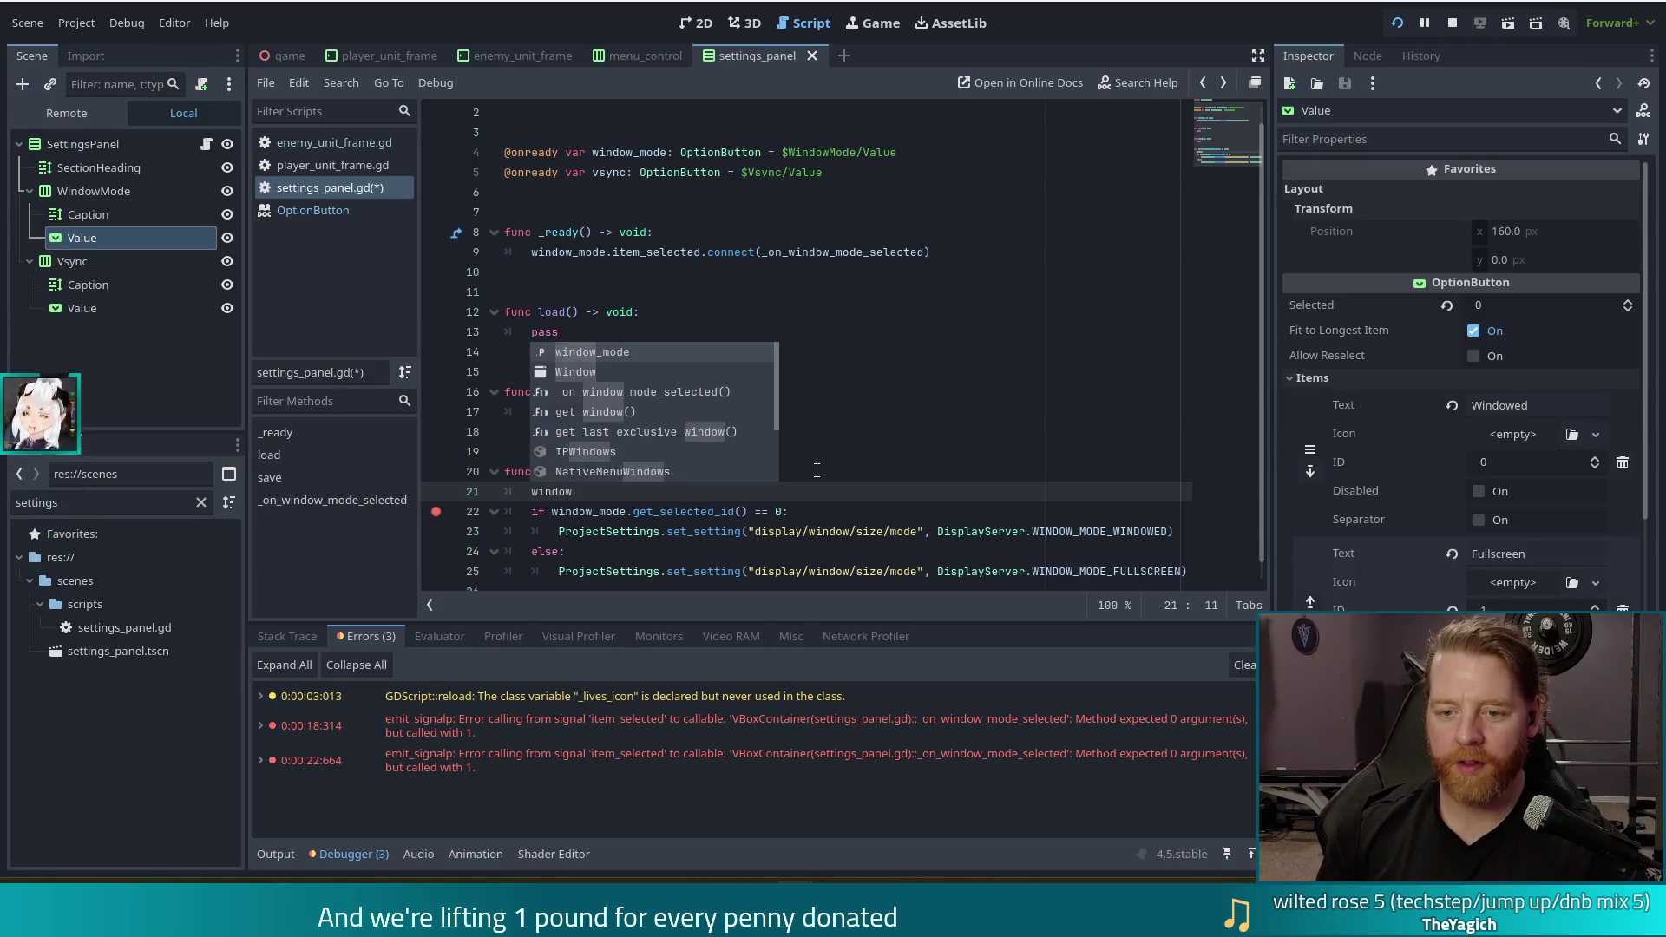
pyautogui.write('_mode.')
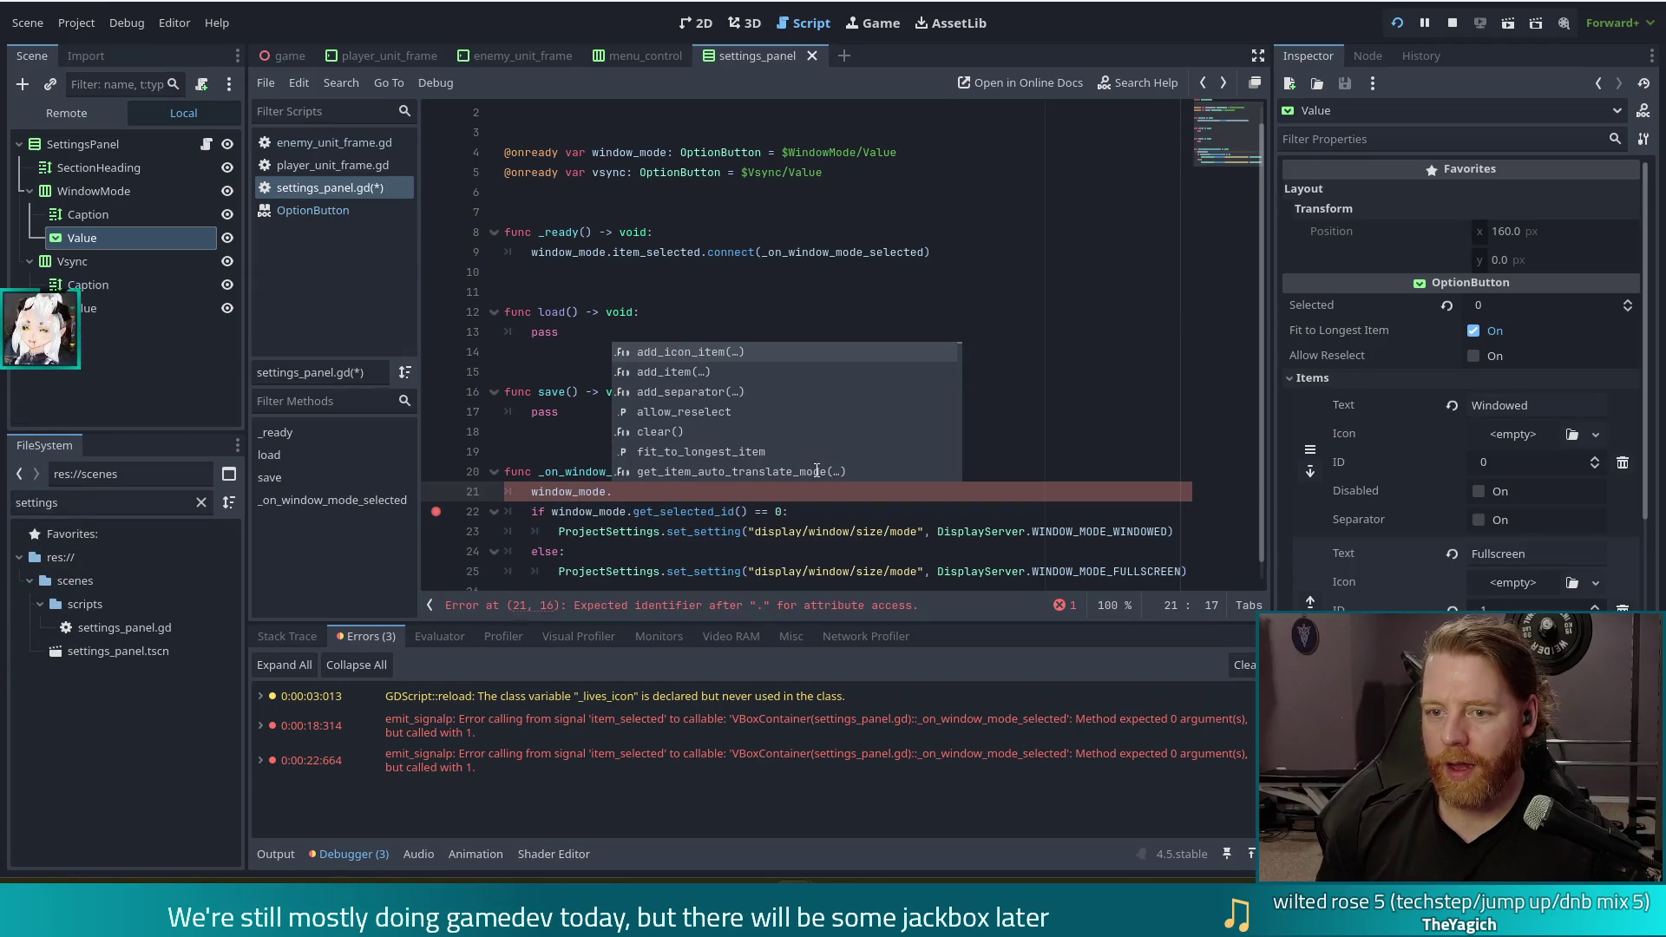
pyautogui.write('inde')
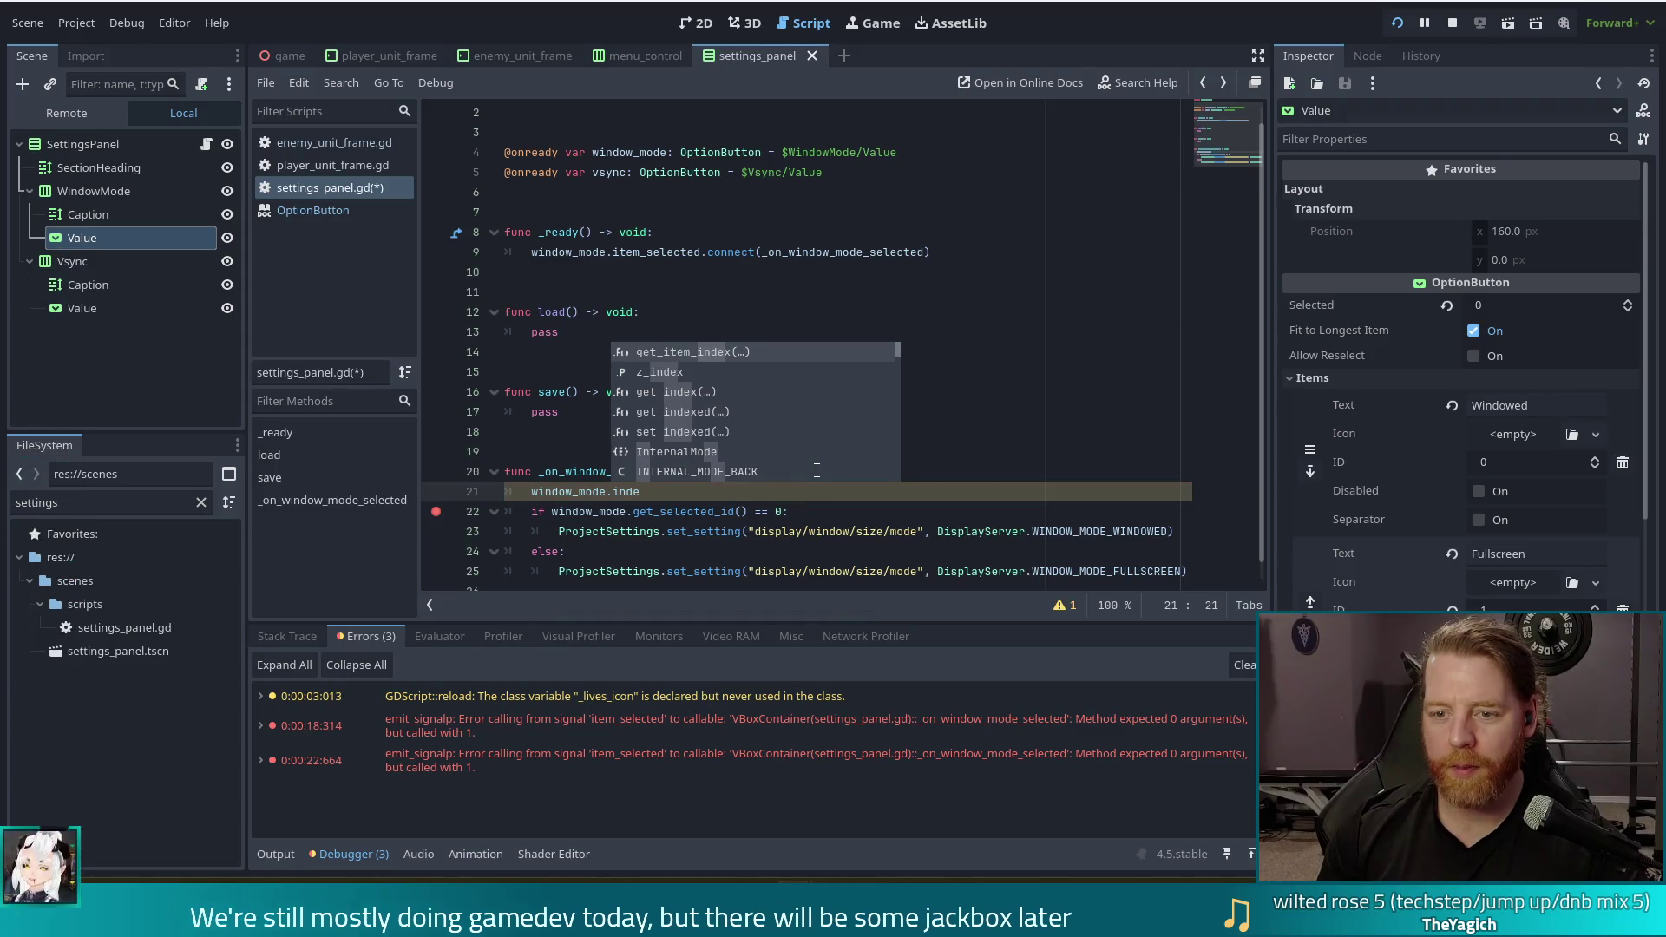
pyautogui.write('x')
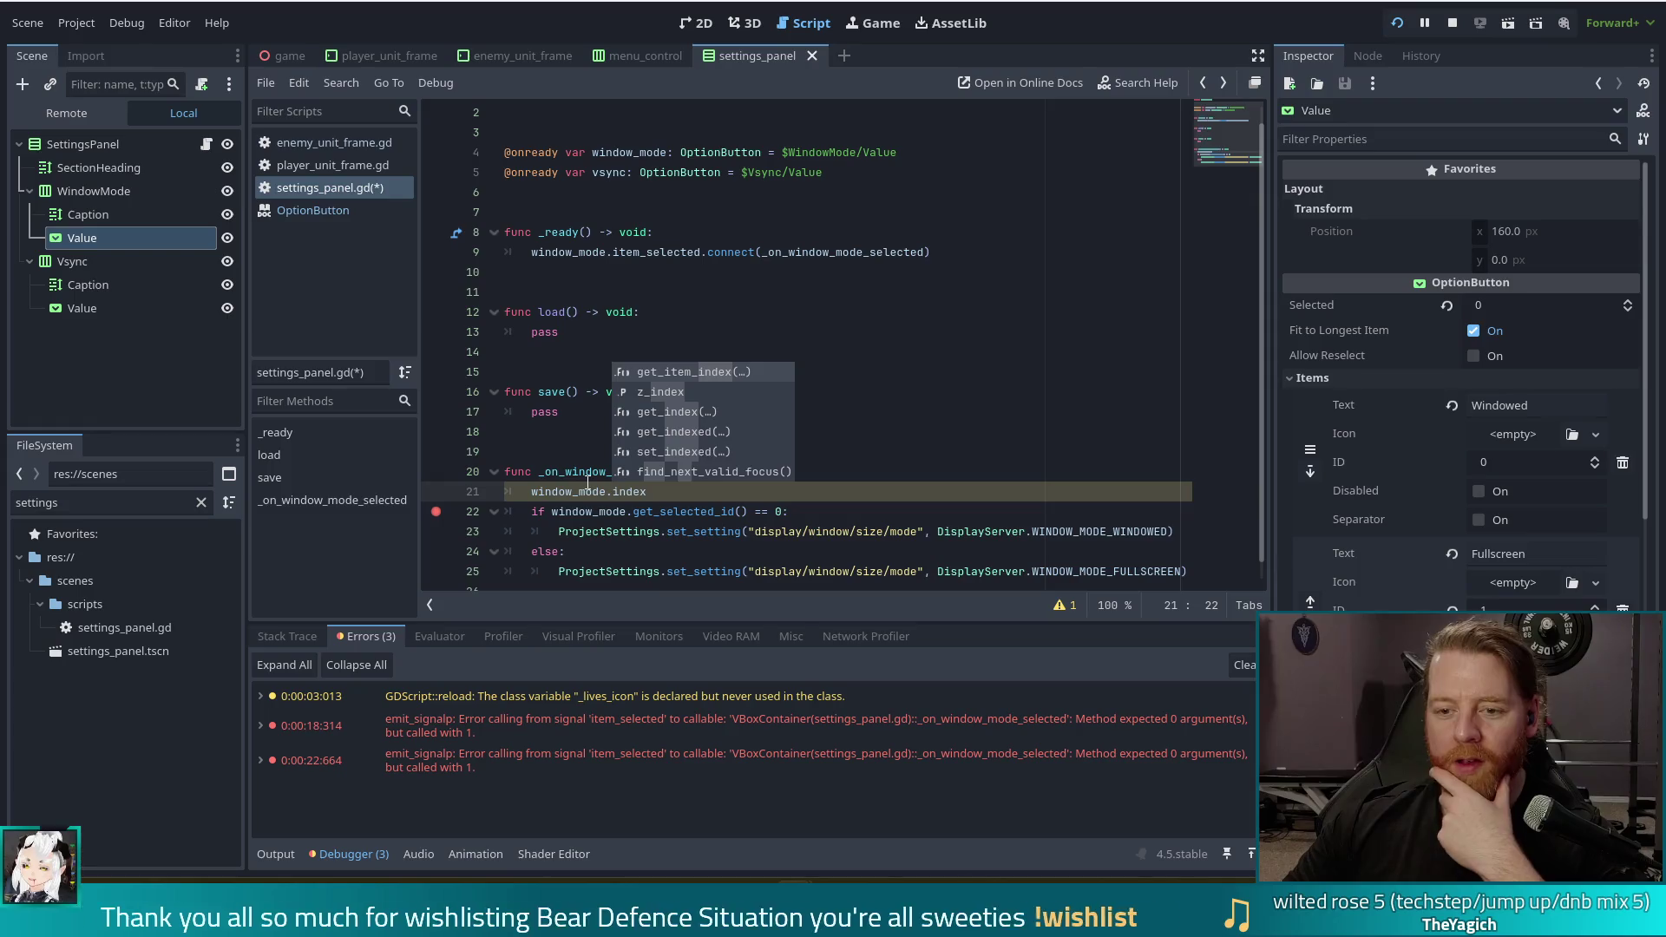
pyautogui.moveTo(584, 486)
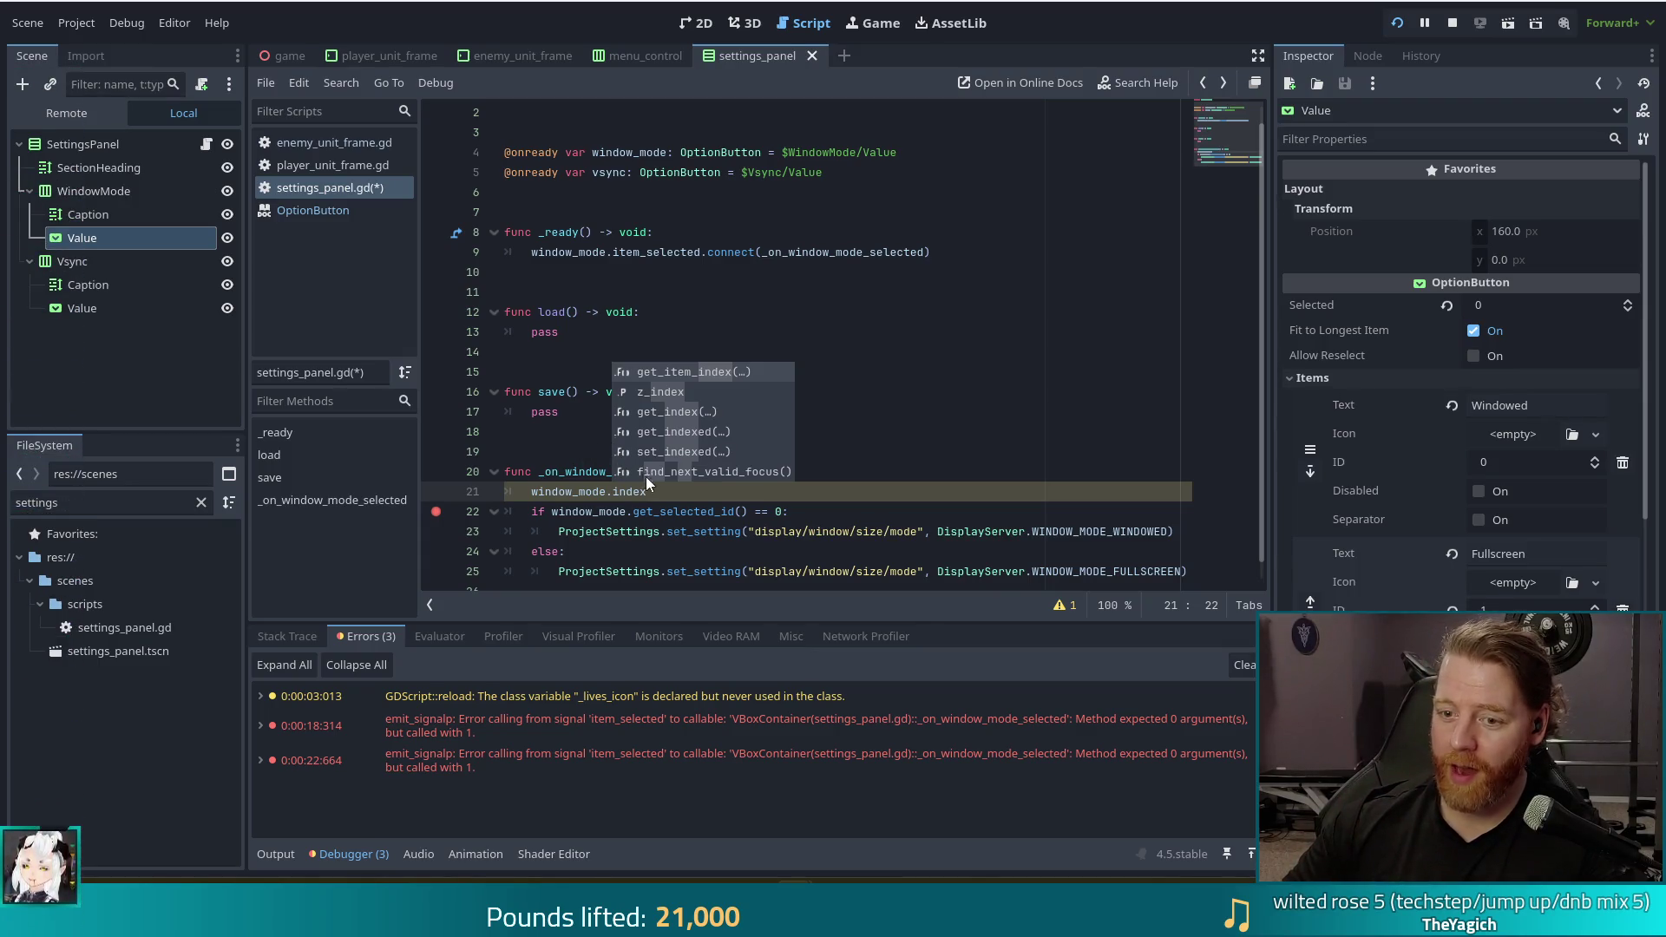
pyautogui.press('Escape')
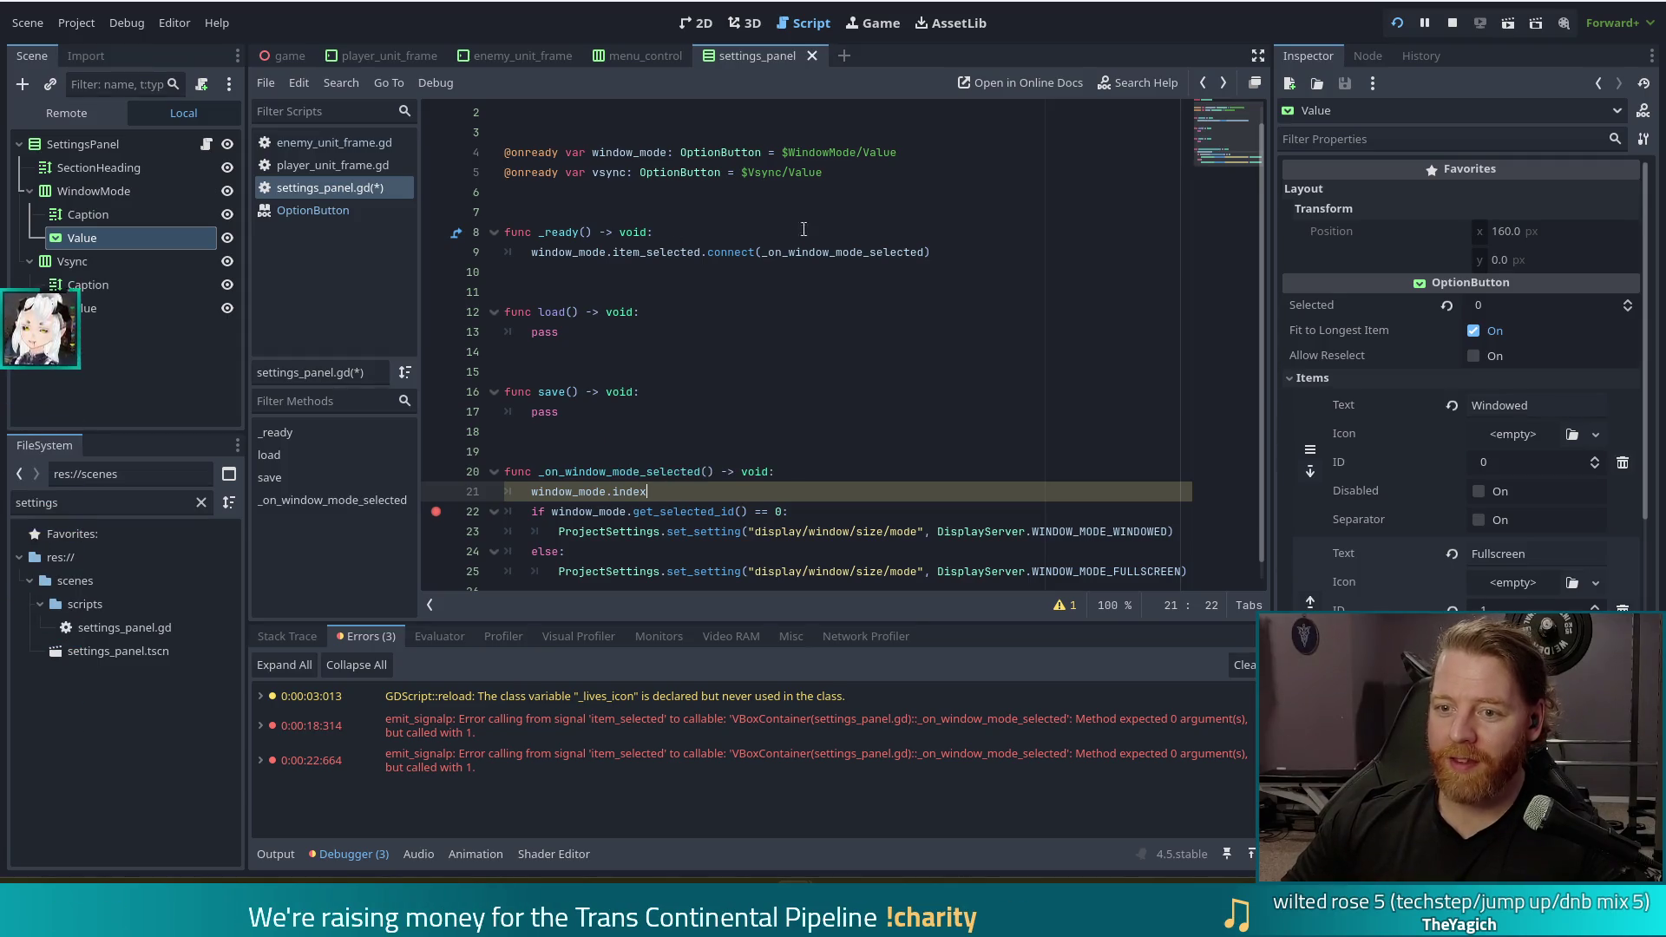
pyautogui.click(736, 251)
pyautogui.moveTo(723, 488); pyautogui.dragTo(804, 472)
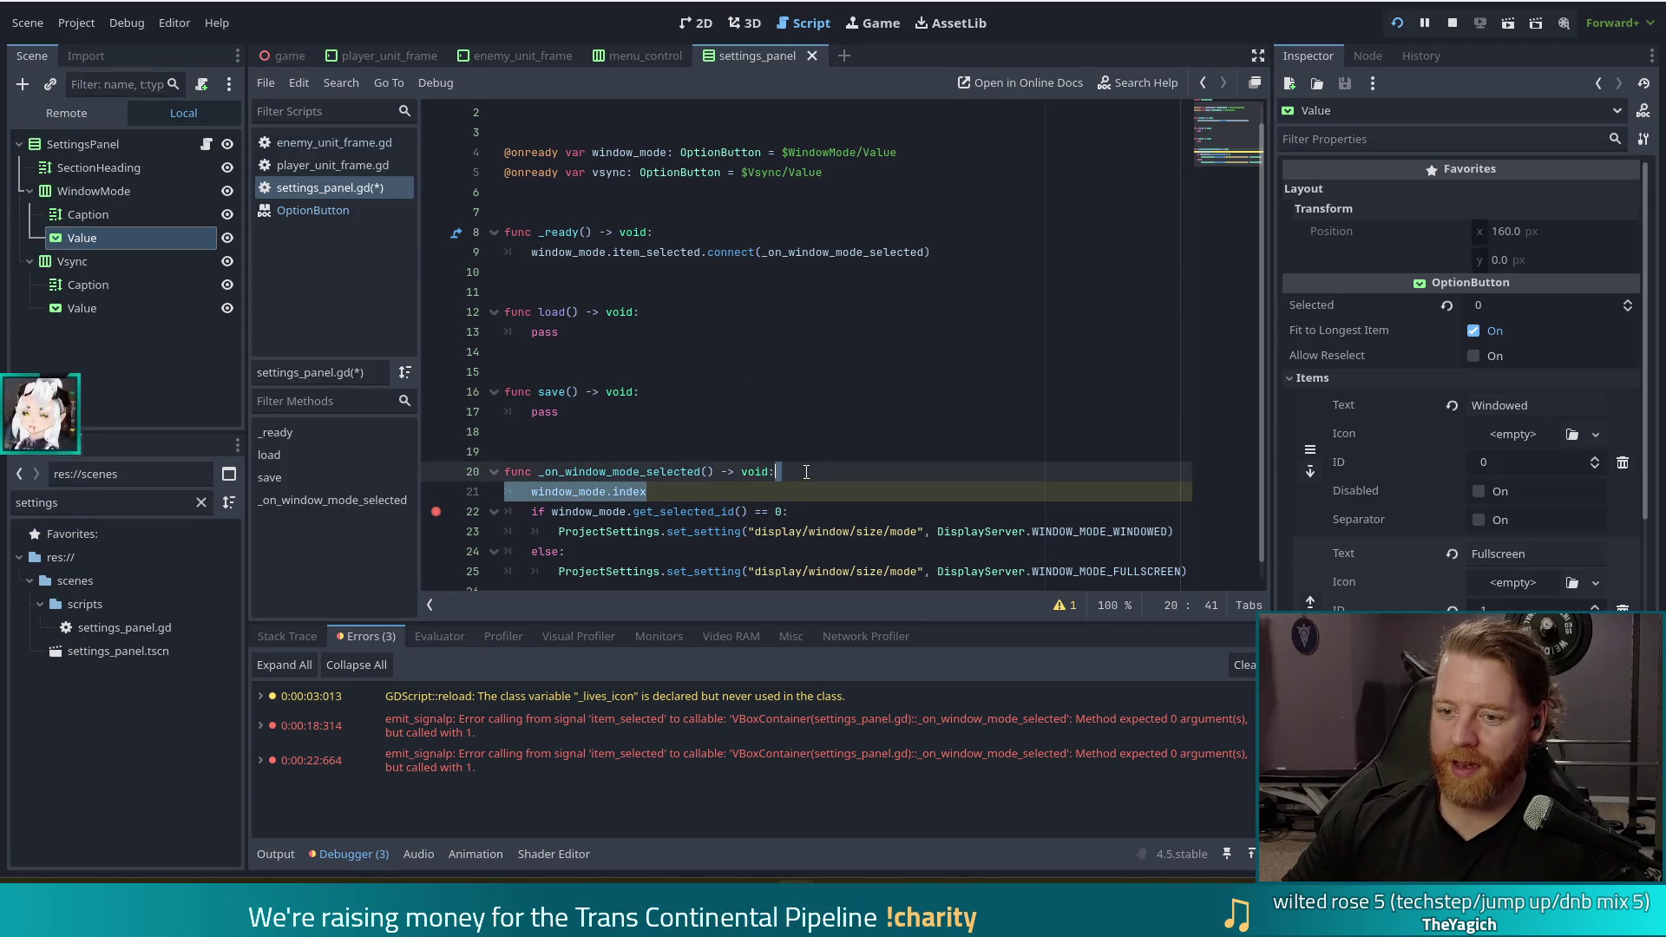
pyautogui.press('BackSpace')
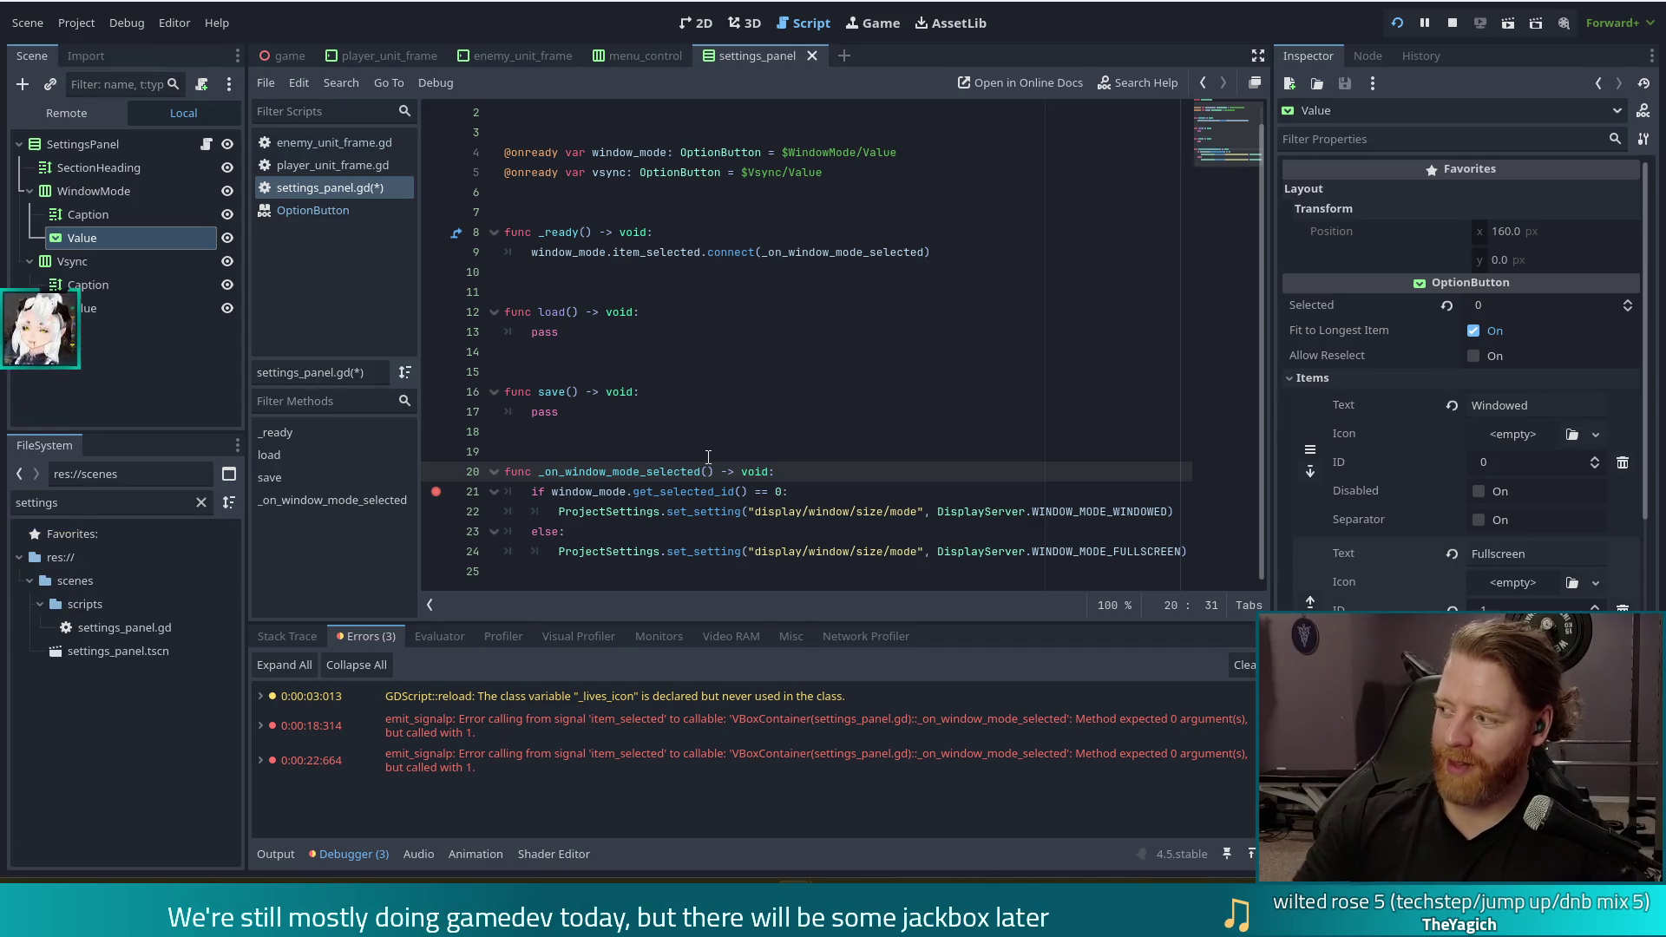
# Add an index: int parameter, replace window_mode.get_selected_id() with index, save, and restart the project
pyautogui.write('index: int')
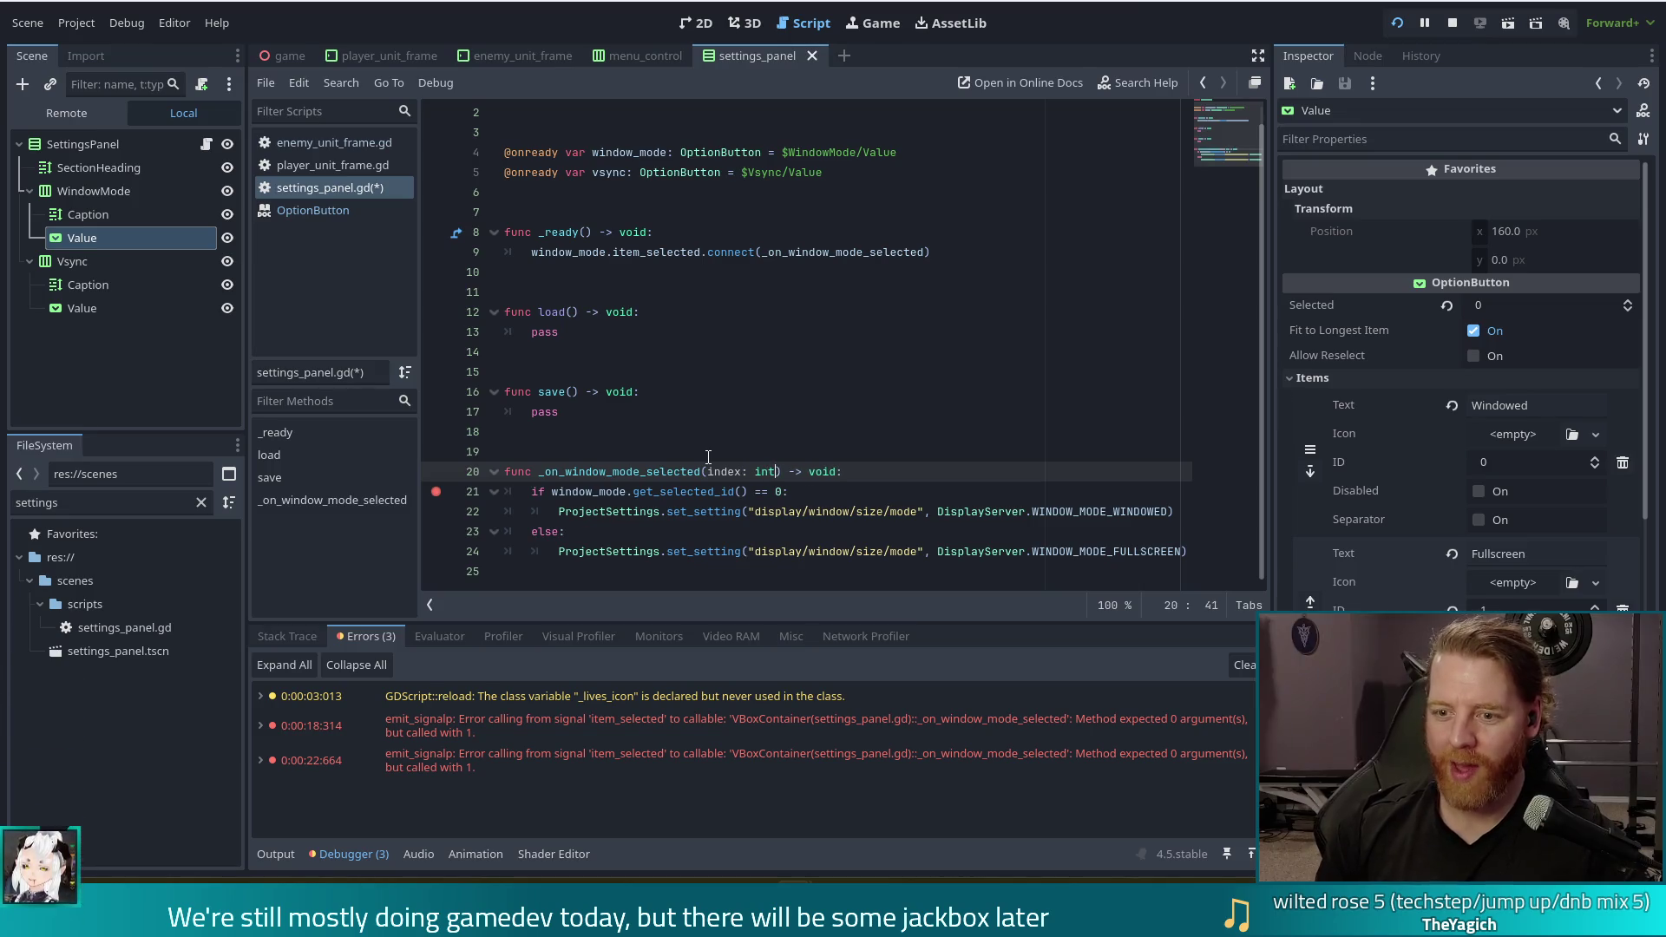
pyautogui.hotkey('ctrl', 's')
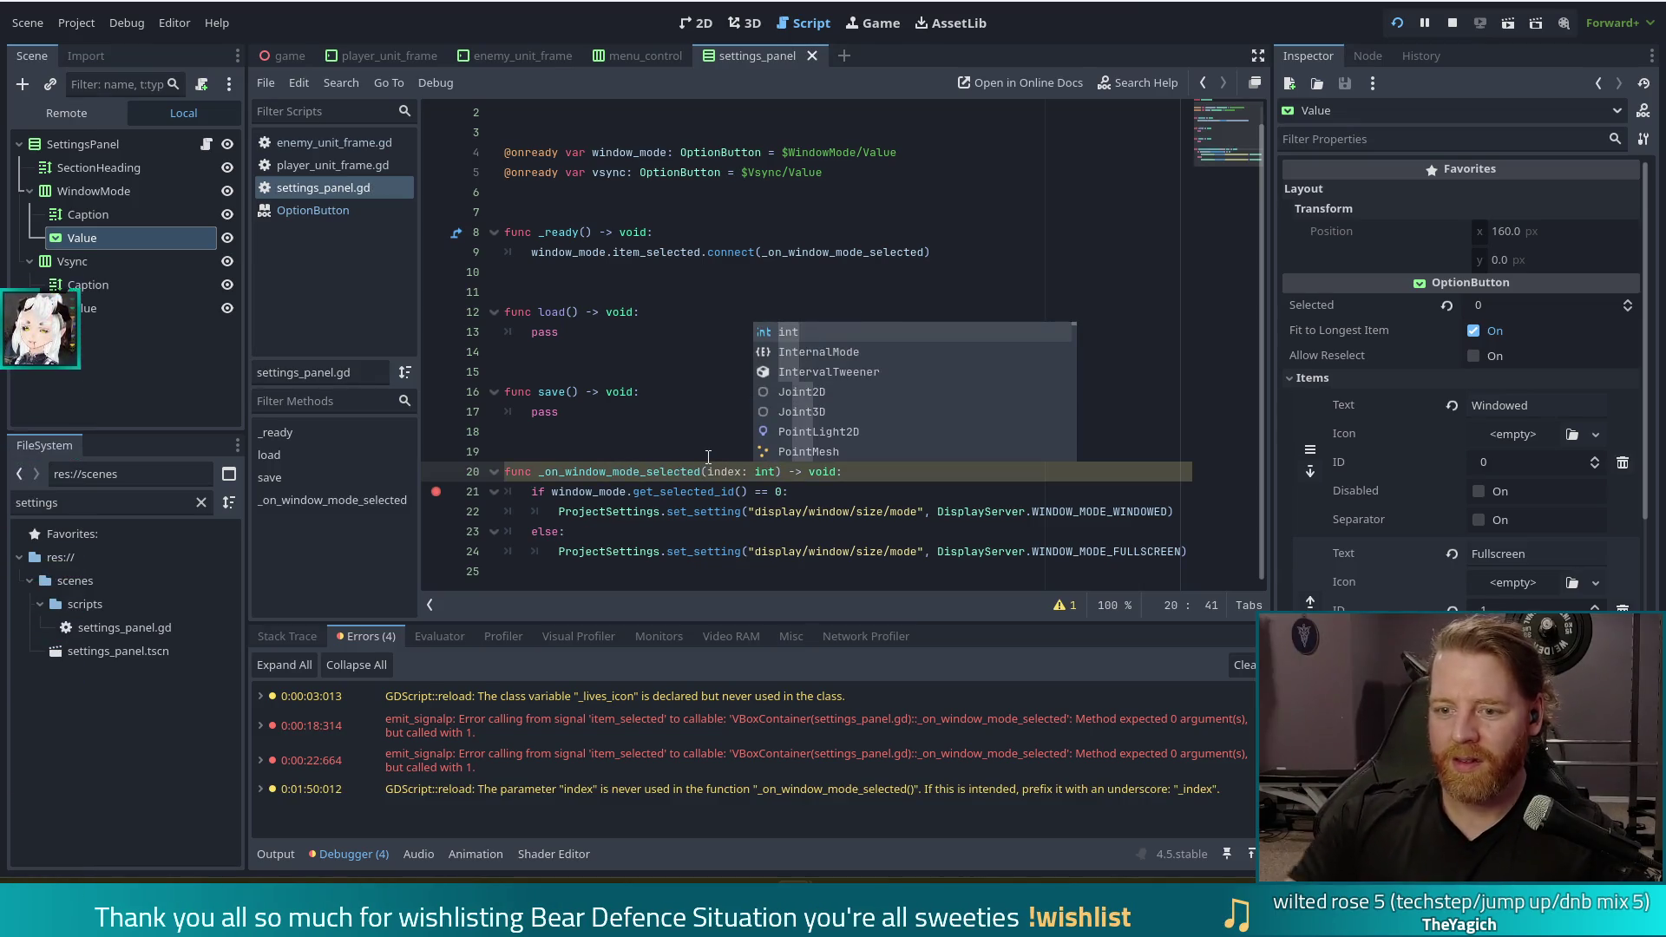
pyautogui.click(684, 491)
pyautogui.moveTo(746, 492); pyautogui.dragTo(553, 495)
pyautogui.write('index')
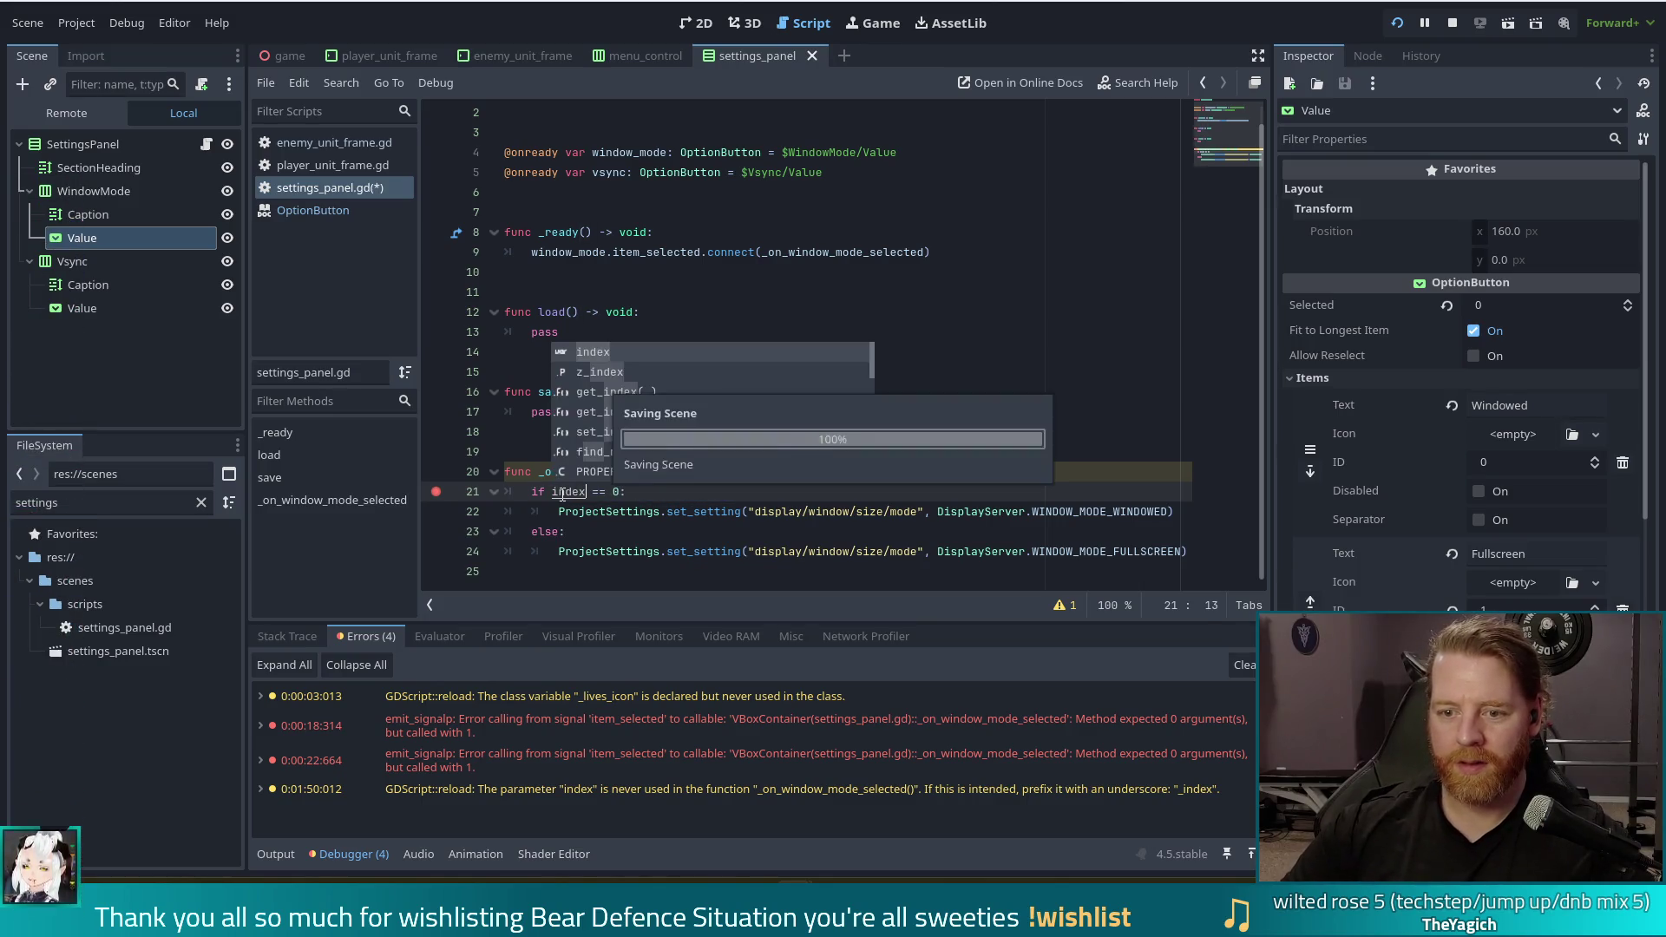
pyautogui.click(707, 512)
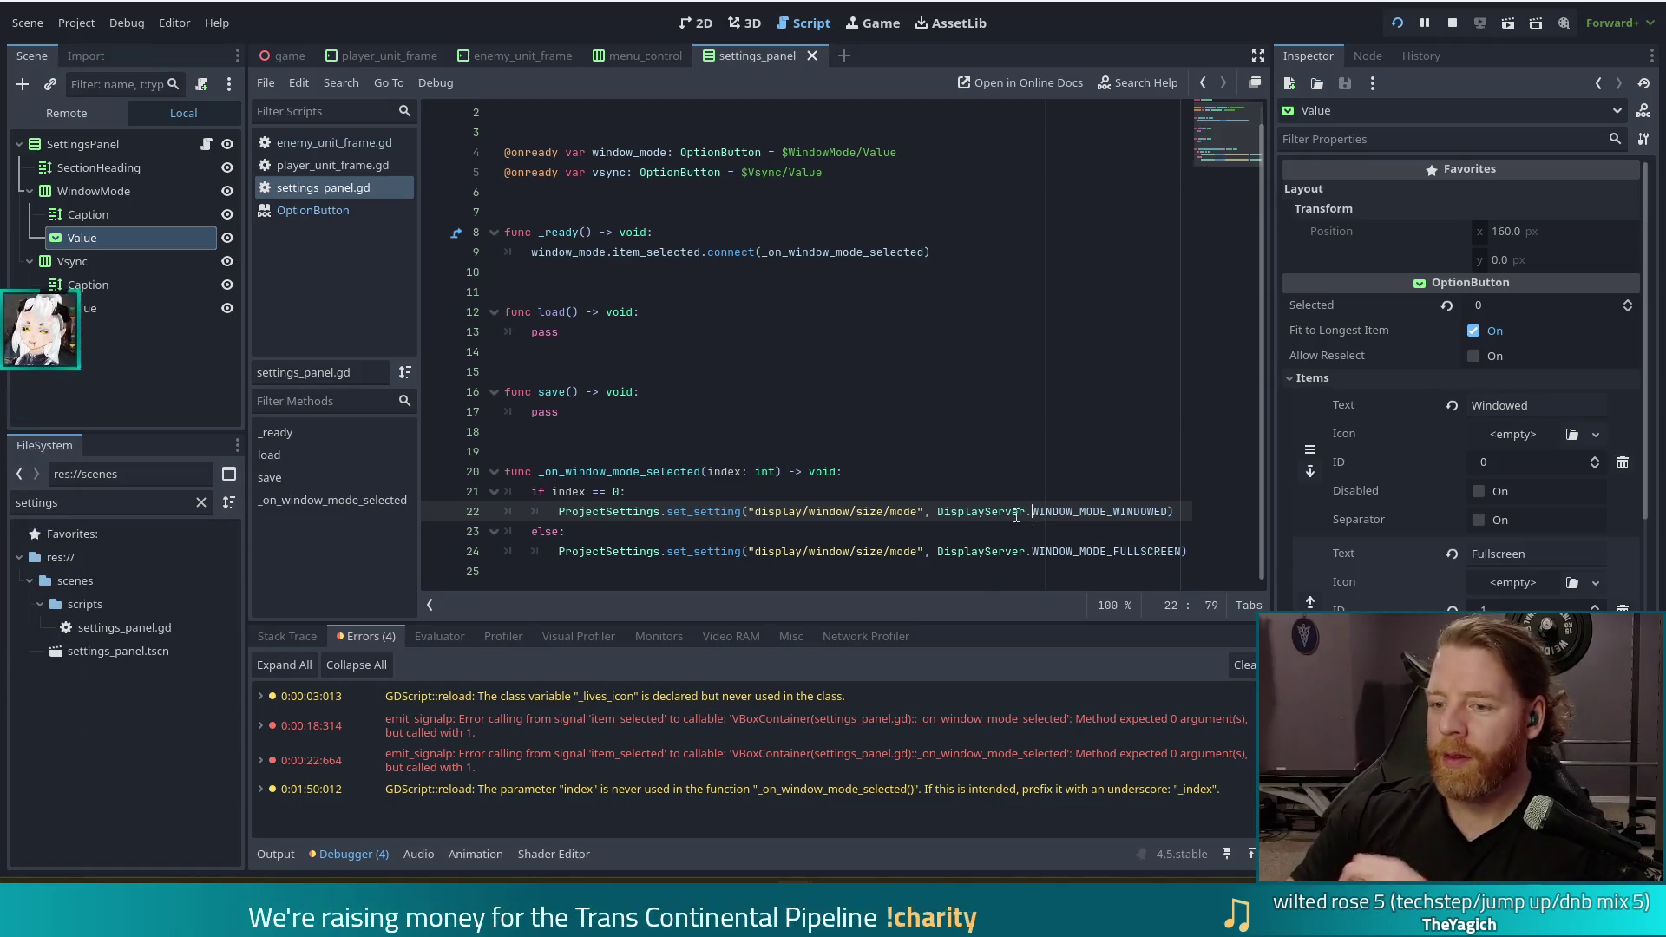
pyautogui.click(1399, 23)
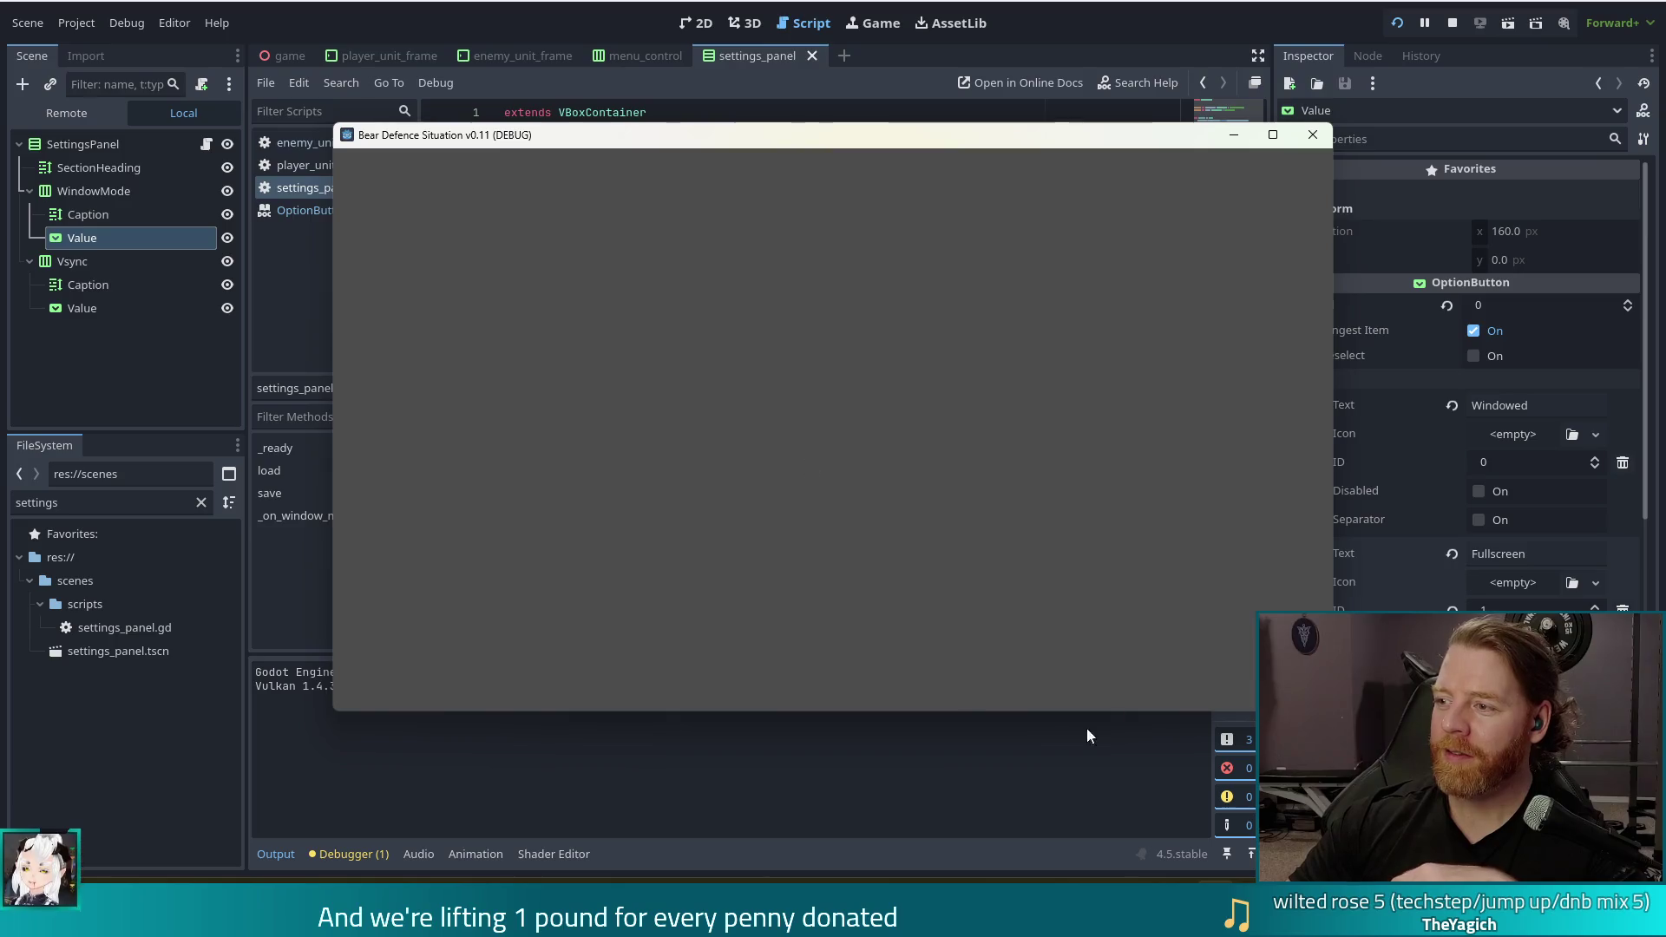
# Start a new game, open the menu, and toggle Window Mode Fullscreen, Windowed, then Fullscreen again
pyautogui.click(547, 445)
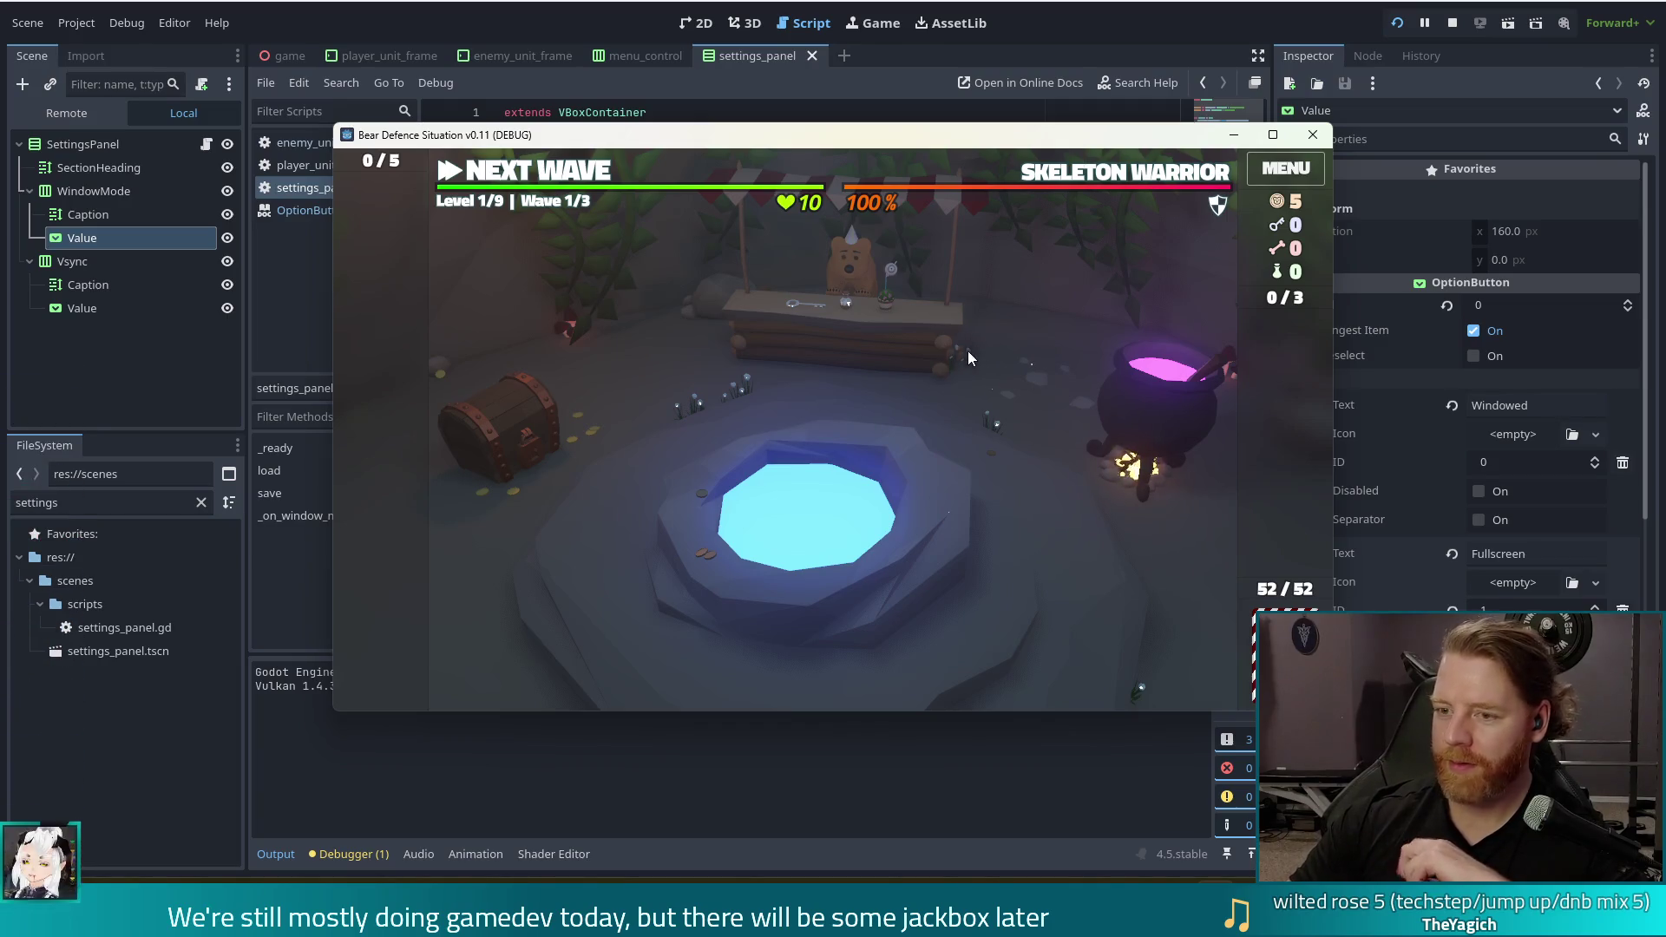
pyautogui.click(1302, 173)
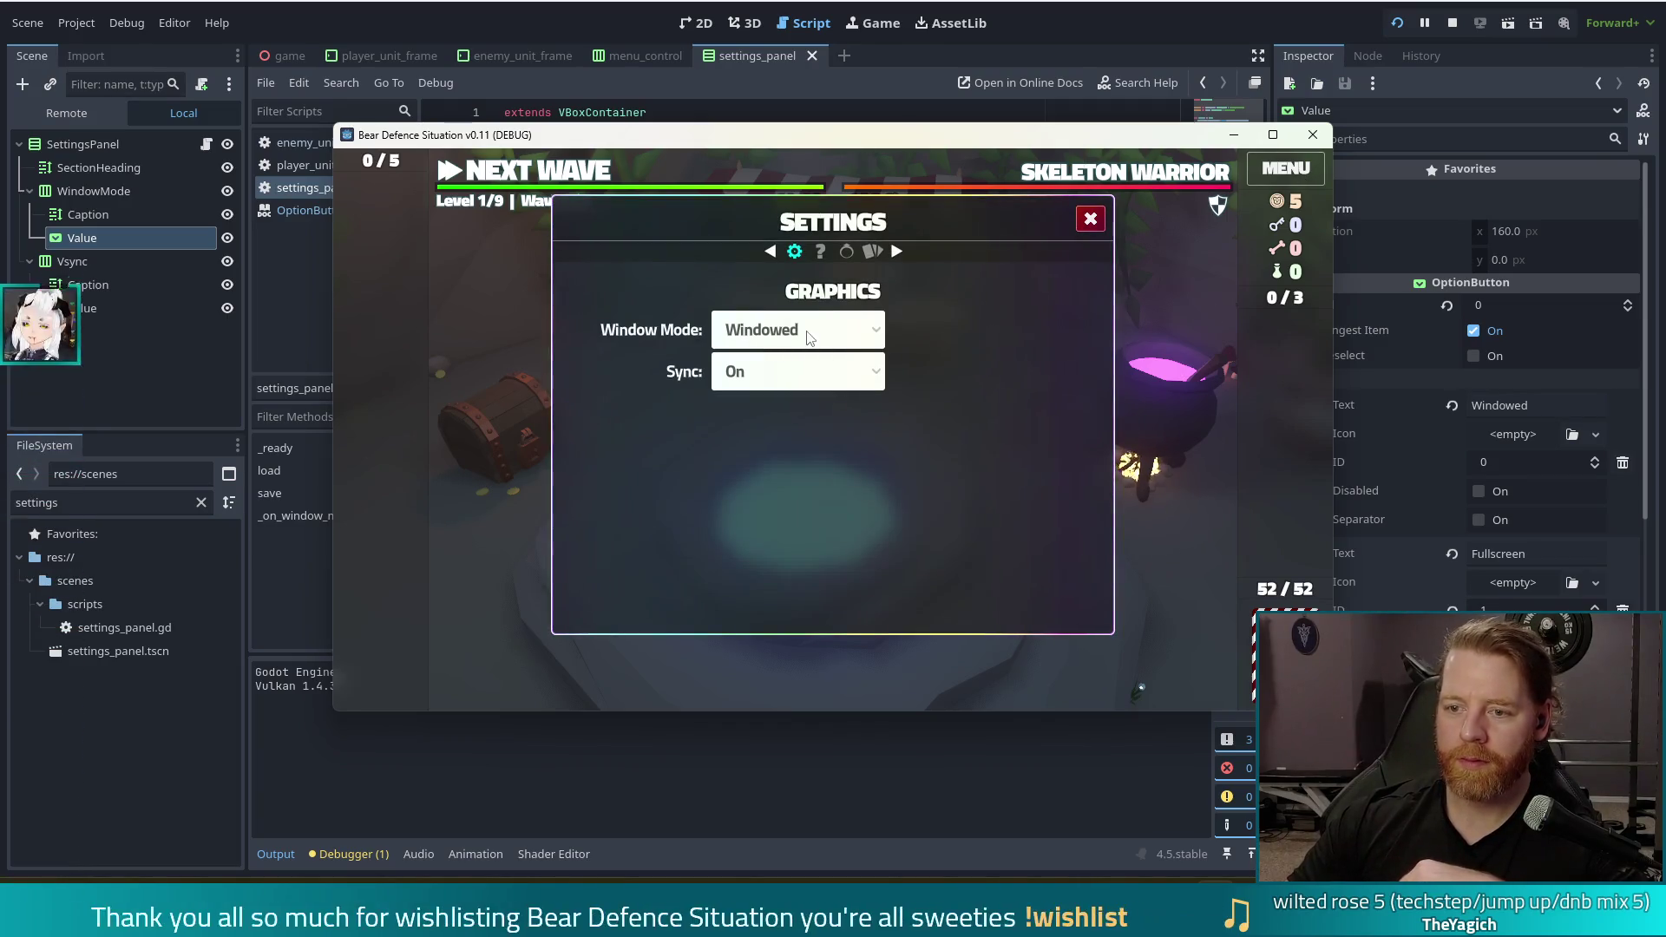
pyautogui.click(781, 329)
pyautogui.click(729, 389)
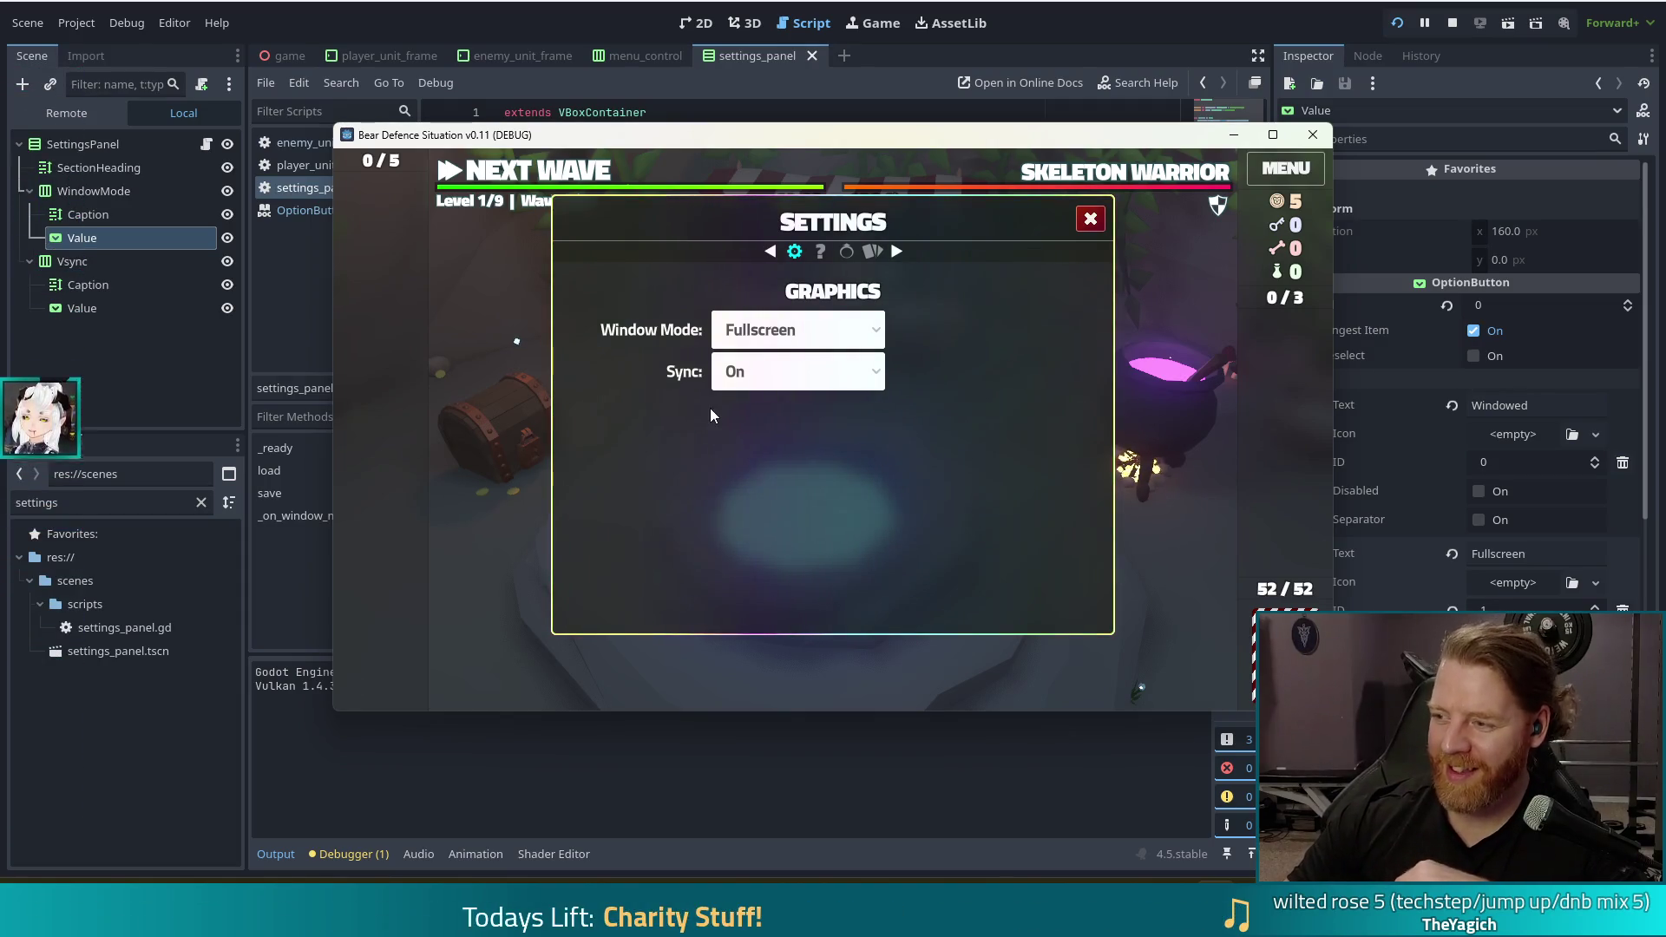
pyautogui.click(775, 340)
pyautogui.click(769, 363)
pyautogui.click(775, 330)
pyautogui.click(761, 391)
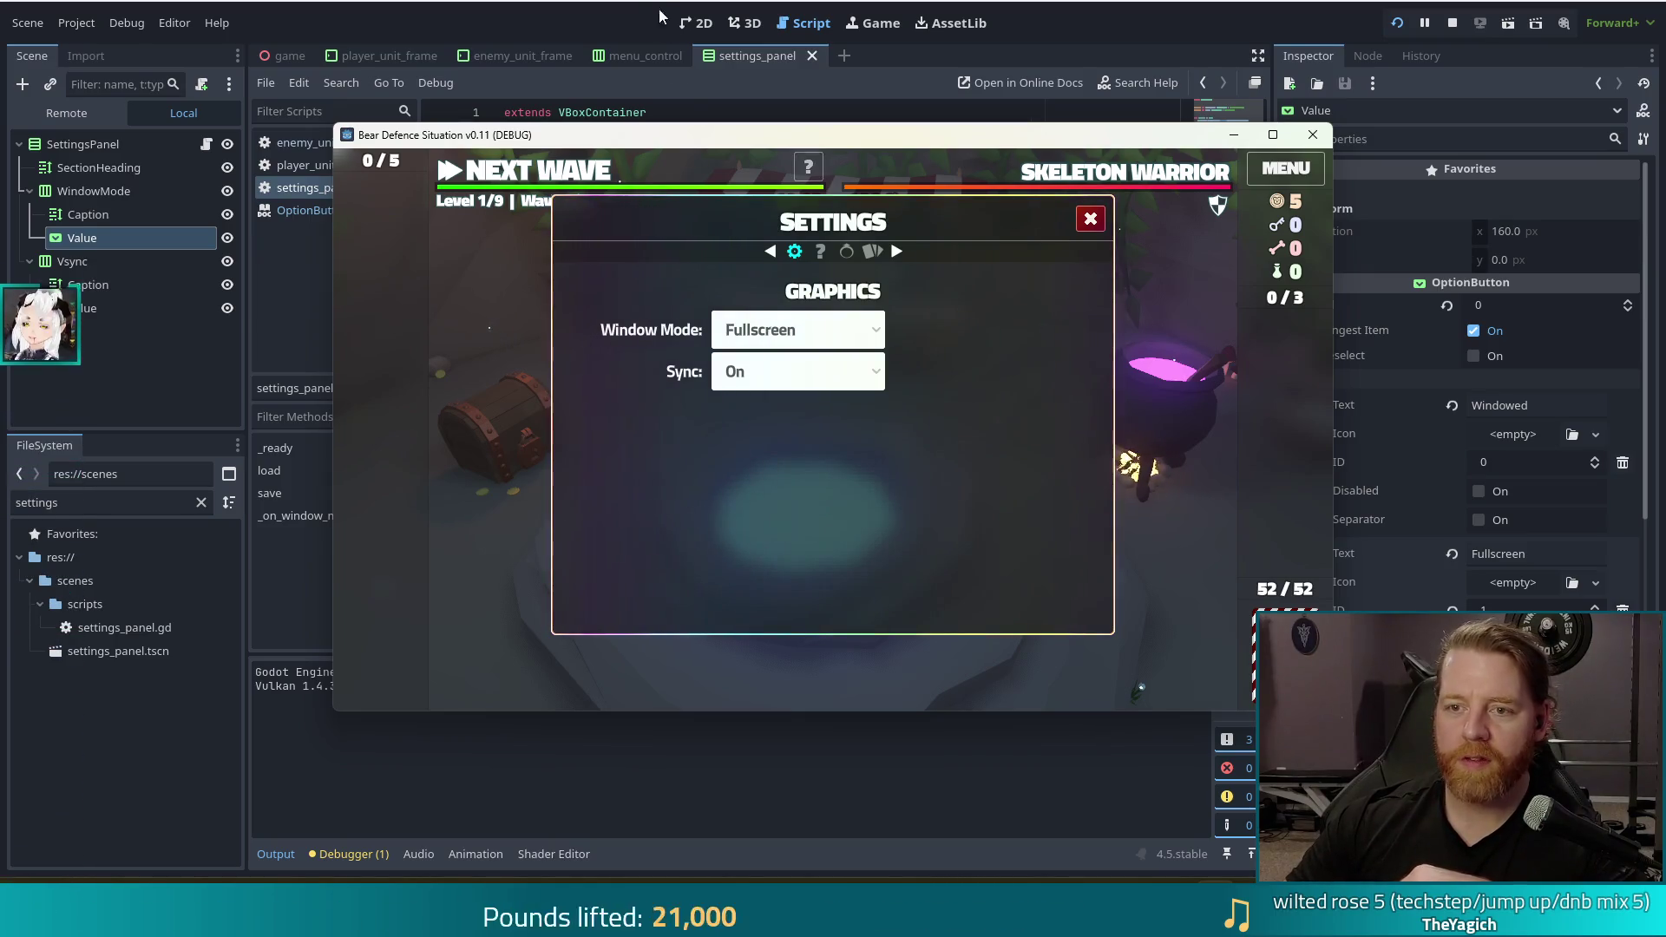
# Stop the running game with F8 and dismiss the set_setting documentation popup
pyautogui.press('F8')
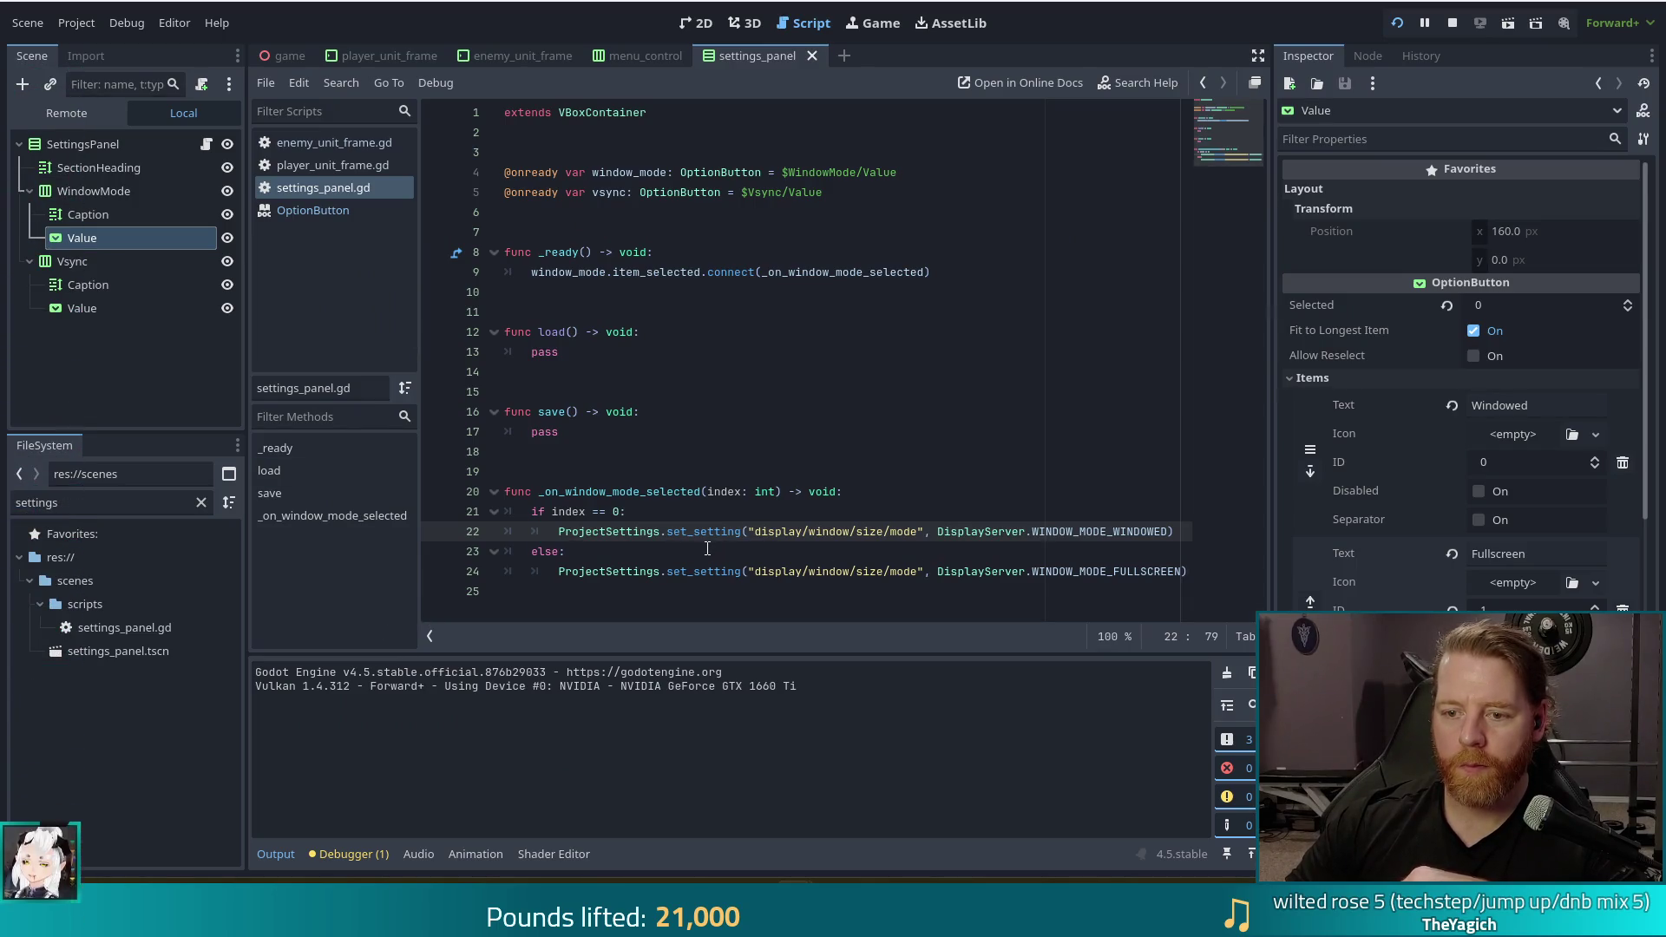
pyautogui.moveTo(720, 531)
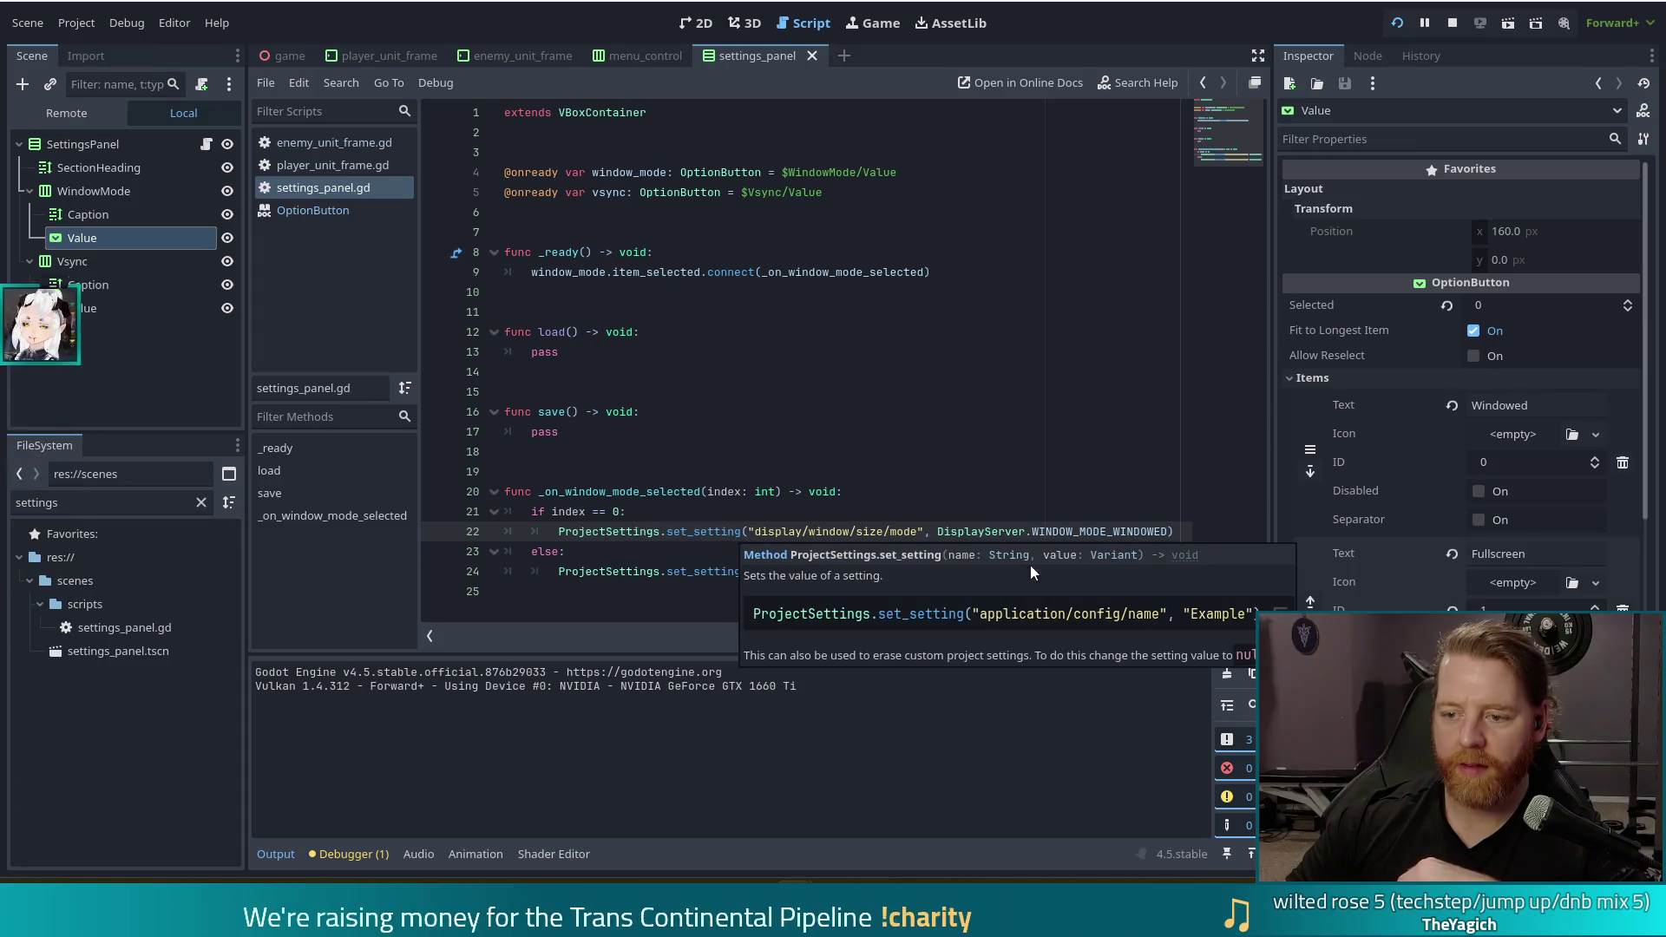
pyautogui.click(884, 500)
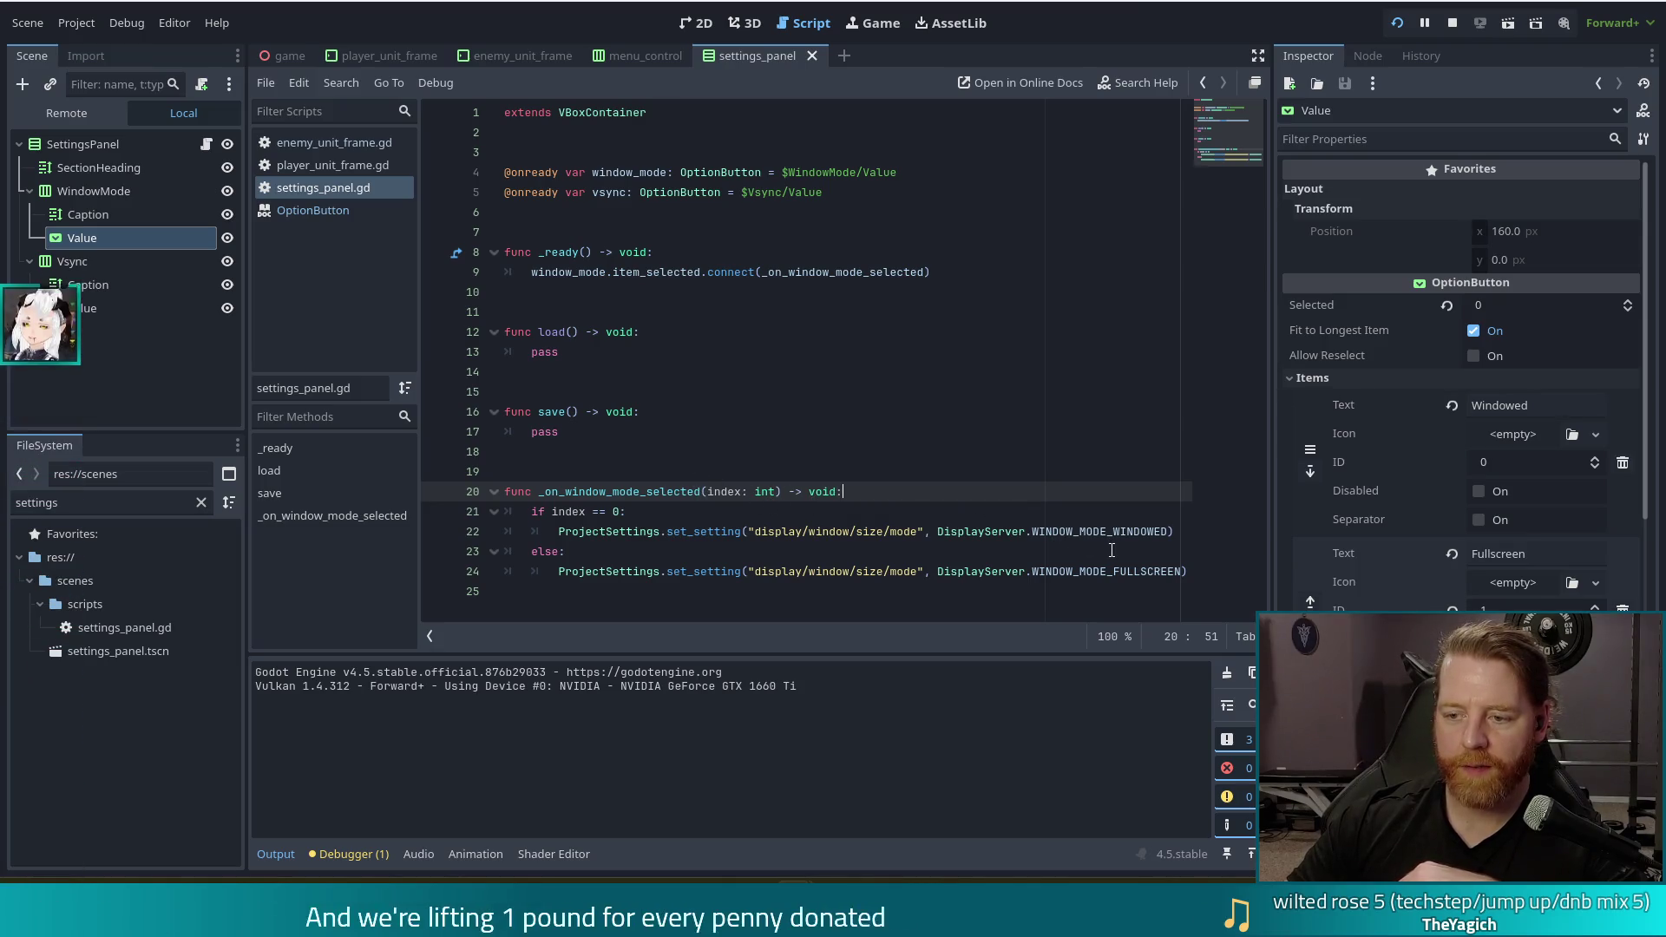
# Copy the DisplayServer.window_set_mode(DisplayServer.WINDOW_MODE_WINDOWED) example from the Project Settings docs and return to Godot
pyautogui.moveTo(528, 911)
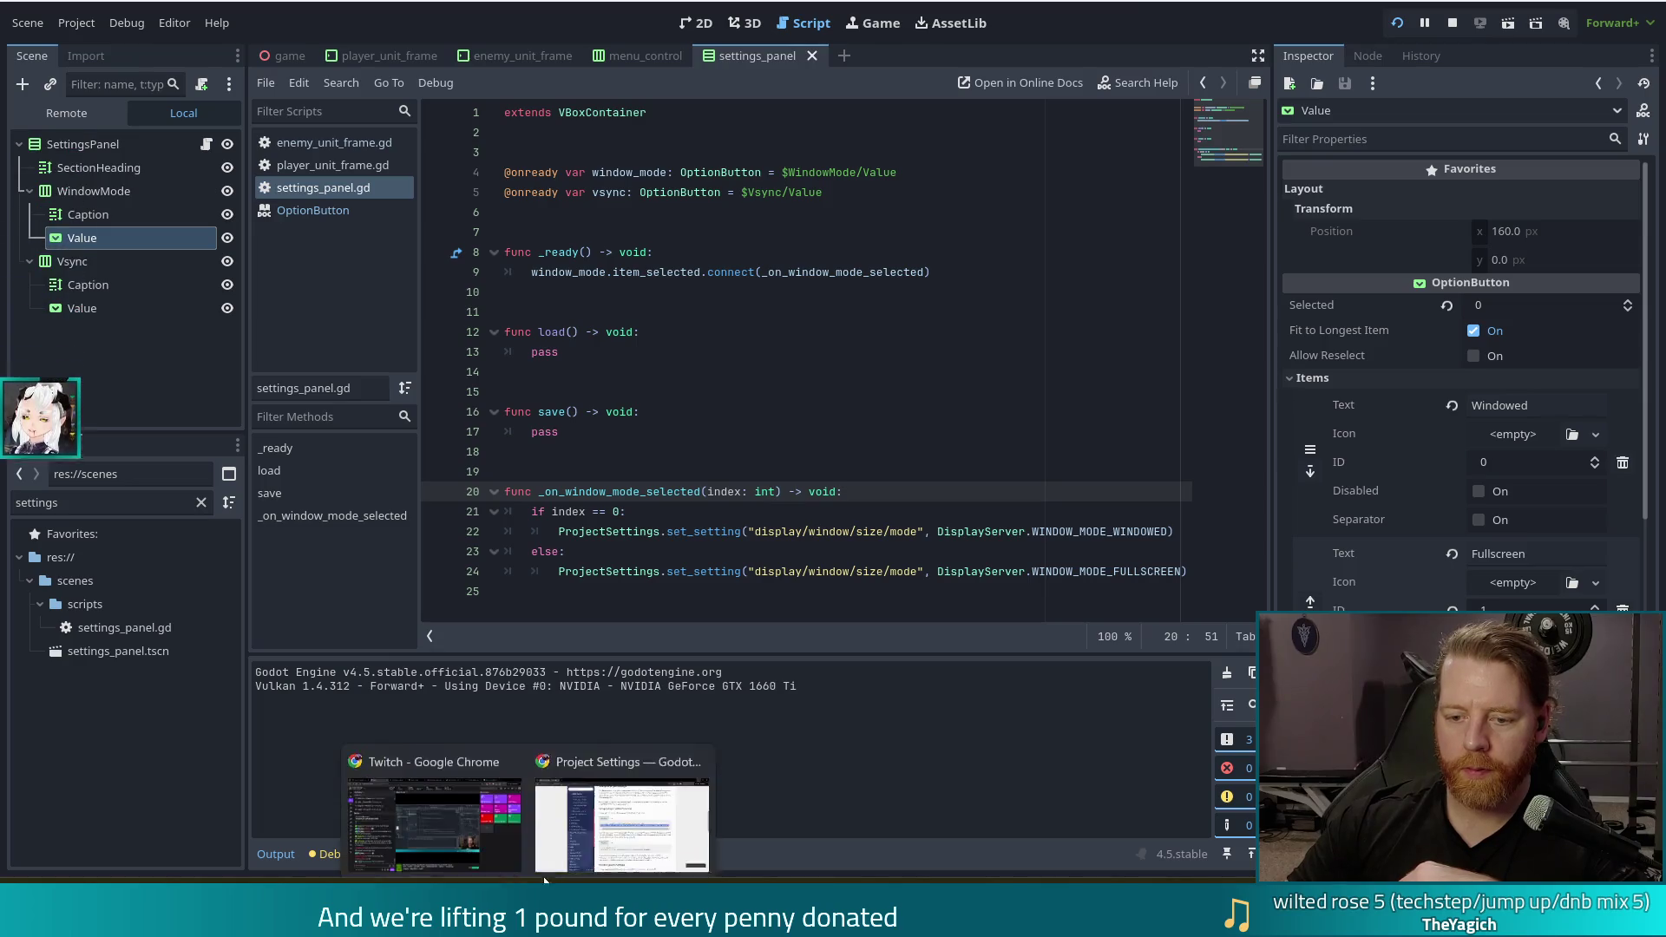
pyautogui.click(617, 802)
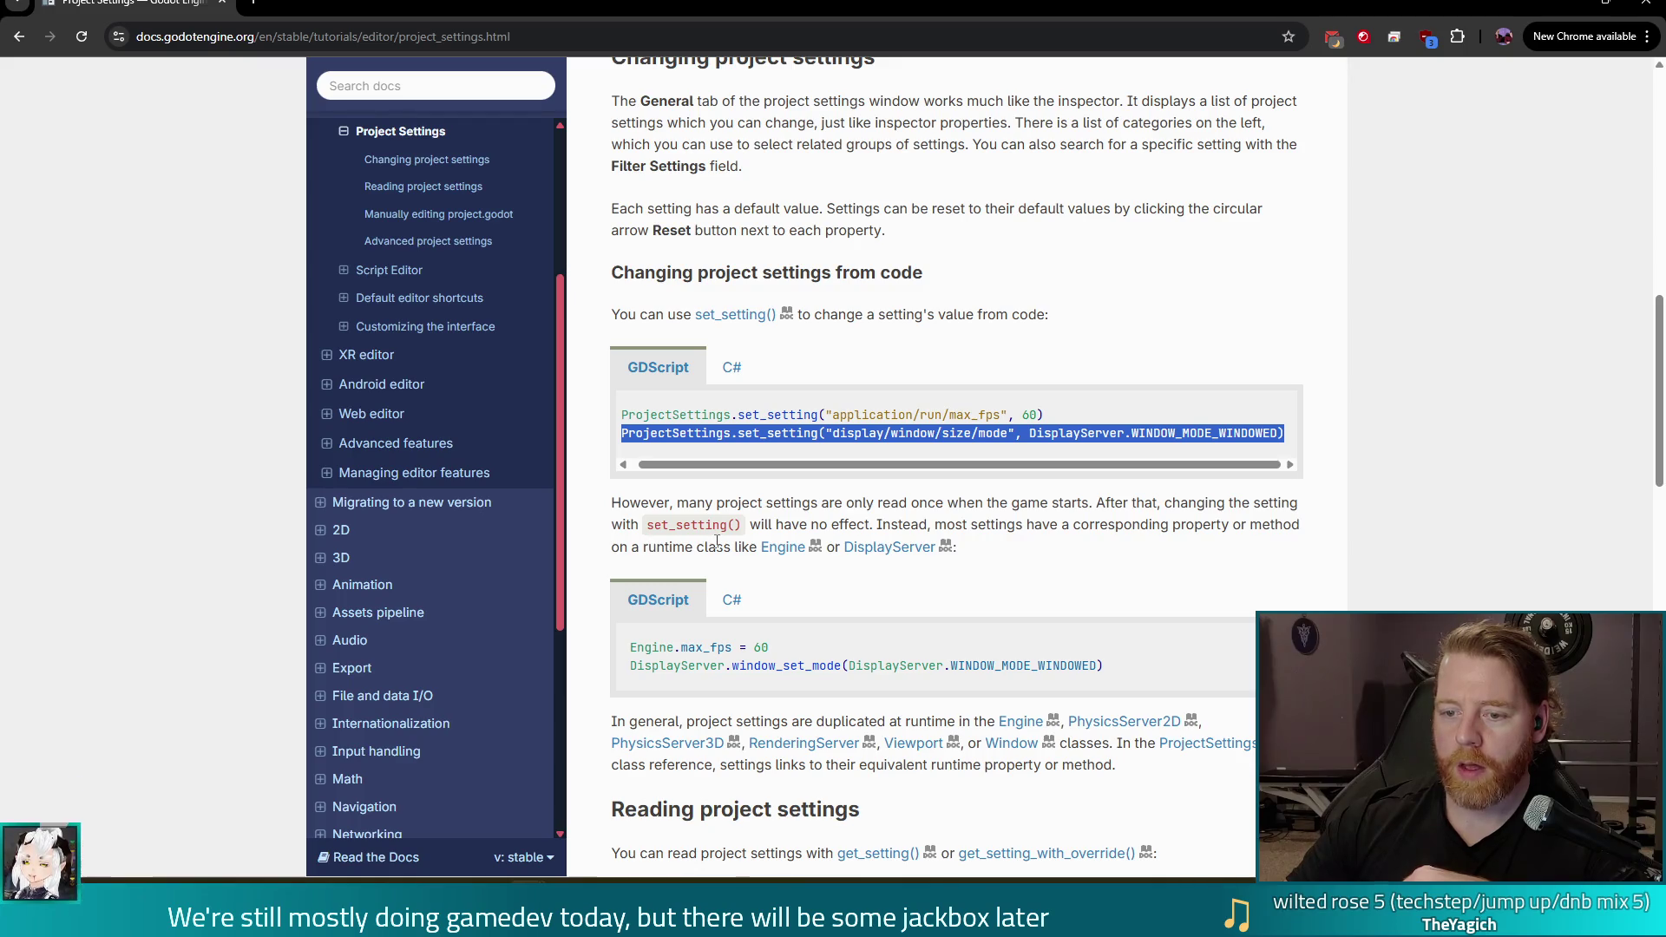
pyautogui.scroll(-2, 733, 503)
pyautogui.moveTo(1108, 494); pyautogui.dragTo(1117, 480)
pyautogui.hotkey('ctrl', 'c')
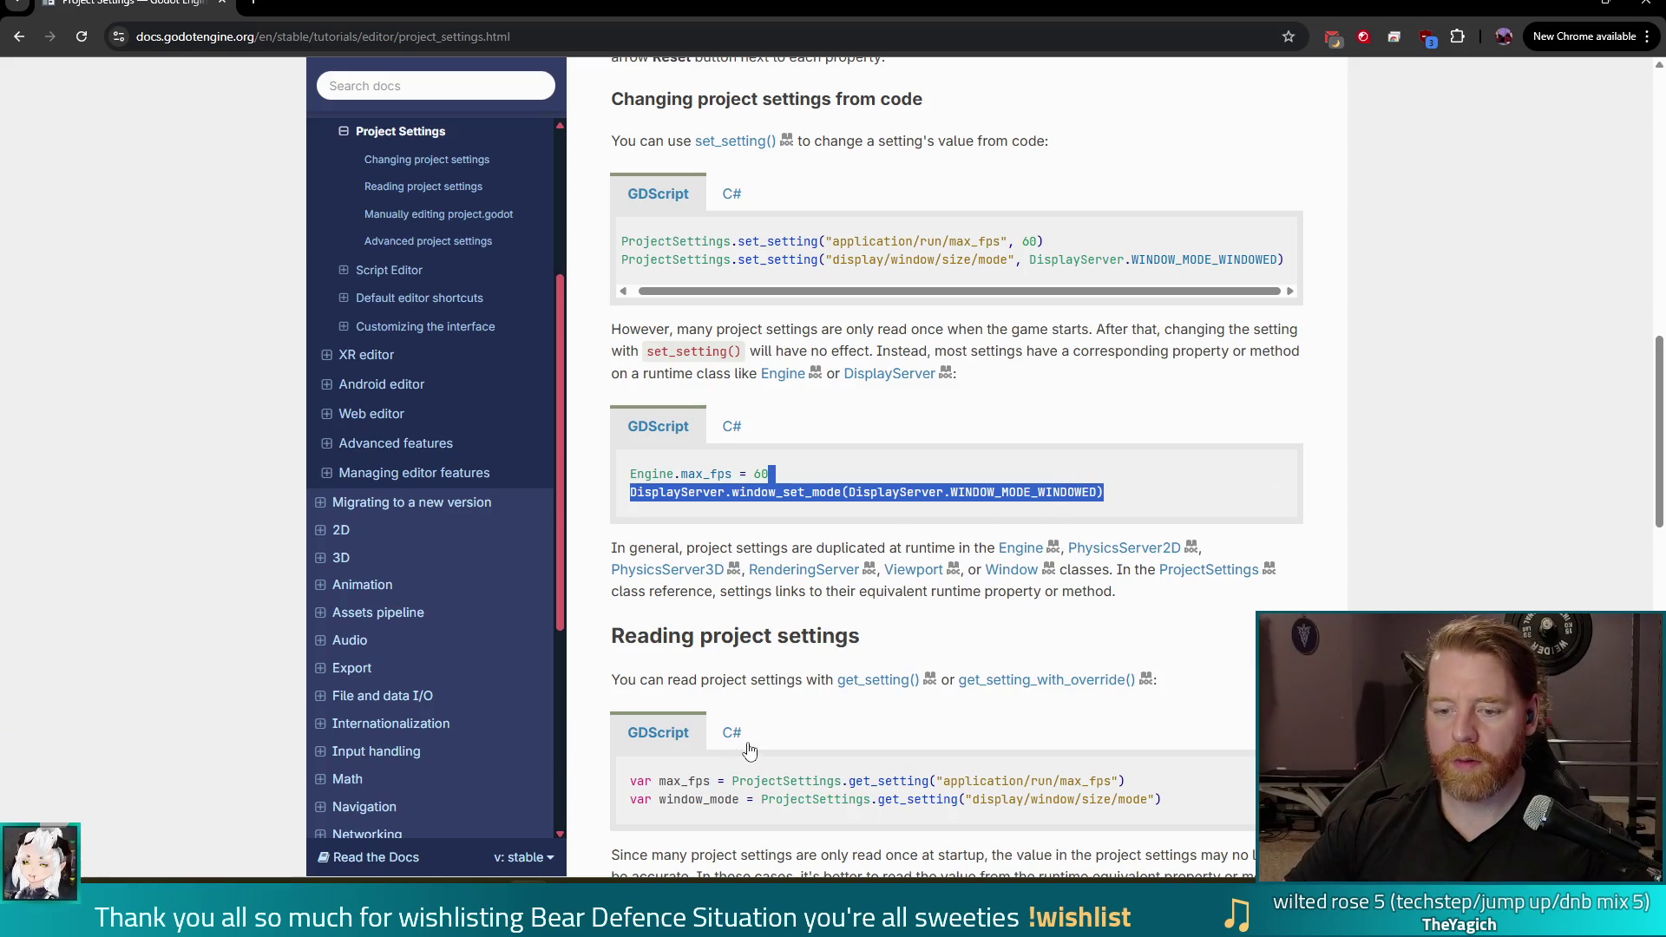
pyautogui.hotkey('alt', 'Tab')
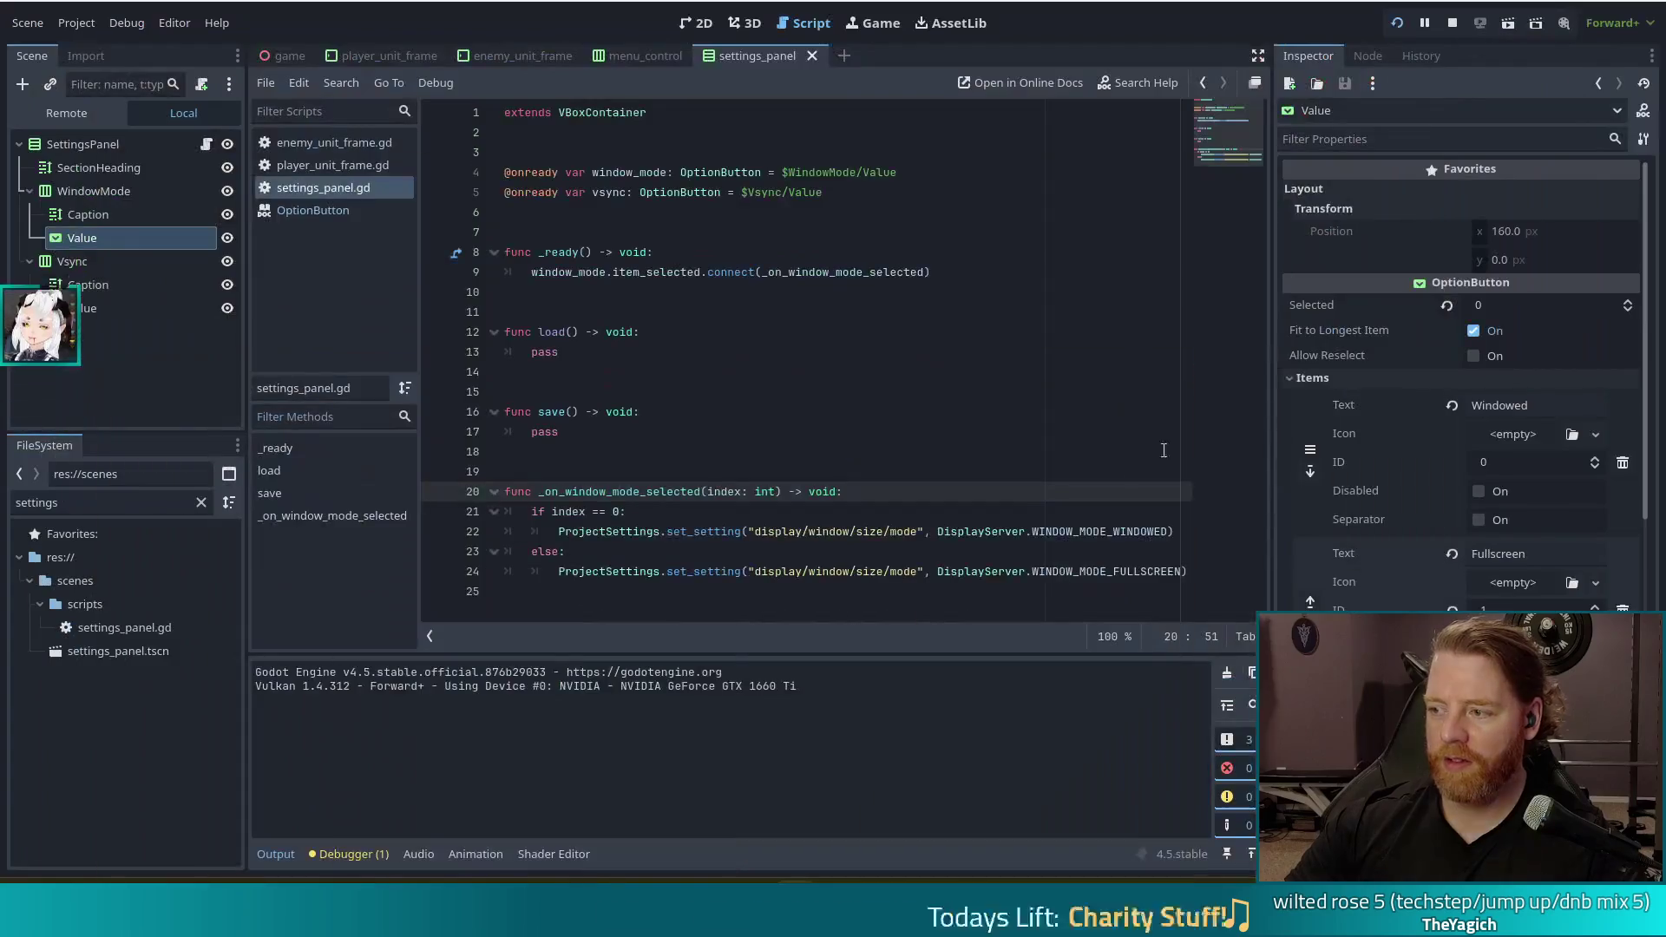
# Paste the window_set_mode WINDOW_MODE_WINDOWED call into the if branch below the set_setting line, indented
pyautogui.click(1185, 531)
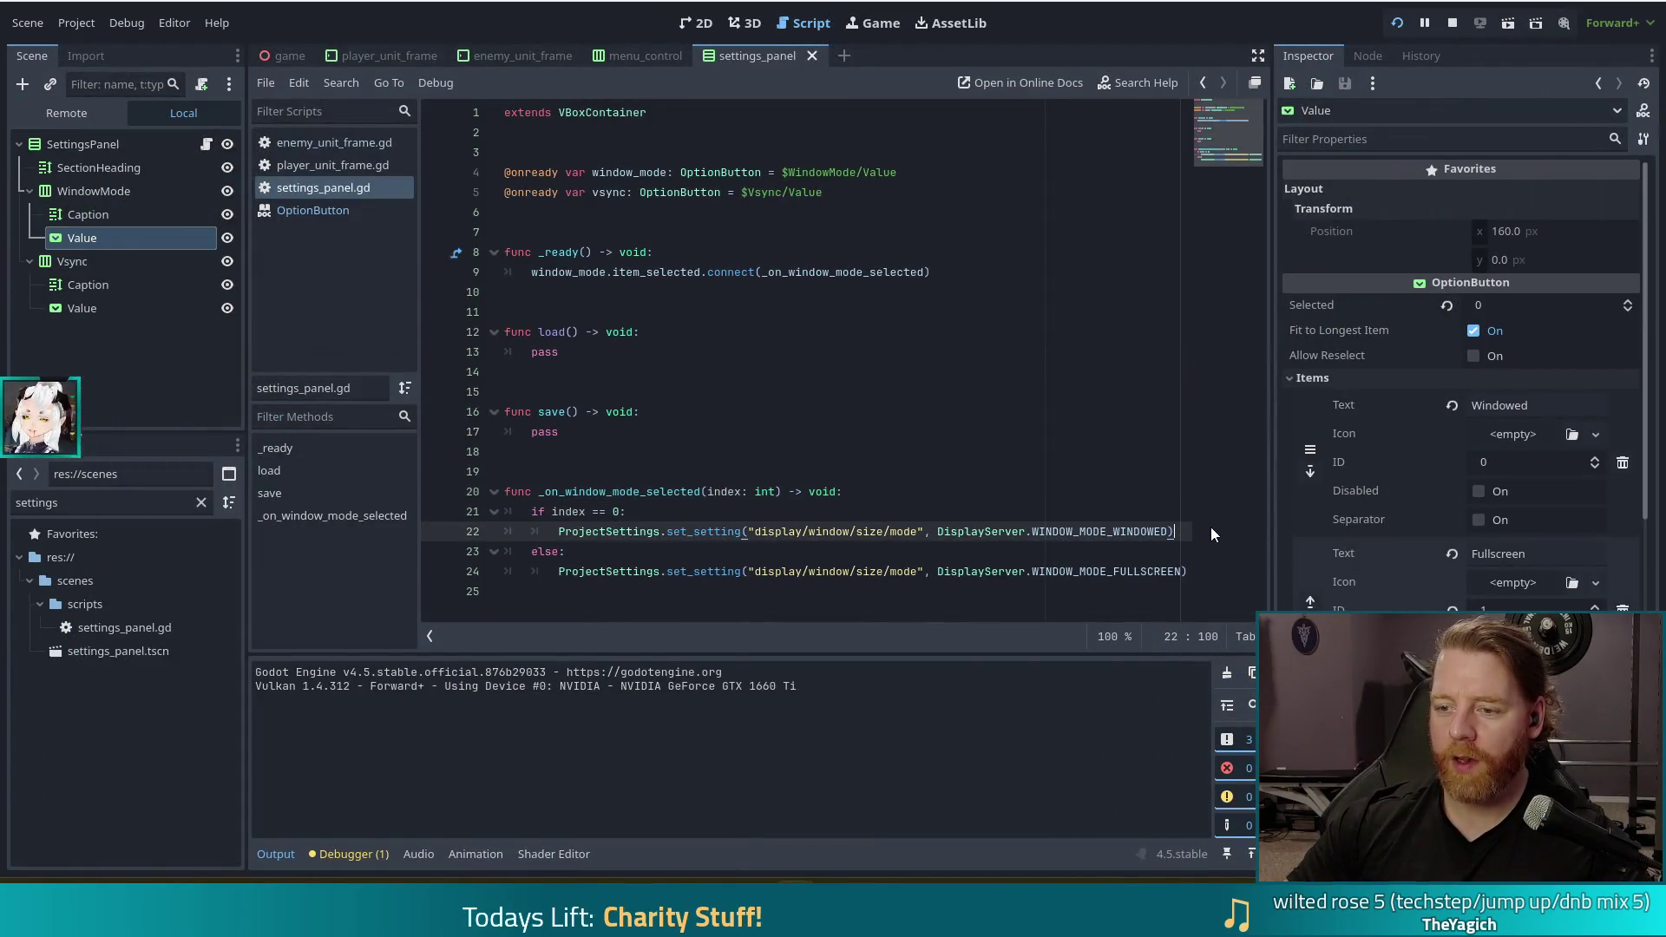
pyautogui.press('Return')
pyautogui.hotkey('ctrl', 'v')
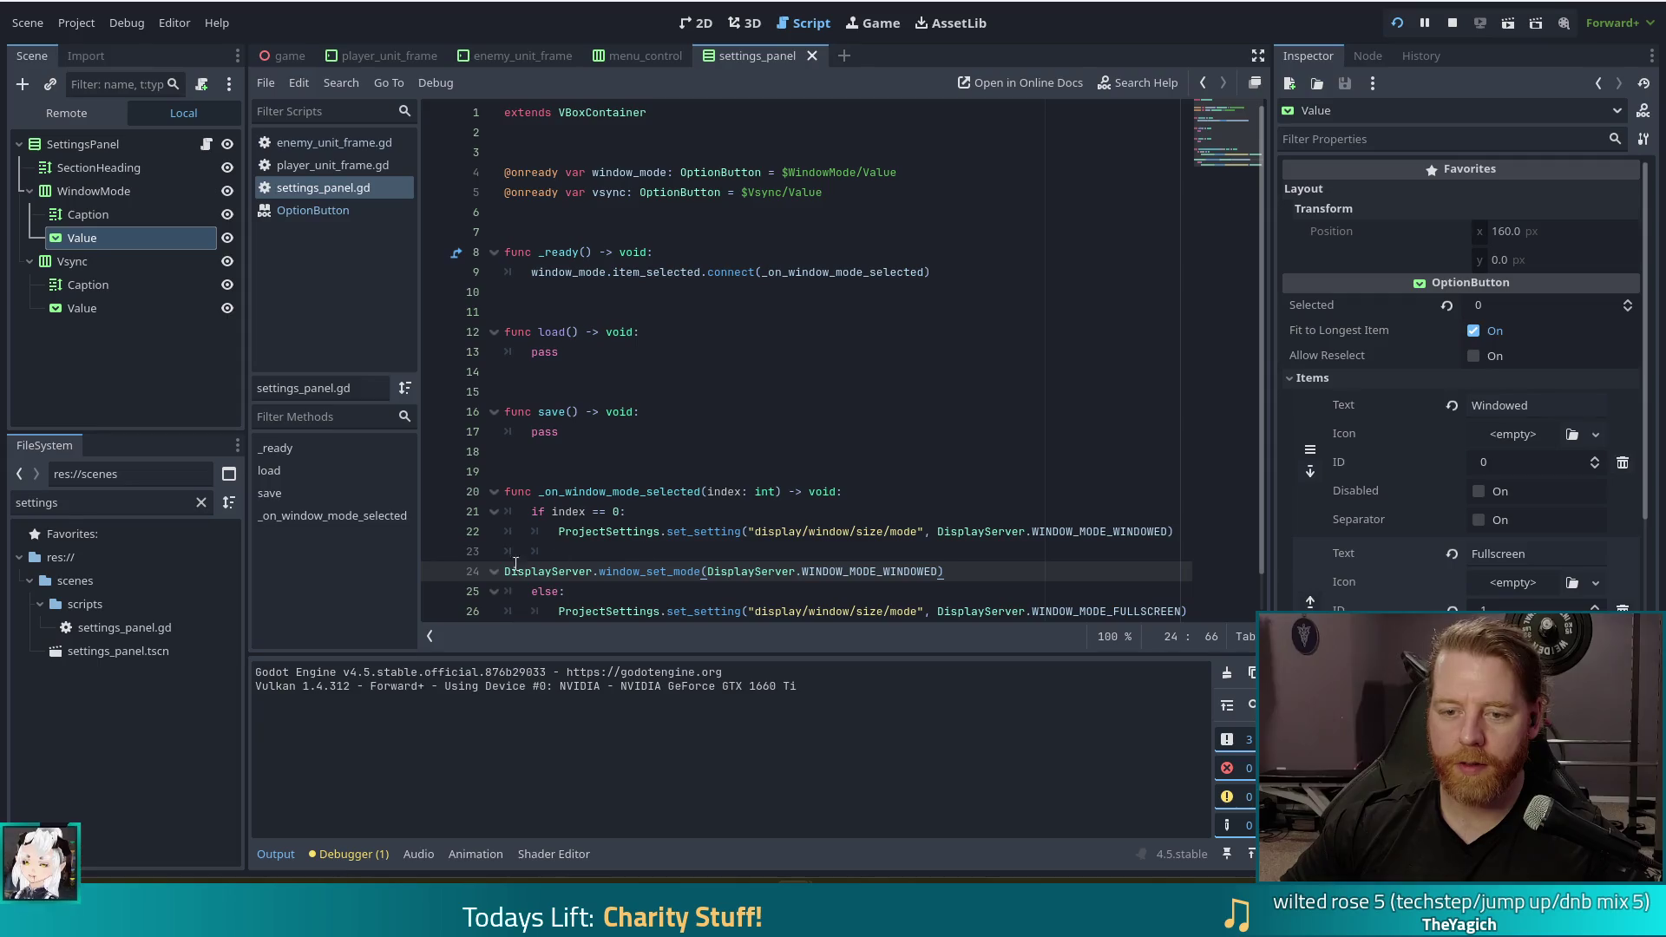
pyautogui.tripleClick(511, 568)
pyautogui.press('Tab')
pyautogui.press('Tab')
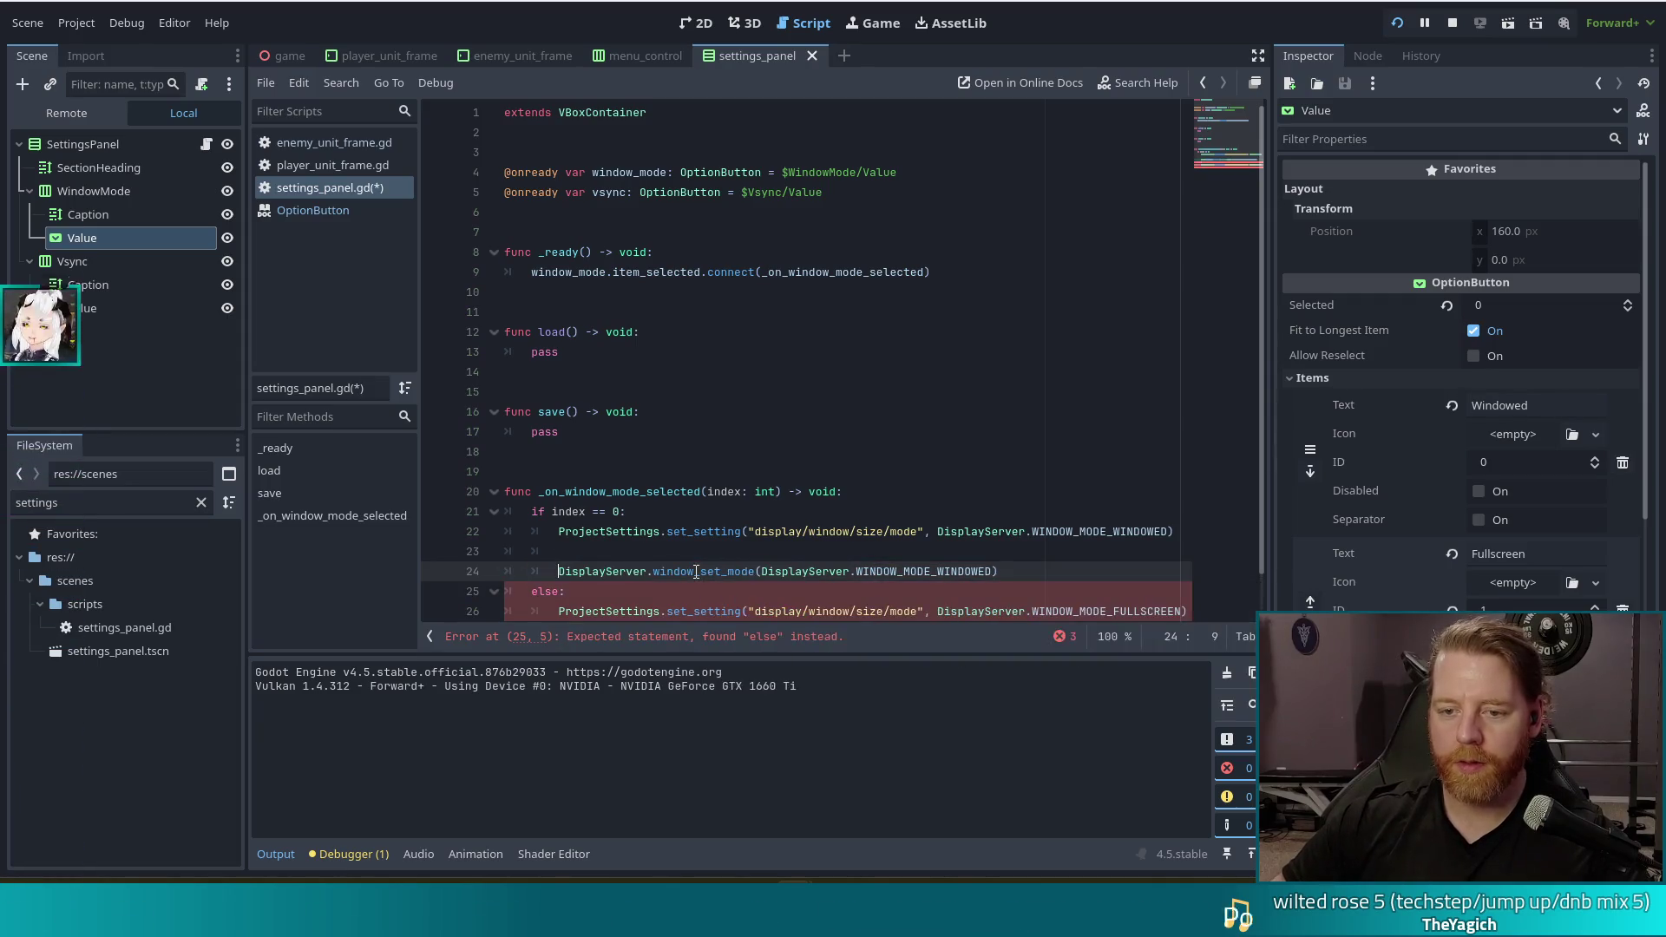
pyautogui.press('BackSpace')
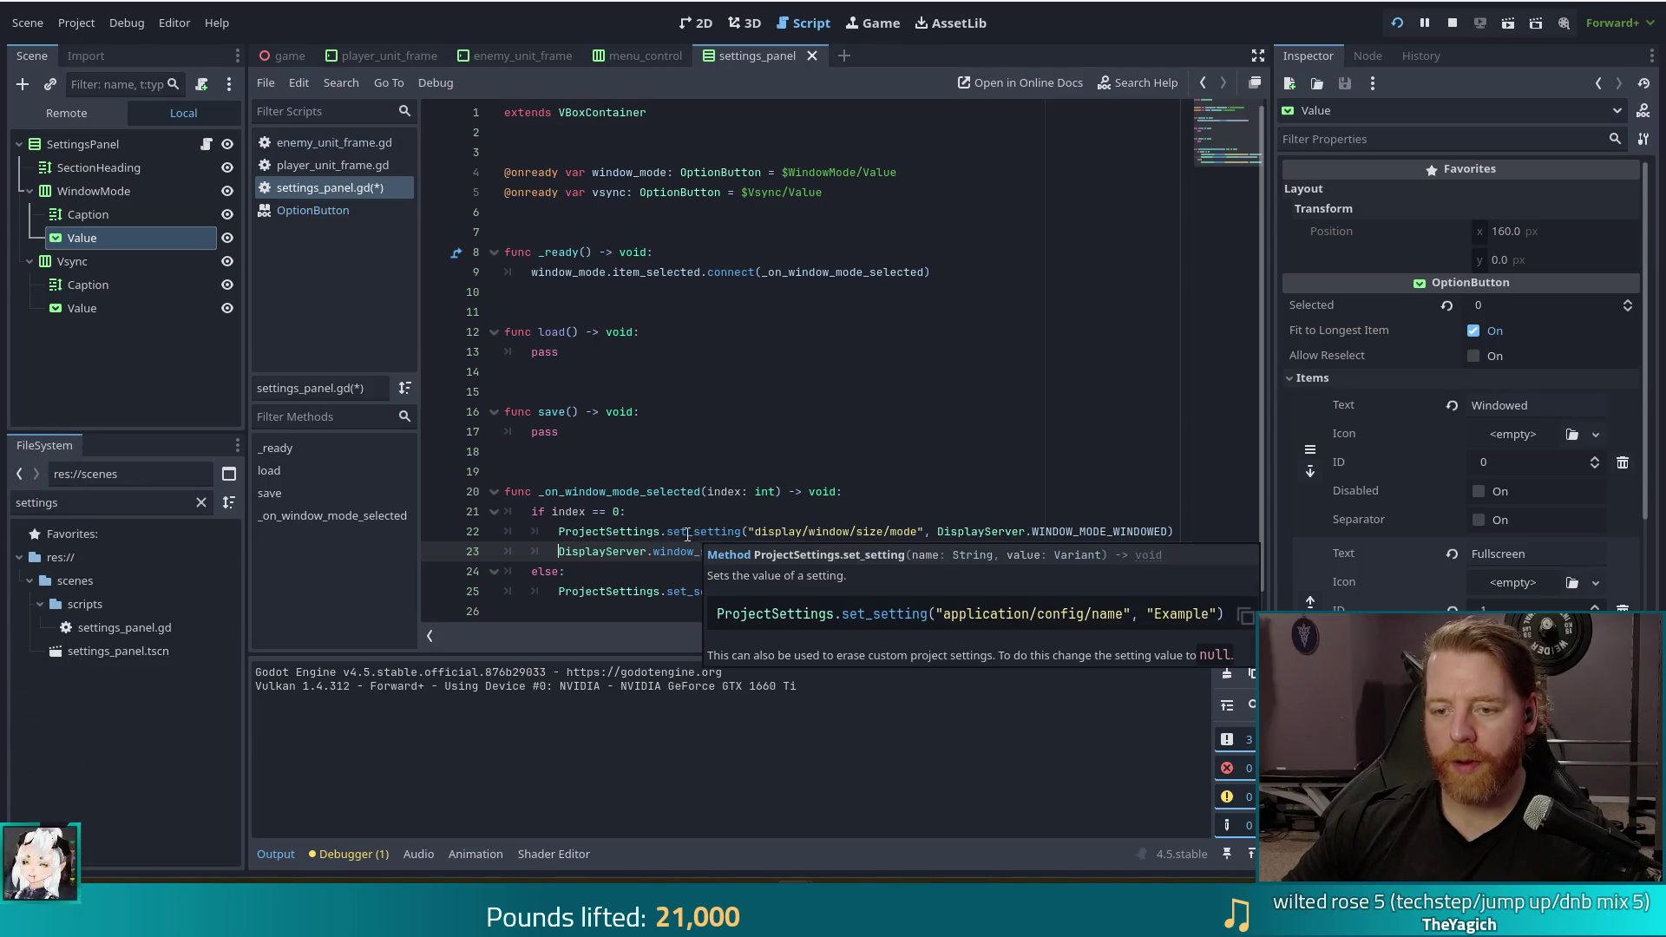
pyautogui.moveTo(681, 531); pyautogui.dragTo(991, 527)
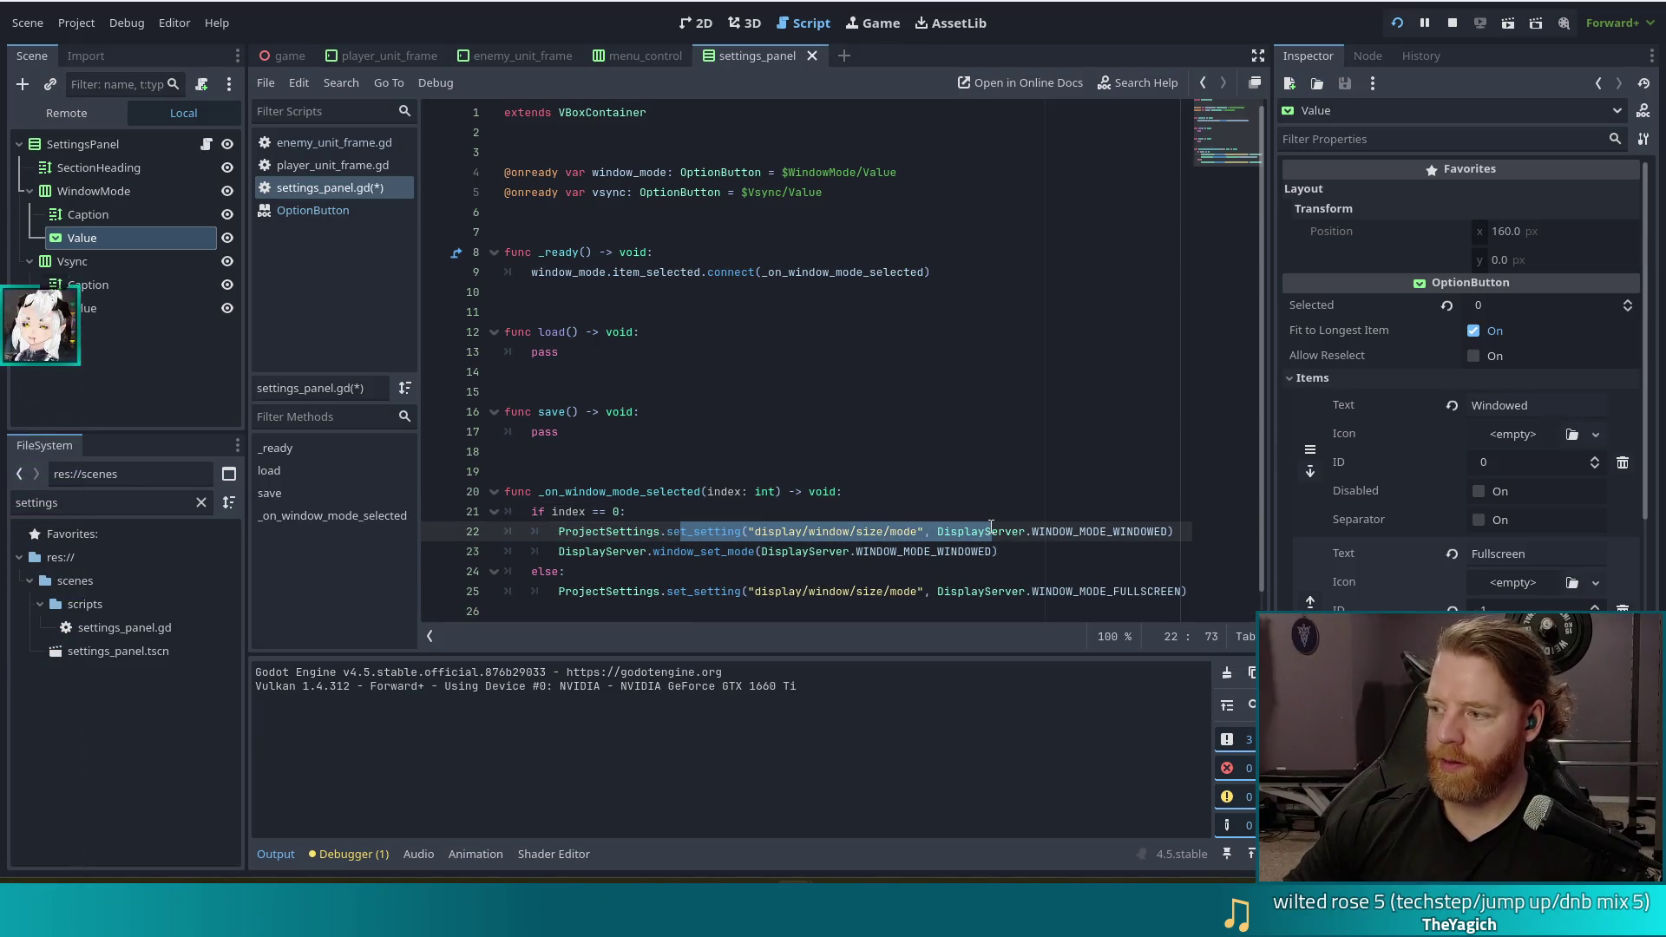
pyautogui.moveTo(613, 551); pyautogui.dragTo(940, 549)
pyautogui.click(1045, 548)
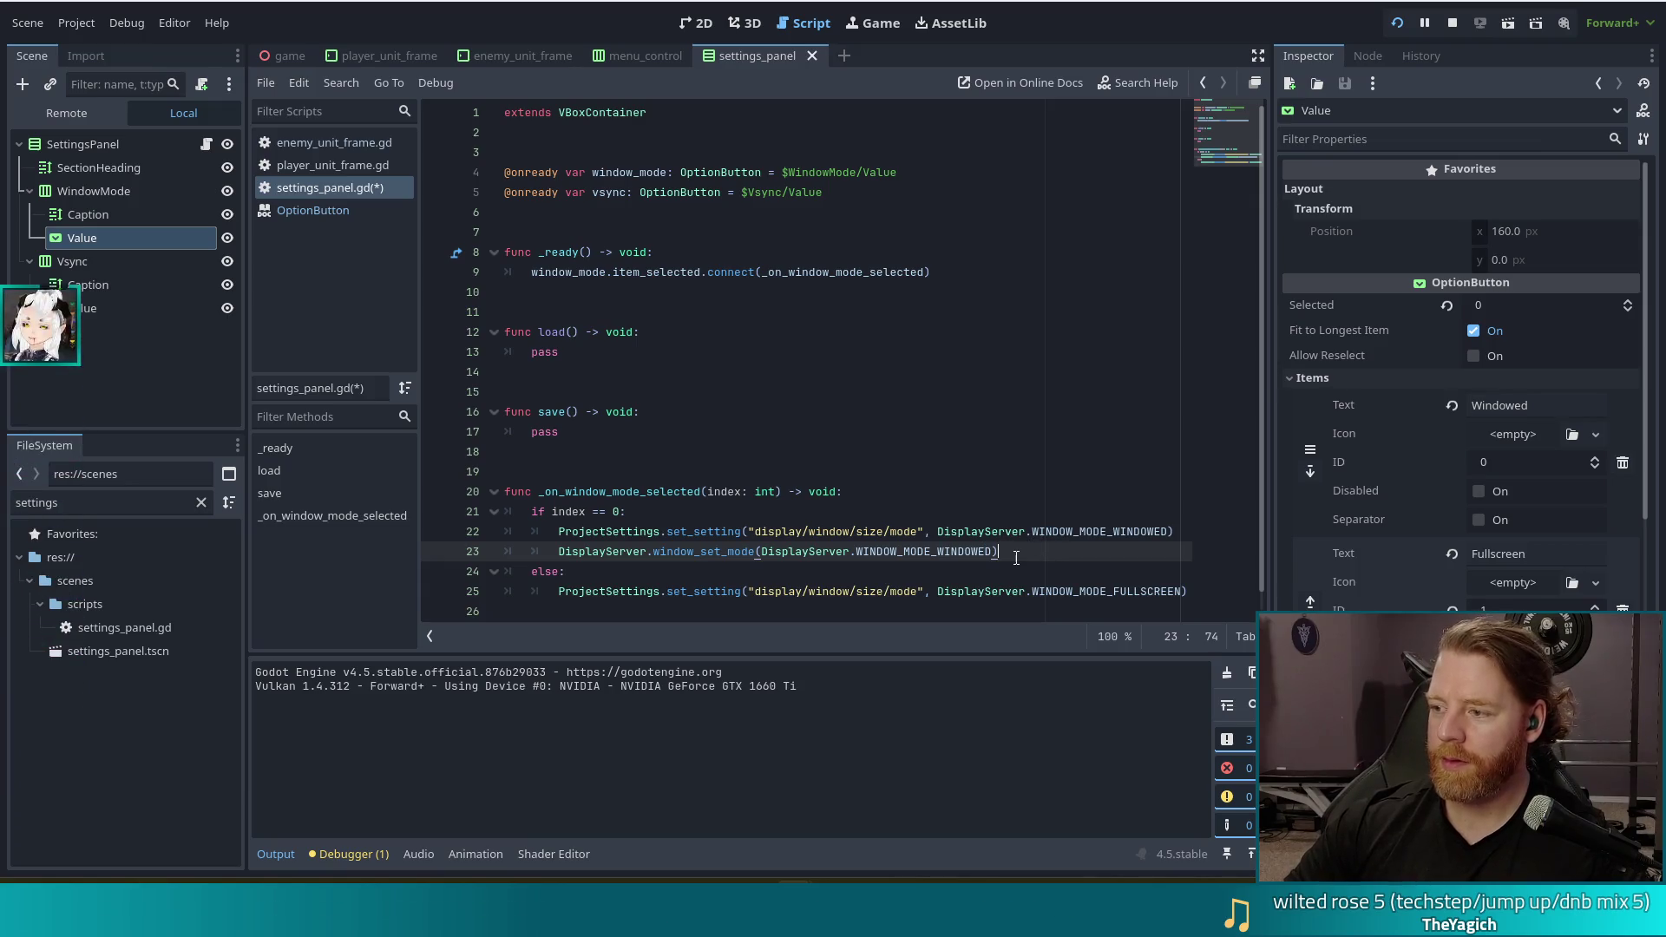
# Add a WINDOW_MODE_FULLSCREEN window_set_mode call under else, save the script, and run the game with F5
pyautogui.moveTo(931, 553)
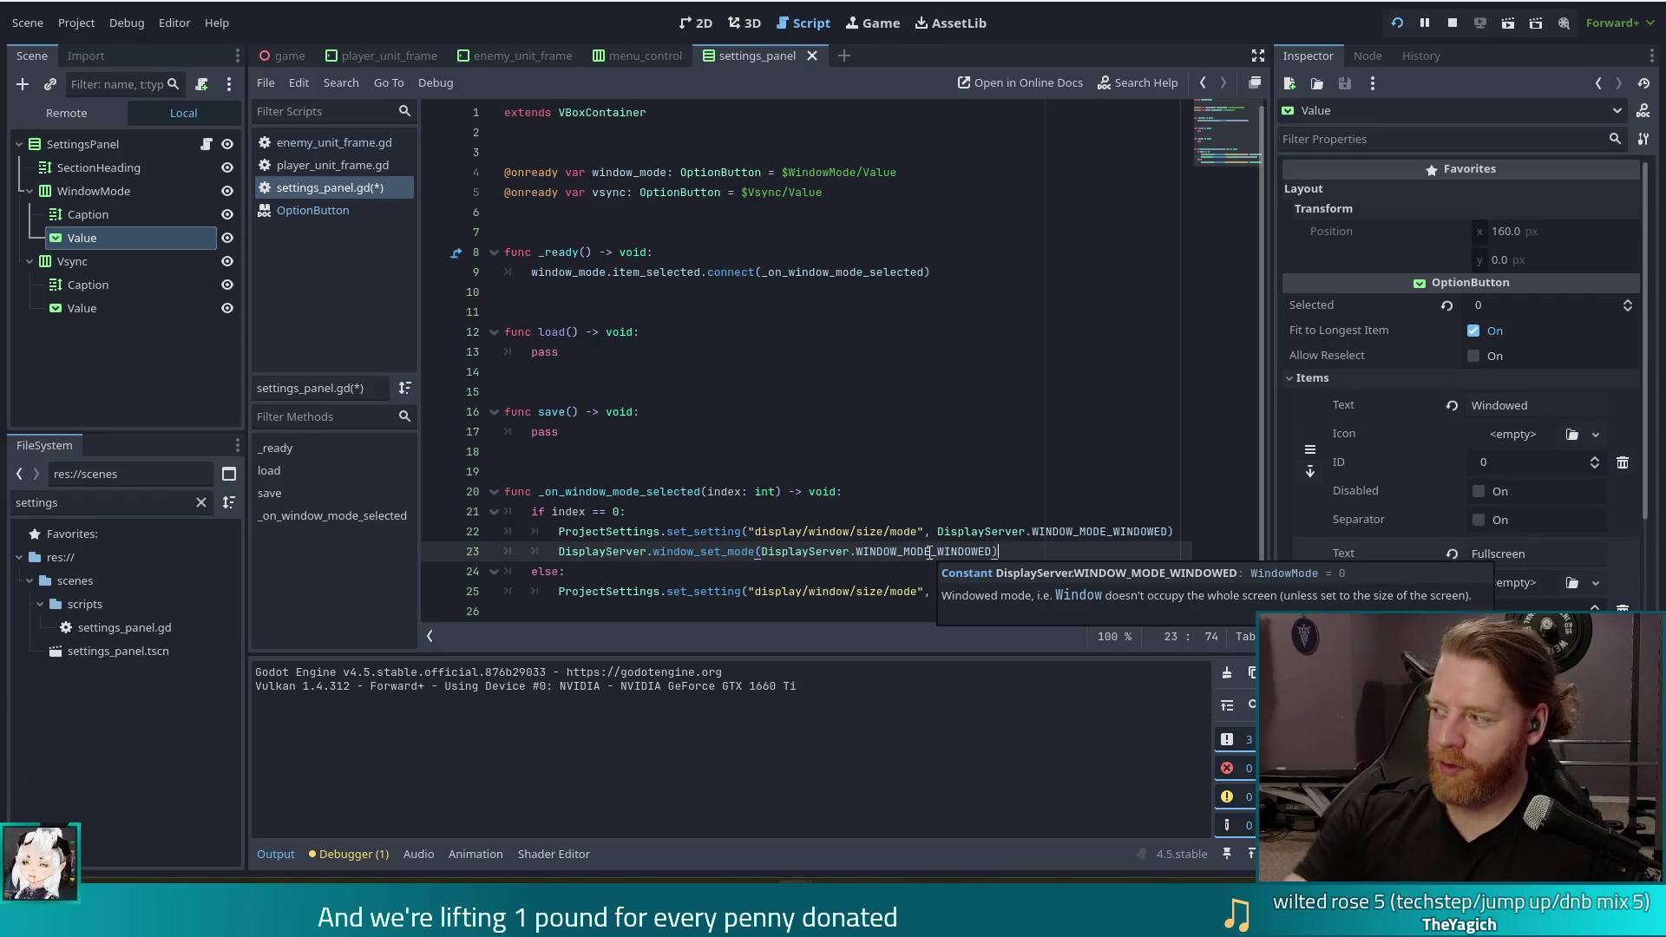
pyautogui.moveTo(1000, 552); pyautogui.dragTo(1185, 537)
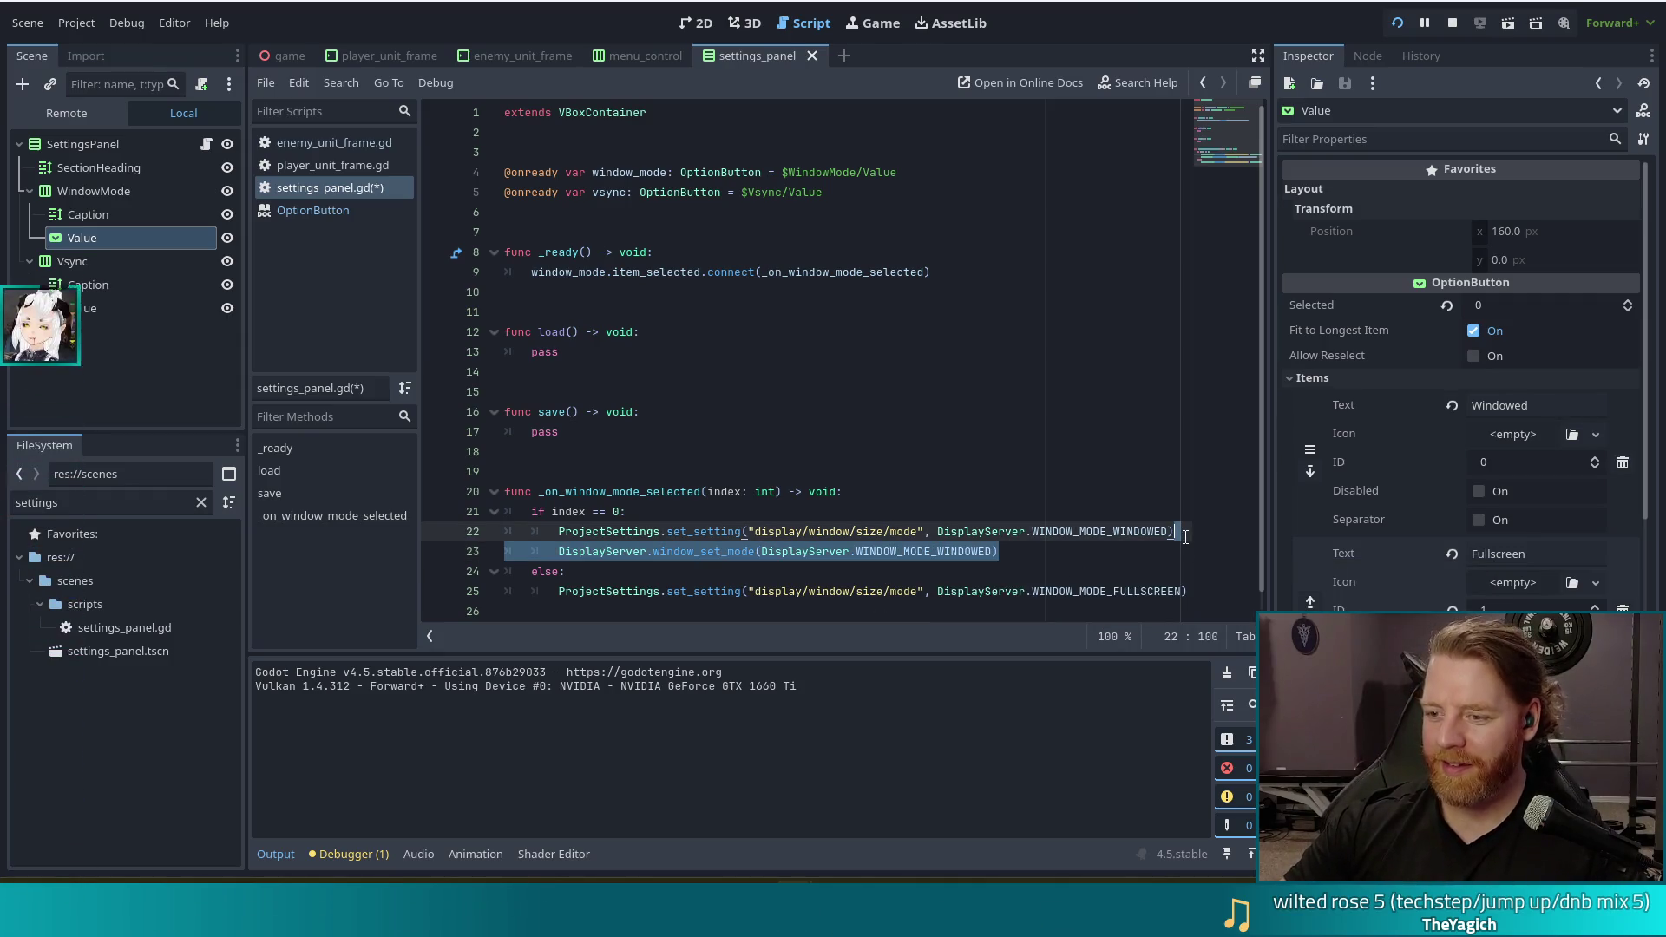
pyautogui.hotkey('ctrl', 'c')
pyautogui.click(1190, 591)
pyautogui.hotkey('ctrl', 'v')
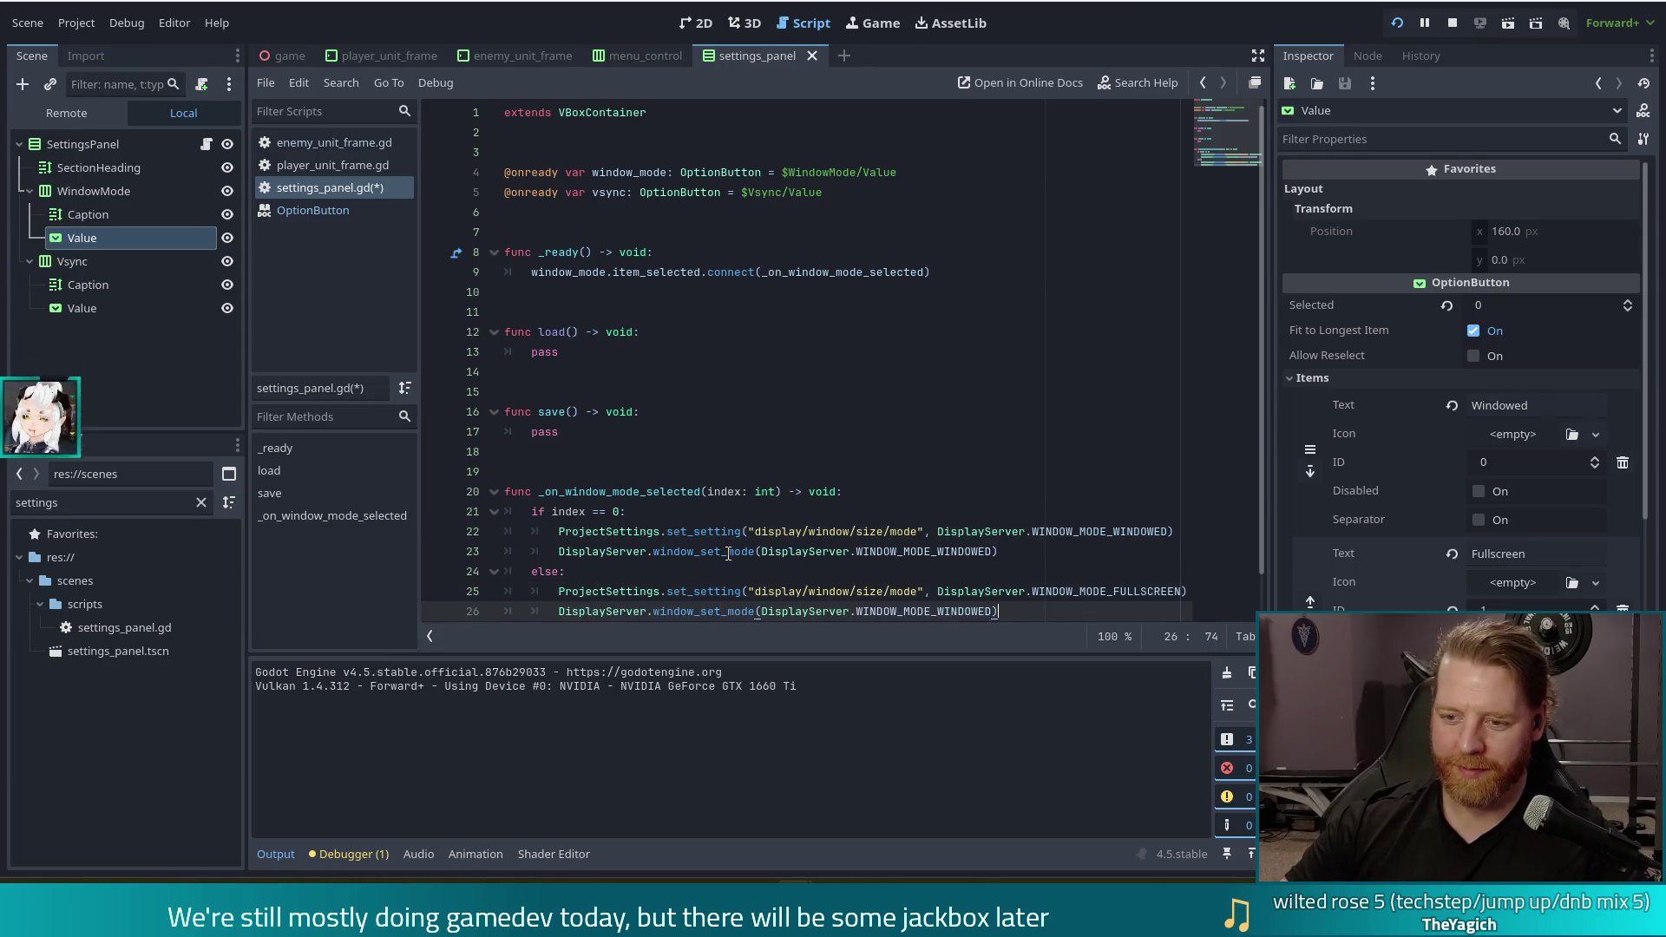
pyautogui.doubleClick(920, 571)
pyautogui.press('BackSpace')
pyautogui.press('BackSpace')
pyautogui.write('.wind')
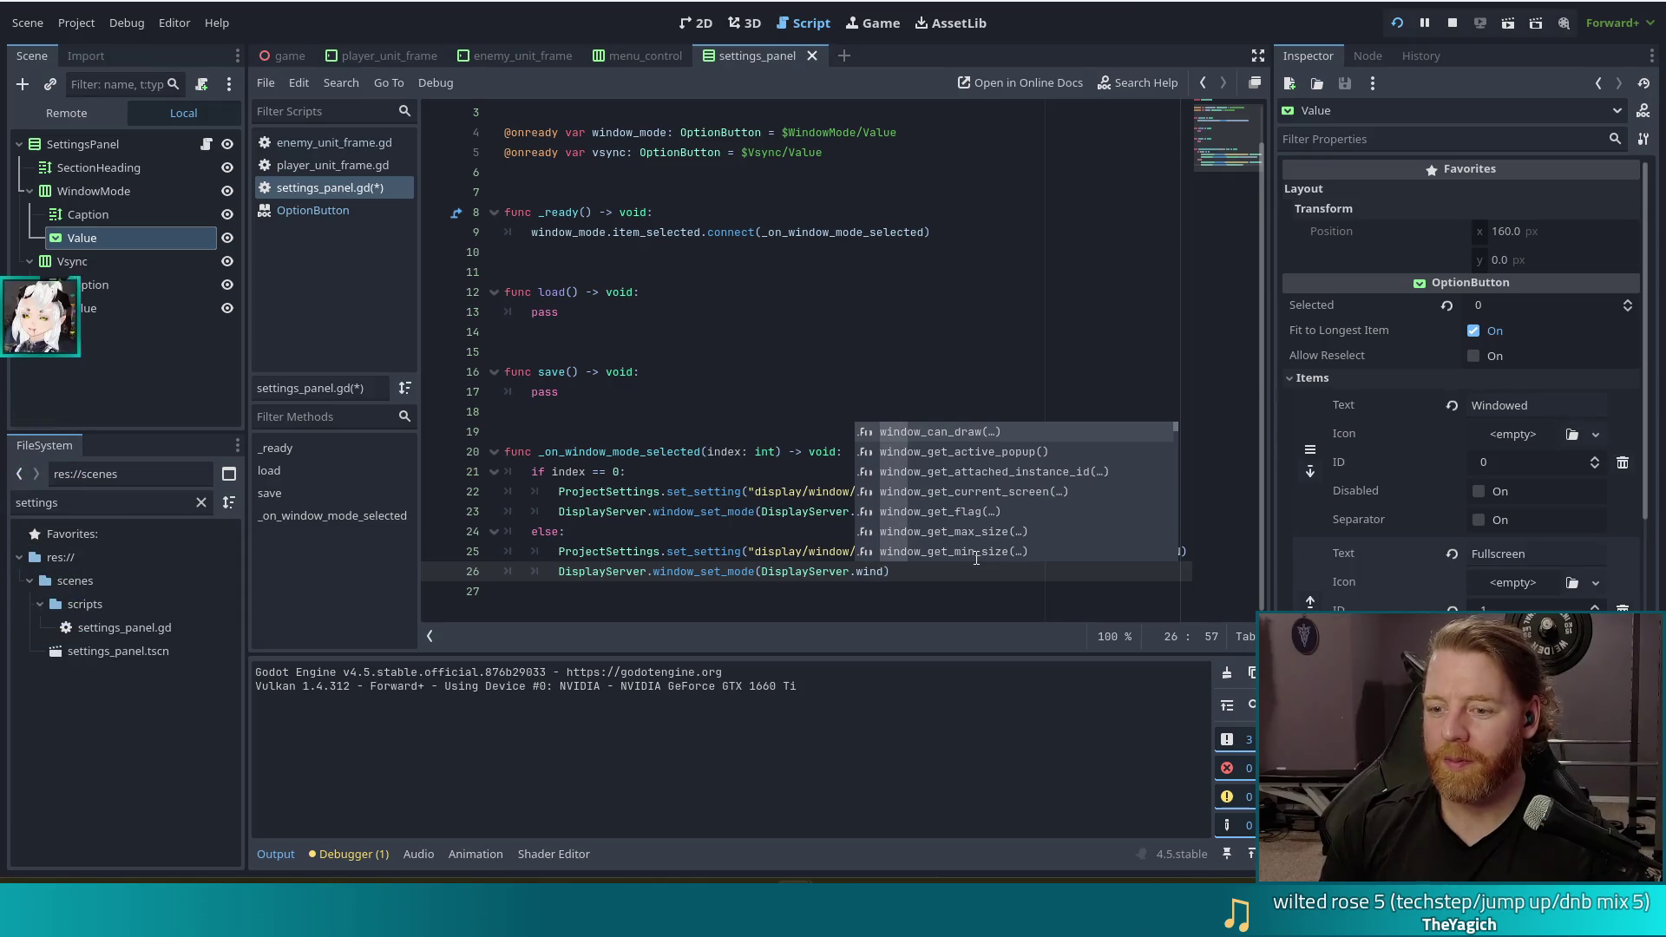
pyautogui.write('ow_mod')
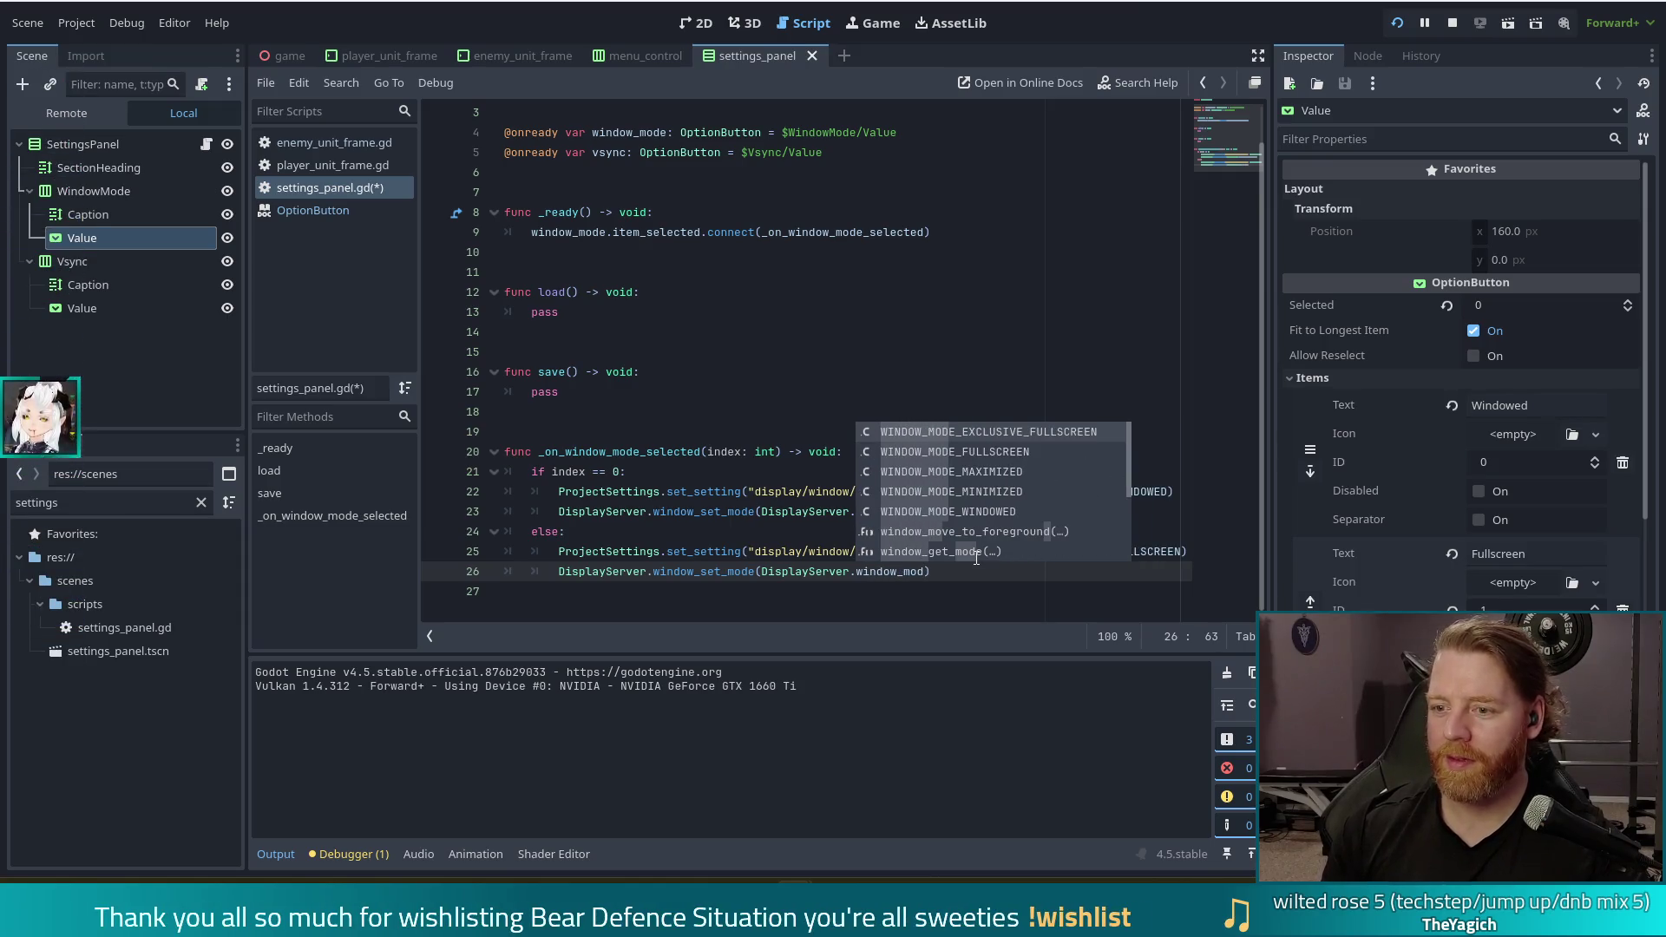
pyautogui.press('Down')
pyautogui.press('Return')
pyautogui.hotkey('ctrl', 's')
pyautogui.click(755, 552)
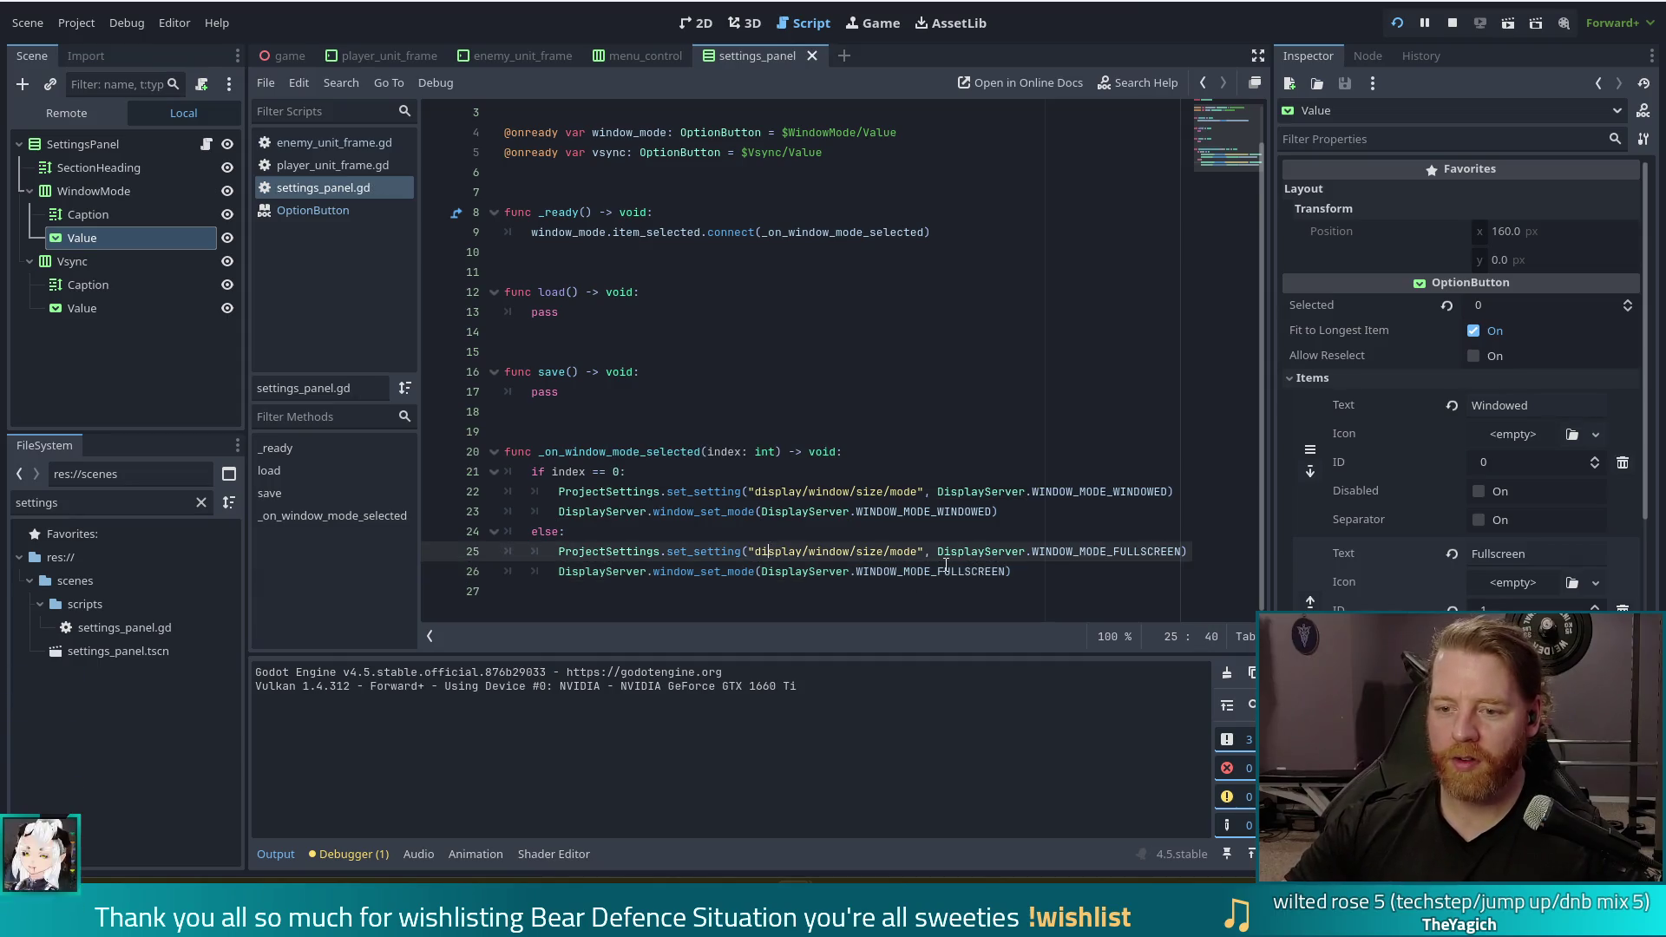
pyautogui.press('F5')
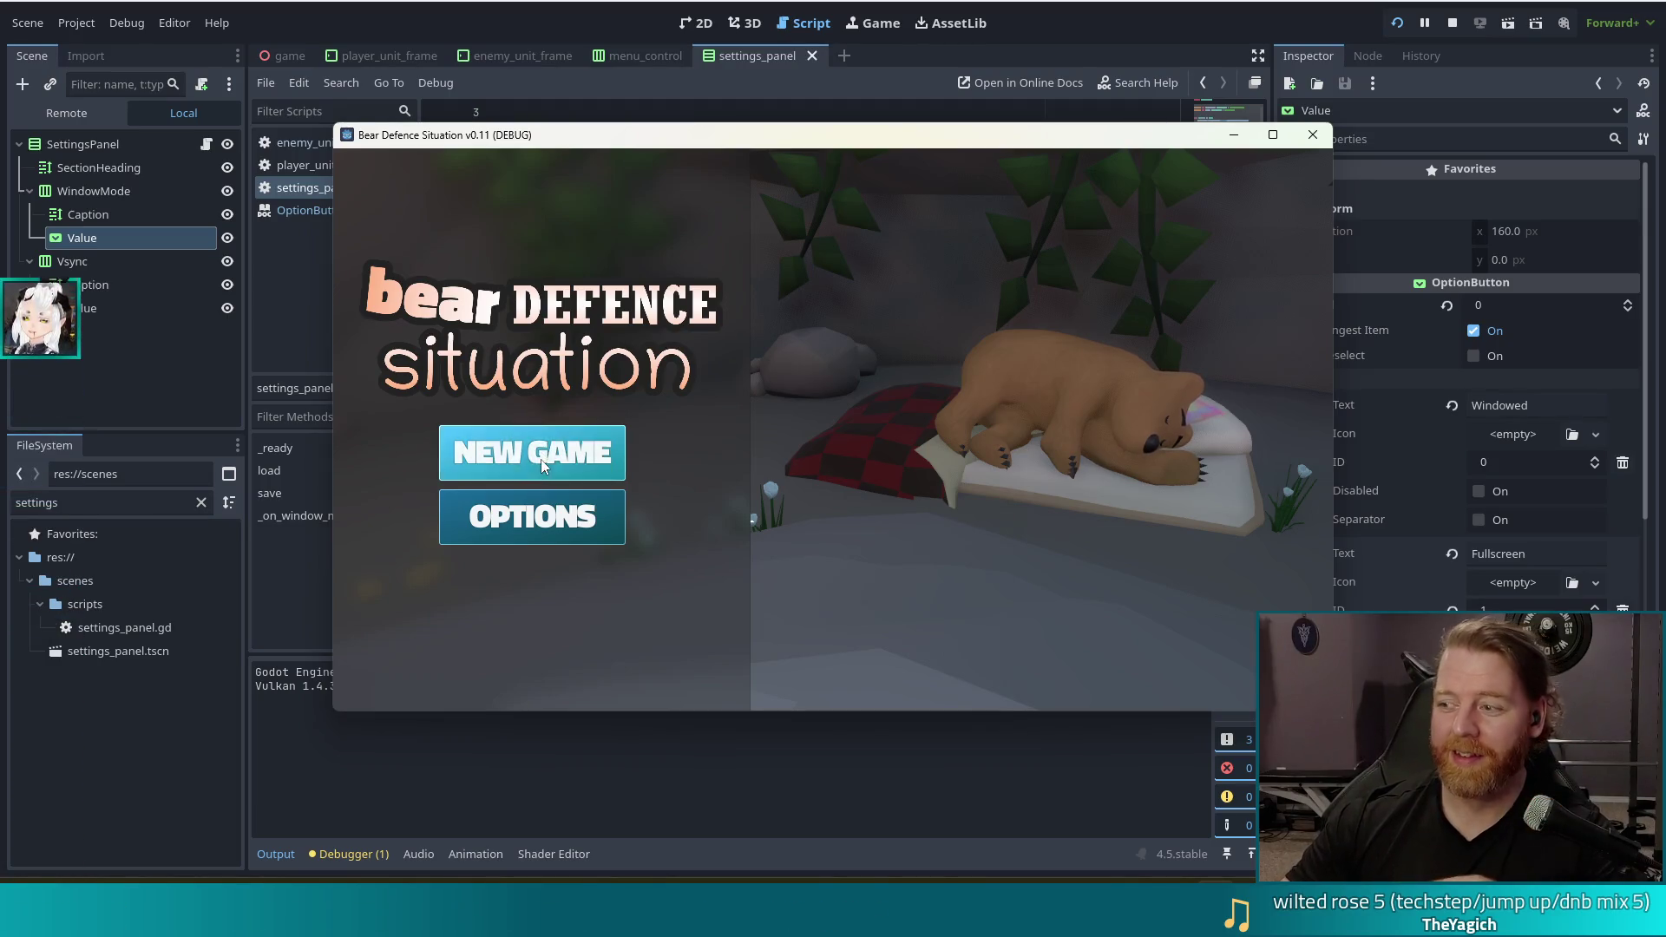
# Start a new game, open MENU, and switch Window Mode to Fullscreen and back to Windowed
pyautogui.click(540, 451)
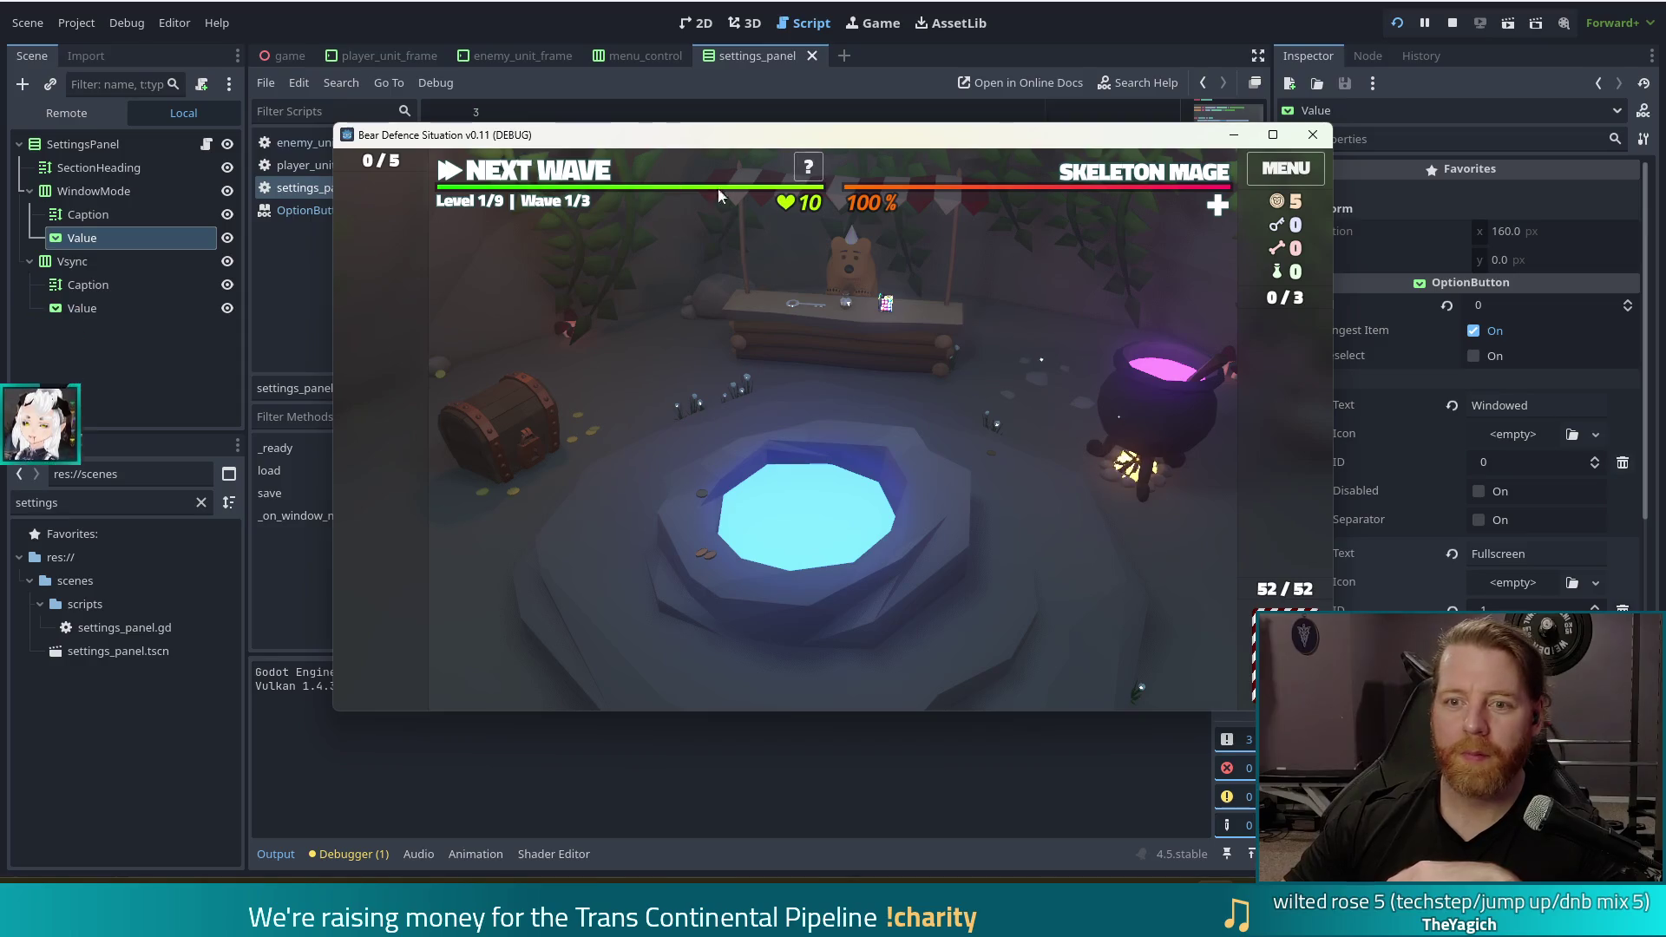
pyautogui.click(1287, 168)
pyautogui.click(753, 334)
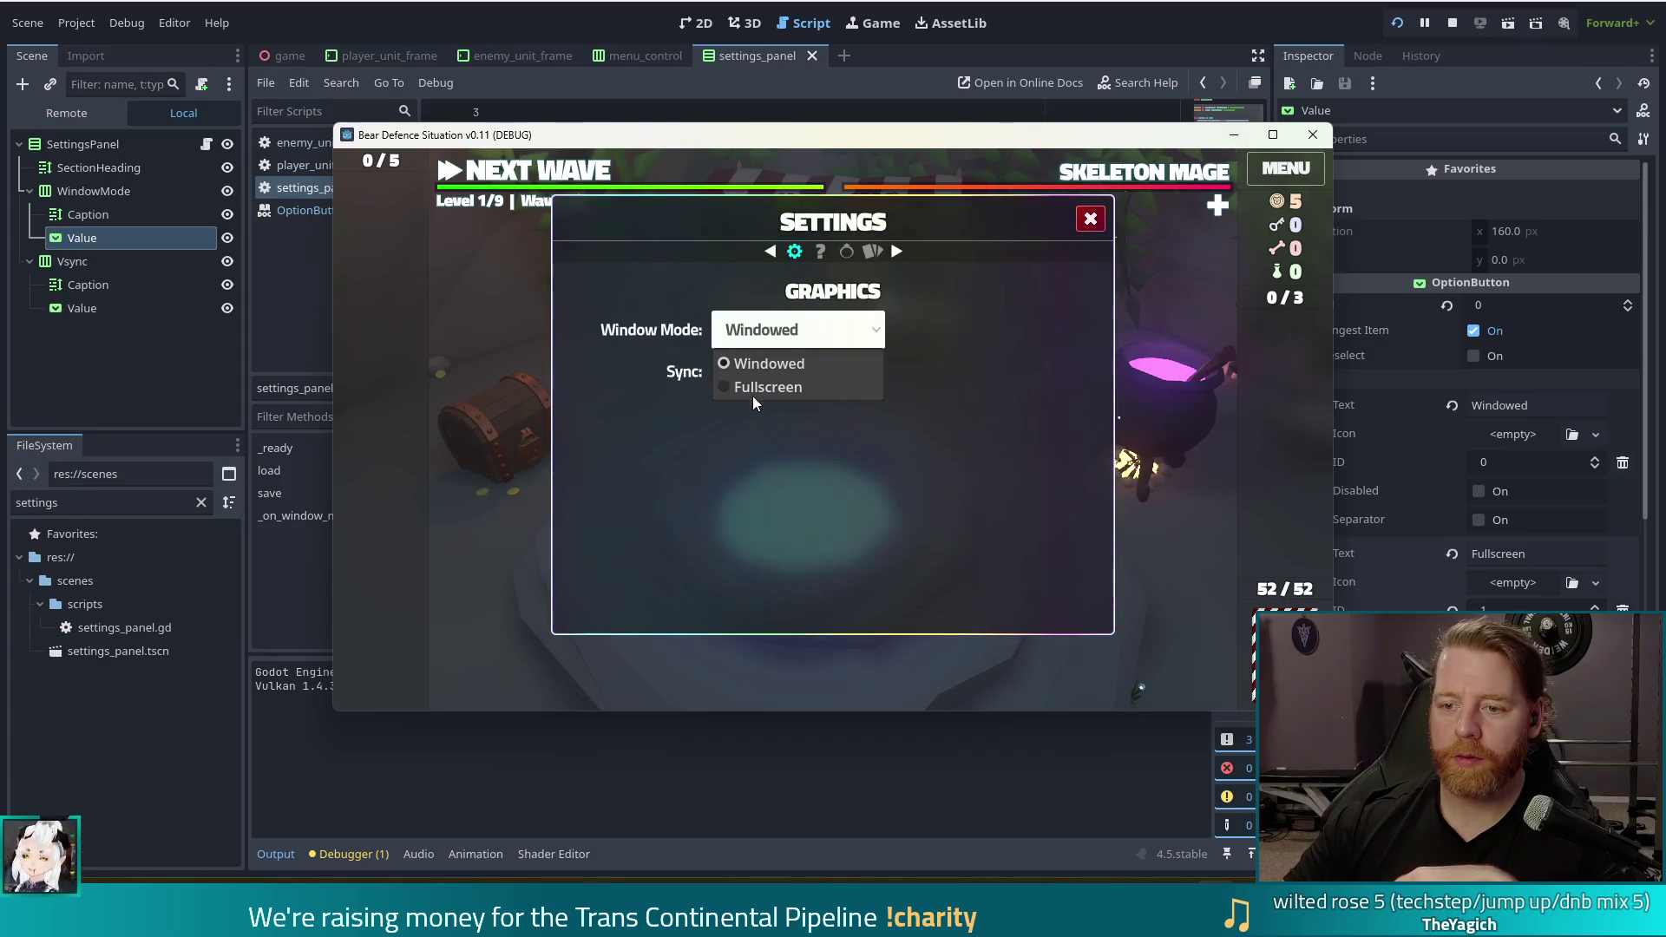
pyautogui.click(755, 385)
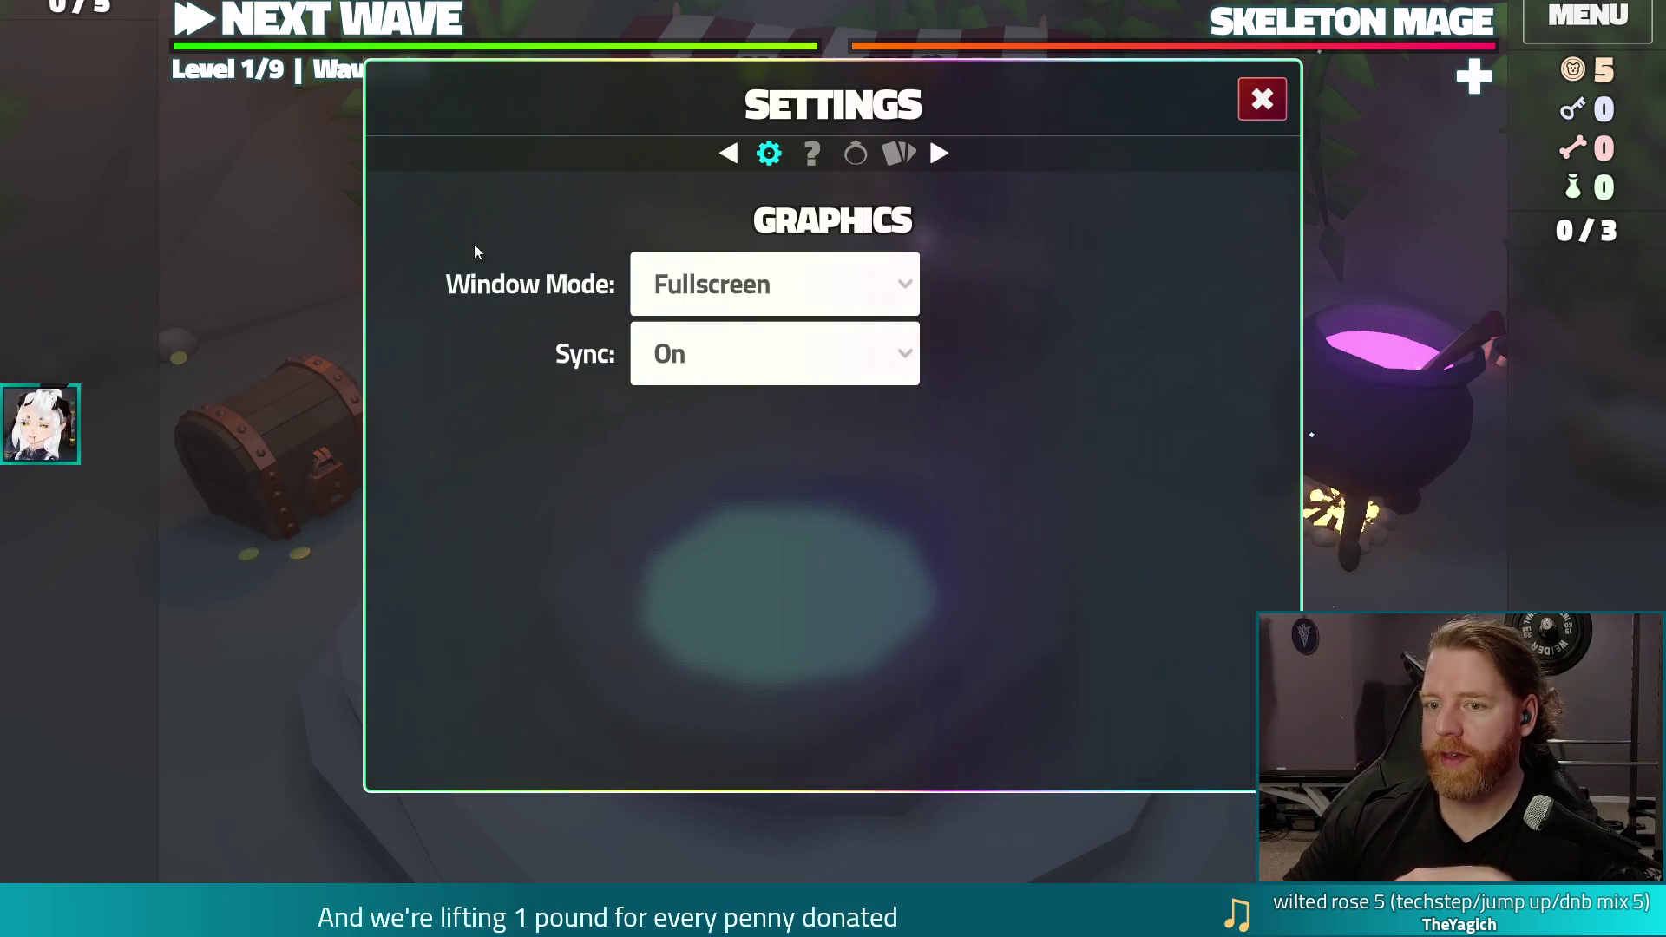
pyautogui.click(799, 313)
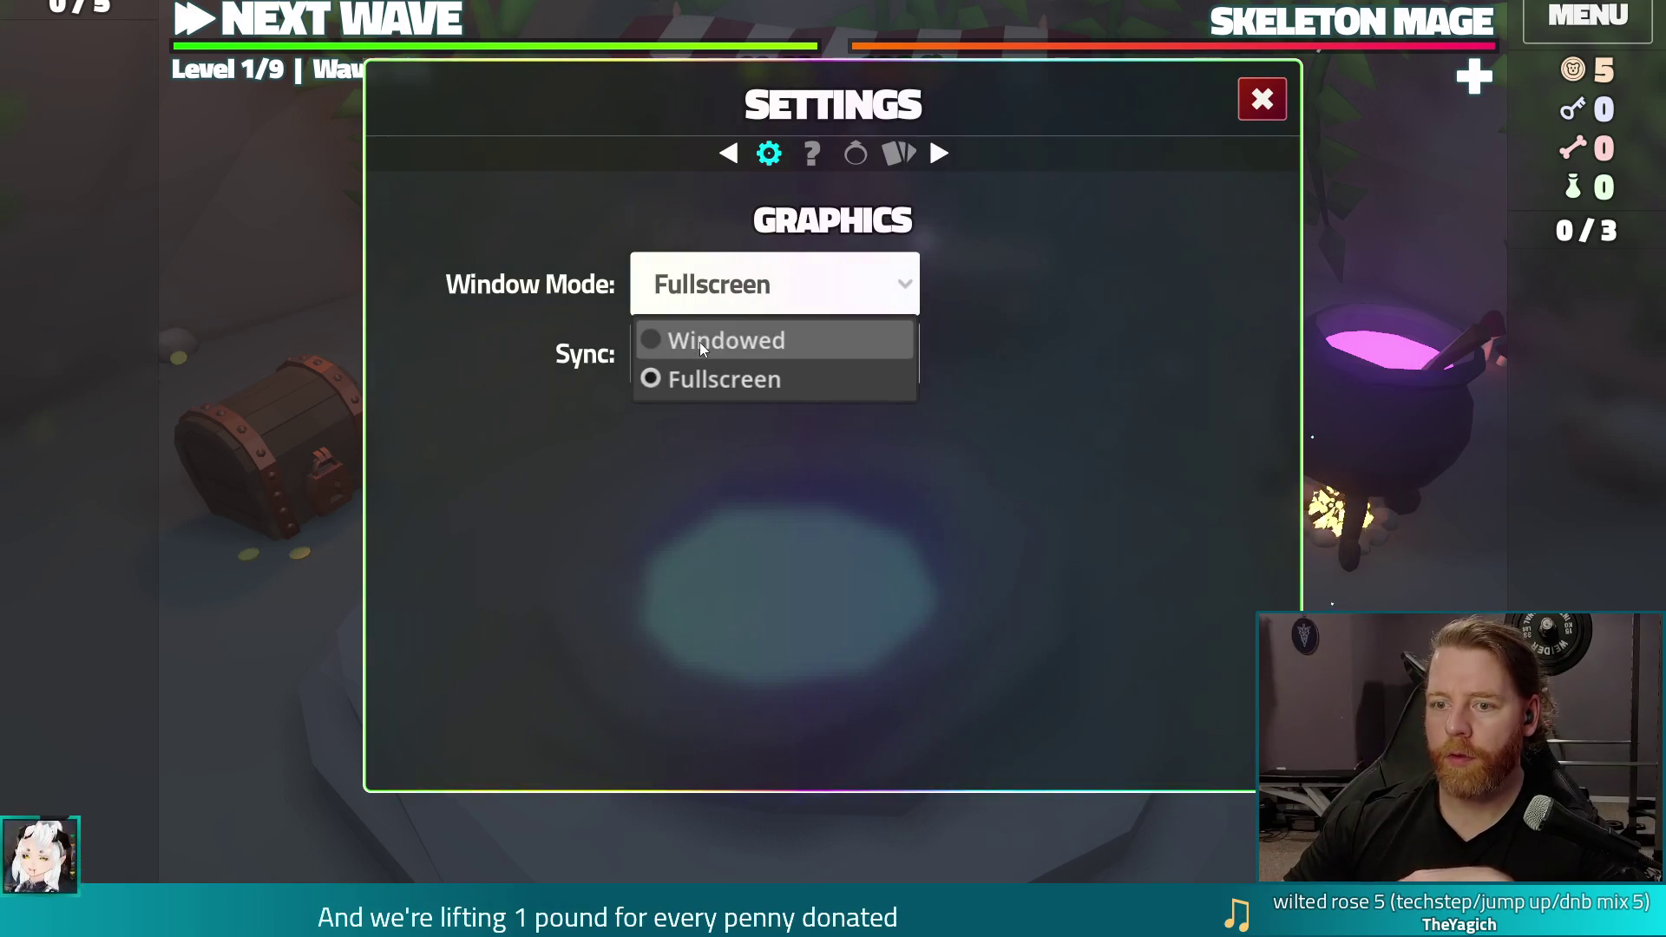
pyautogui.click(700, 340)
# Repeat the Window Mode toggle, choosing Fullscreen again and then returning to Windowed
pyautogui.click(1272, 134)
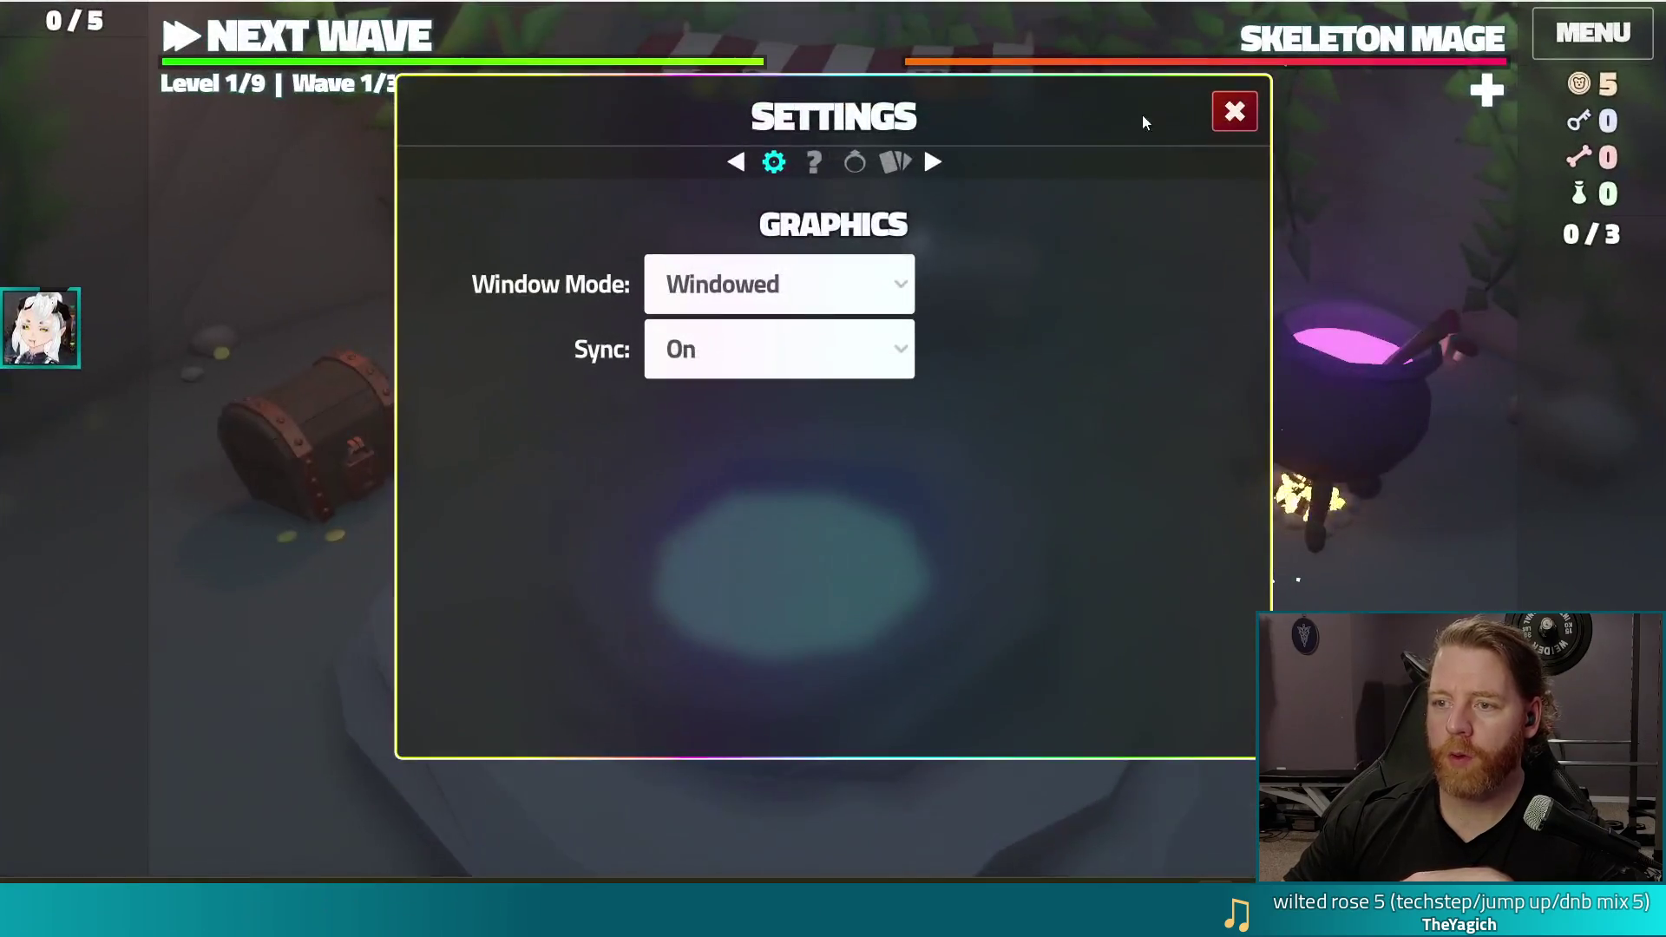
pyautogui.click(807, 281)
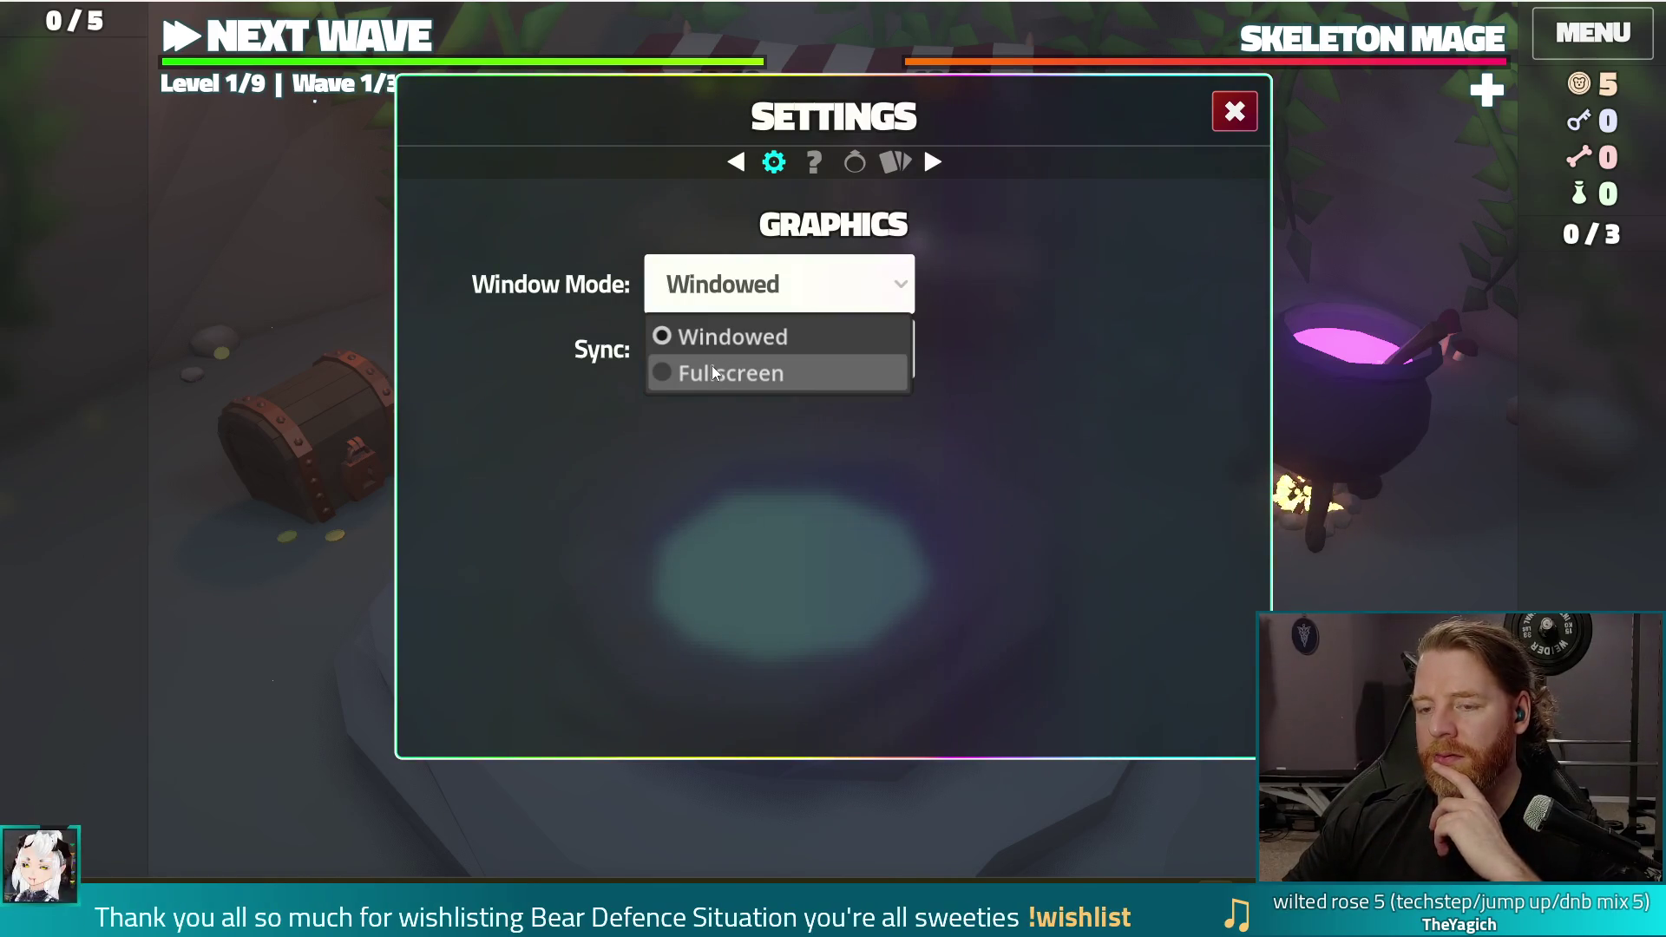
pyautogui.click(686, 337)
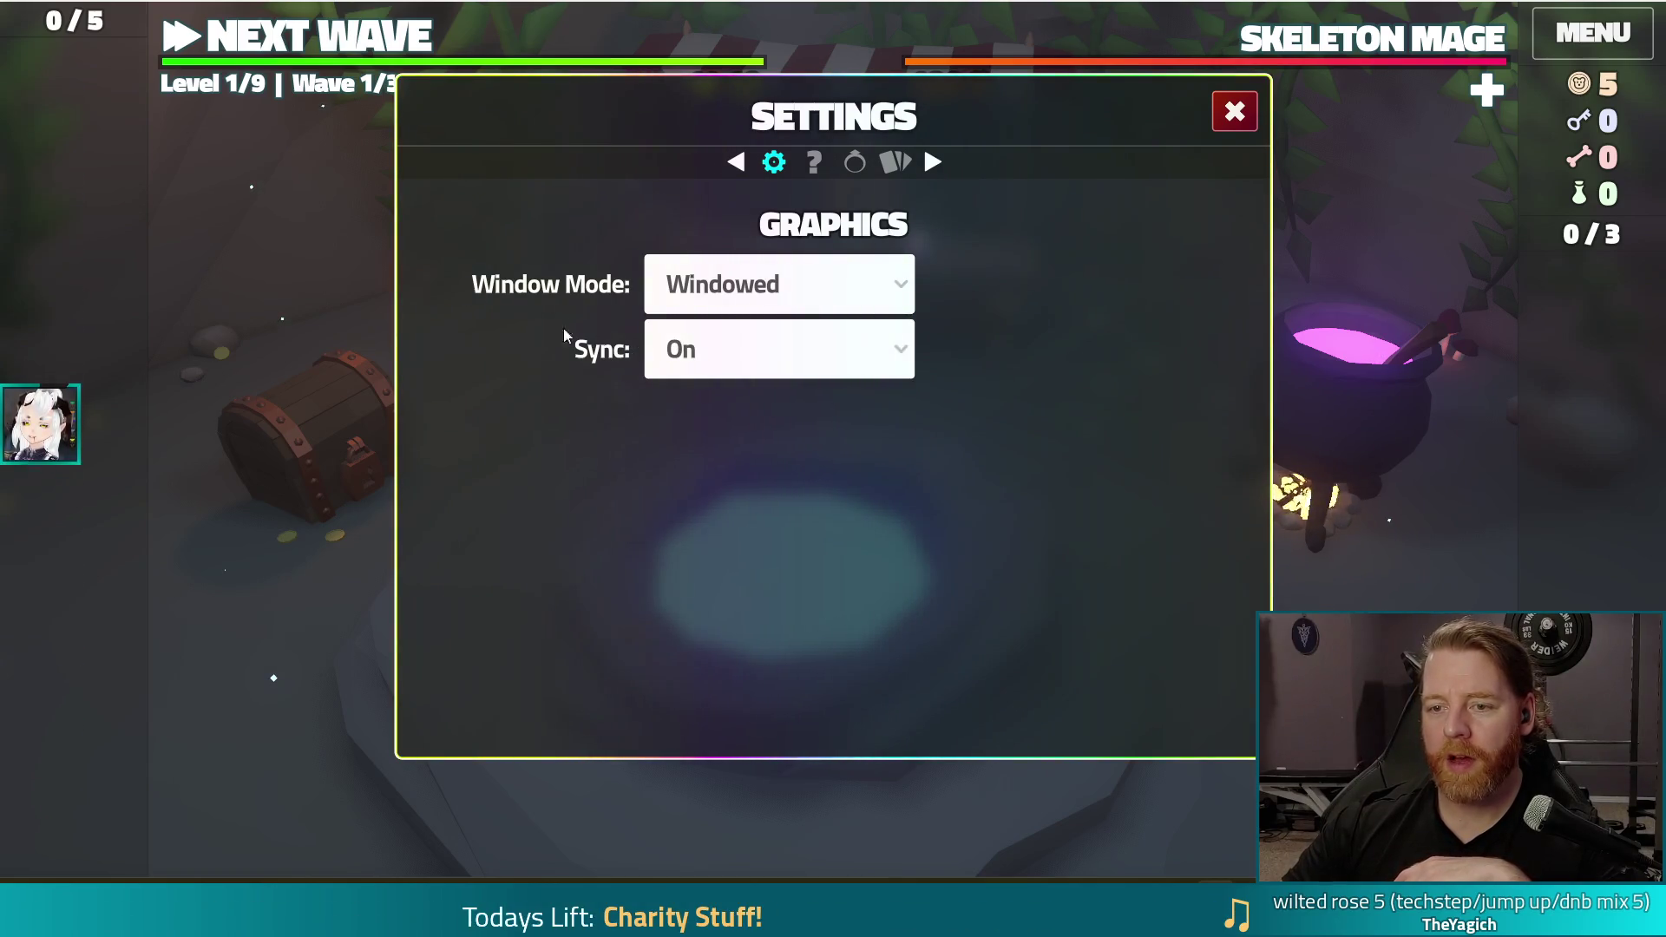
pyautogui.click(791, 286)
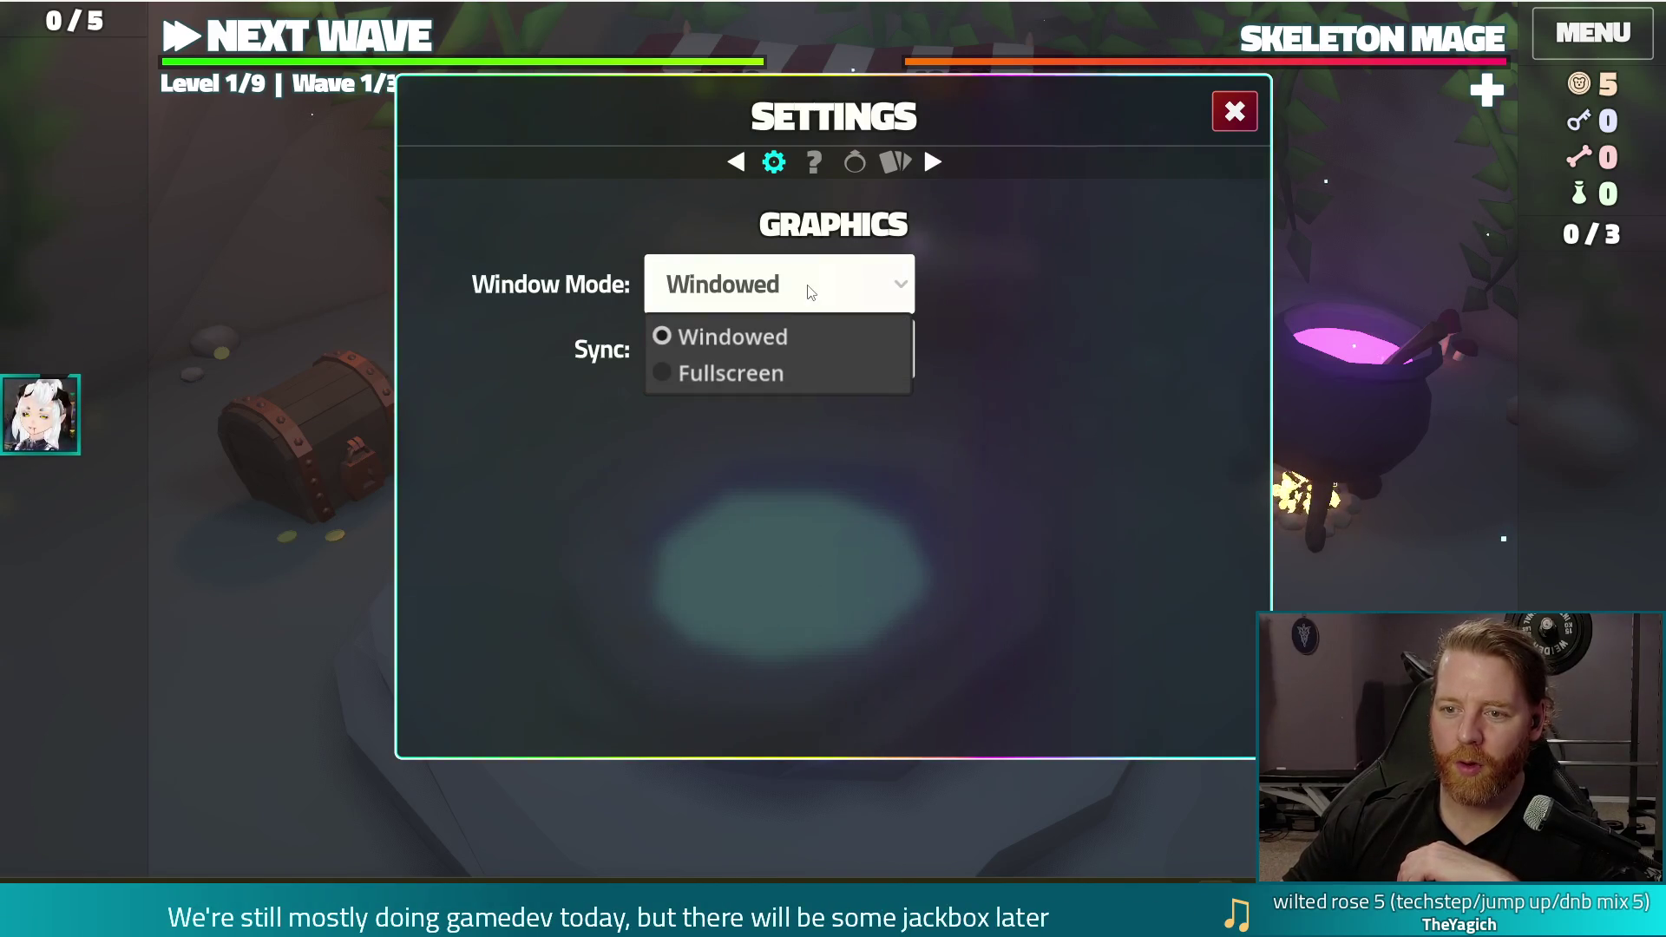
pyautogui.click(774, 375)
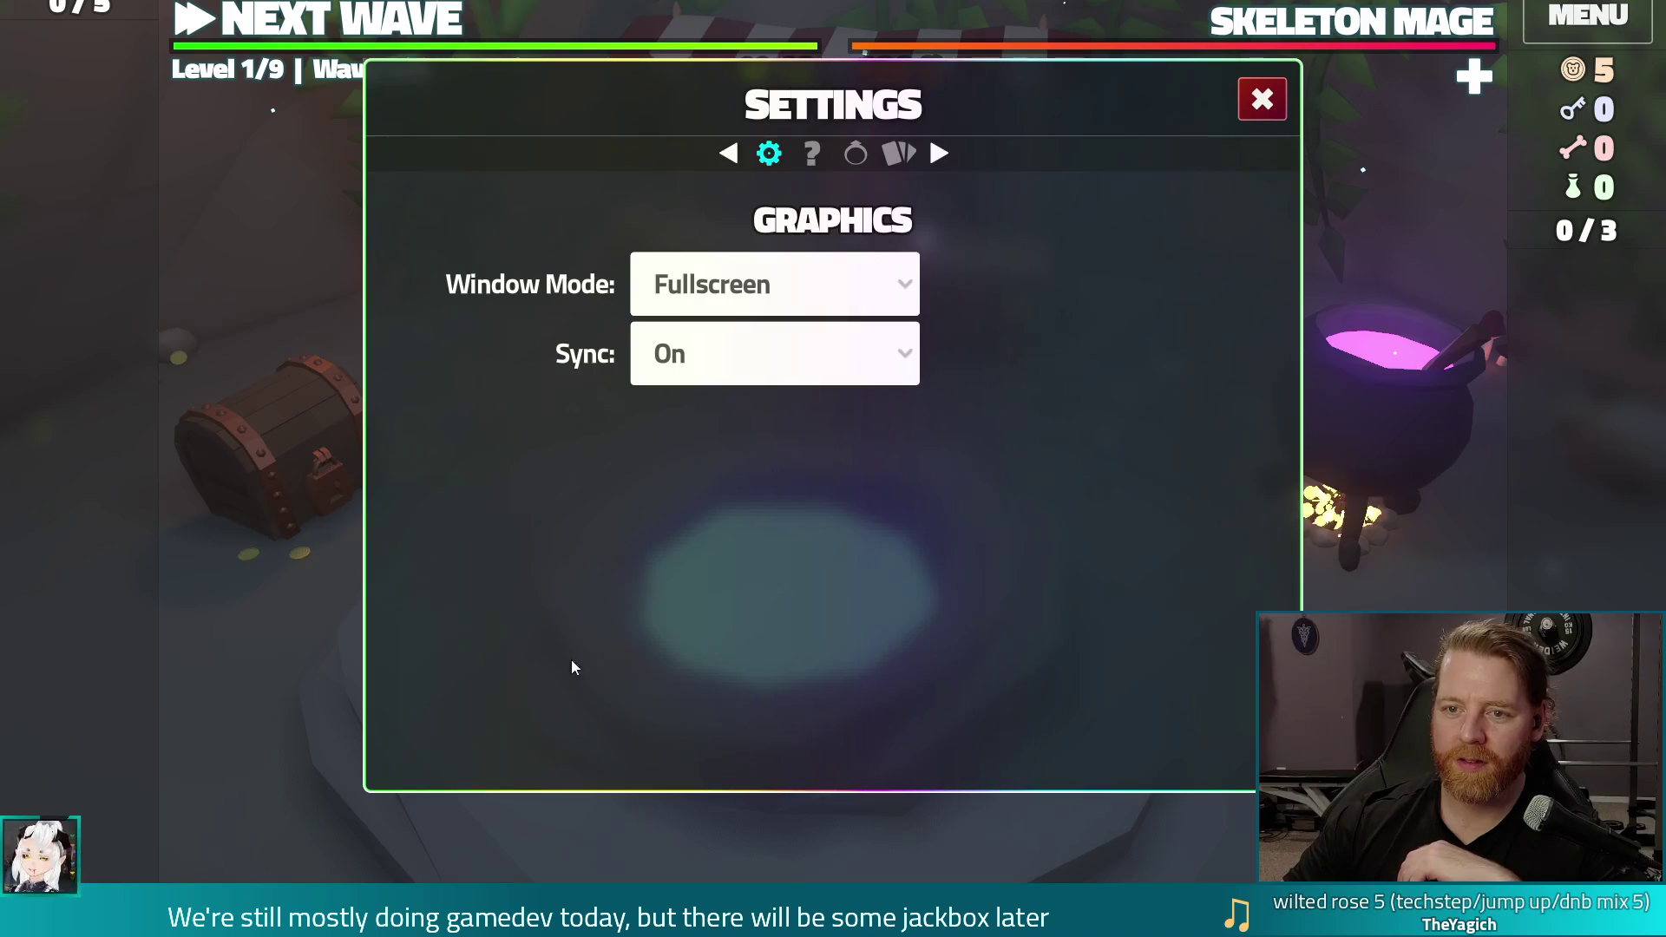
pyautogui.click(751, 295)
pyautogui.click(715, 340)
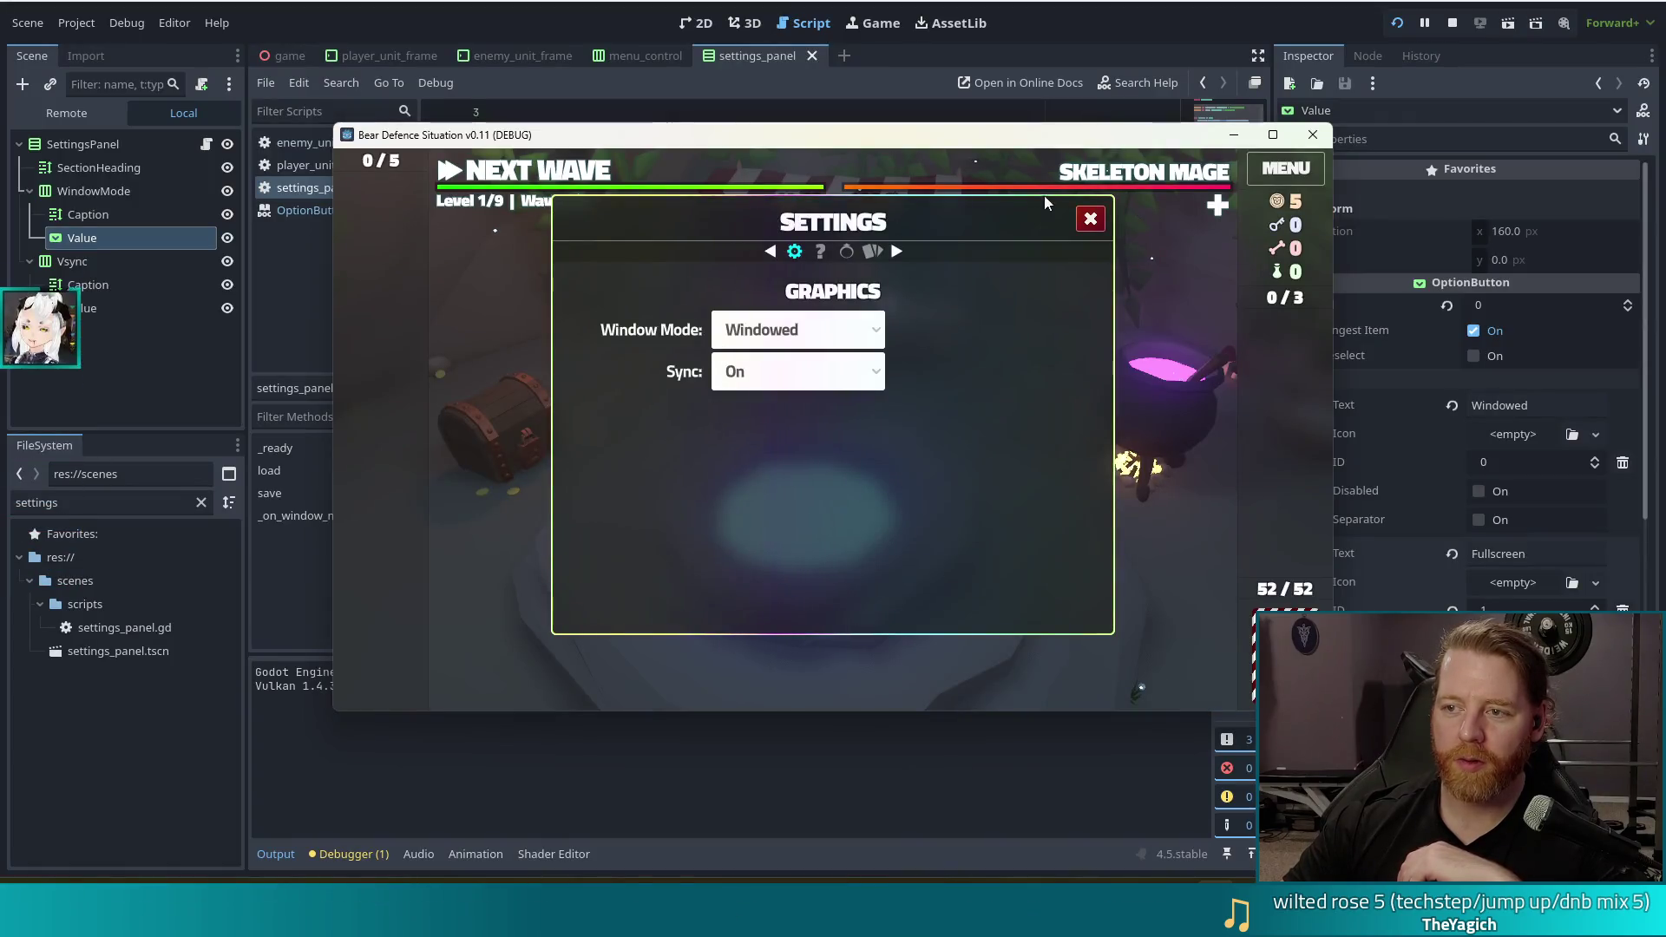
pyautogui.moveTo(969, 189)
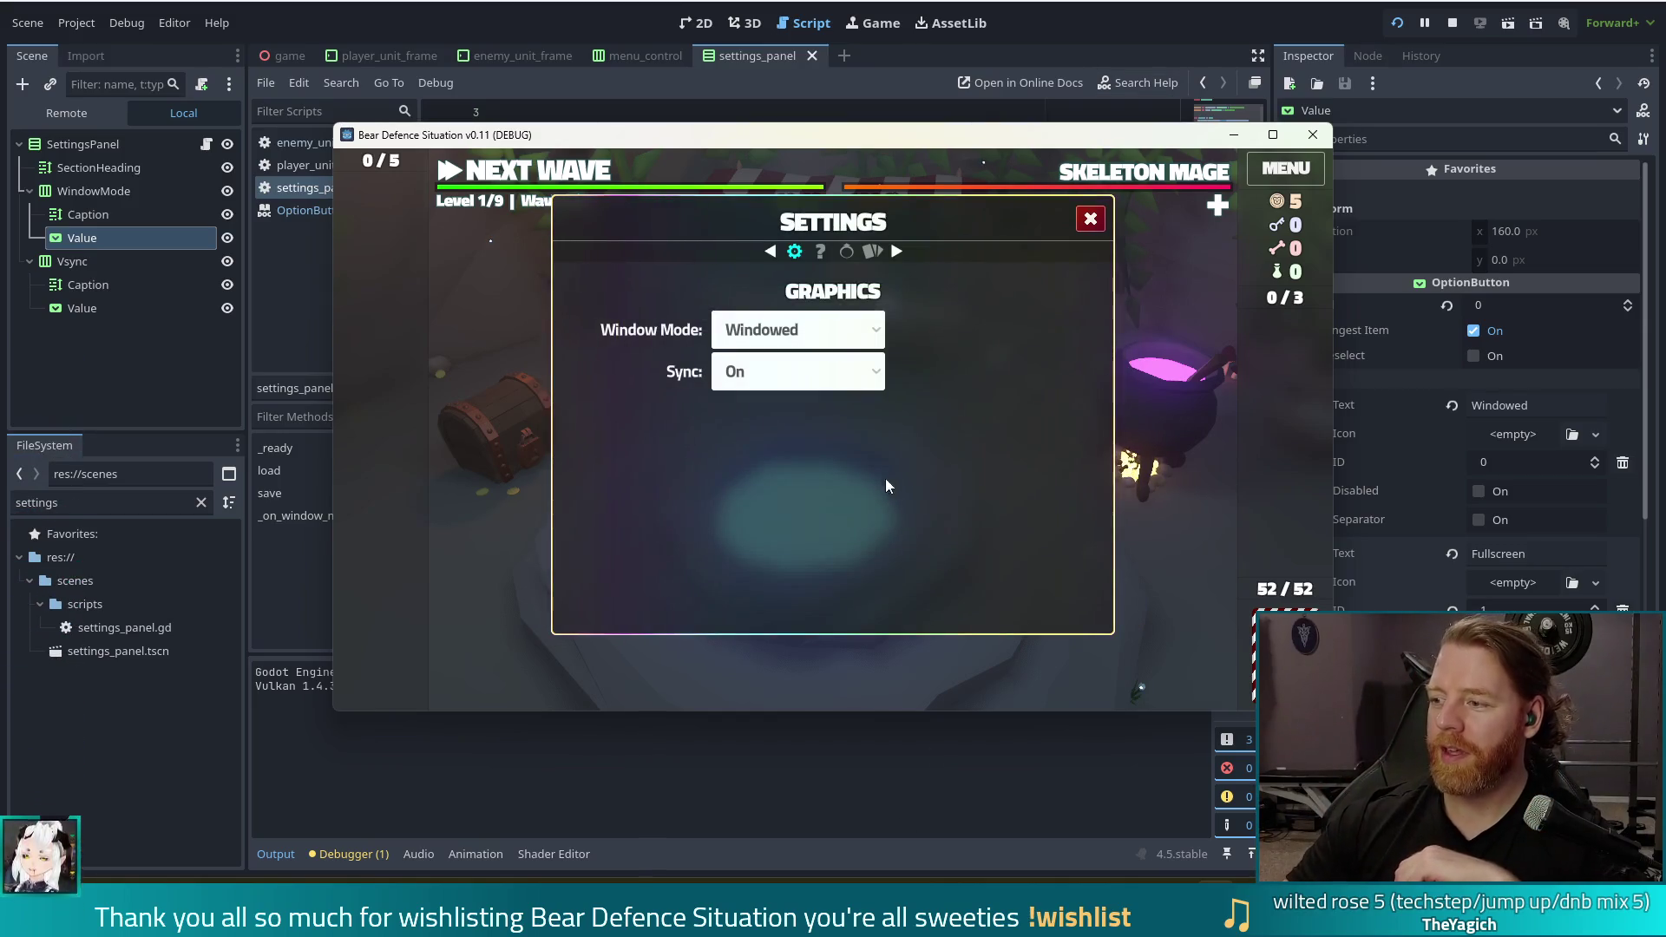
pyautogui.click(794, 373)
pyautogui.click(747, 430)
pyautogui.click(751, 375)
pyautogui.click(748, 408)
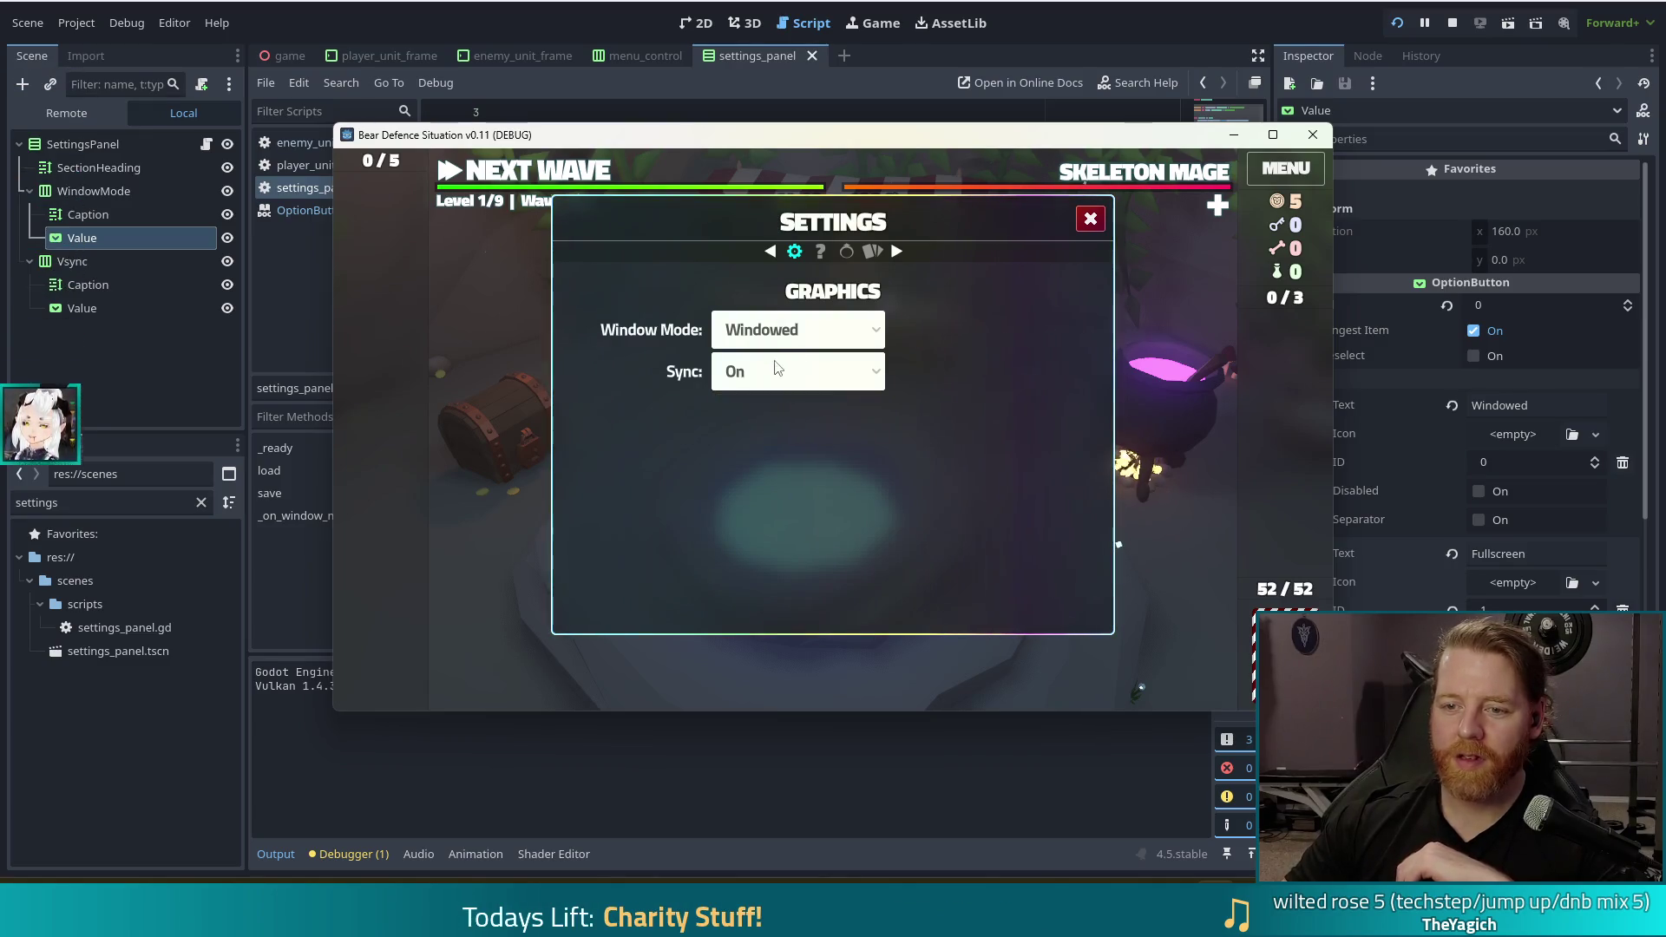
pyautogui.click(781, 373)
pyautogui.click(732, 403)
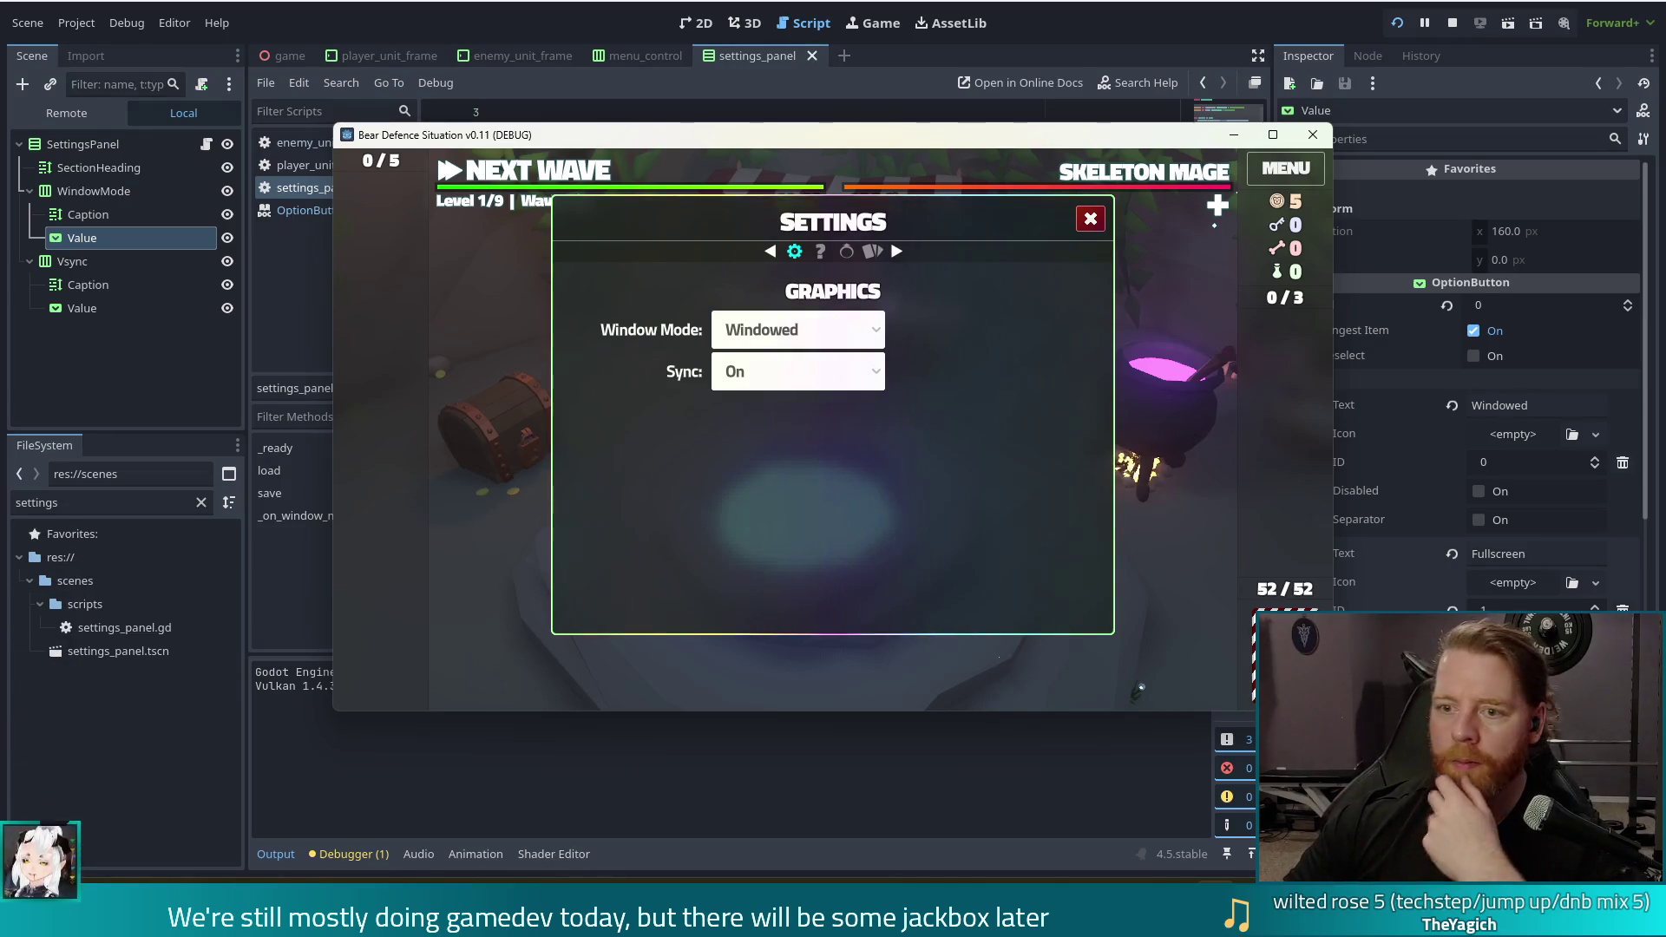
pyautogui.click(898, 252)
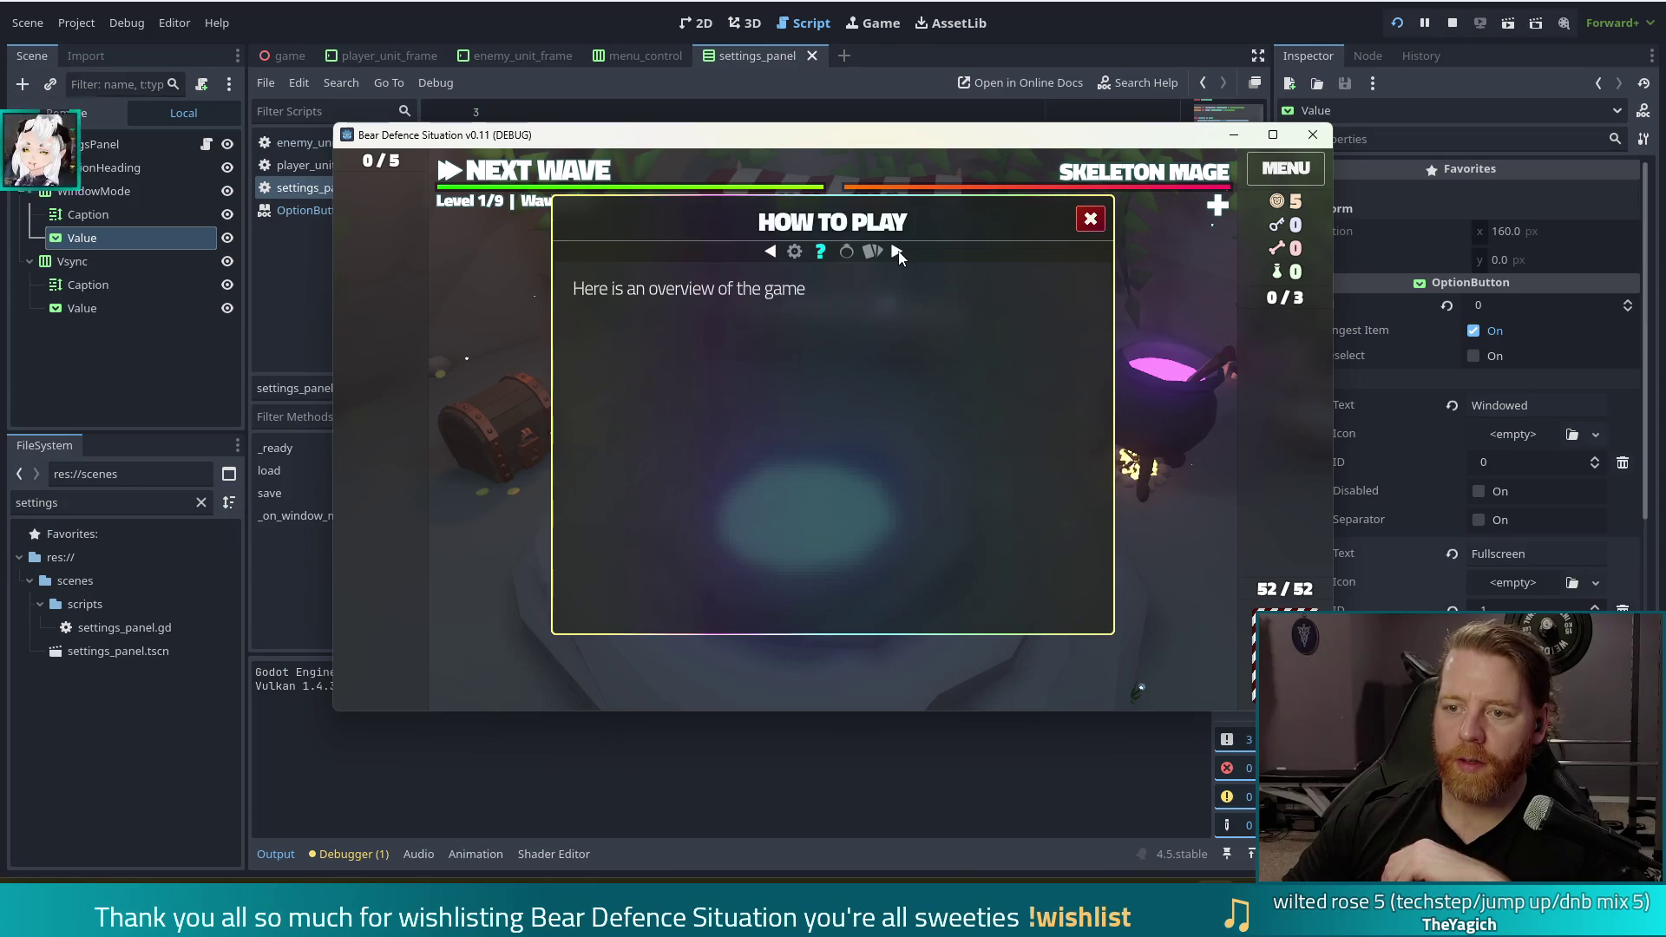
pyautogui.click(772, 252)
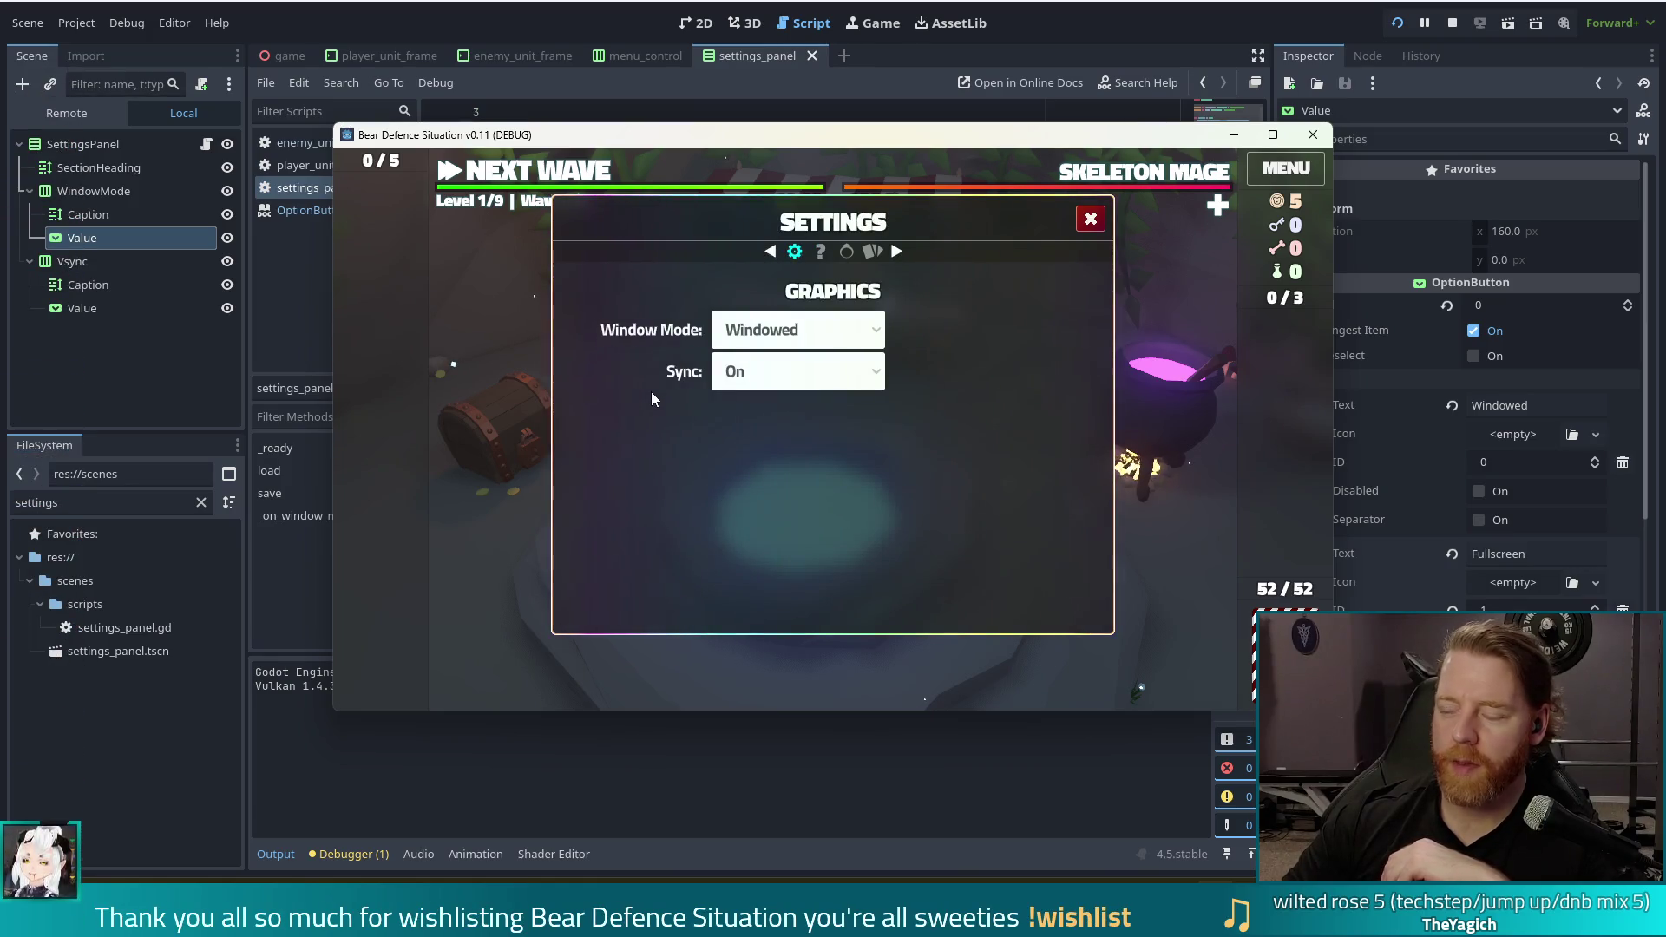
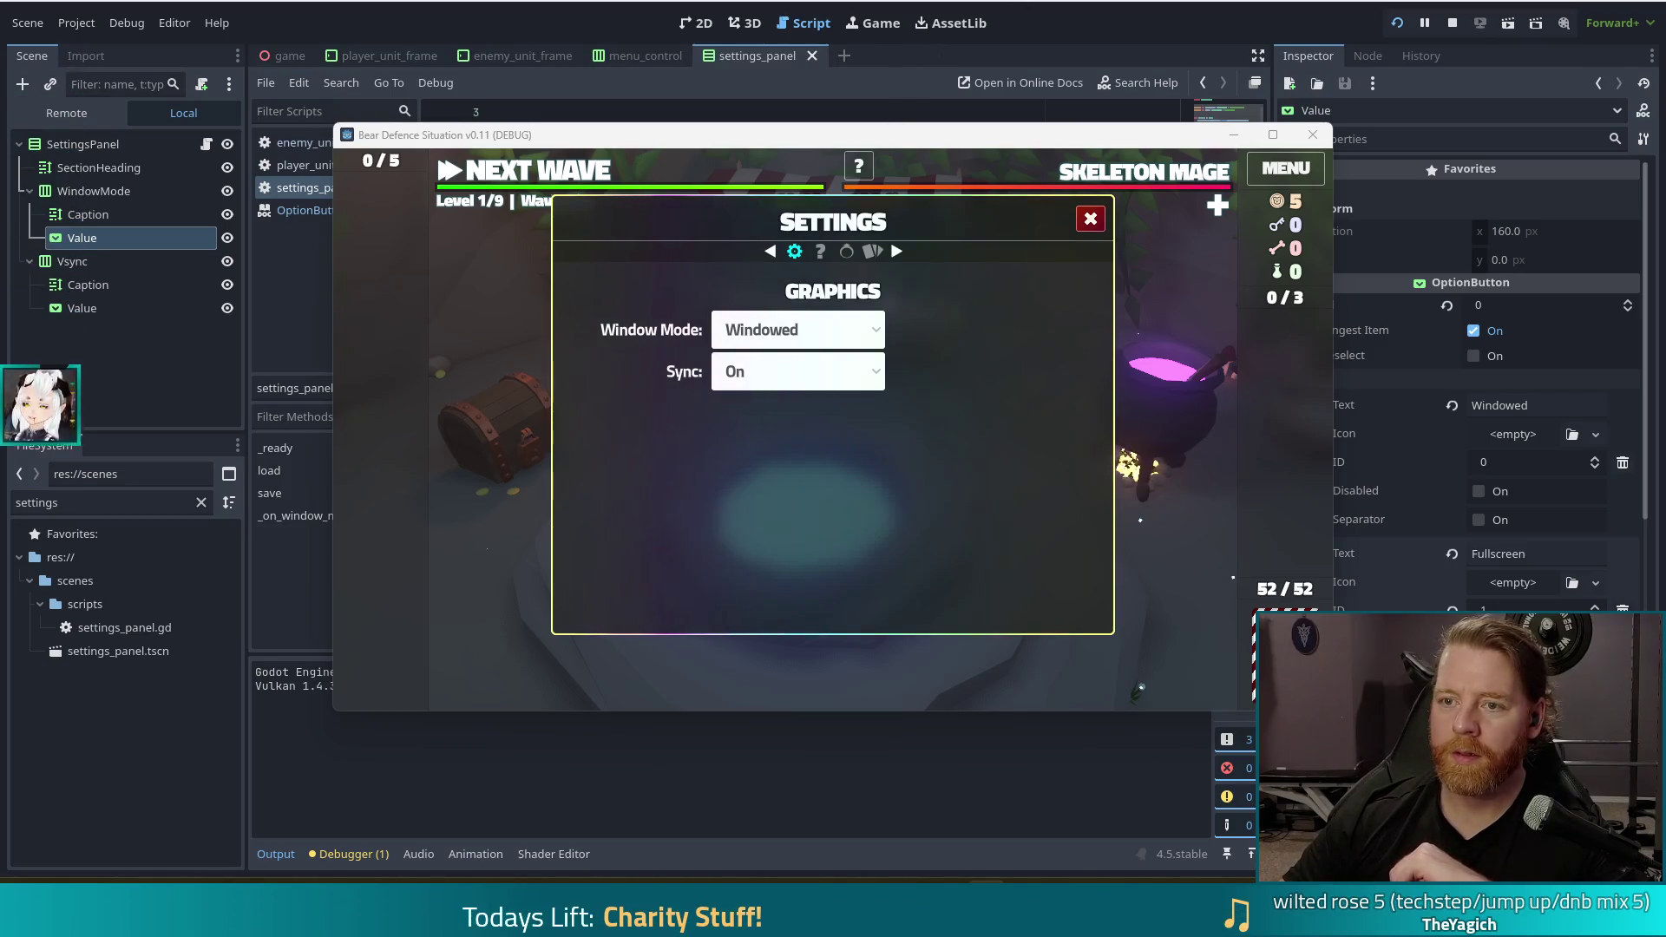
# Stop the running game and return to the settings_panel scene
pyautogui.press('F8')
pyautogui.click(696, 23)
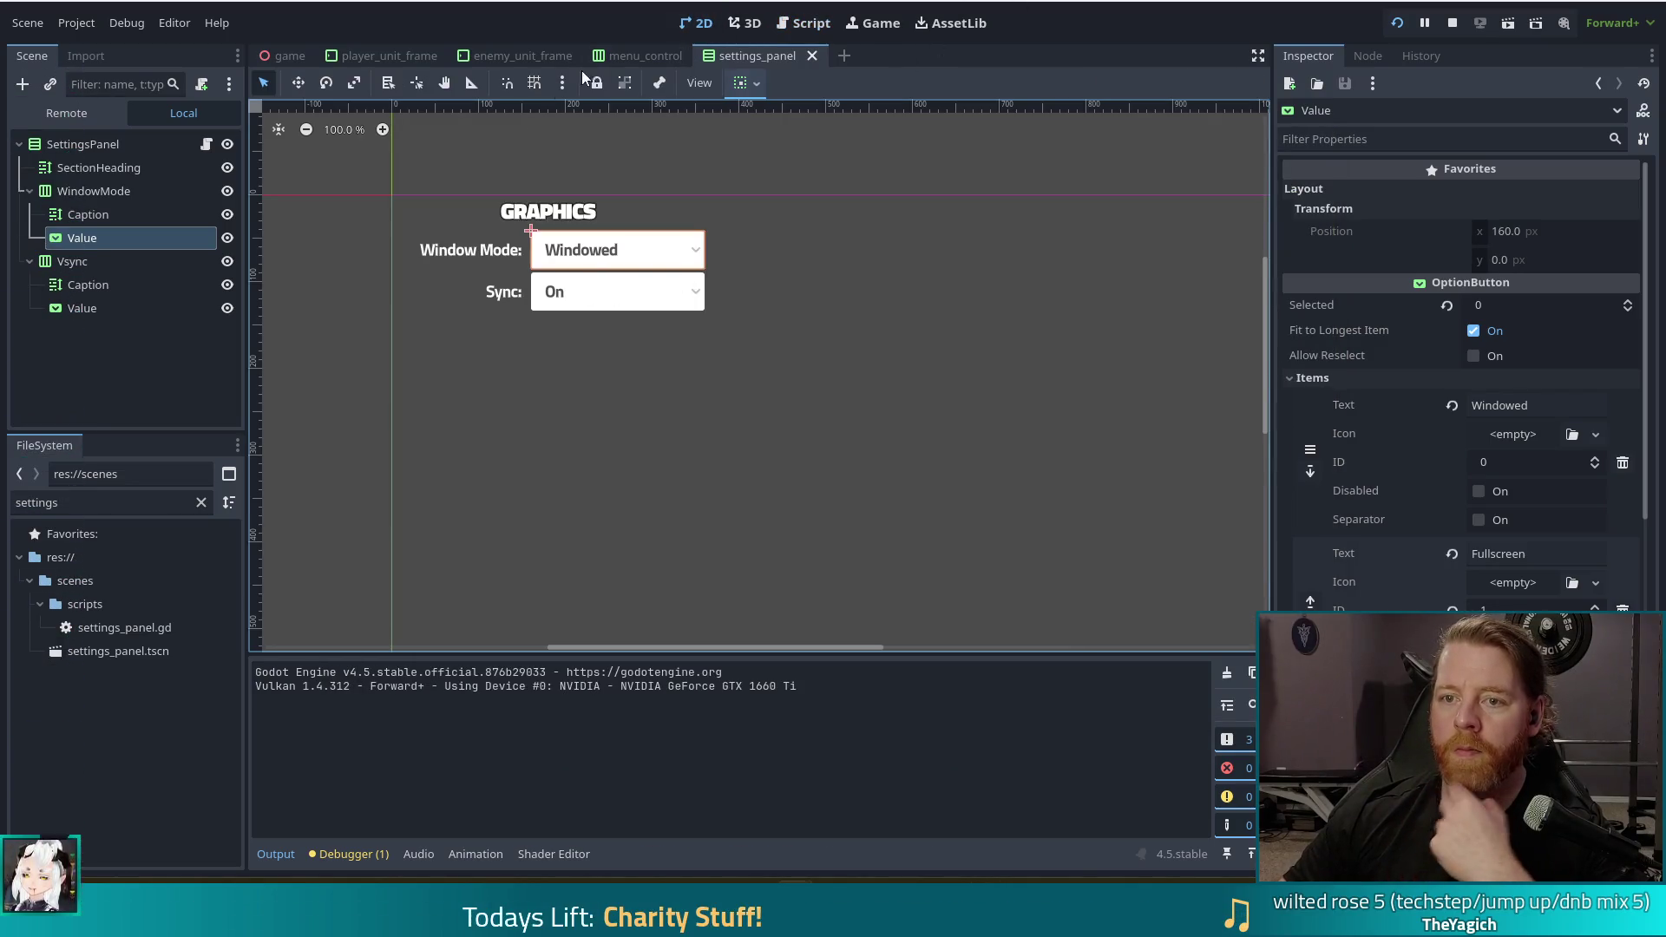
pyautogui.click(645, 56)
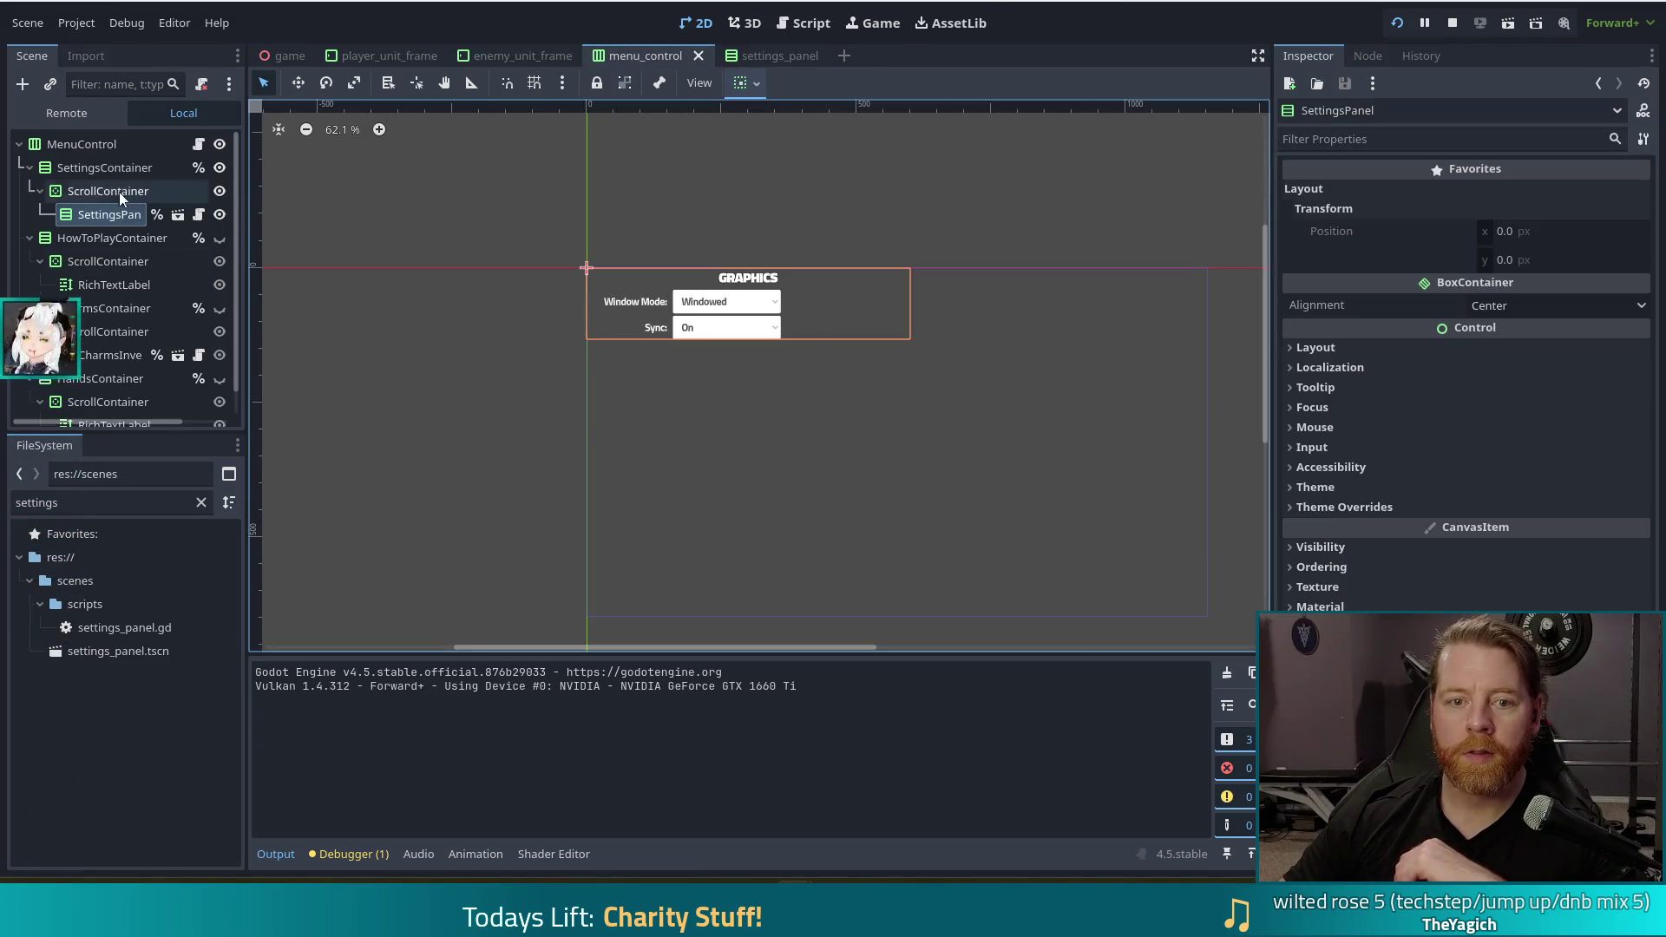
pyautogui.click(768, 56)
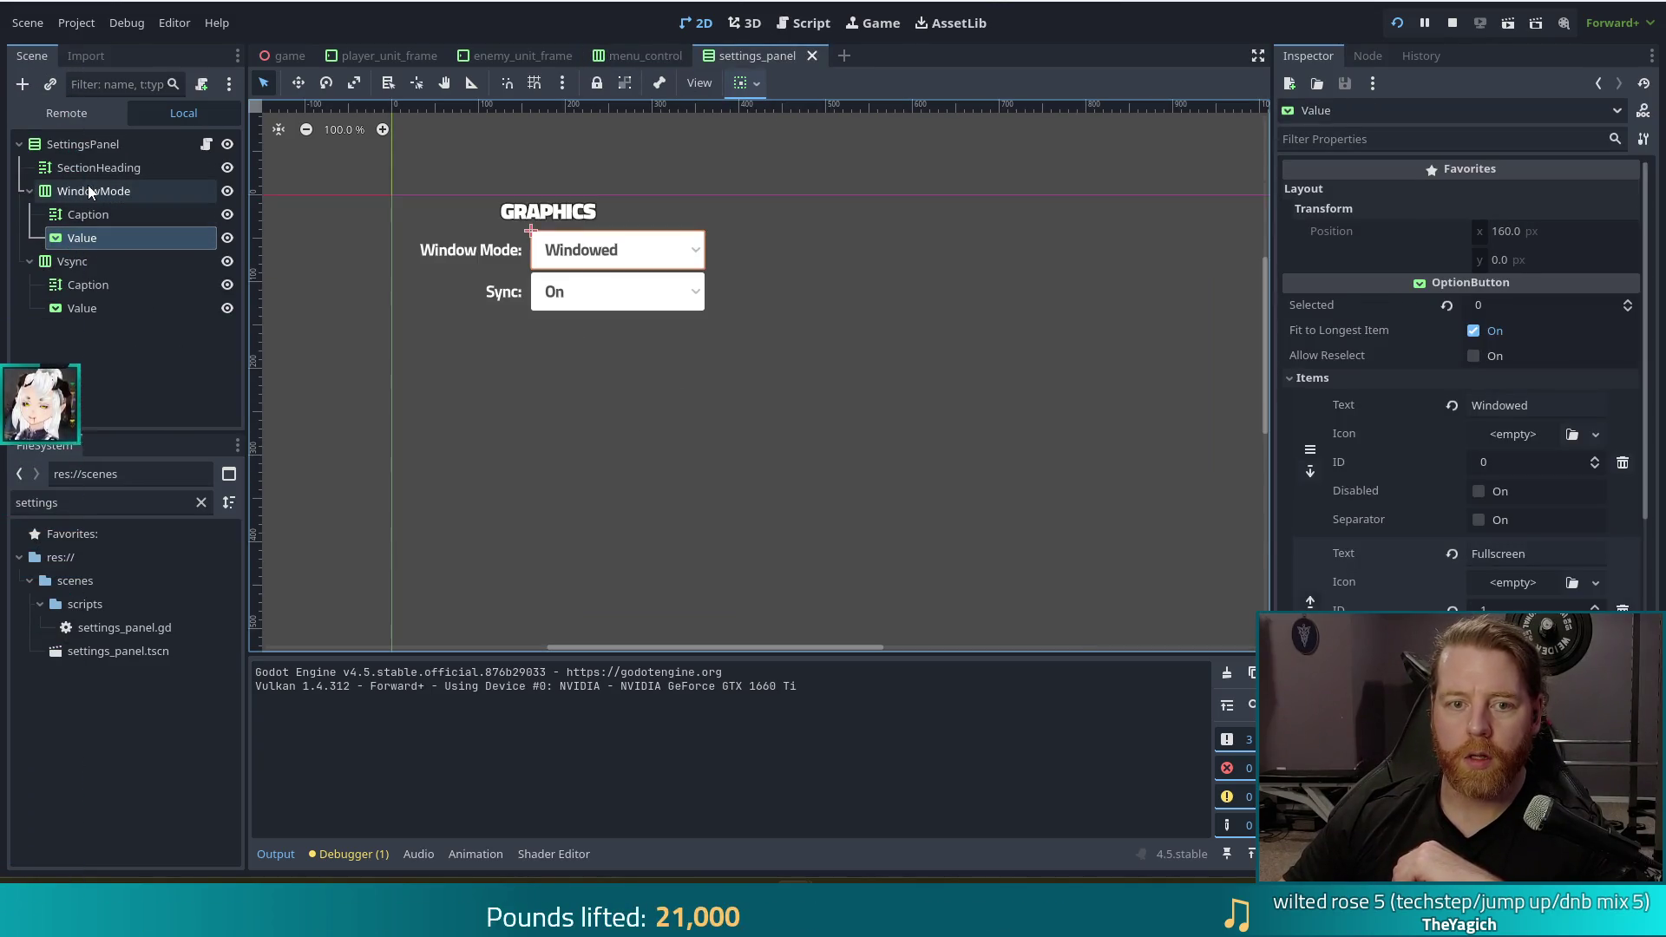
# Set the BoxContainer Alignment of both the WindowMode and Vsync rows to Center
pyautogui.click(82, 195)
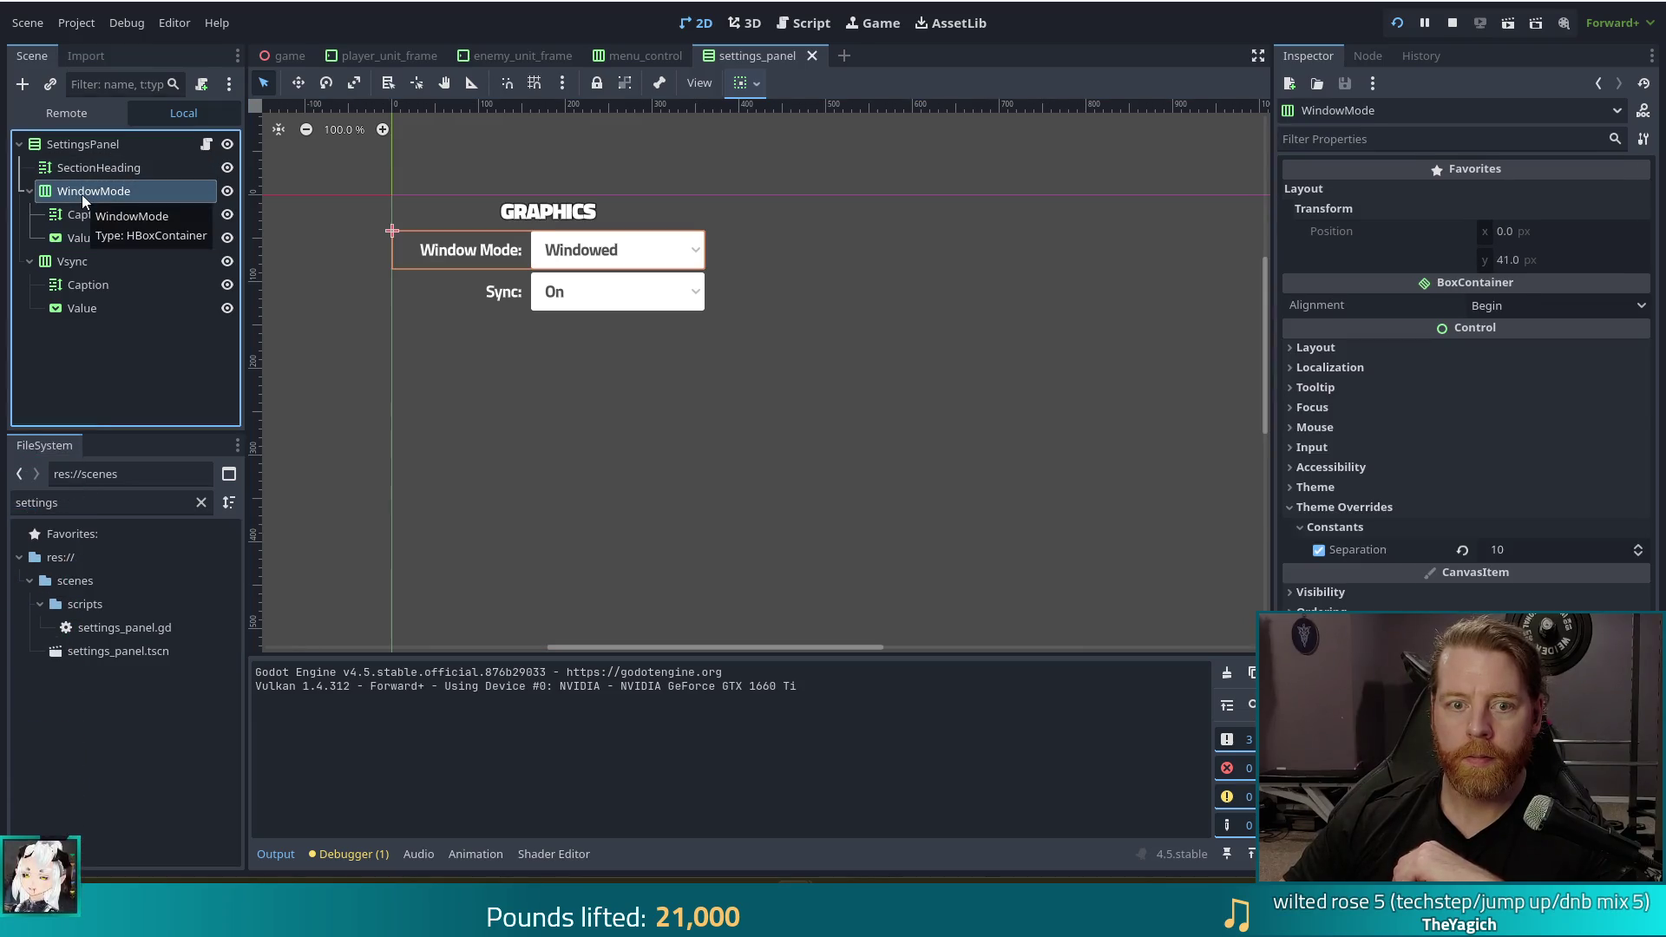
pyautogui.click(79, 144)
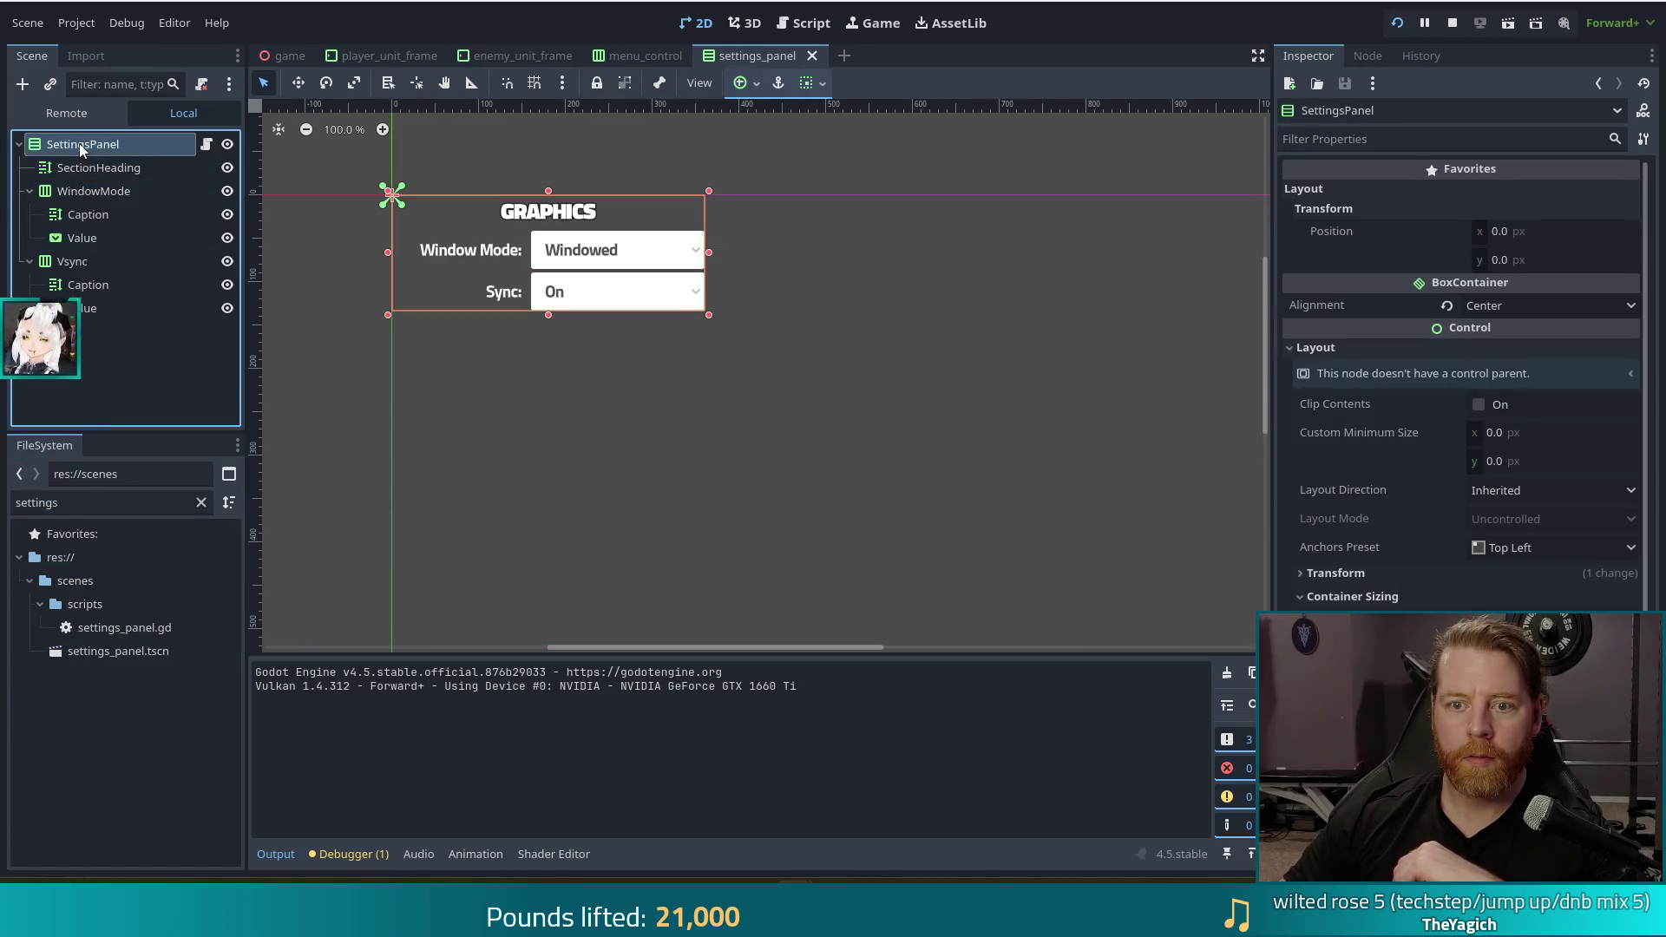
pyautogui.click(73, 193)
pyautogui.click(1536, 306)
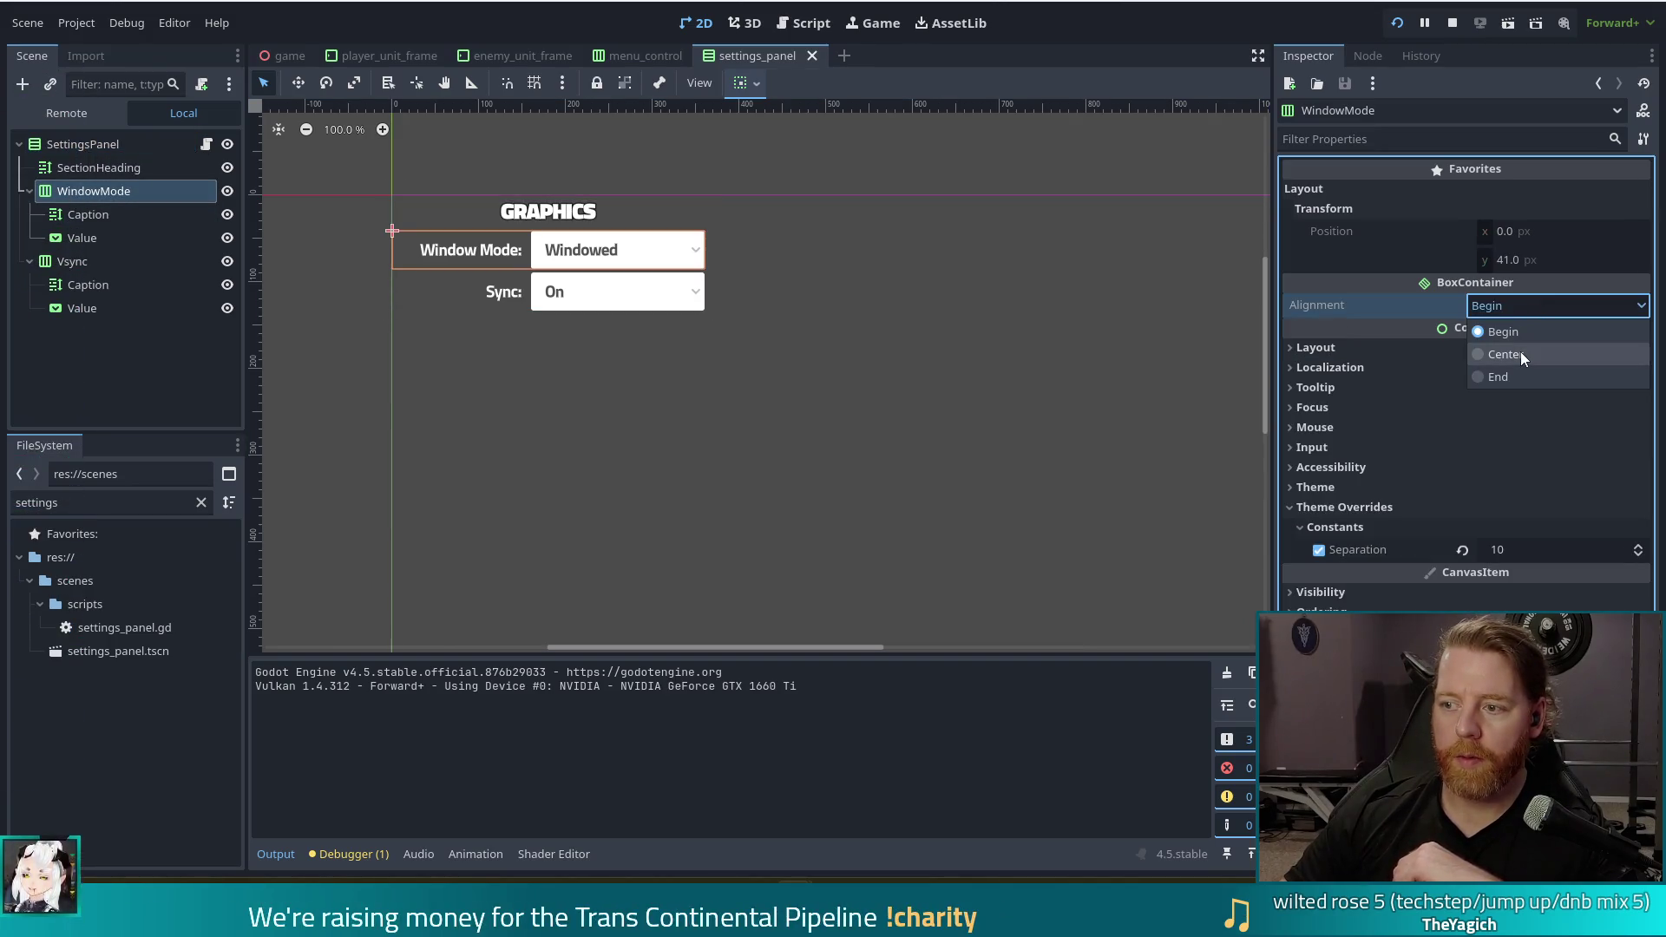
pyautogui.click(1521, 356)
pyautogui.click(72, 262)
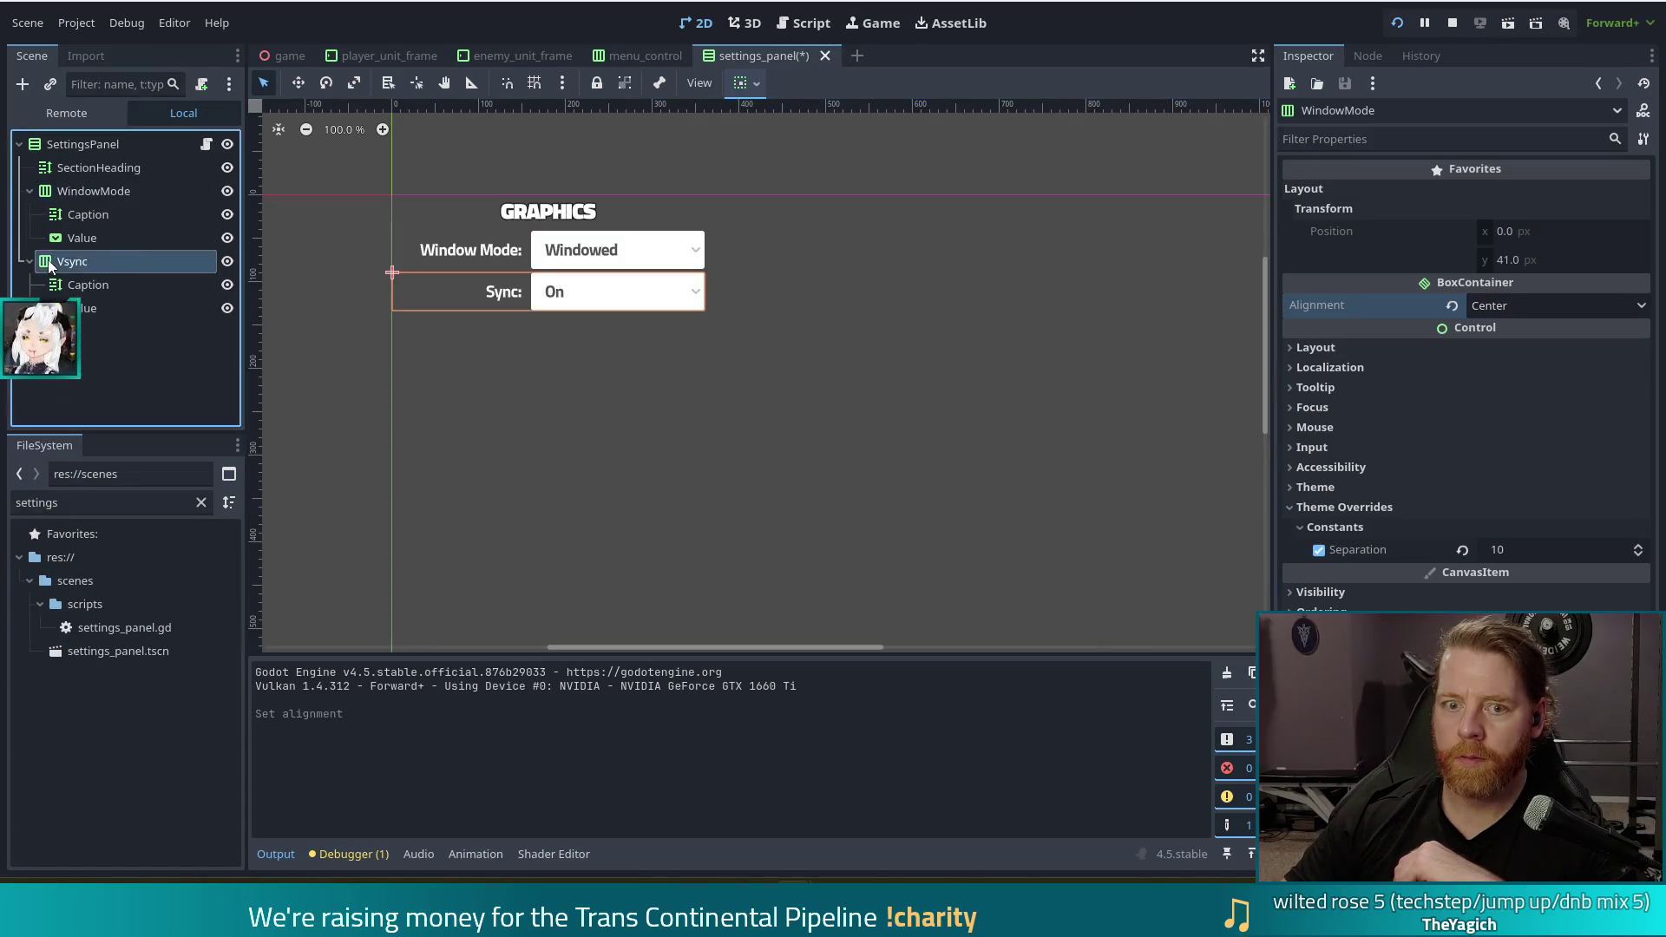
pyautogui.click(1575, 309)
pyautogui.click(1510, 358)
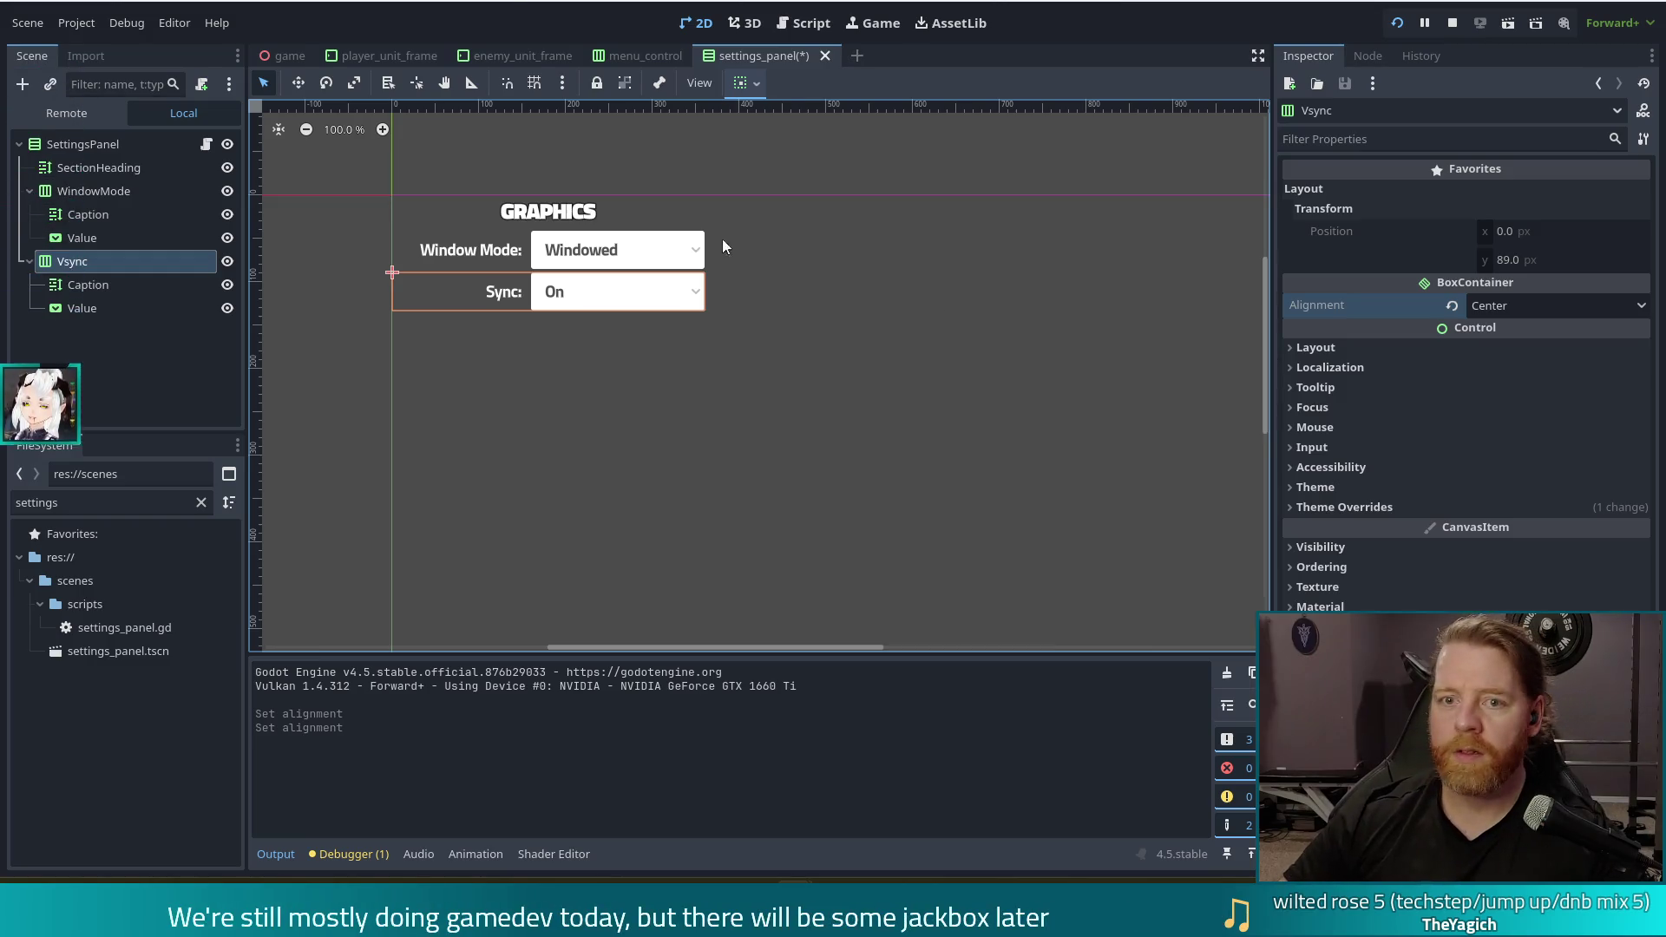
# Save the settings_panel scene with Ctrl+S and run the project with F5
pyautogui.hotkey('ctrl', 's')
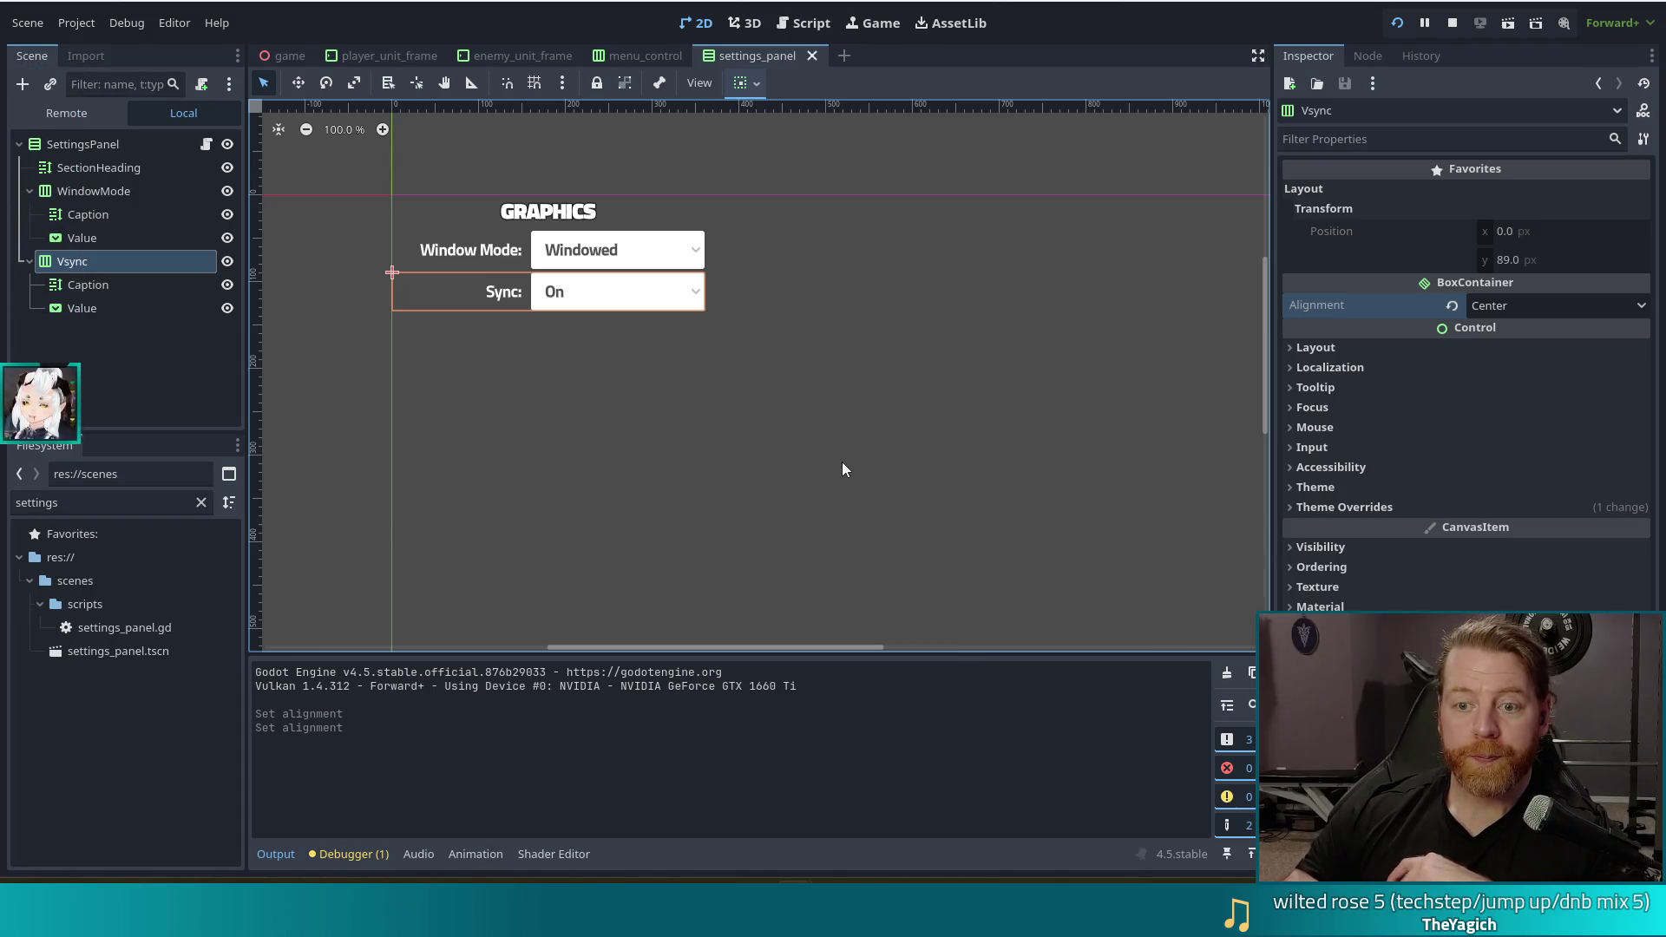
pyautogui.press('F5')
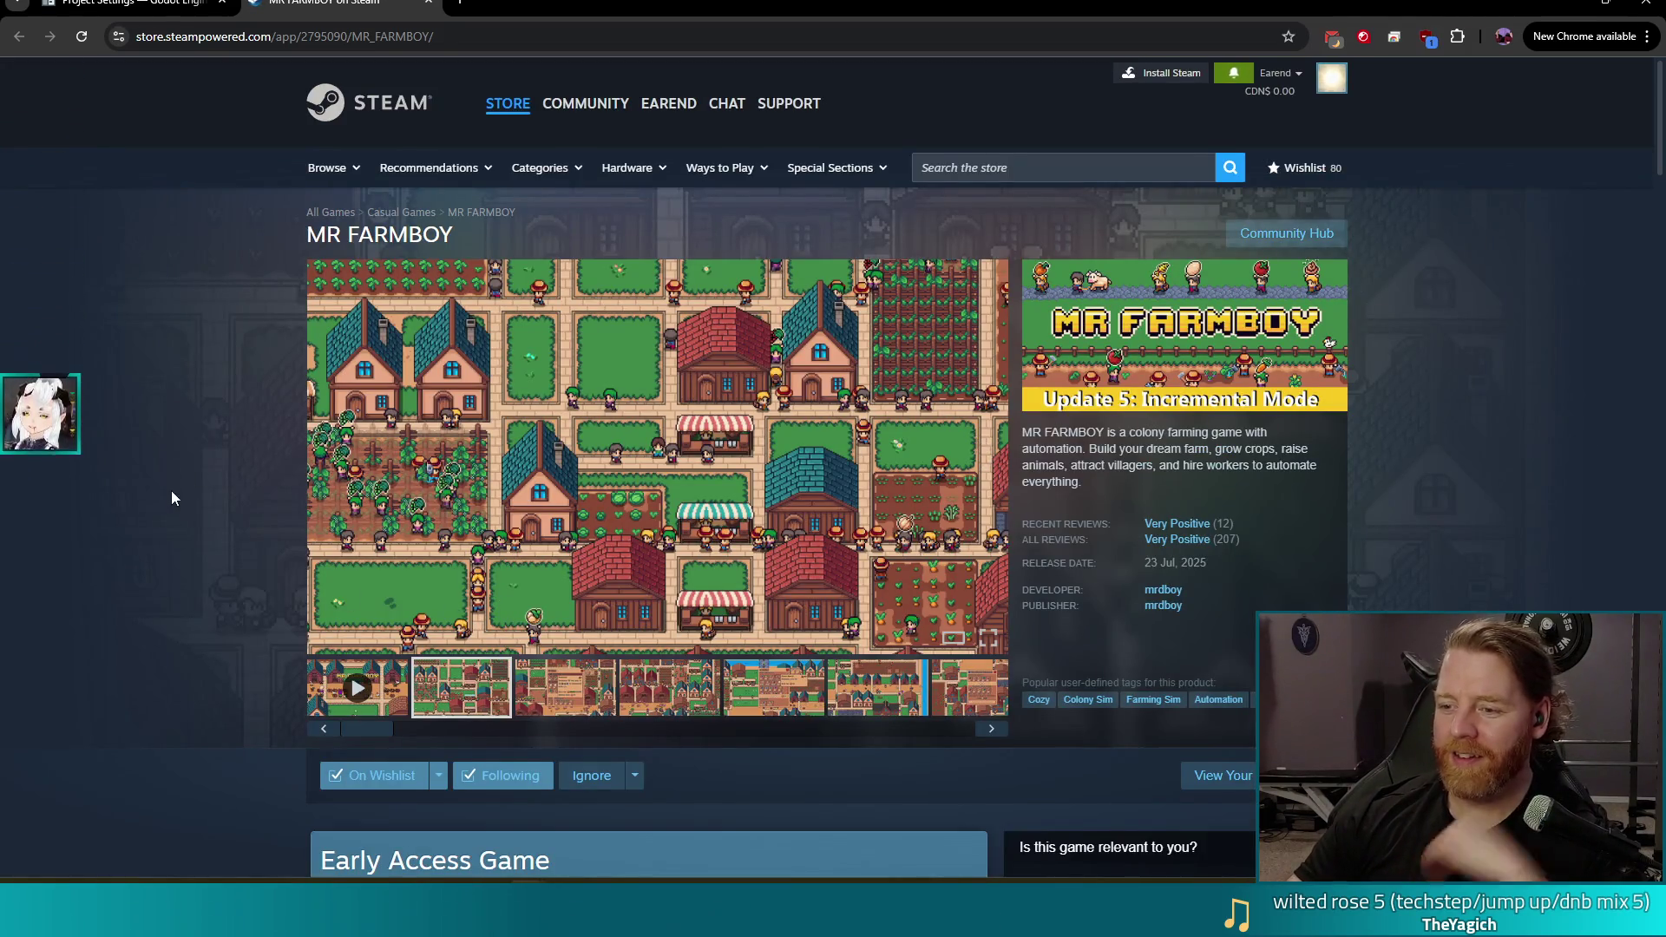
pyautogui.scroll(-3, 165, 499)
pyautogui.scroll(-5, 189, 503)
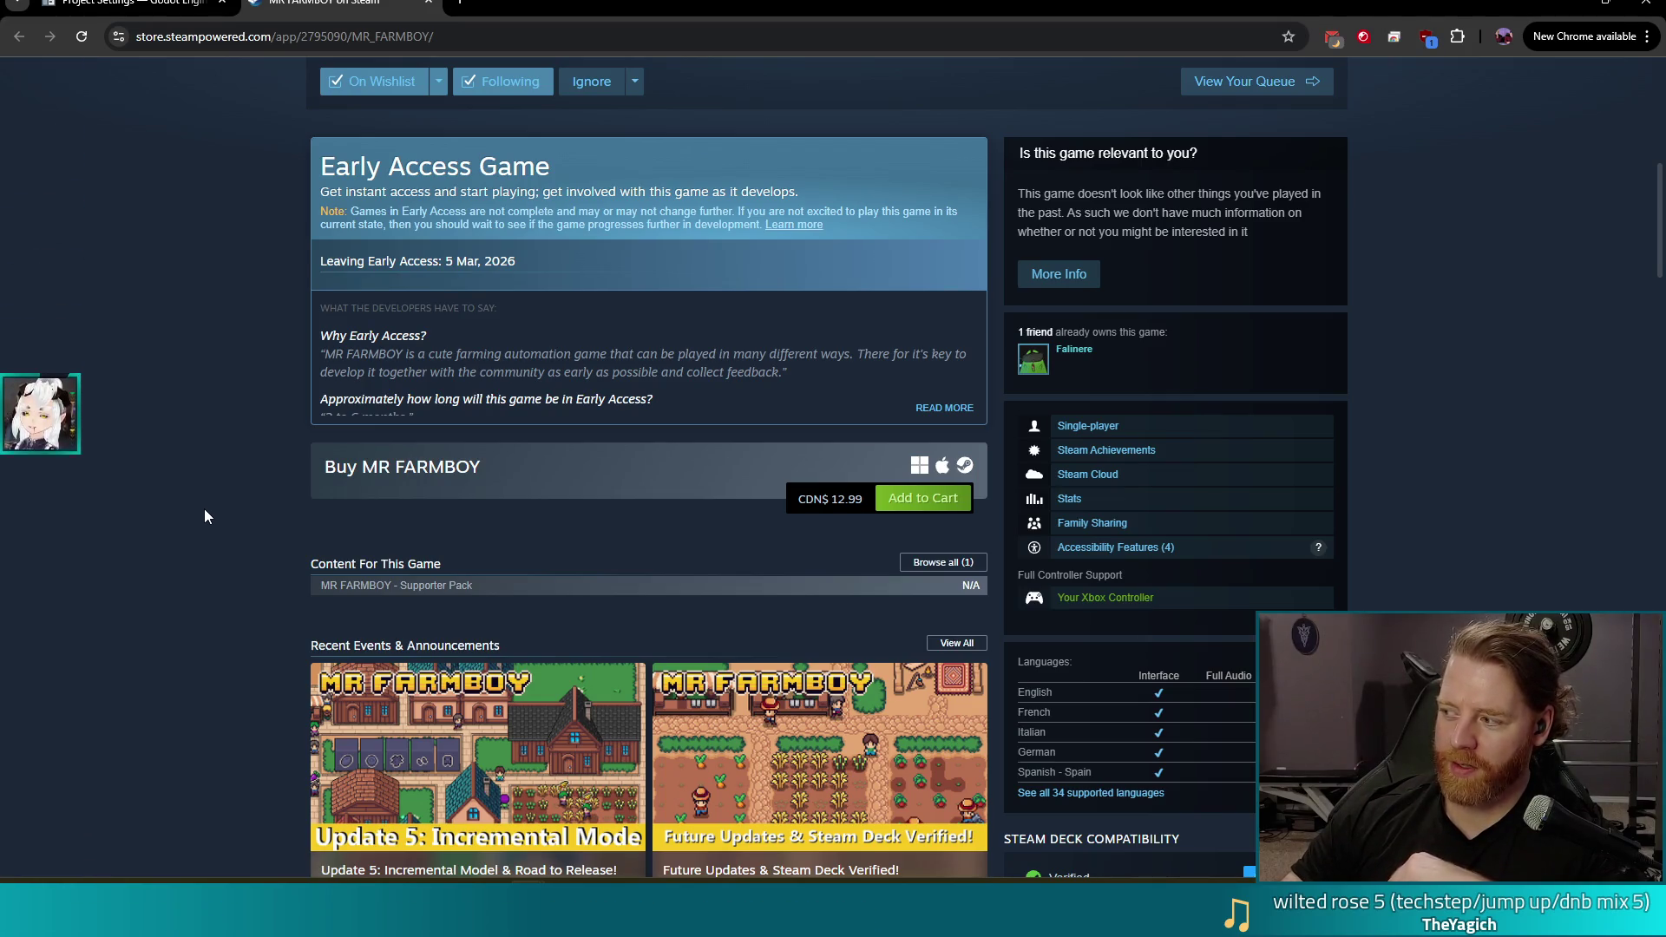
pyautogui.scroll(8, 199, 511)
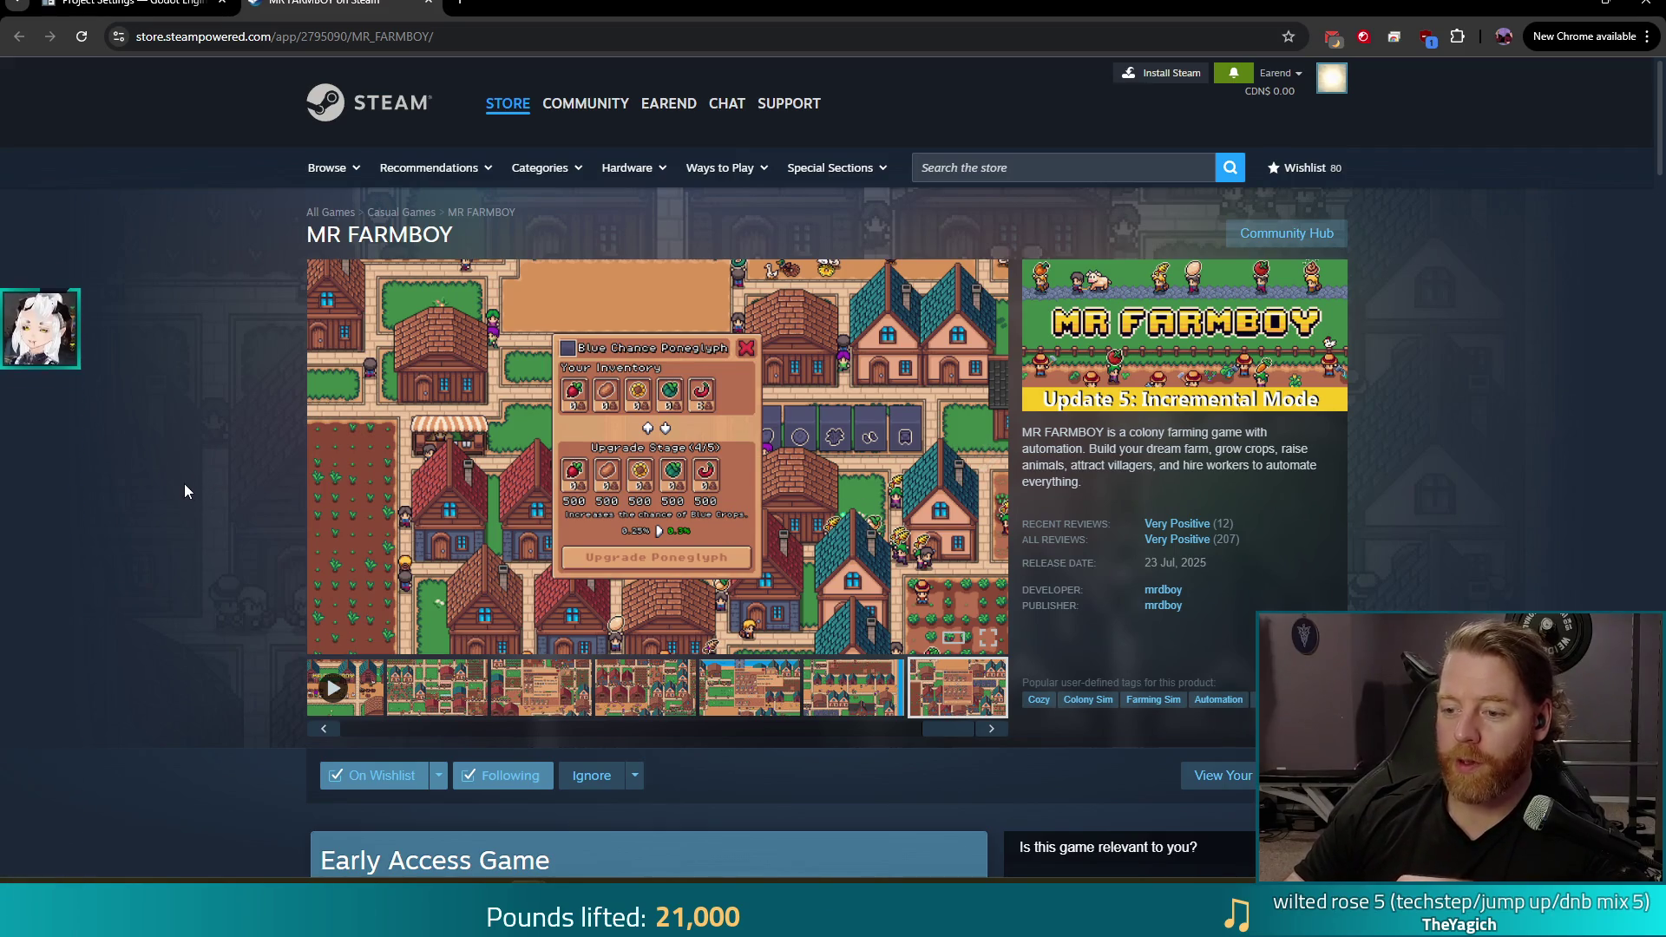
pyautogui.scroll(-5, 184, 488)
pyautogui.scroll(-3, 165, 473)
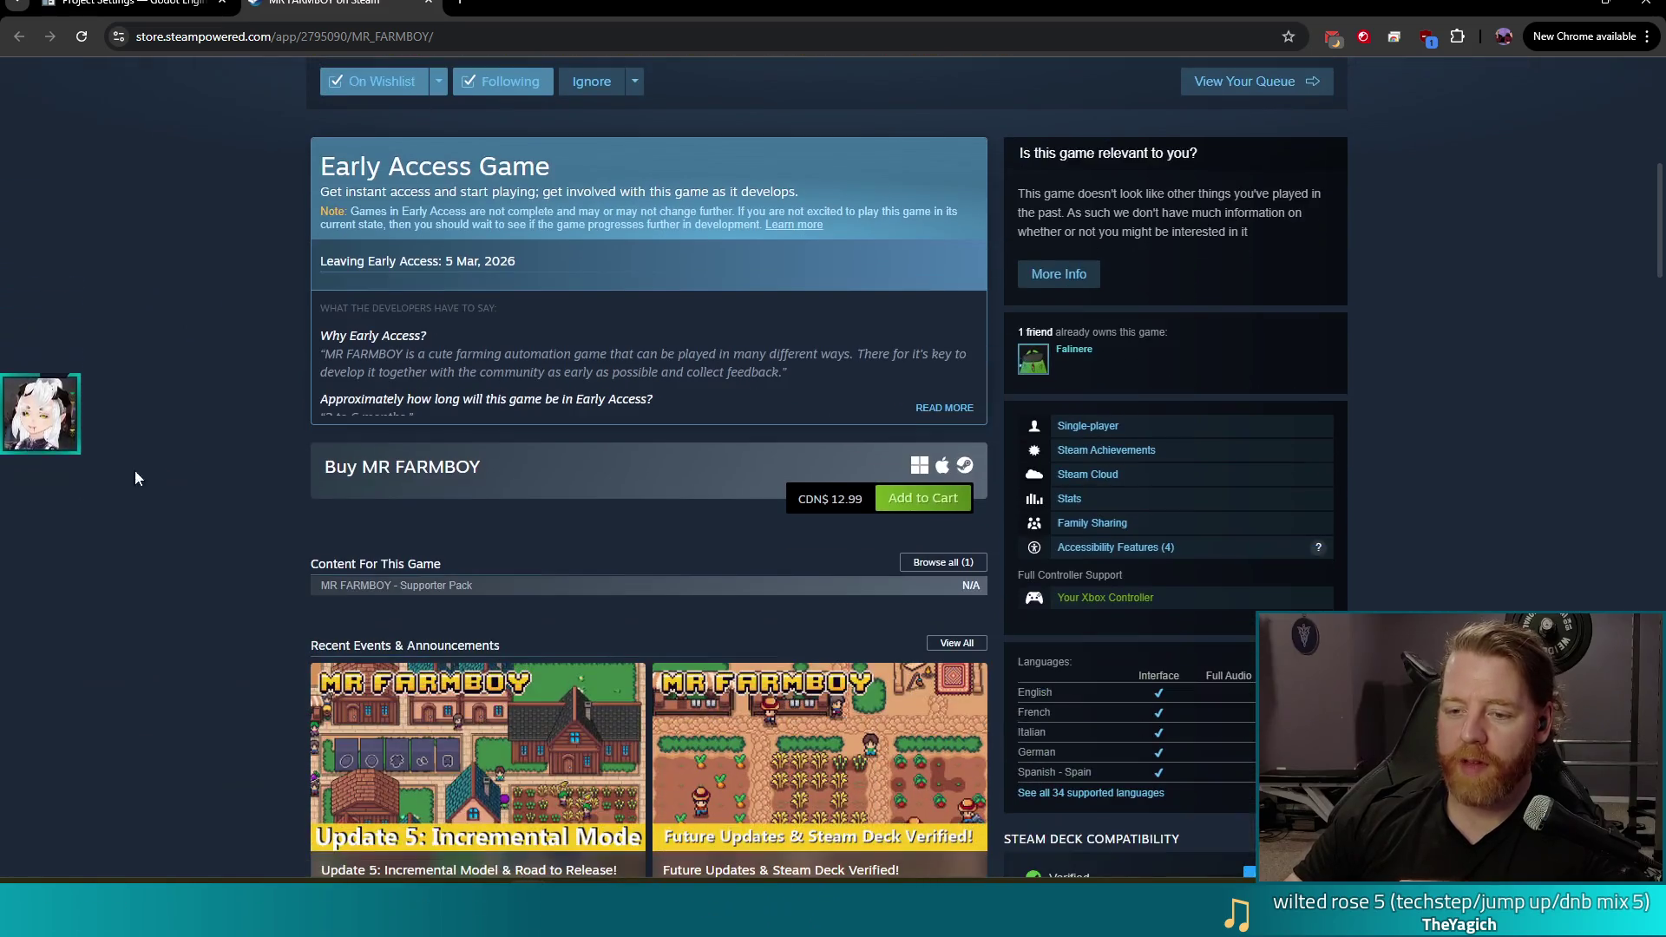
pyautogui.scroll(6, 287, 529)
pyautogui.scroll(1, 249, 558)
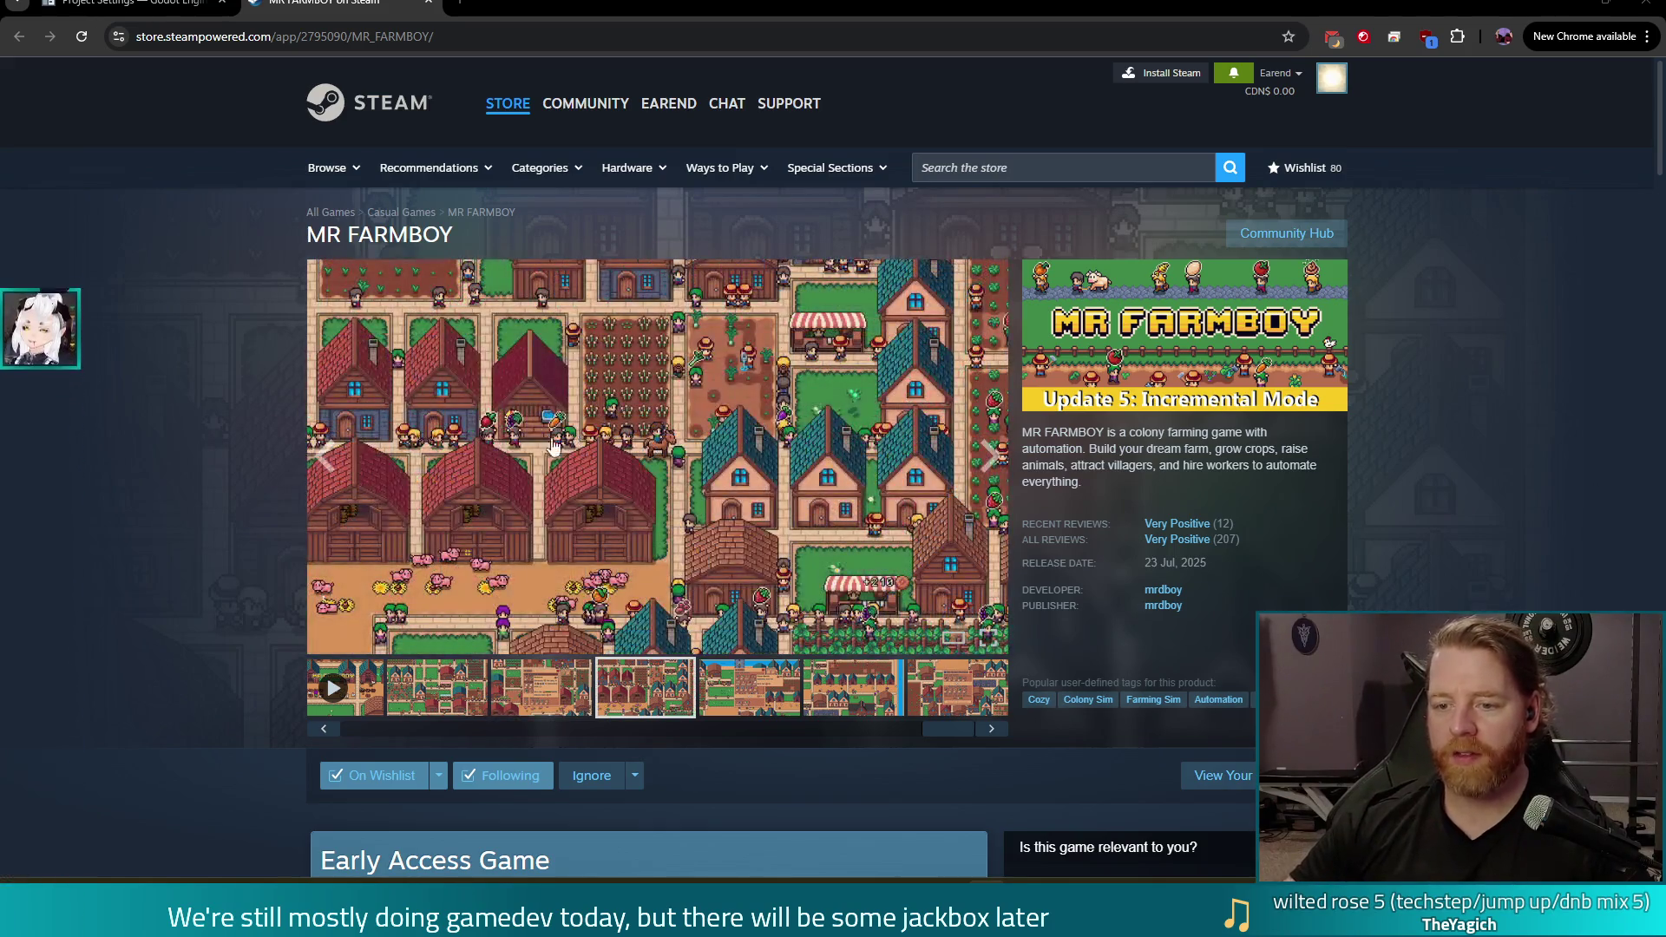
# Watch the MR FARMBOY trailer fullscreen, then switch to the Godot Project Settings docs tab
pyautogui.click(348, 688)
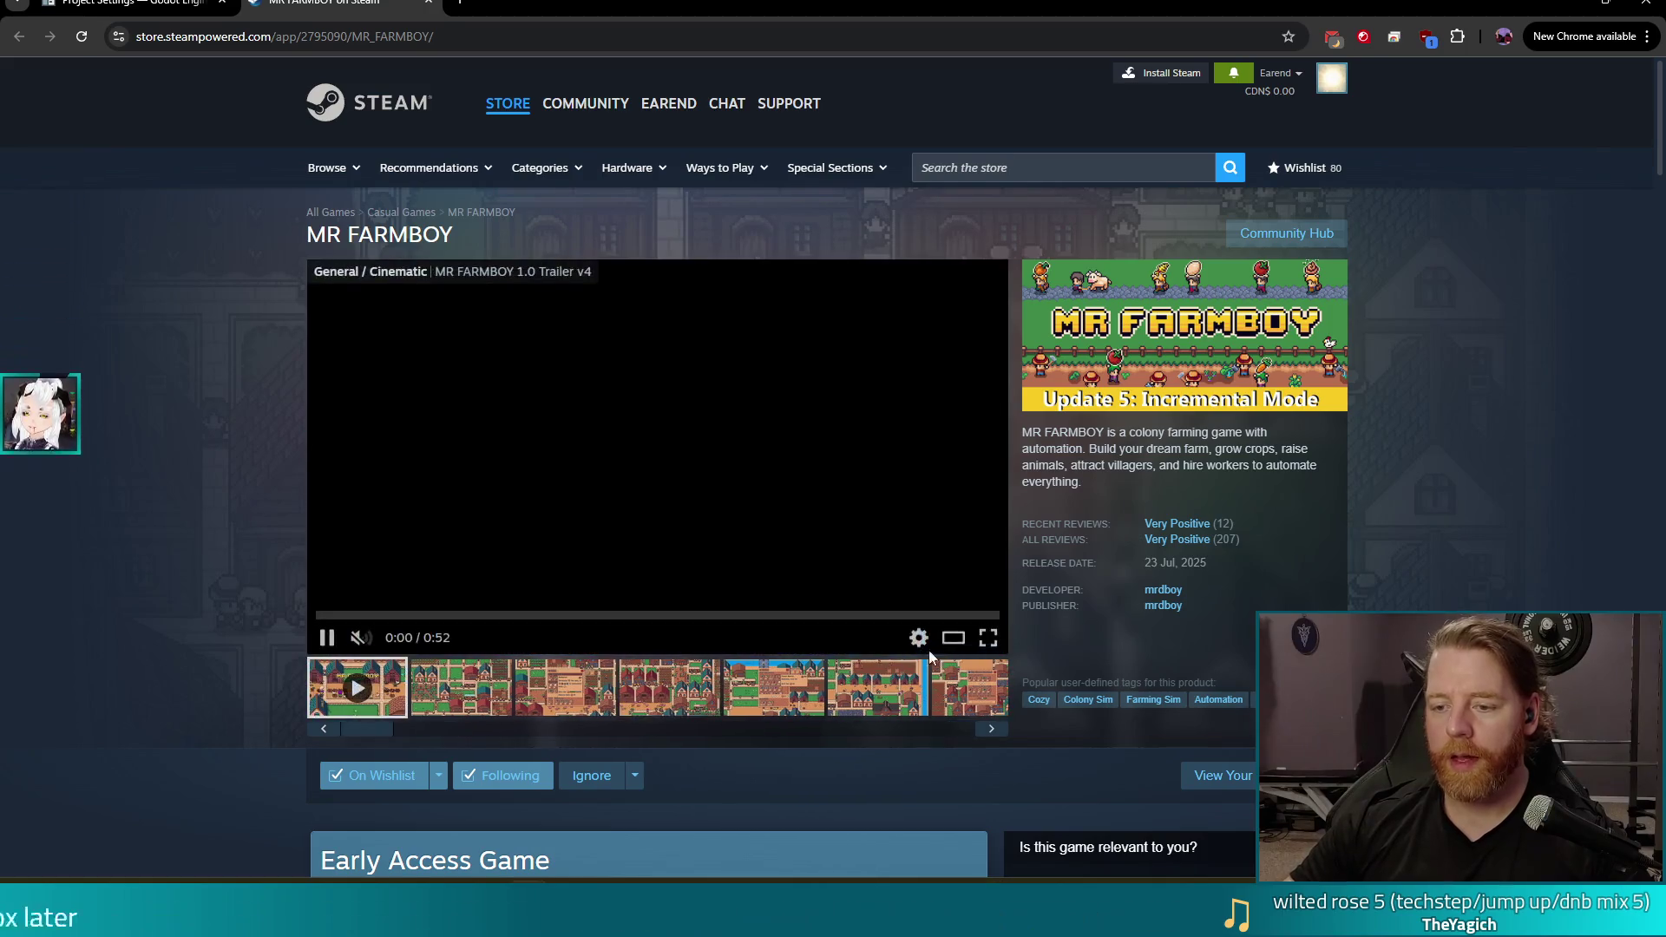
pyautogui.click(988, 640)
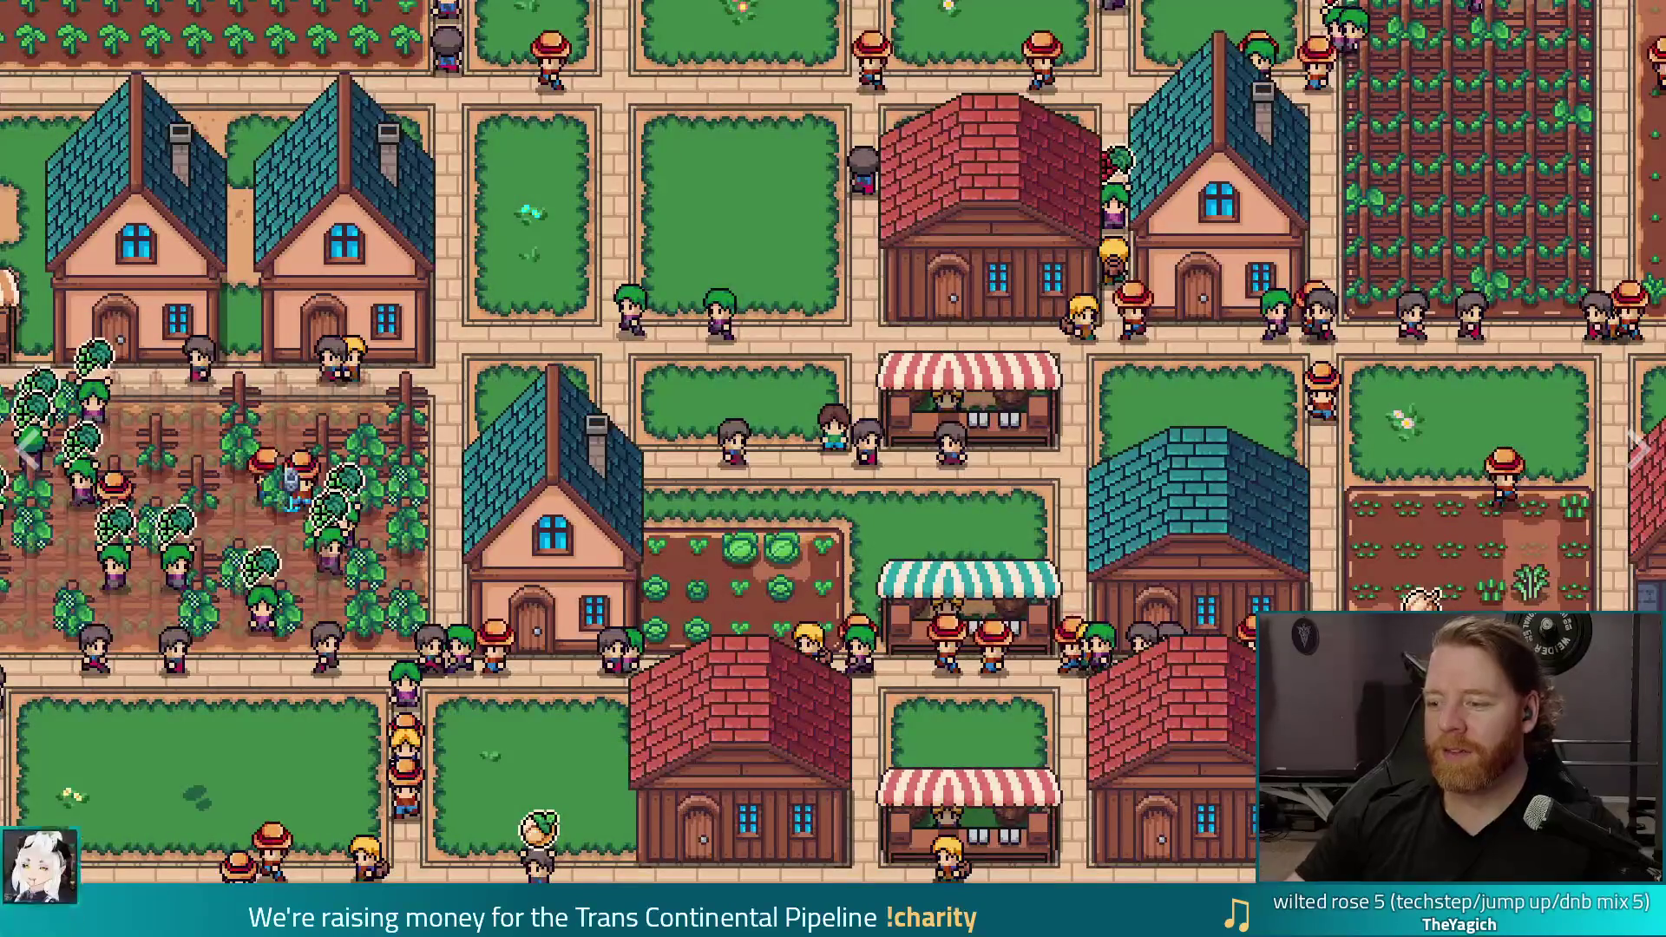
pyautogui.press('Escape')
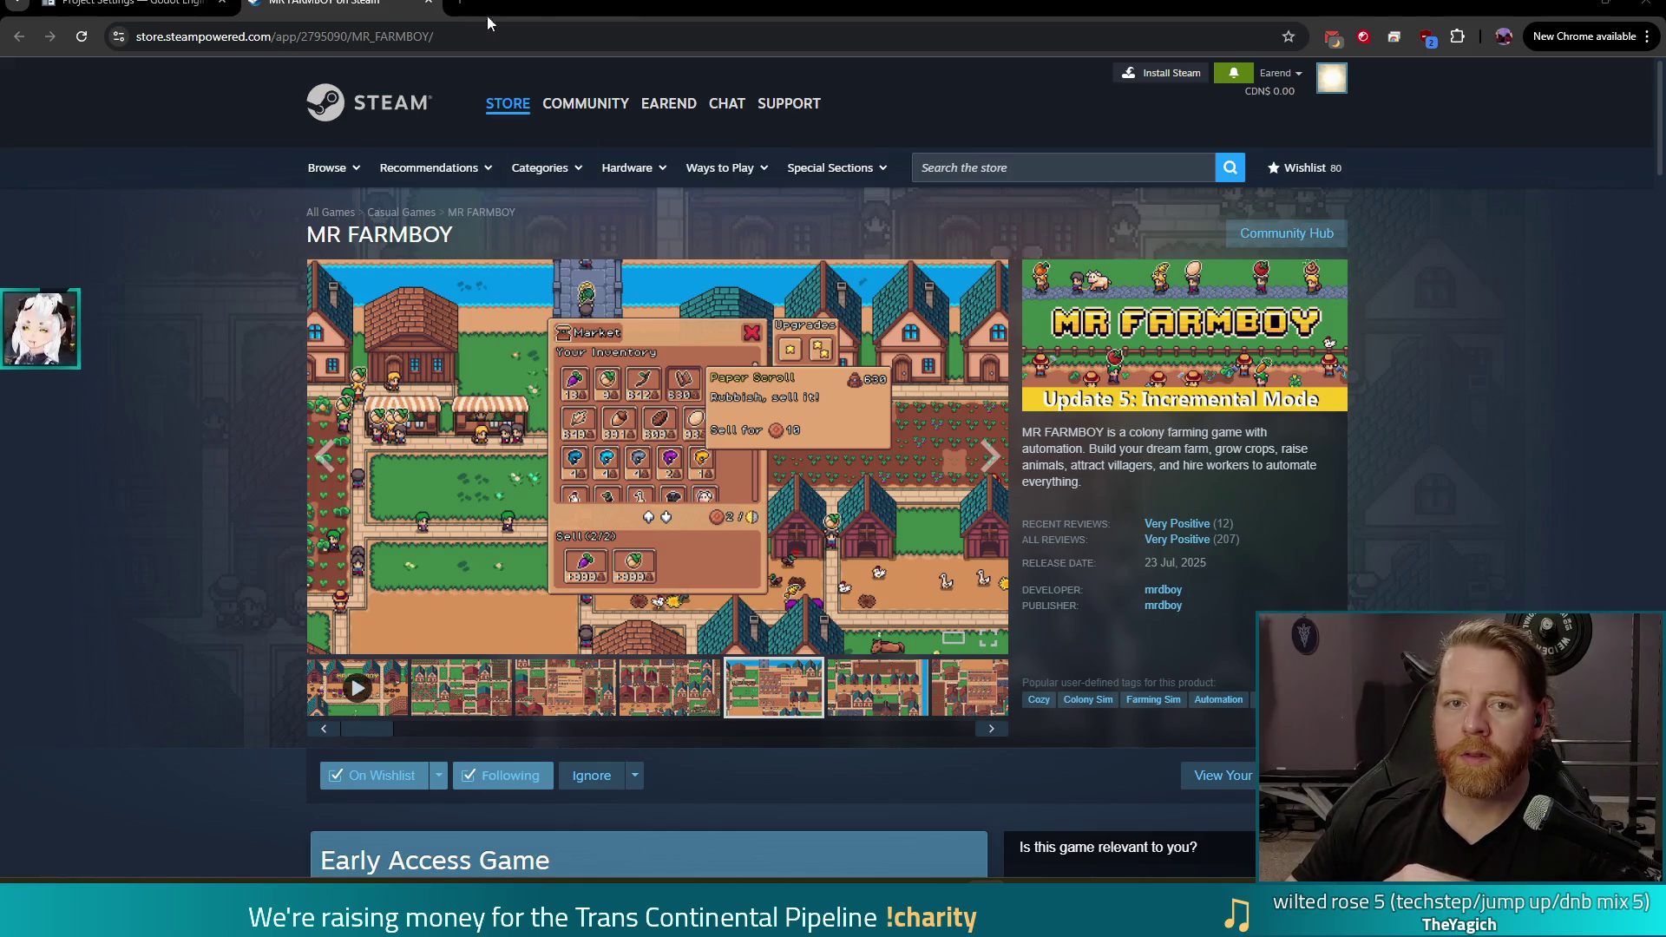
pyautogui.moveTo(670, 106)
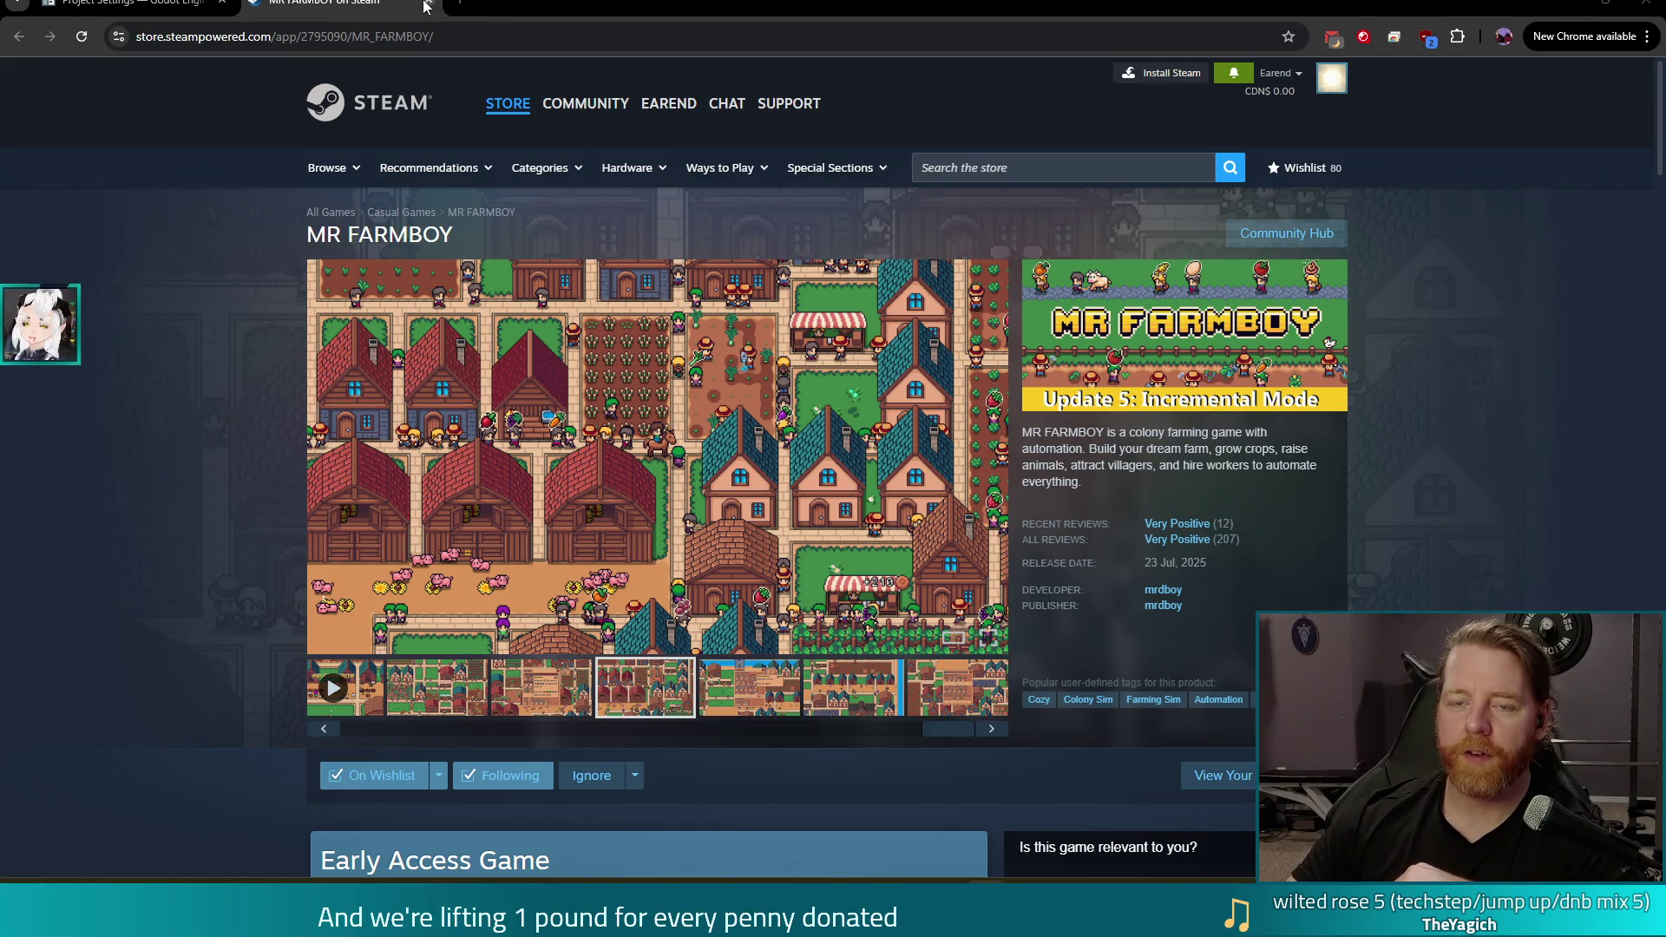
pyautogui.click(130, 4)
# Minimize Chrome, close the in-game Settings panel, and stop the game
pyautogui.click(1545, 5)
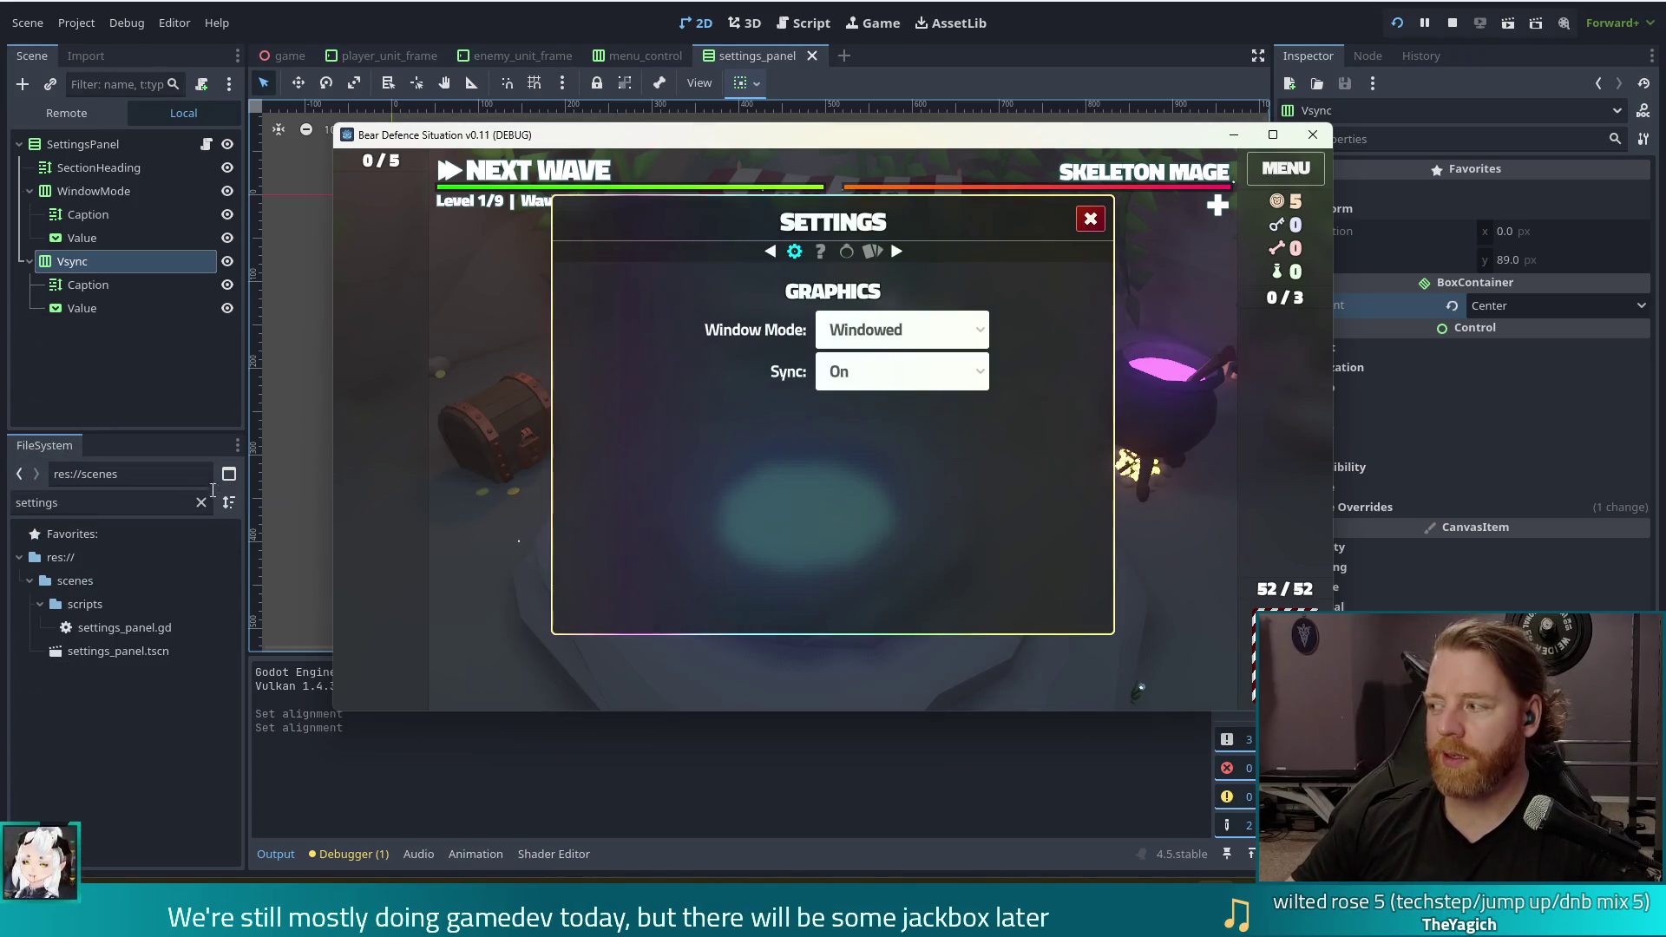
pyautogui.click(1097, 226)
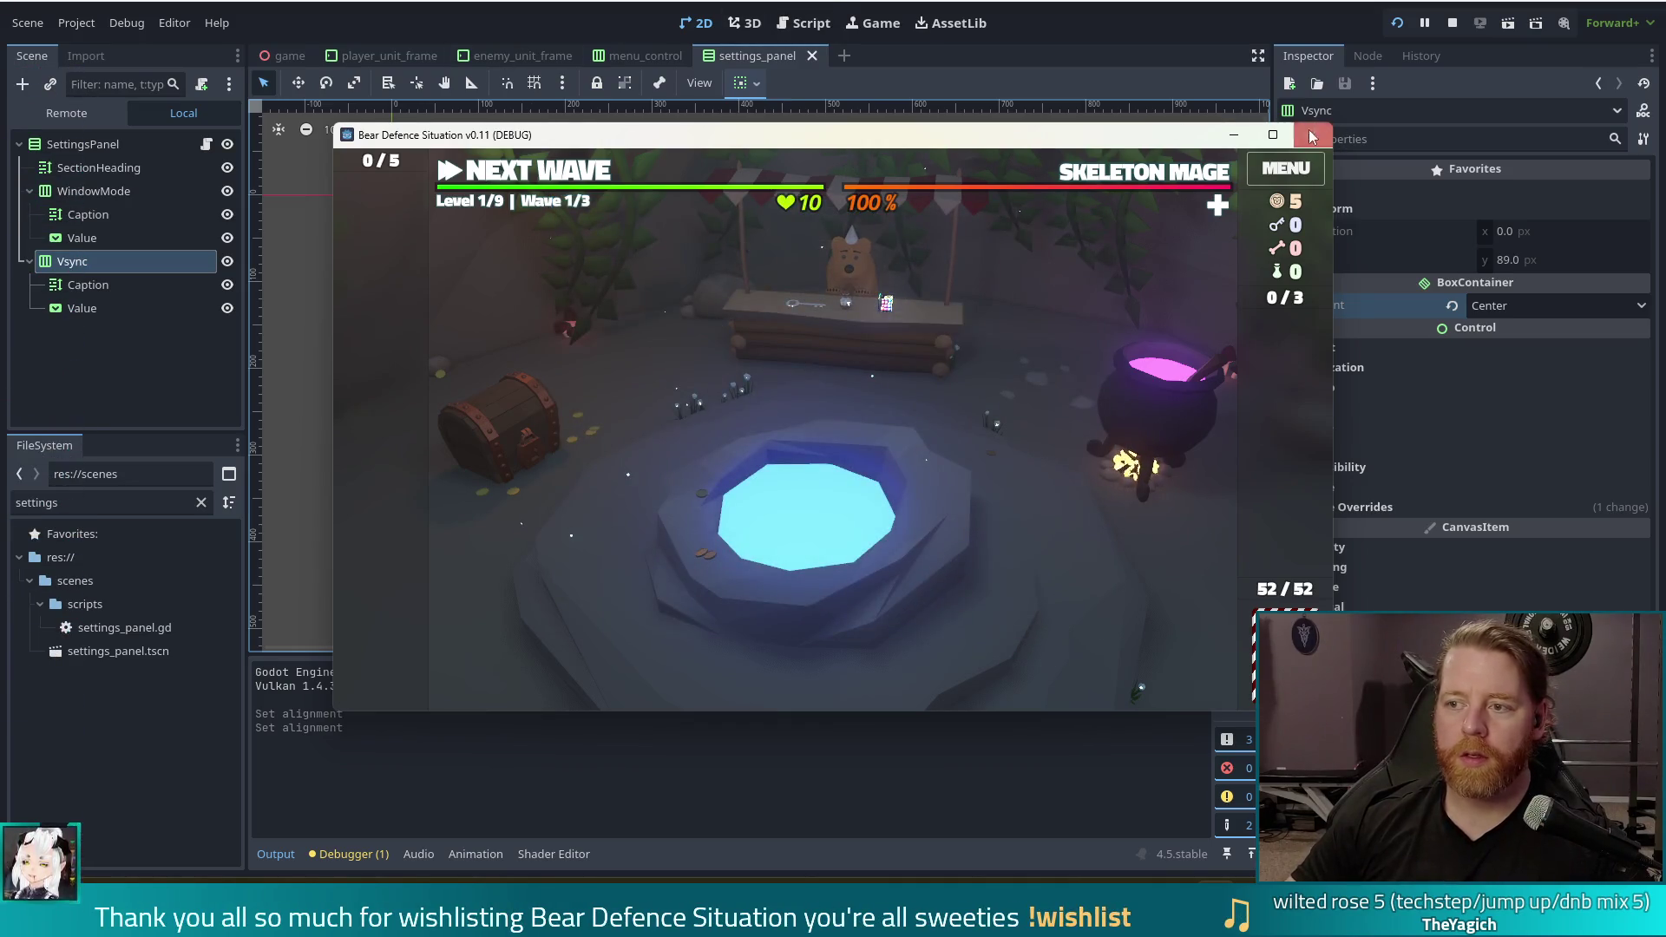
pyautogui.press('F8')
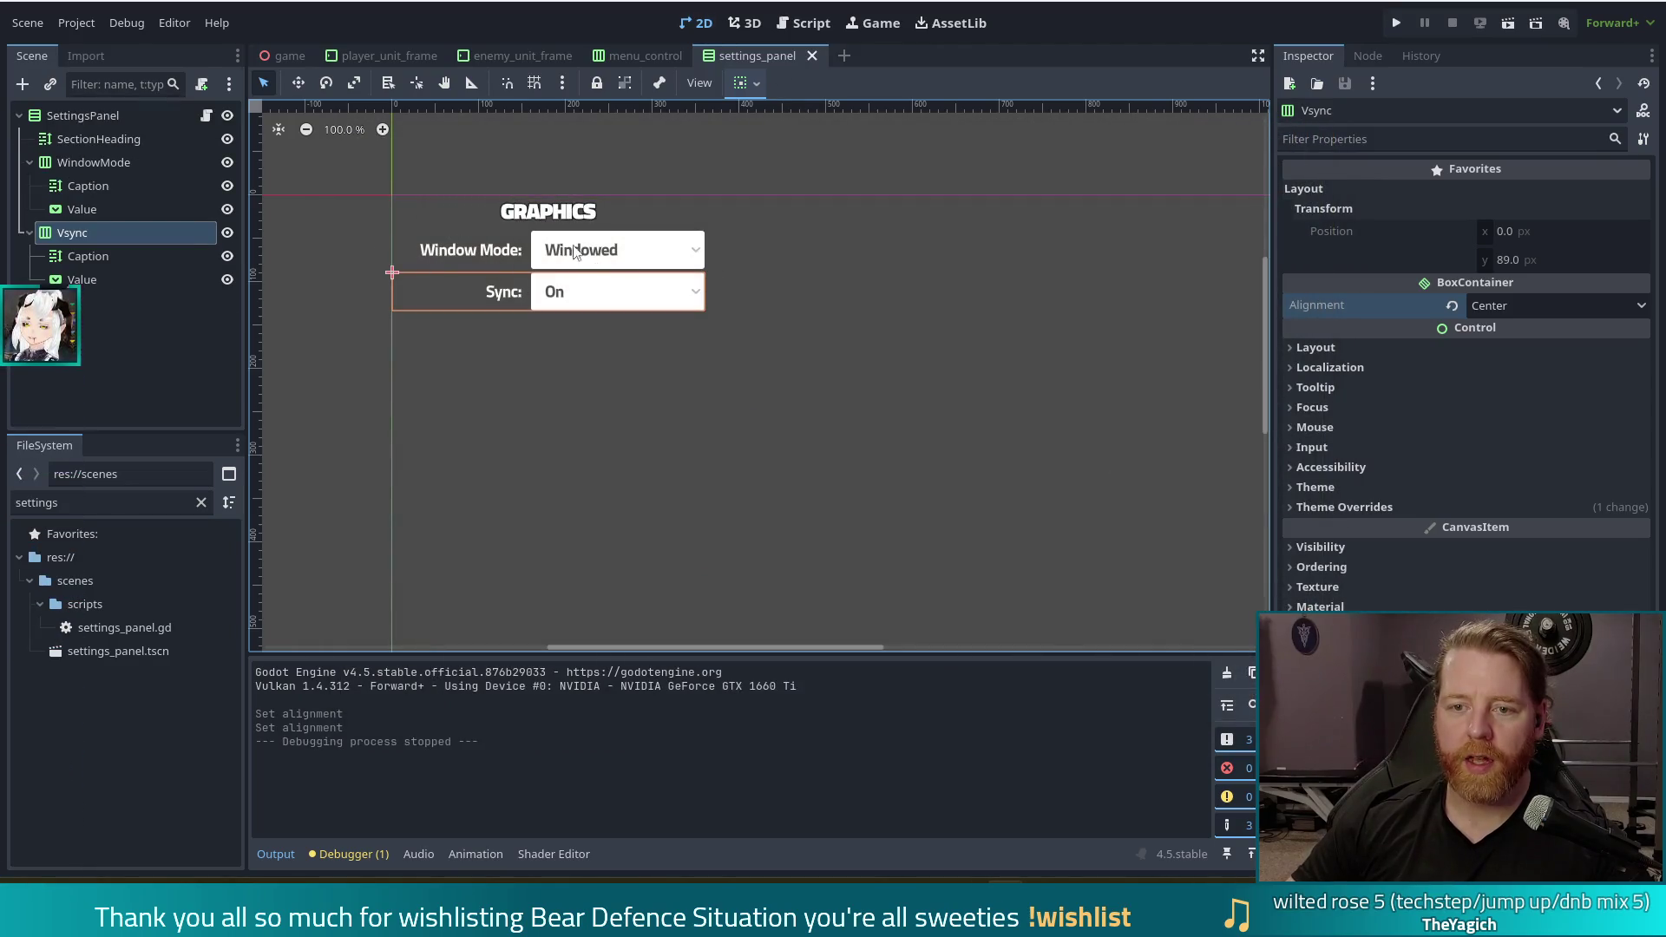
# Add a CheckButton child node under WindowMode, found by searching 'button'
pyautogui.click(84, 234)
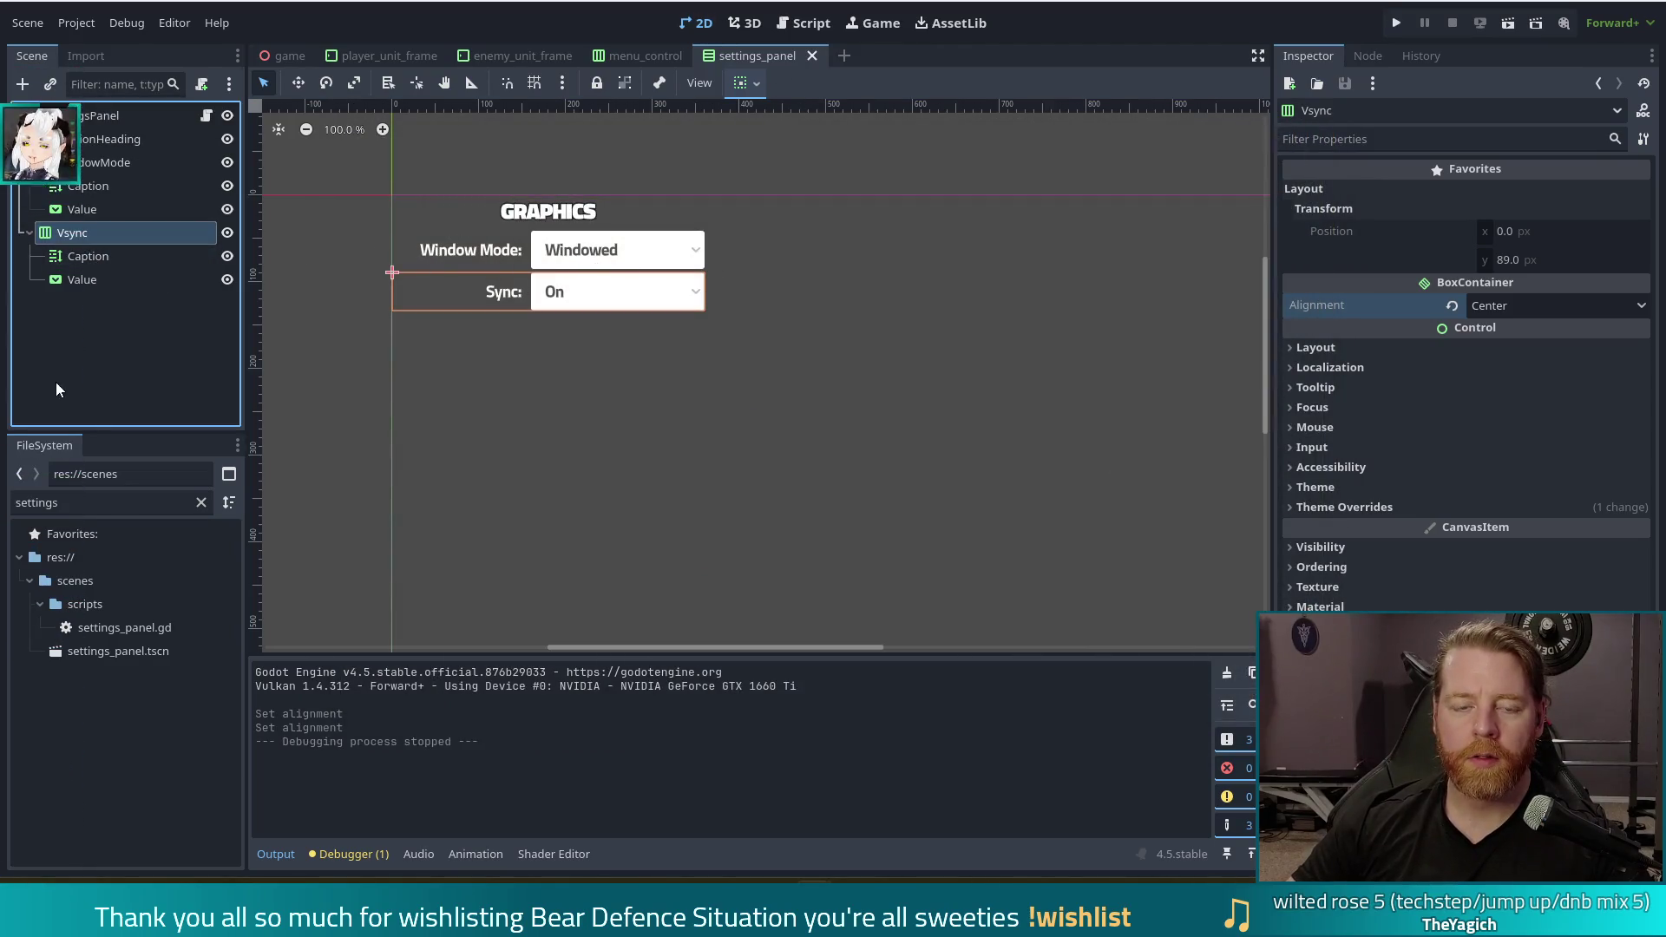
pyautogui.click(94, 162)
pyautogui.click(66, 506)
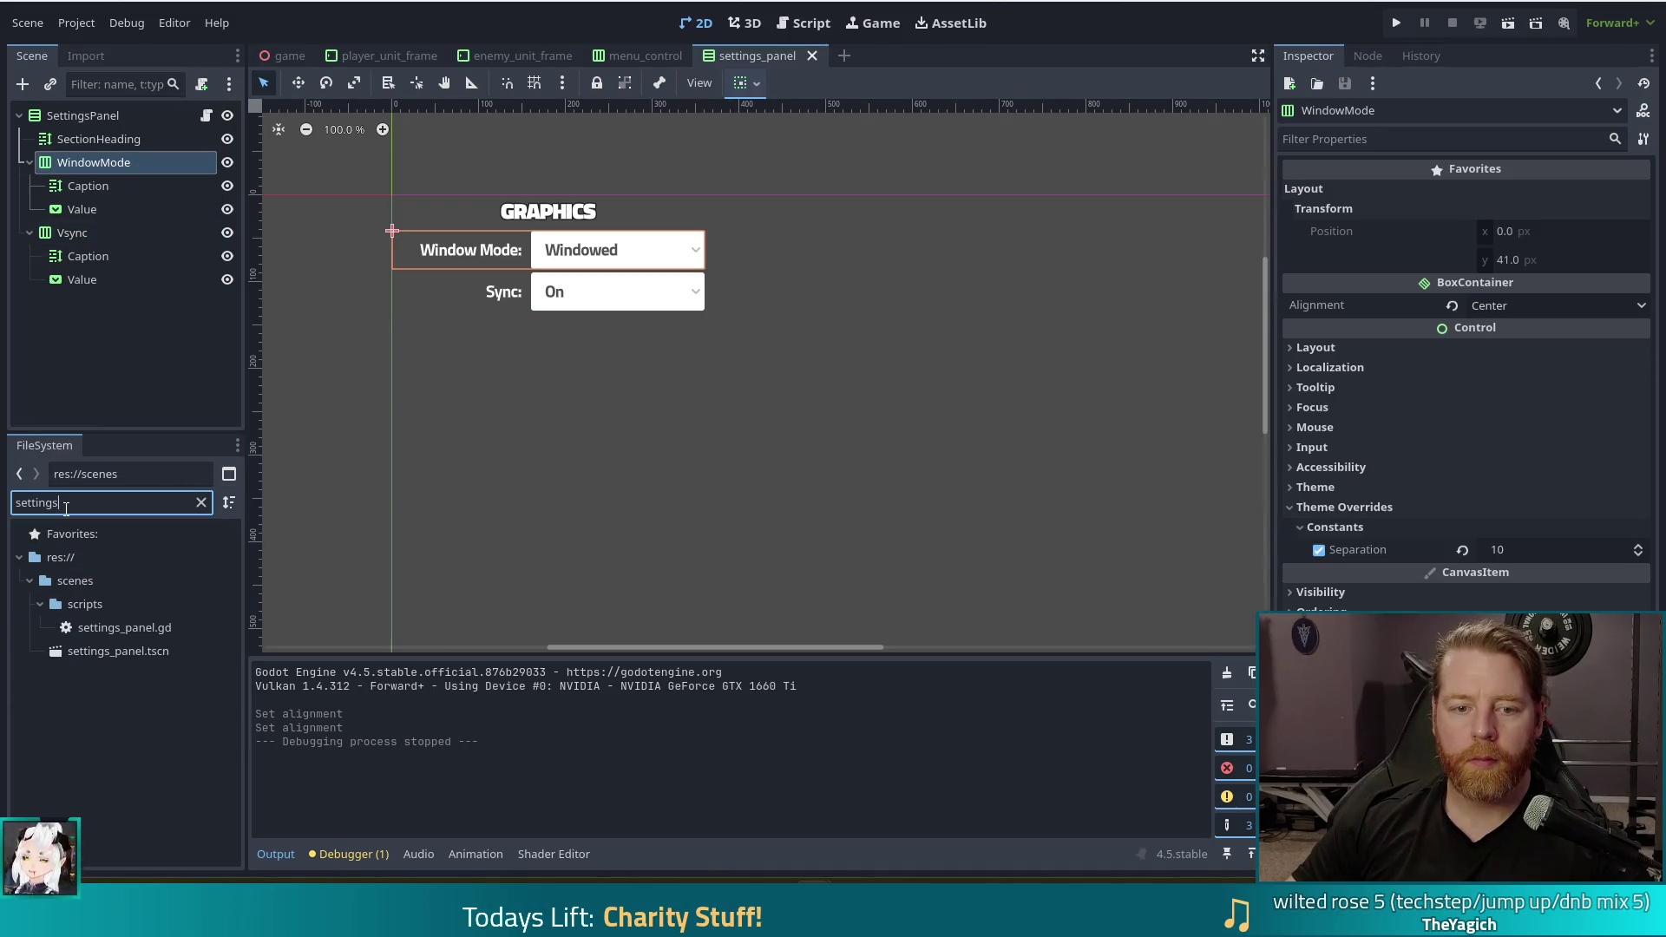
pyautogui.click(22, 84)
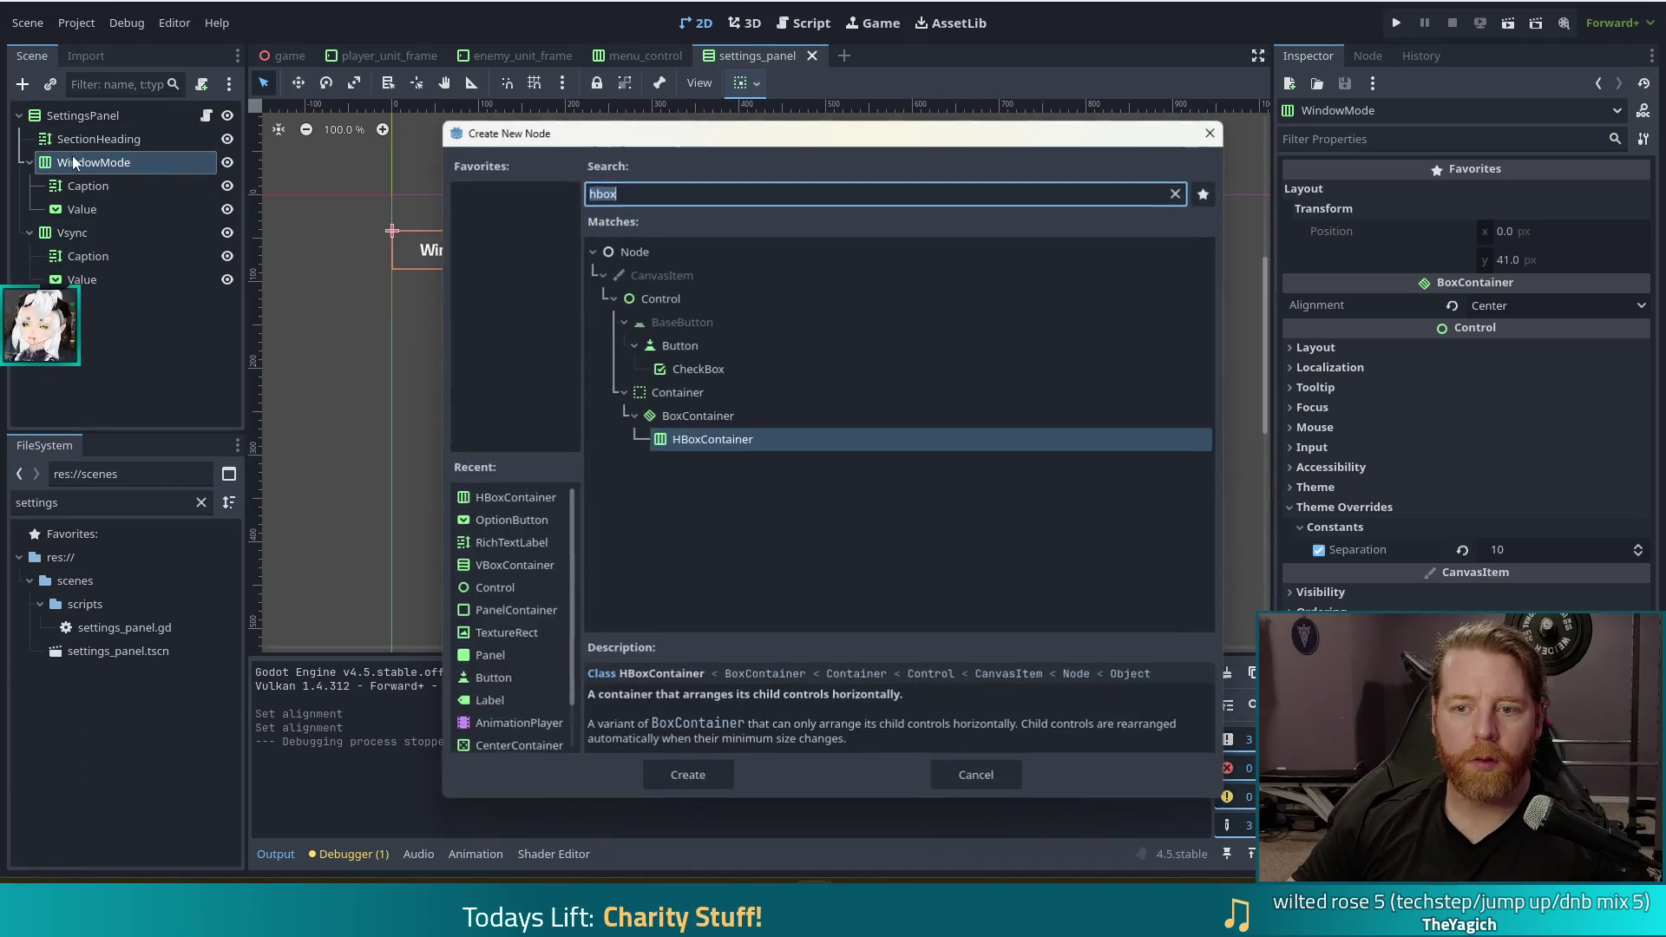
pyautogui.write('radi')
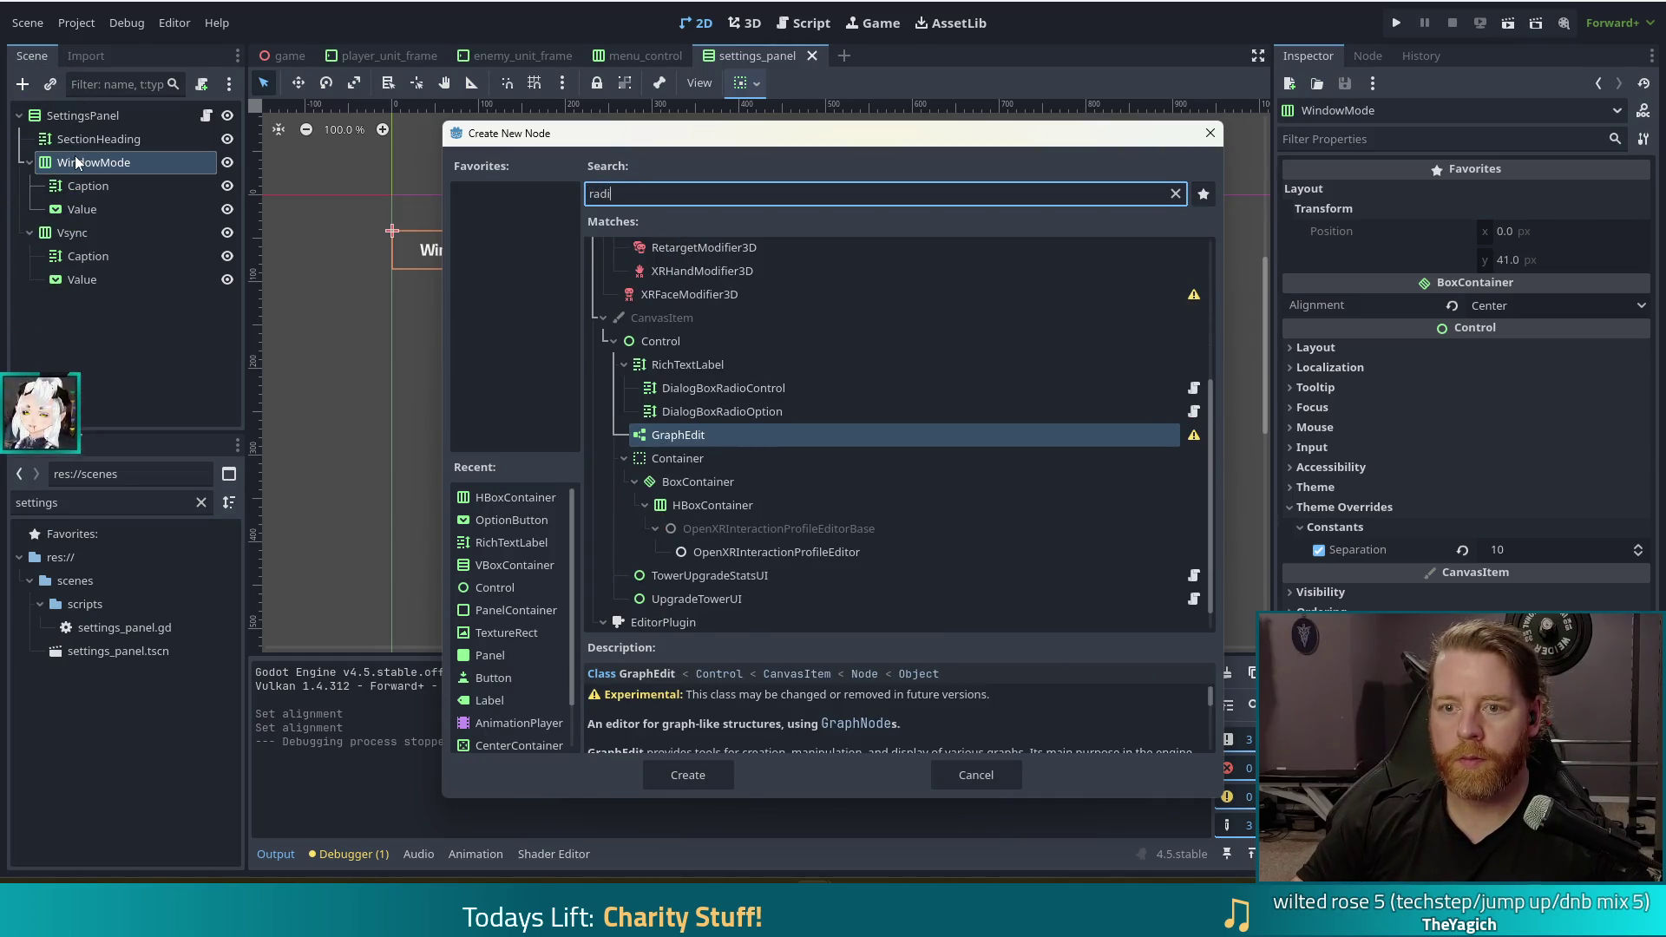
pyautogui.write('o')
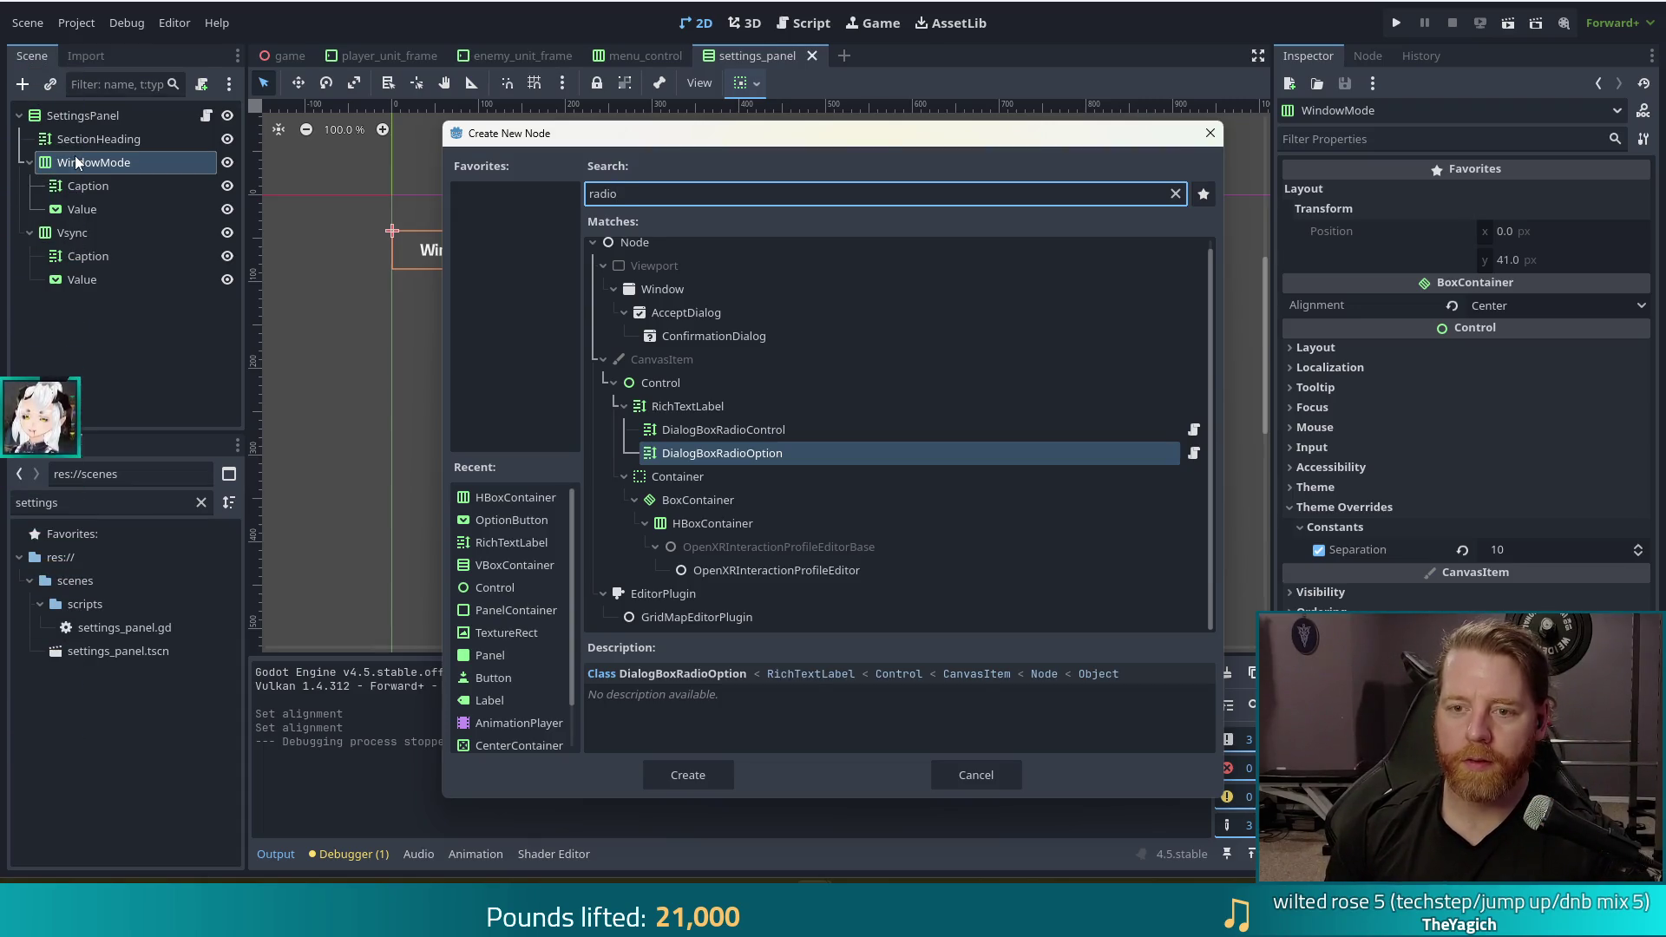
pyautogui.press('BackSpace')
pyautogui.press('BackSpace')
pyautogui.press('BackSpace')
pyautogui.write('button')
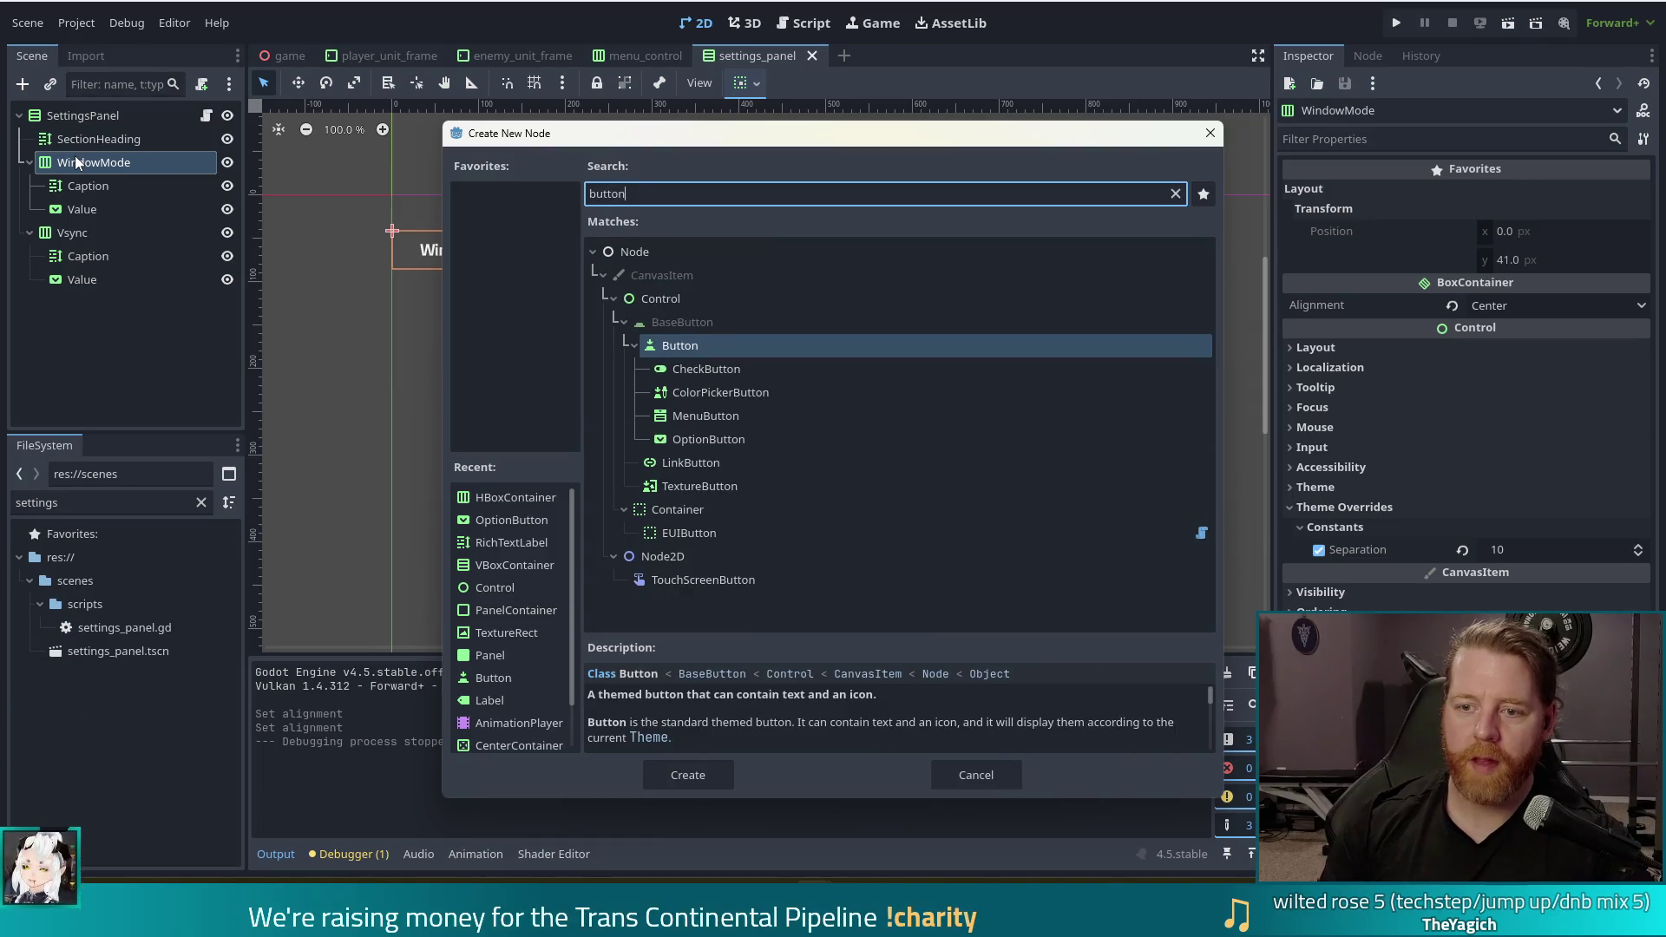
pyautogui.click(726, 371)
pyautogui.moveTo(640, 141)
pyautogui.mouseDown()
pyautogui.moveTo(1172, 82)
pyautogui.moveTo(915, 83)
pyautogui.mouseUp()
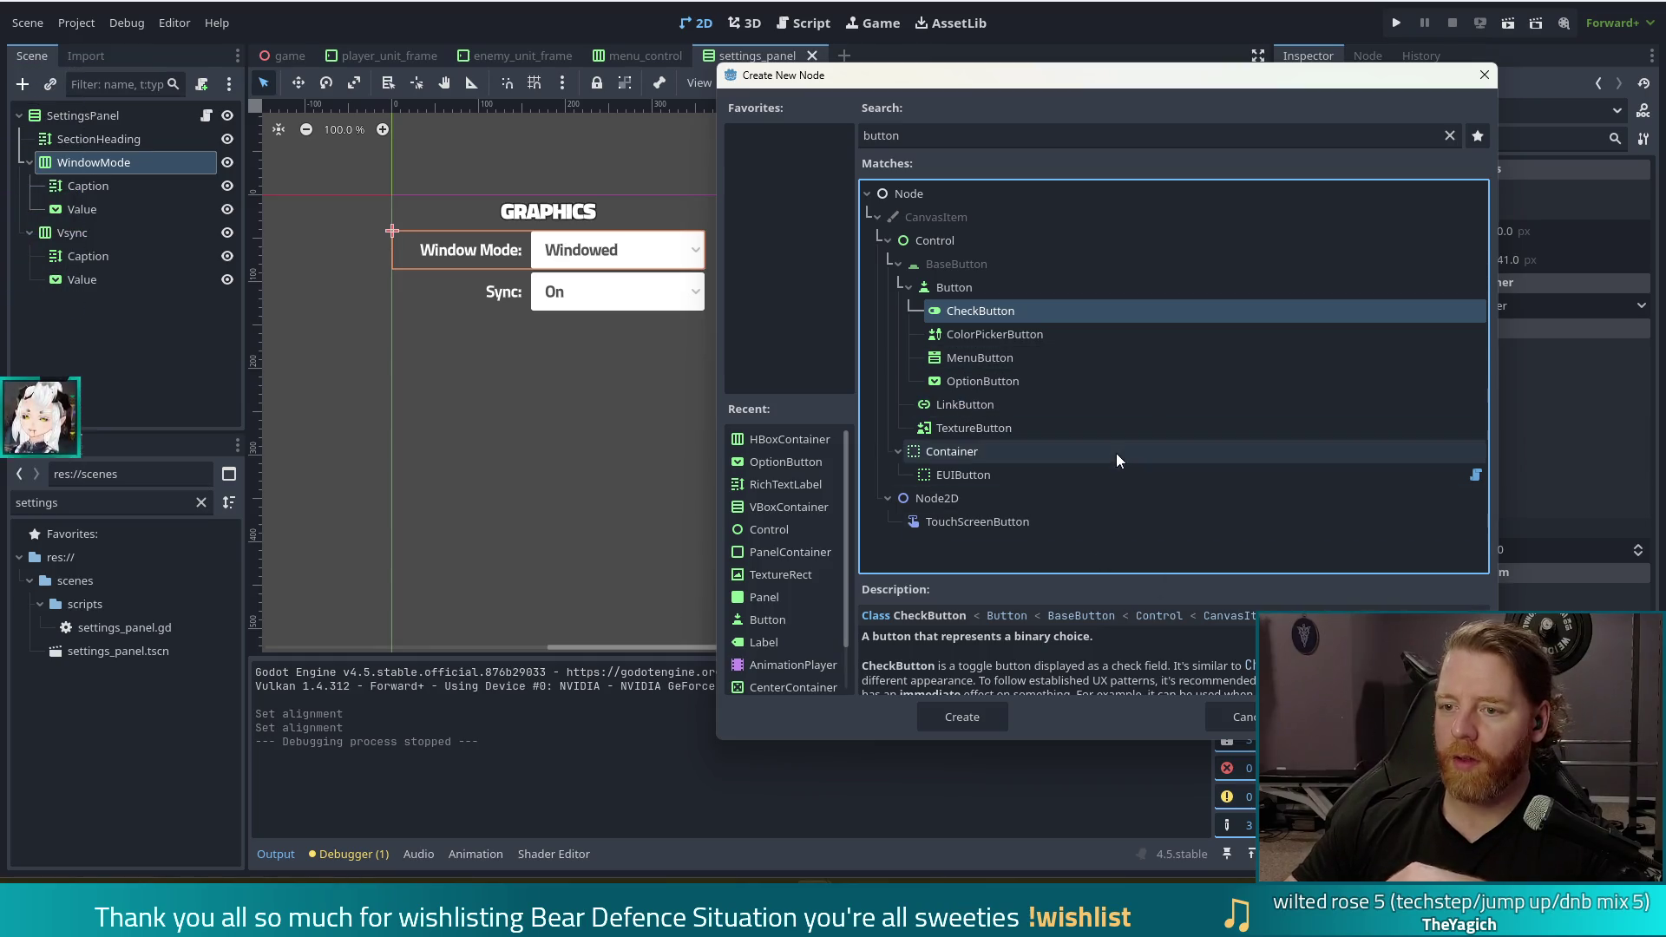
pyautogui.press('Escape')
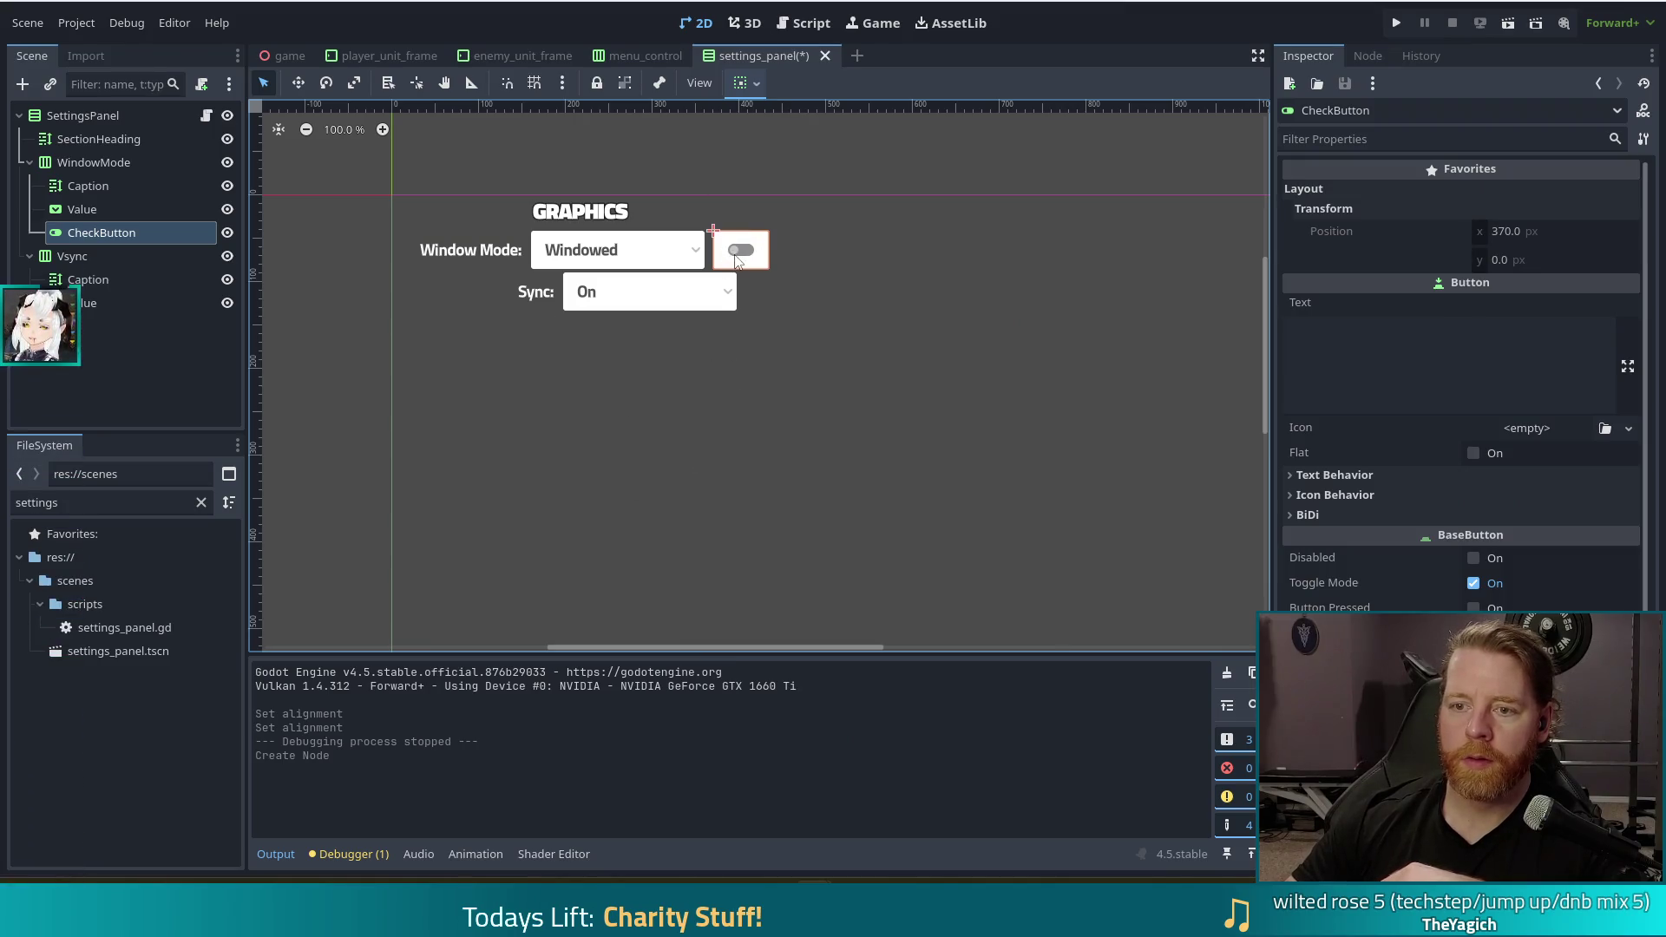
pyautogui.click(1444, 367)
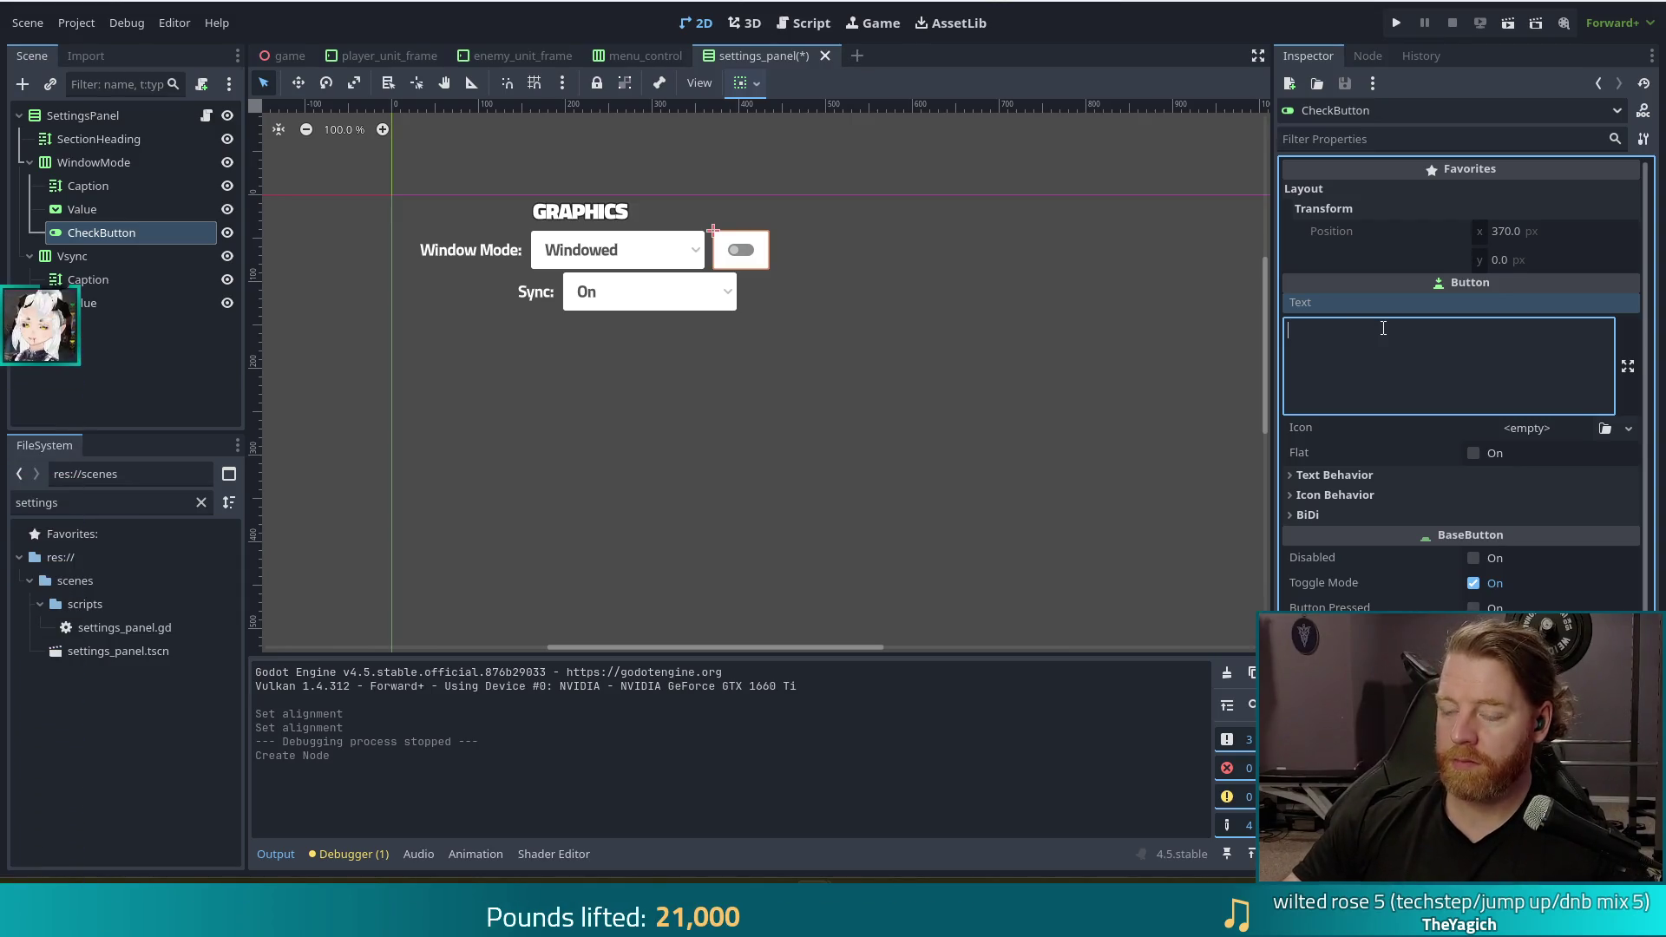
# Delete the WindowMode OptionButton dropdown and rename the CheckButton to Value
pyautogui.click(608, 252)
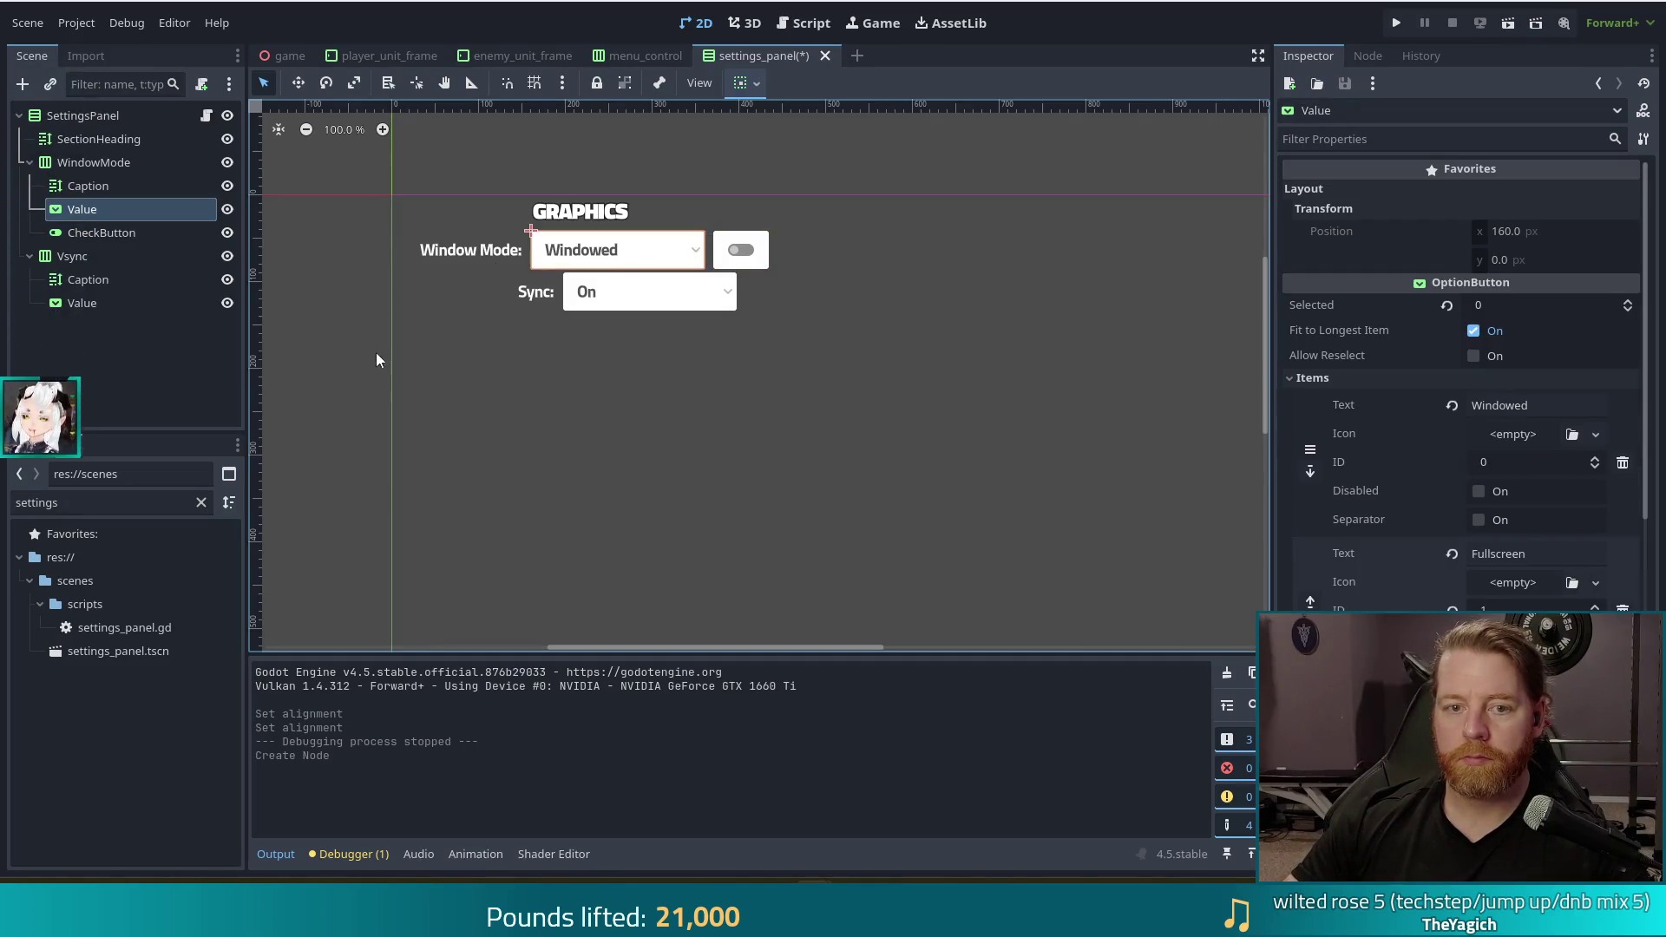
pyautogui.press('Delete')
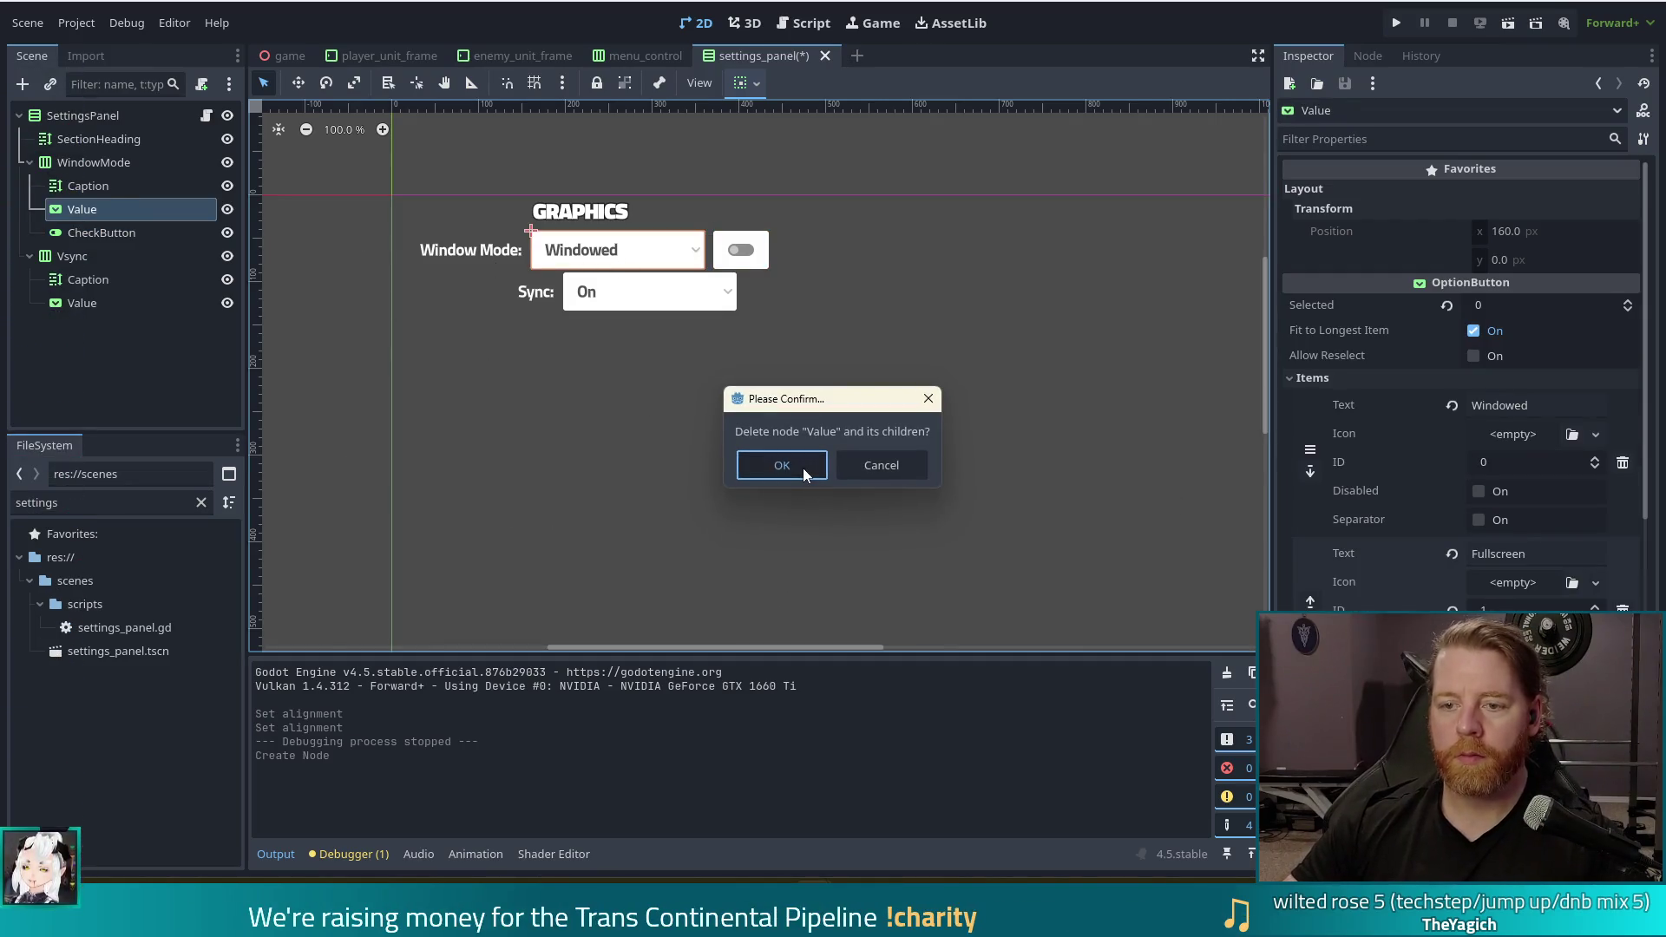
pyautogui.click(798, 466)
pyautogui.click(629, 253)
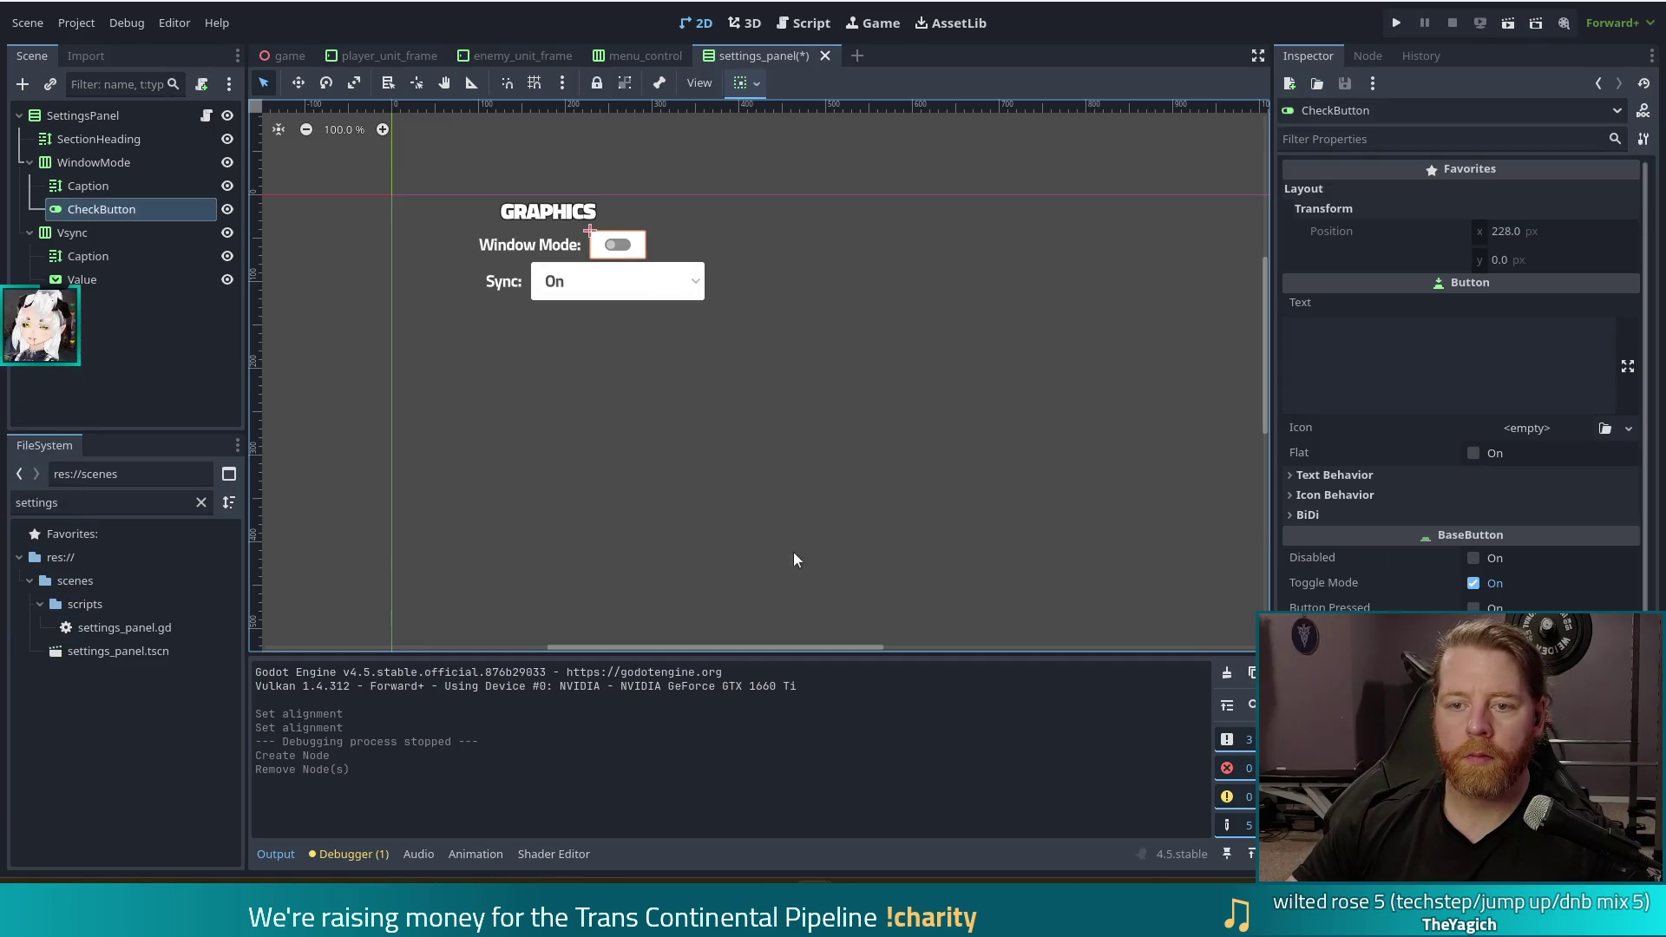
pyautogui.click(1383, 382)
pyautogui.click(111, 216)
pyautogui.press('F2')
pyautogui.write('Value')
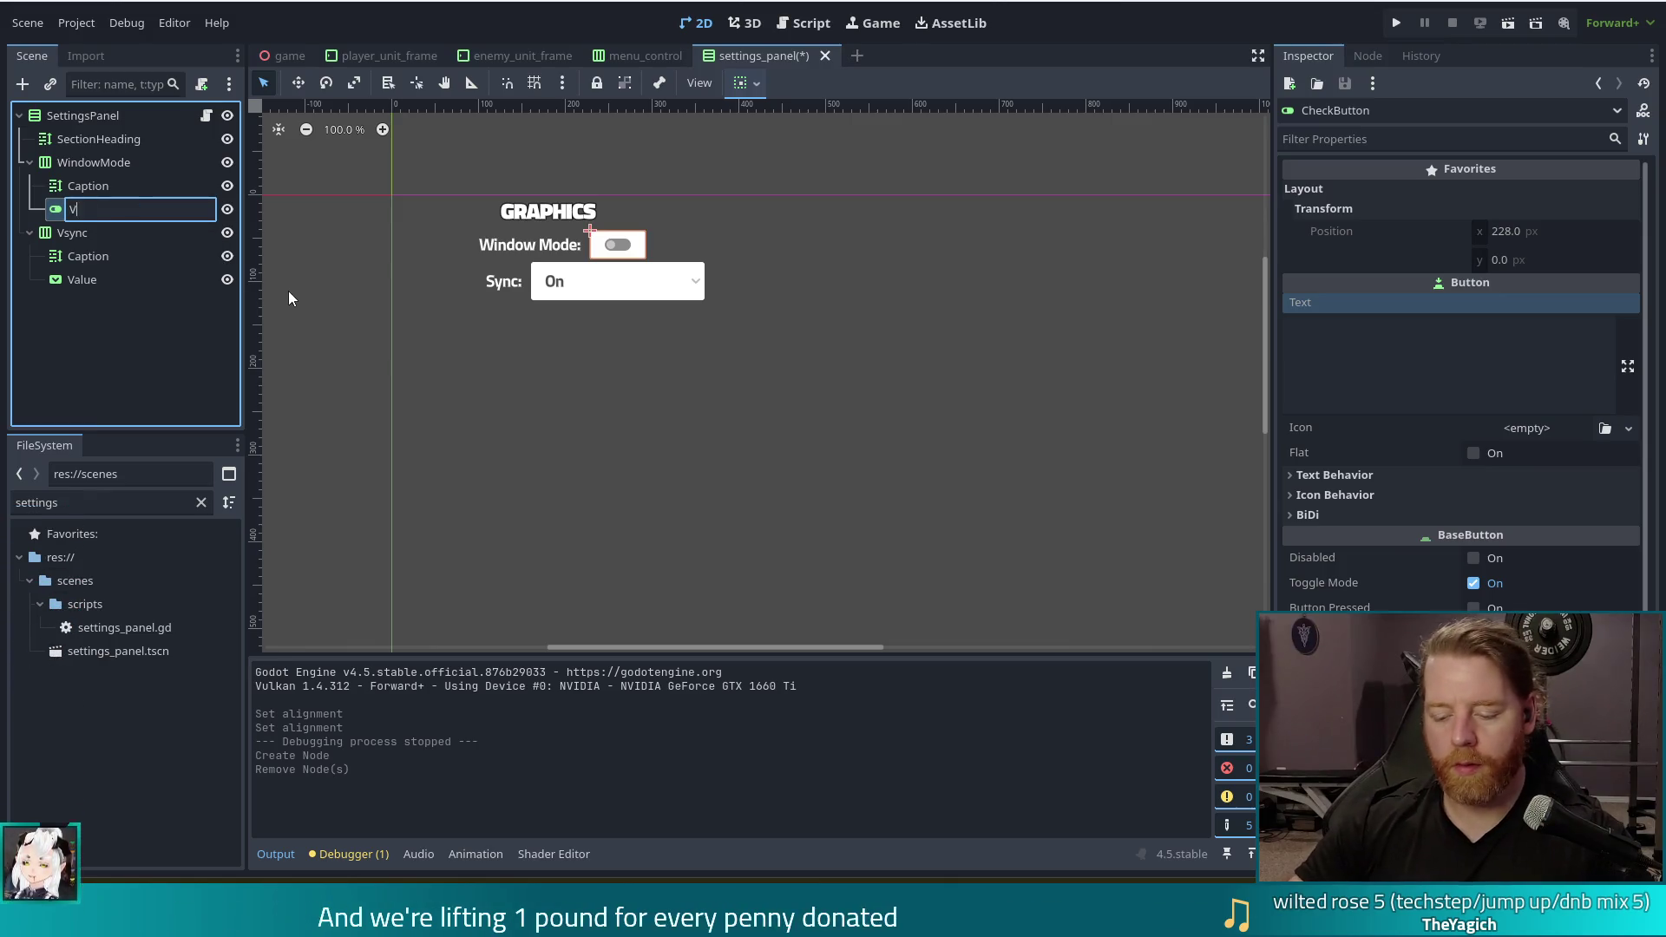
pyautogui.press('Return')
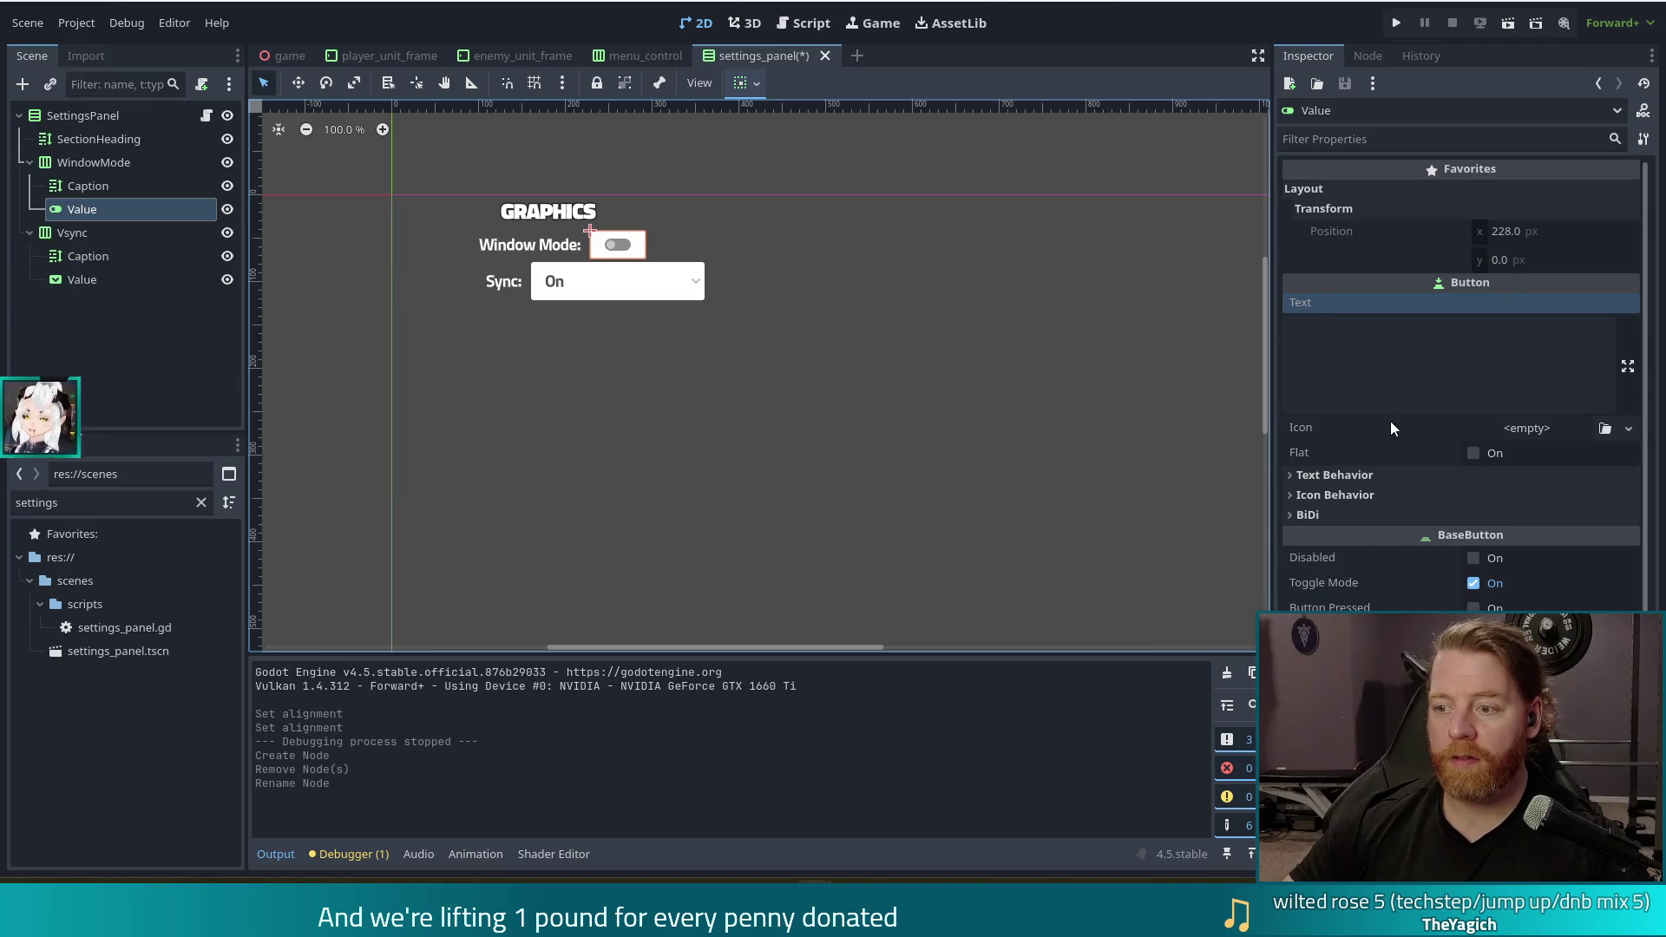
# Try widening the Value toggle to about 200 px in its layout settings, then undo it
pyautogui.scroll(-3, 1360, 434)
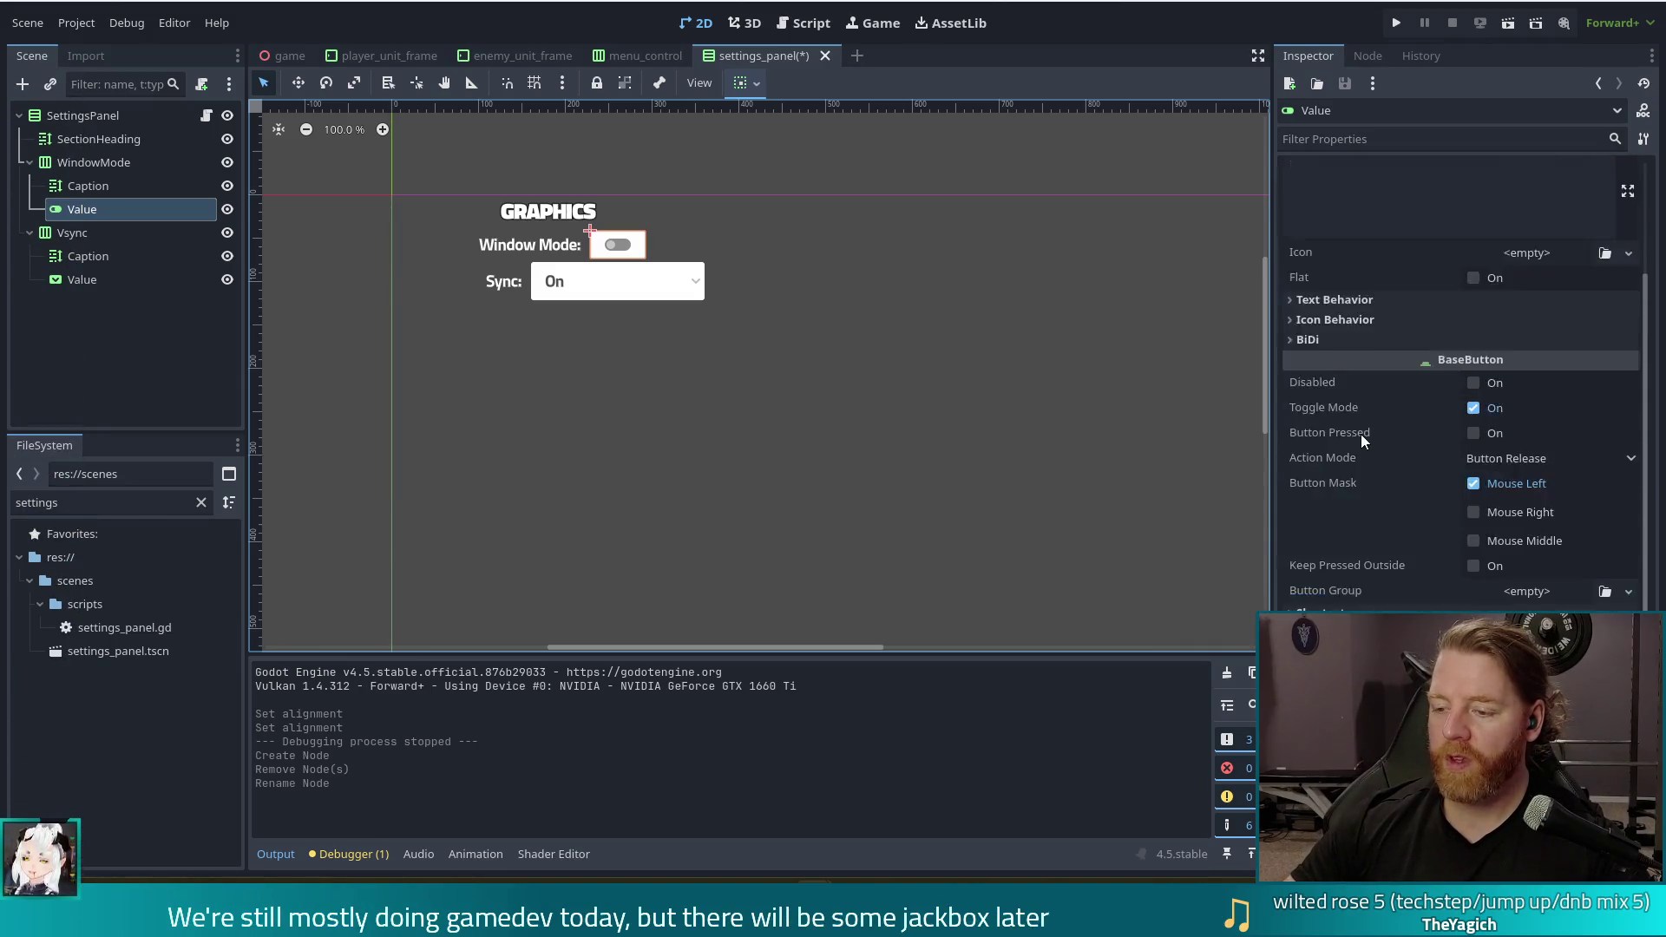
pyautogui.click(1317, 566)
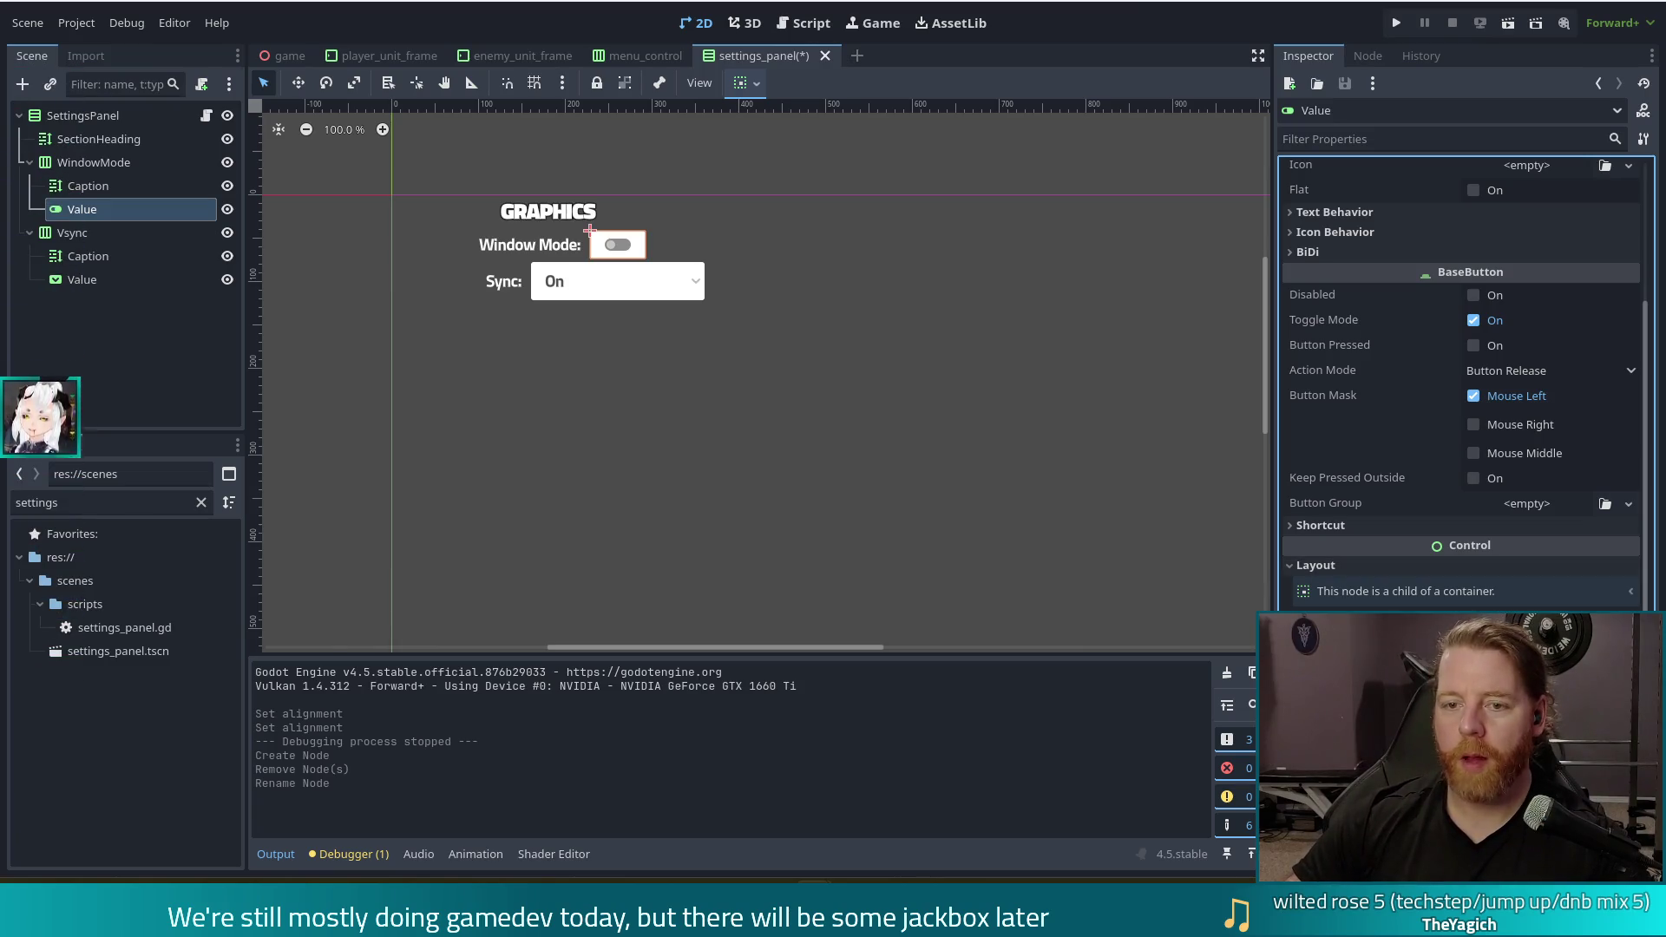
pyautogui.moveTo(589, 230); pyautogui.dragTo(530, 230)
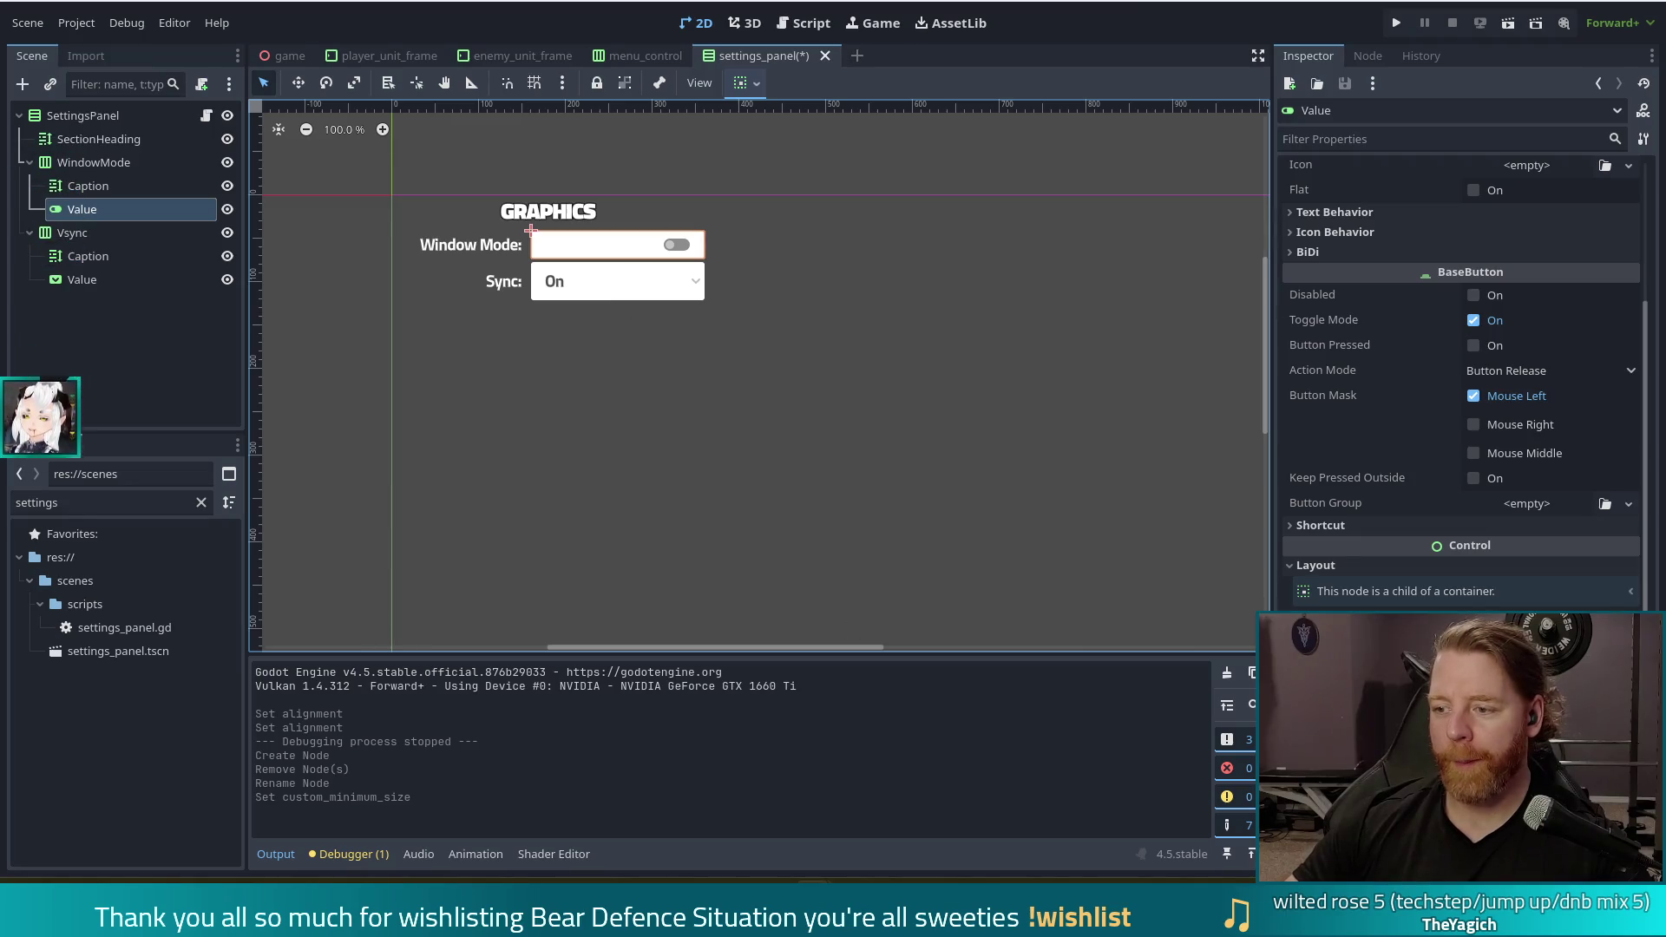
pyautogui.hotkey('ctrl', 'z')
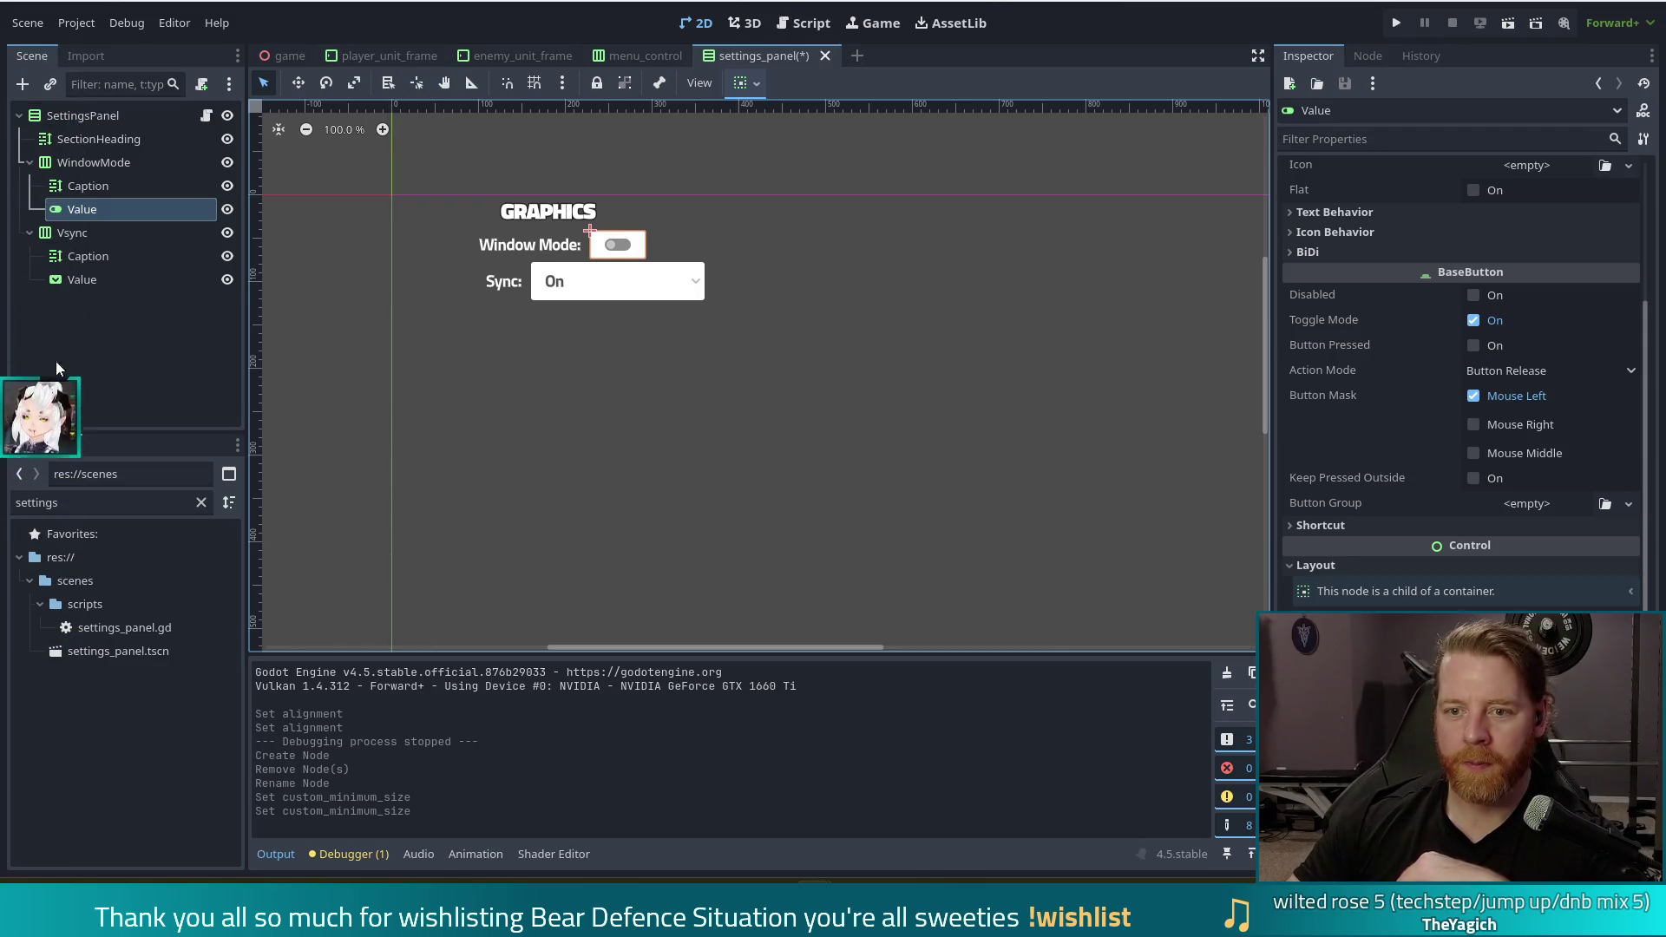
pyautogui.click(97, 279)
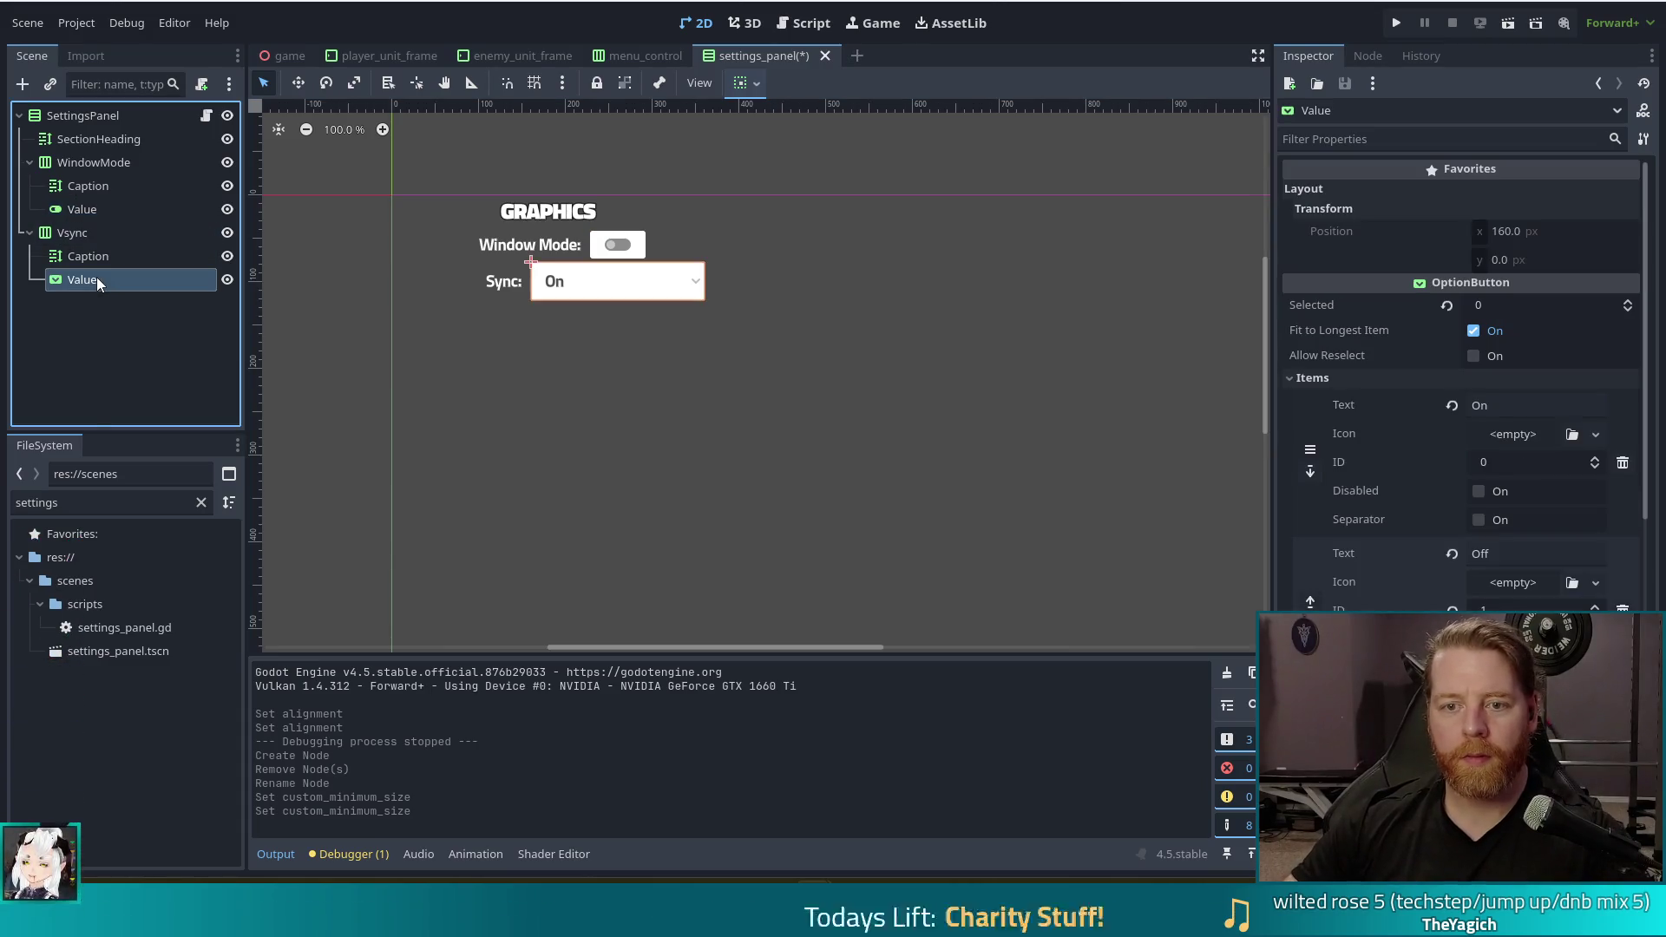
# Replace the Vsync dropdown with a duplicate of the toggle, named Value, and save the scene
pyautogui.press('Delete')
pyautogui.press('Return')
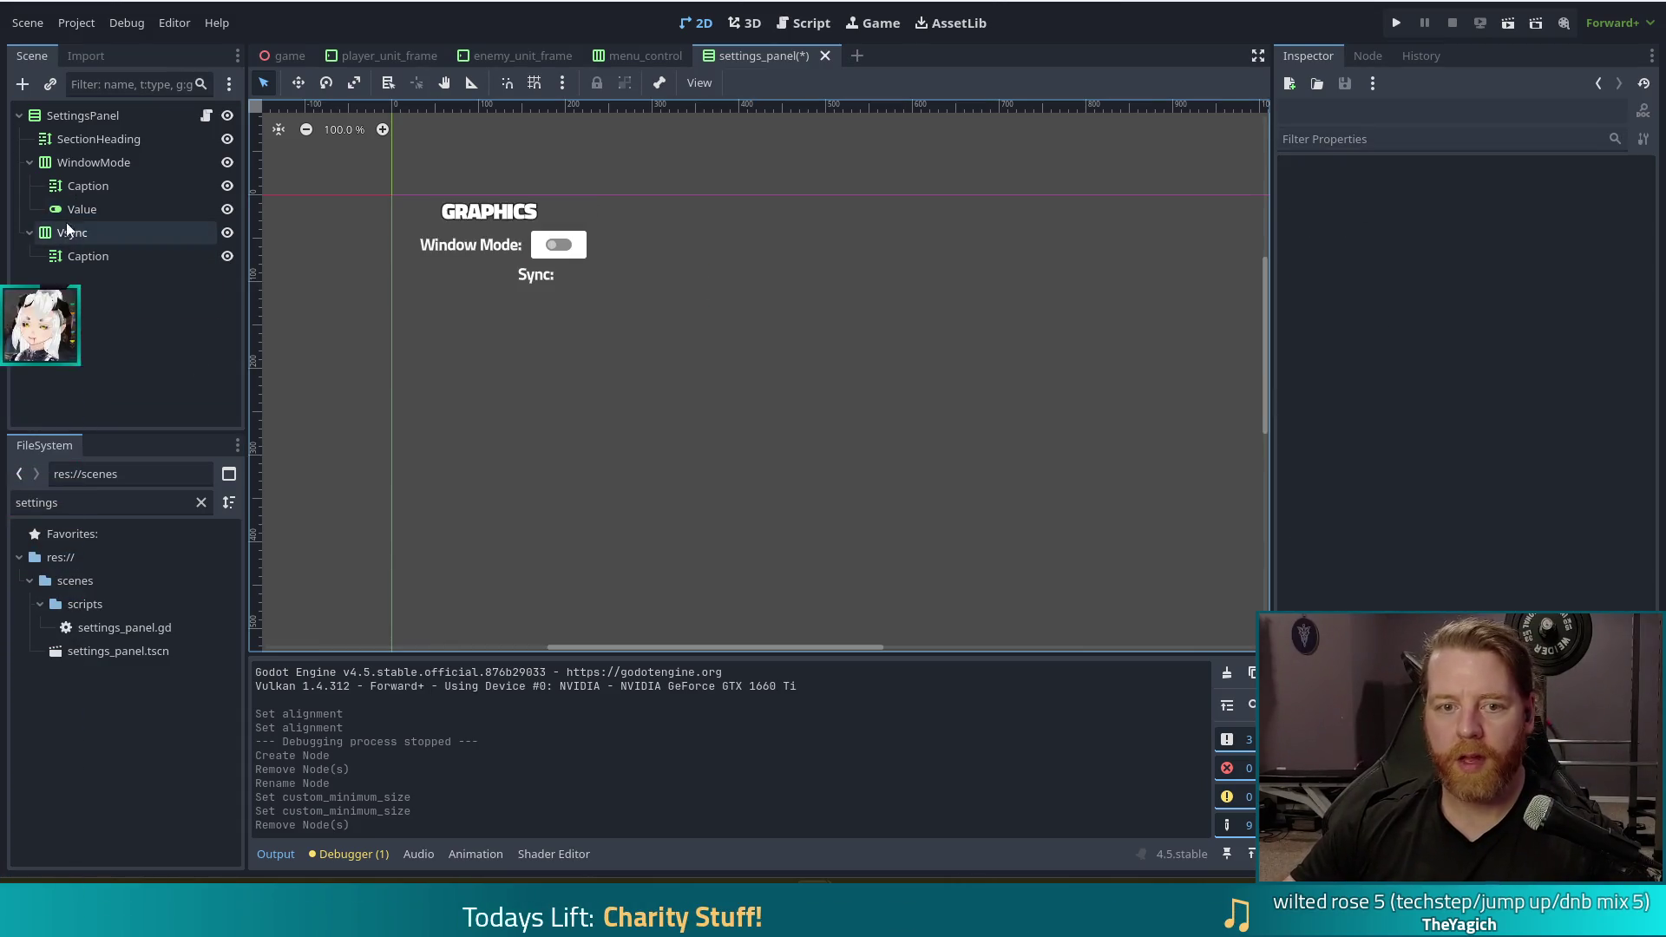
pyautogui.hotkey('ctrl', 'd')
pyautogui.moveTo(85, 233)
pyautogui.mouseDown()
pyautogui.moveTo(87, 278)
pyautogui.moveTo(82, 262)
pyautogui.moveTo(110, 283)
pyautogui.mouseUp()
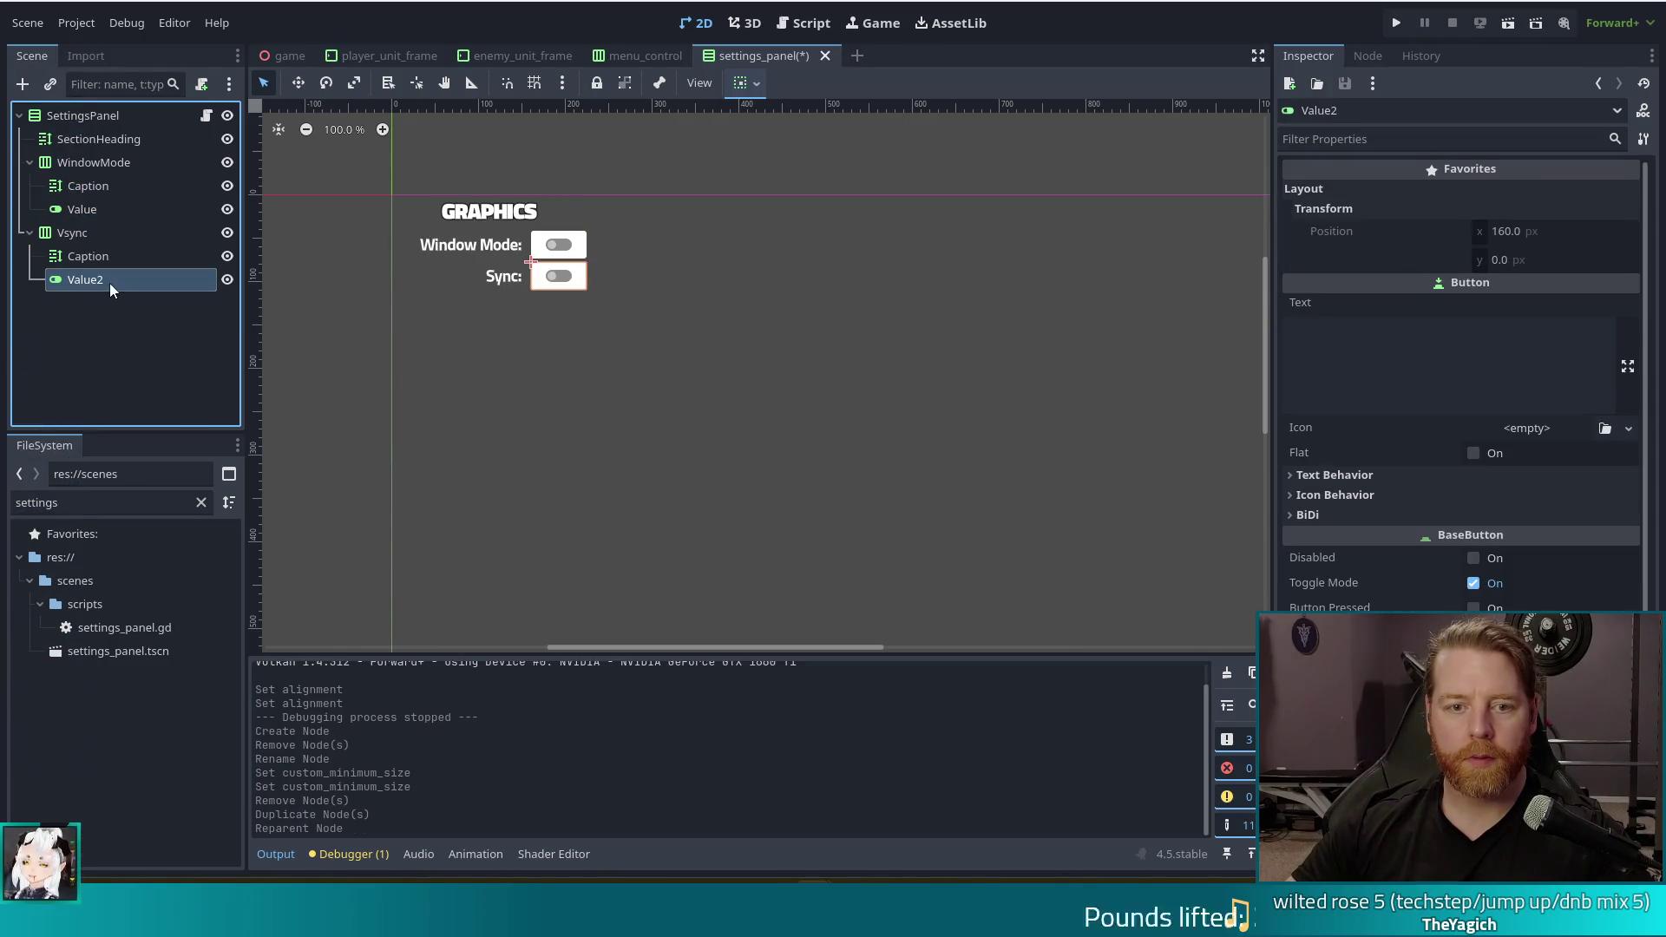
pyautogui.doubleClick(109, 282)
pyautogui.write('Value')
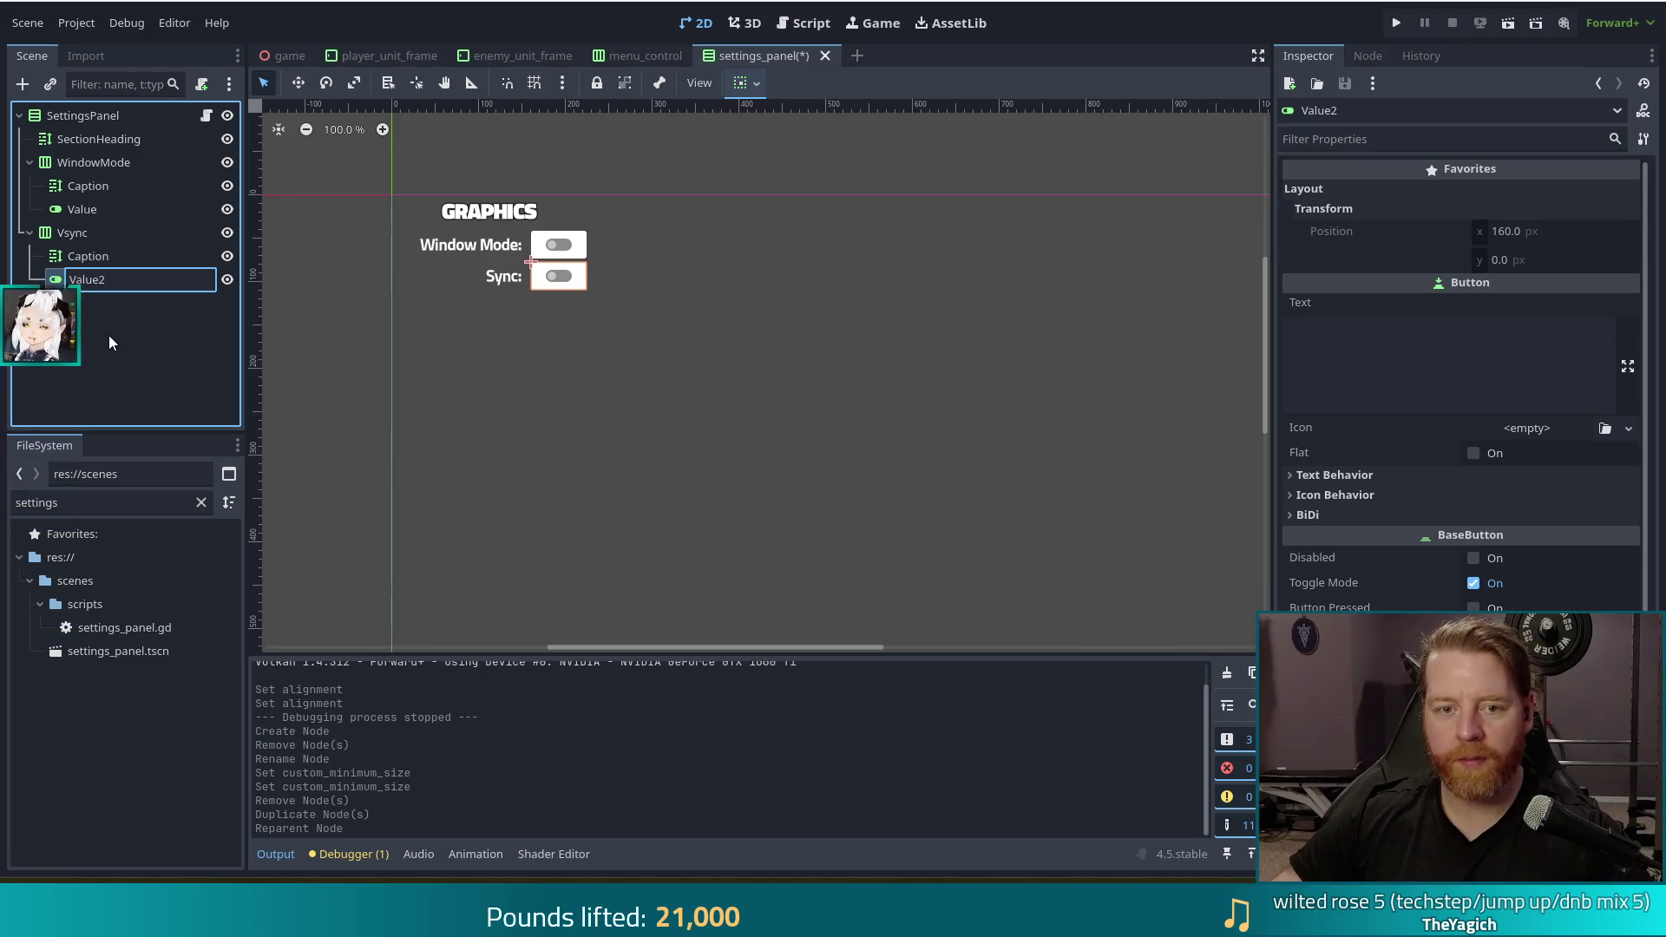
pyautogui.press('Return')
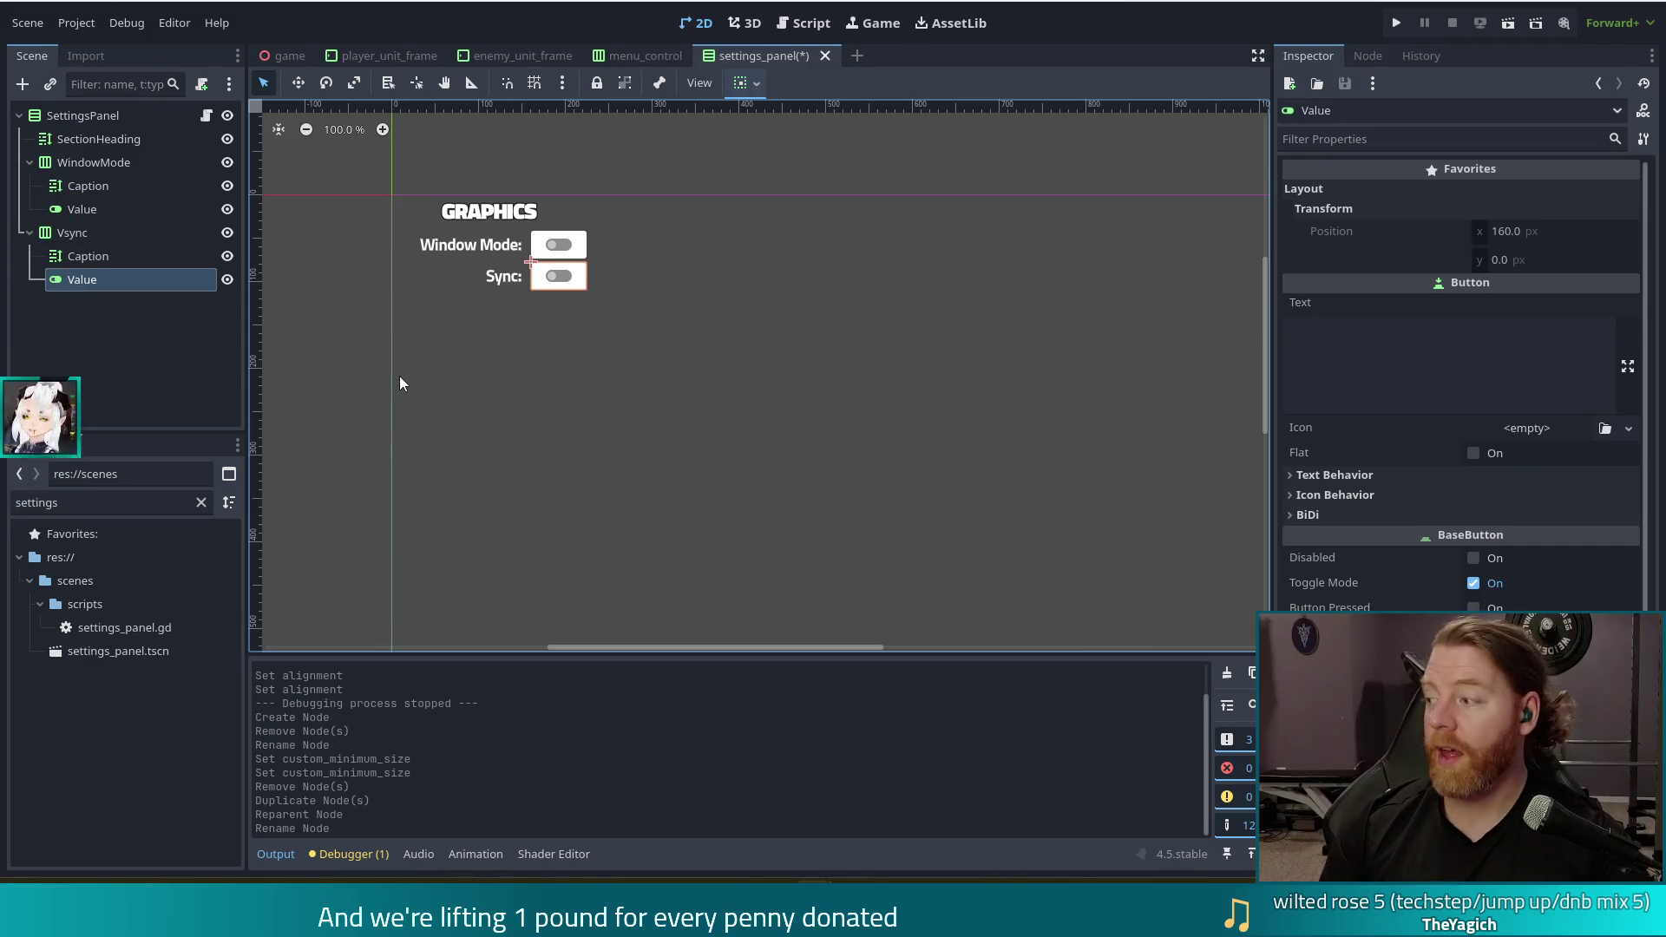
pyautogui.hotkey('ctrl', 's')
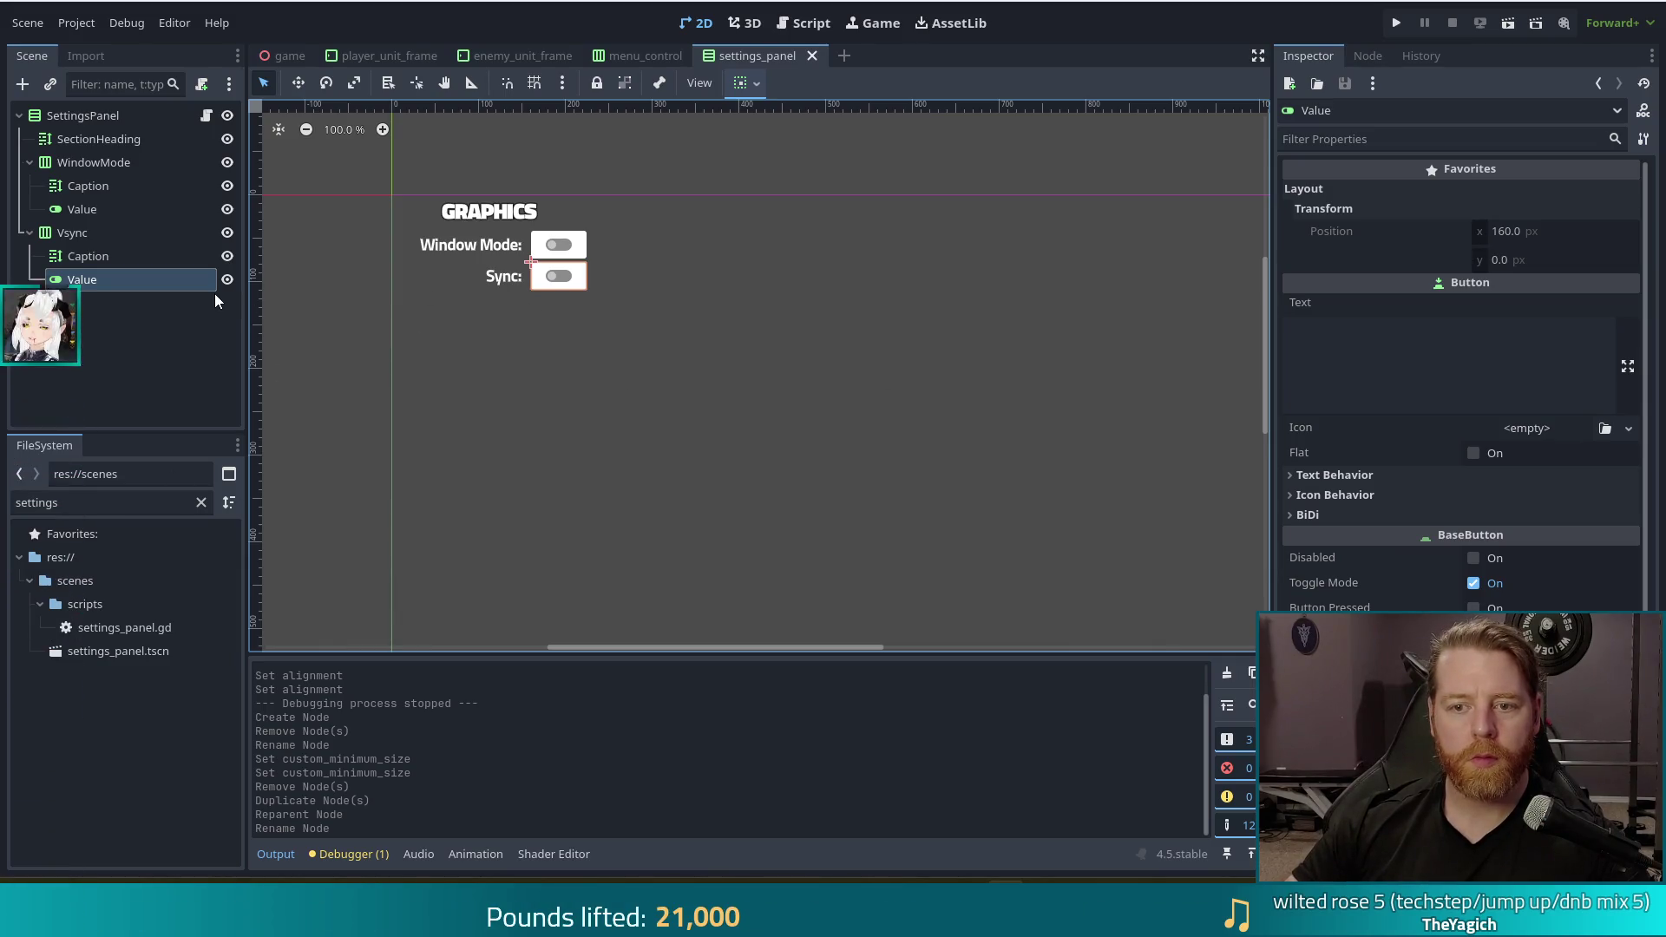
pyautogui.click(804, 23)
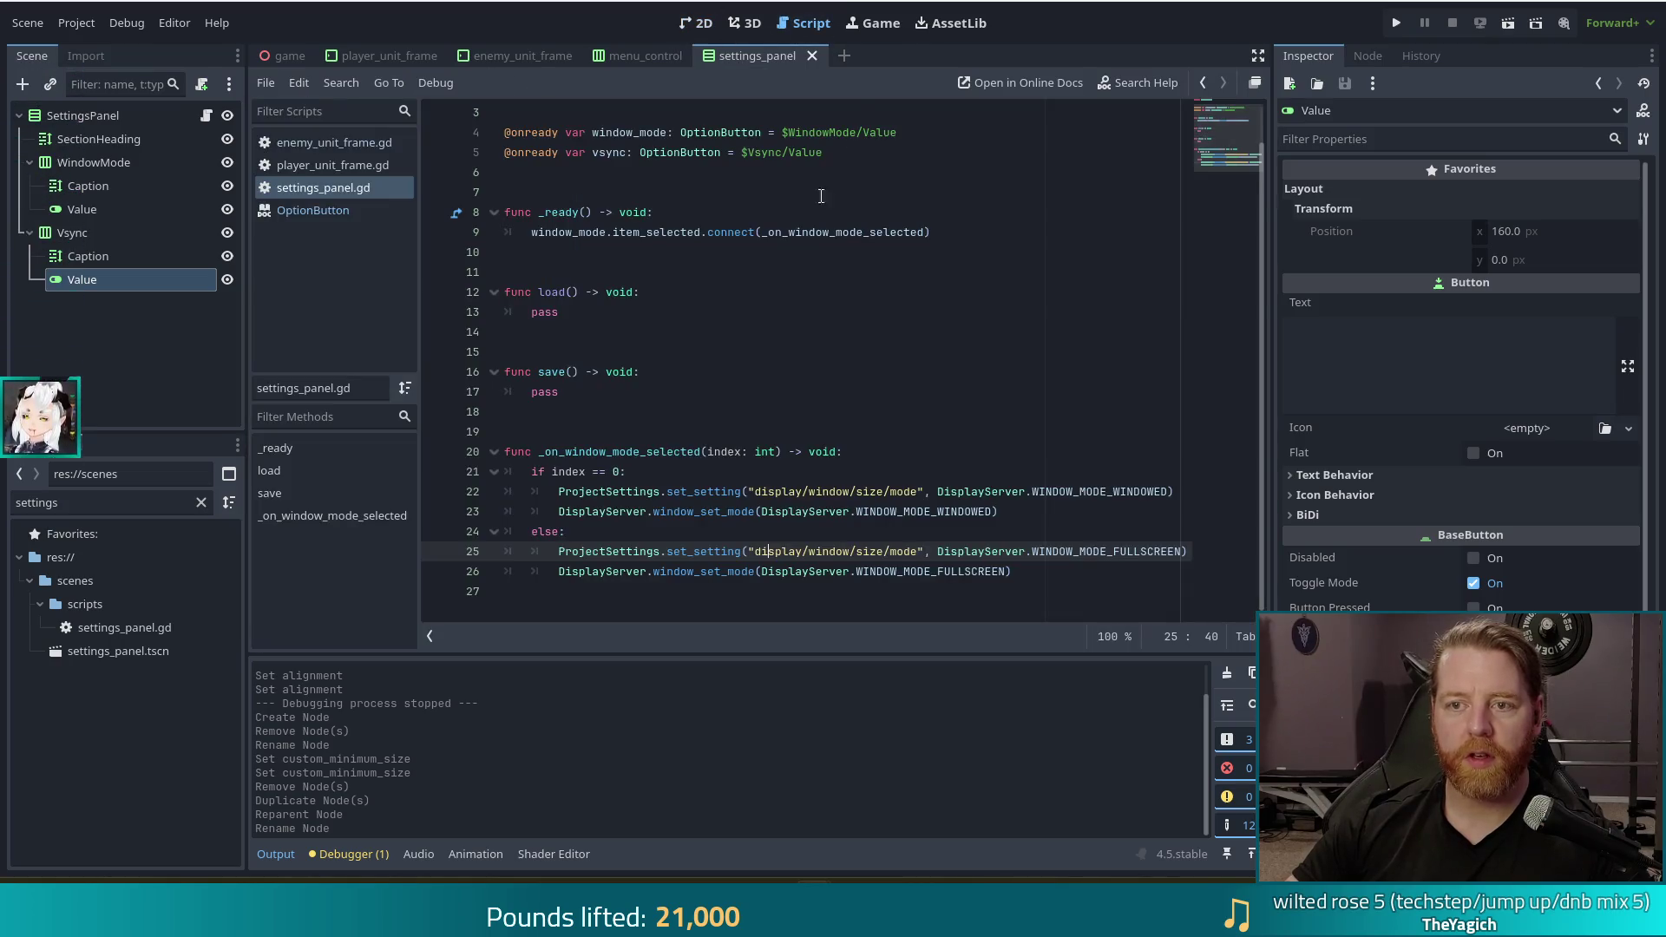
# Change the window_mode and vsync variable types from OptionButton to CheckButton and save
pyautogui.doubleClick(729, 132)
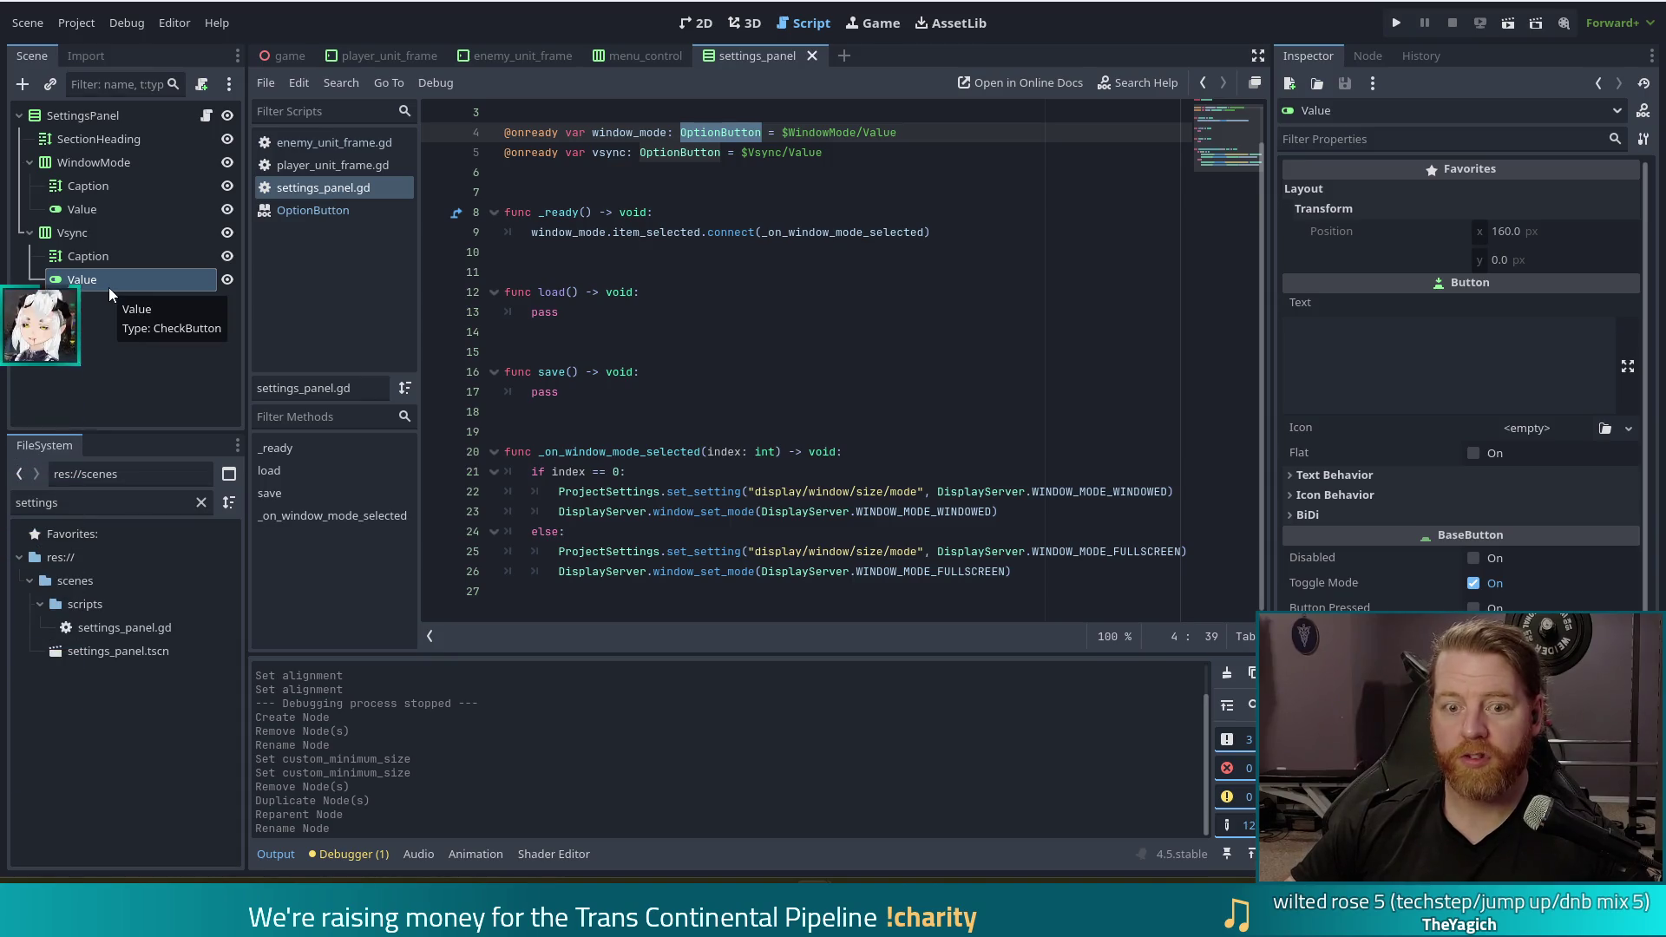
pyautogui.write('CheckB')
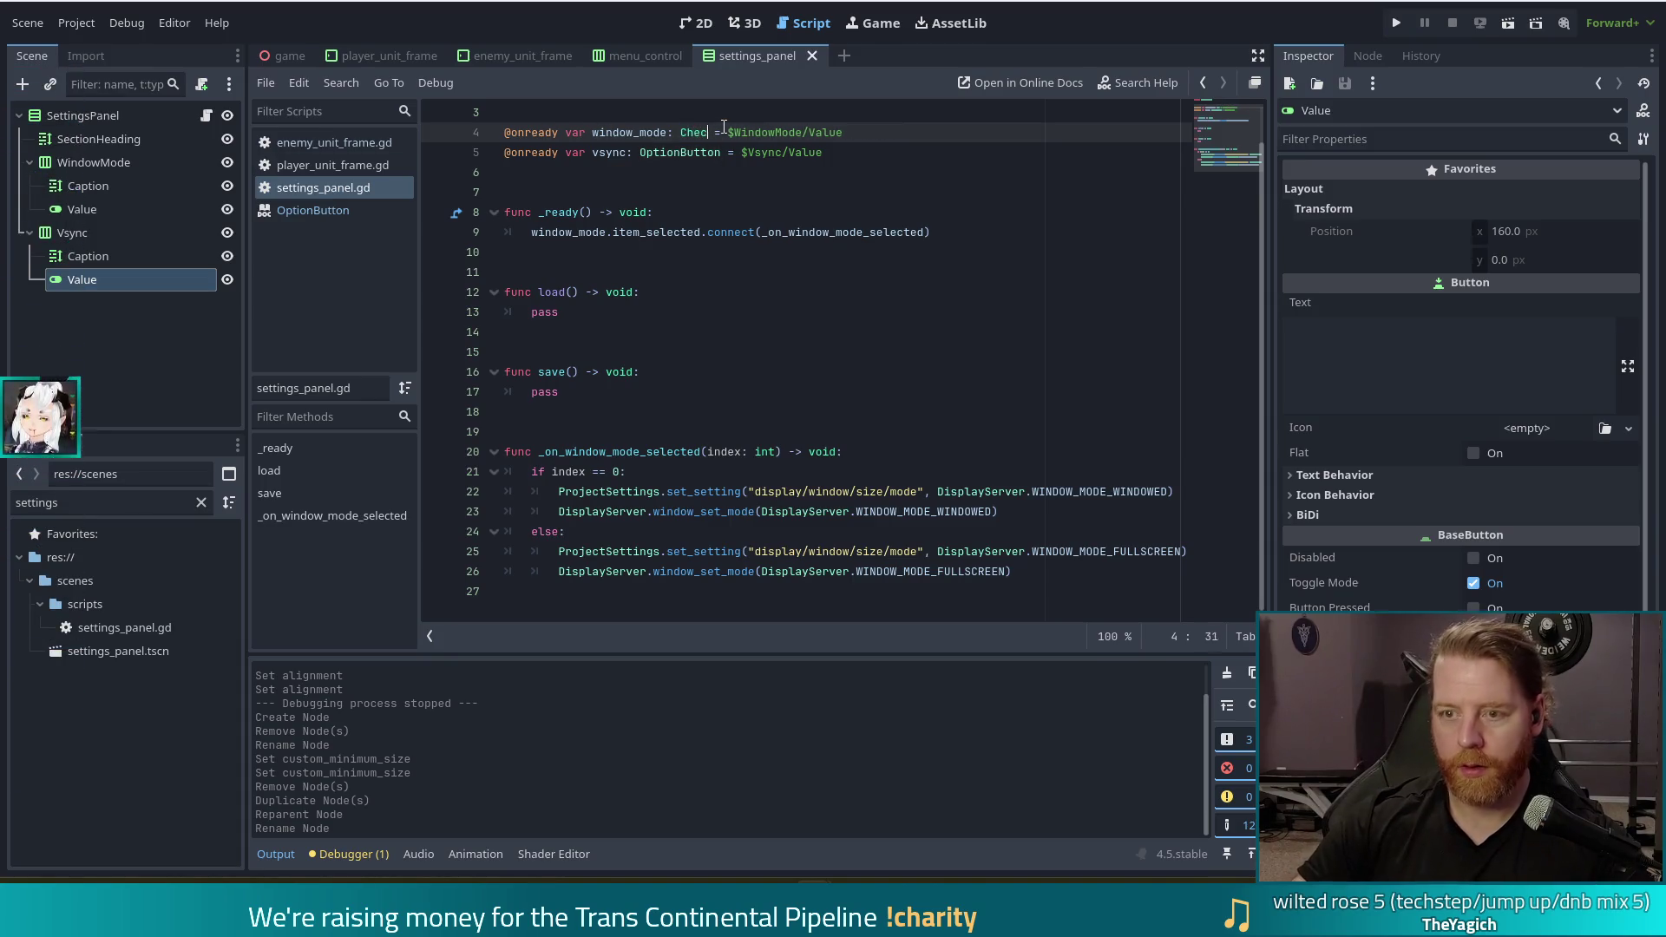
pyautogui.write('utton')
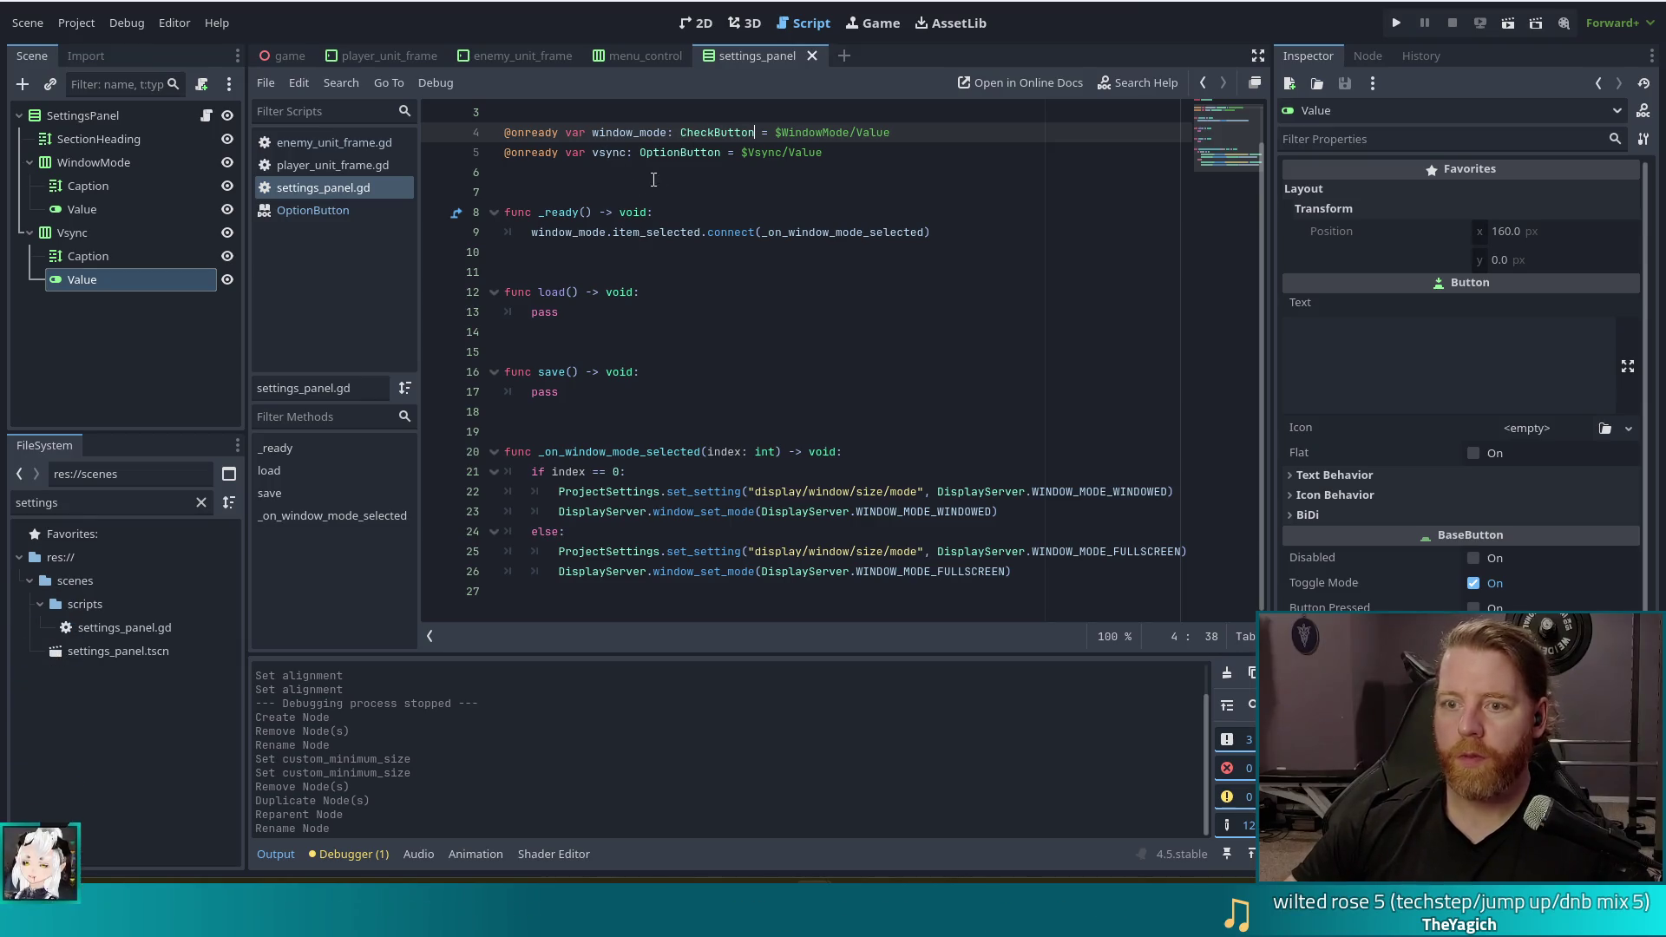
pyautogui.doubleClick(683, 152)
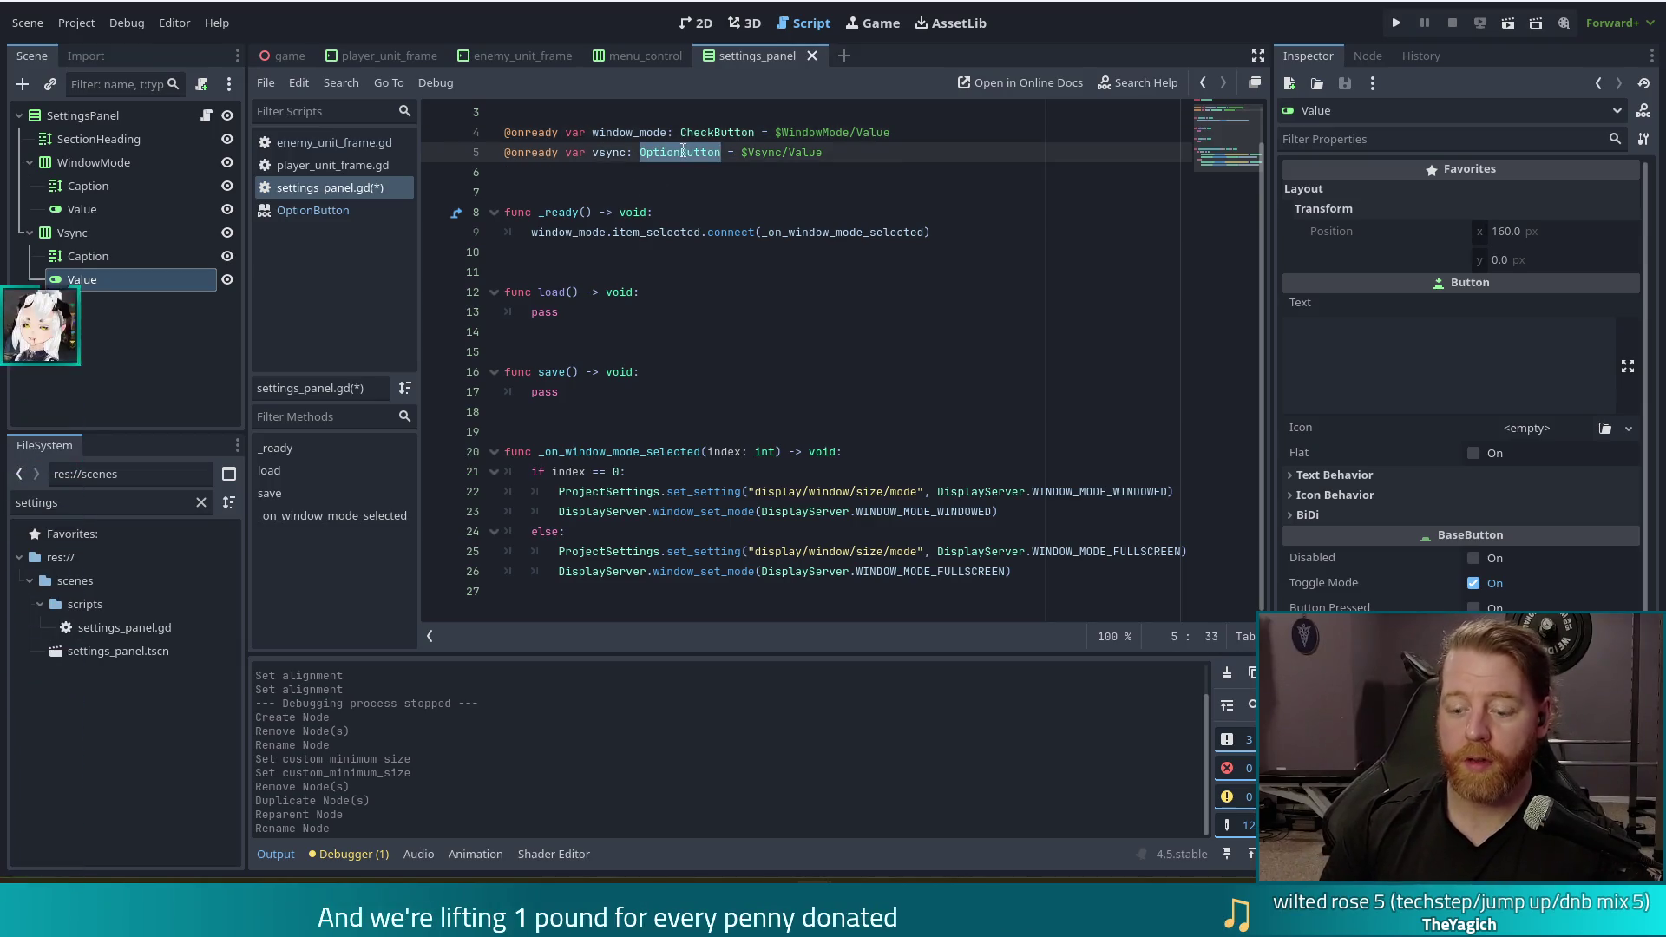
pyautogui.write('Che')
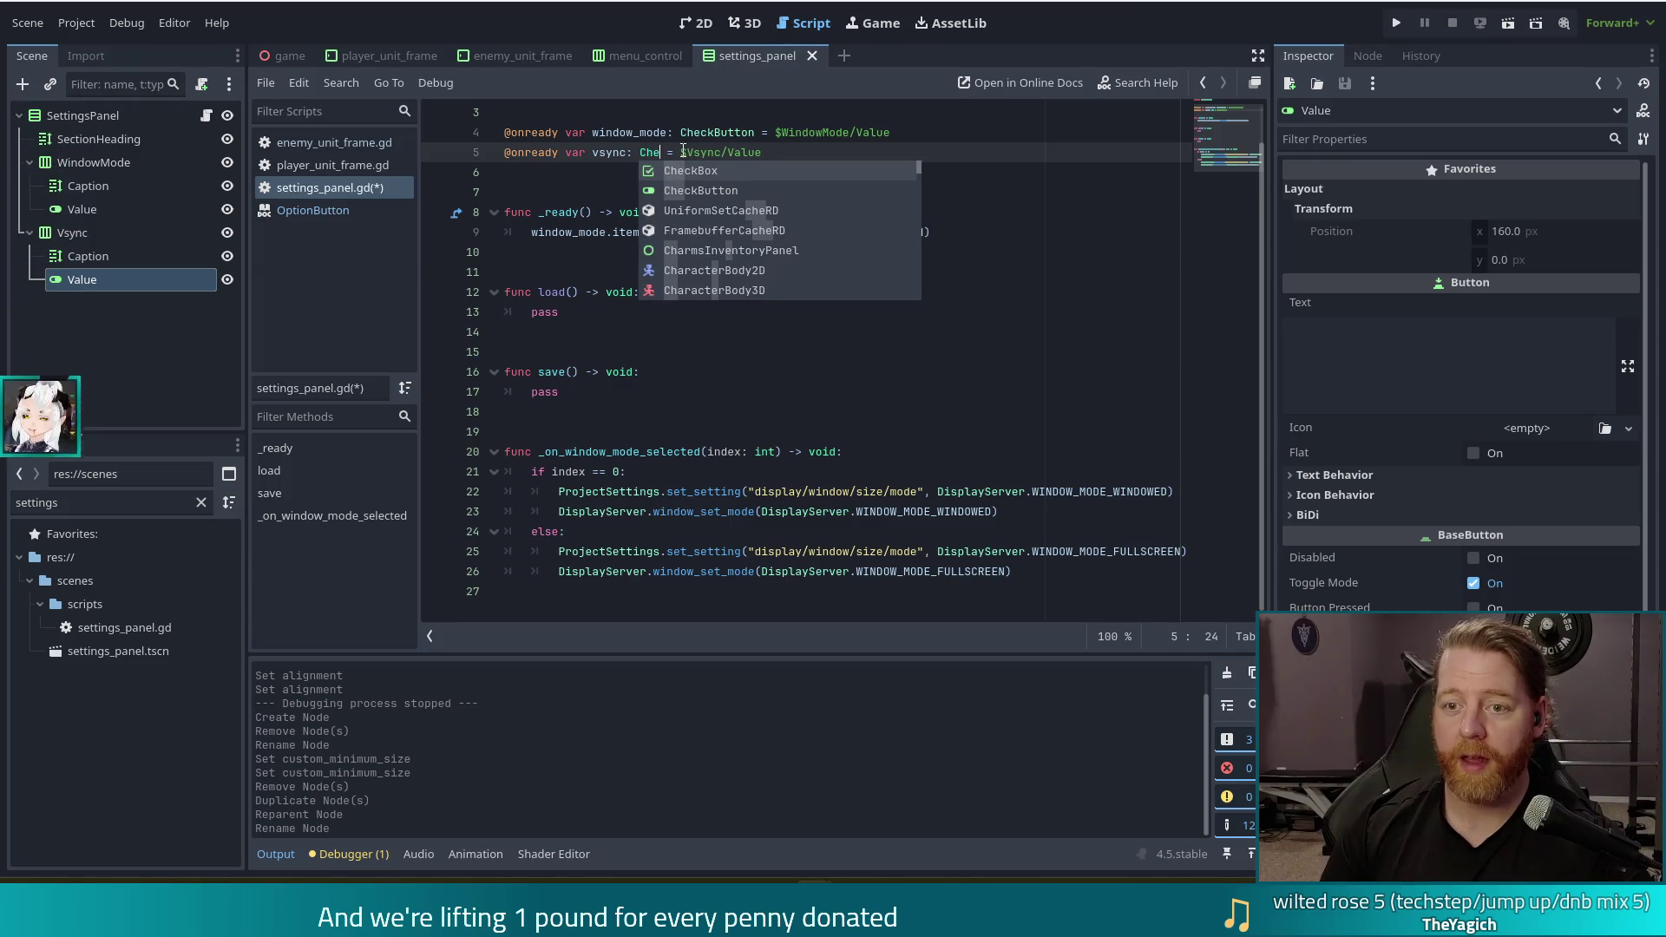
pyautogui.write('ck')
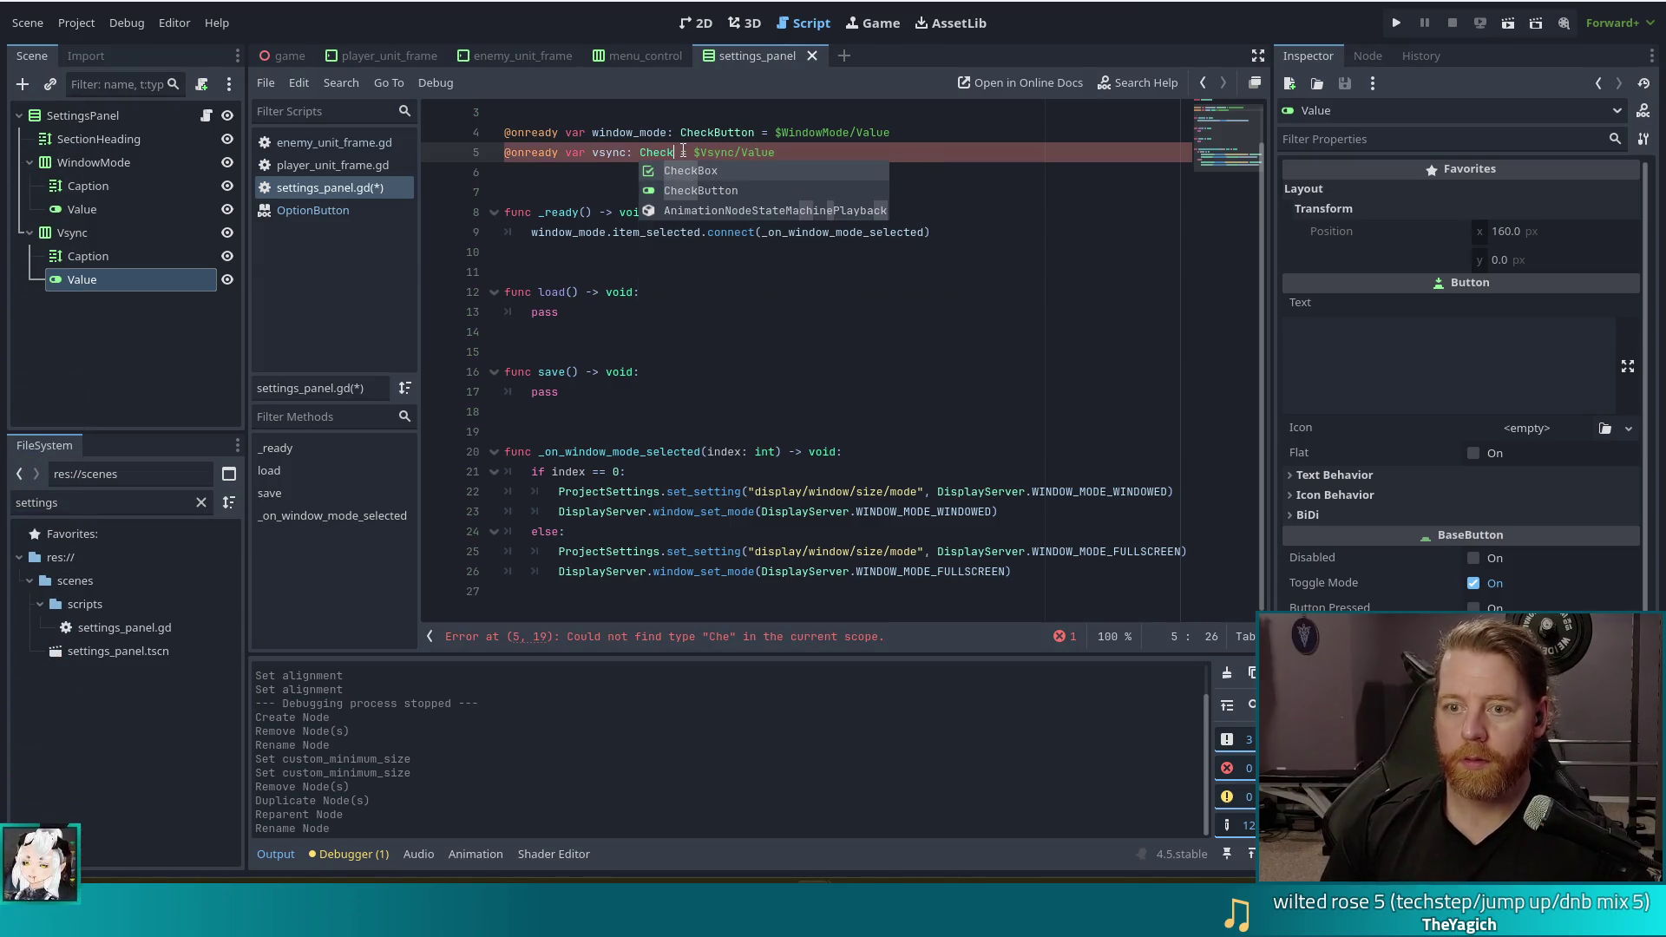
pyautogui.write('Button')
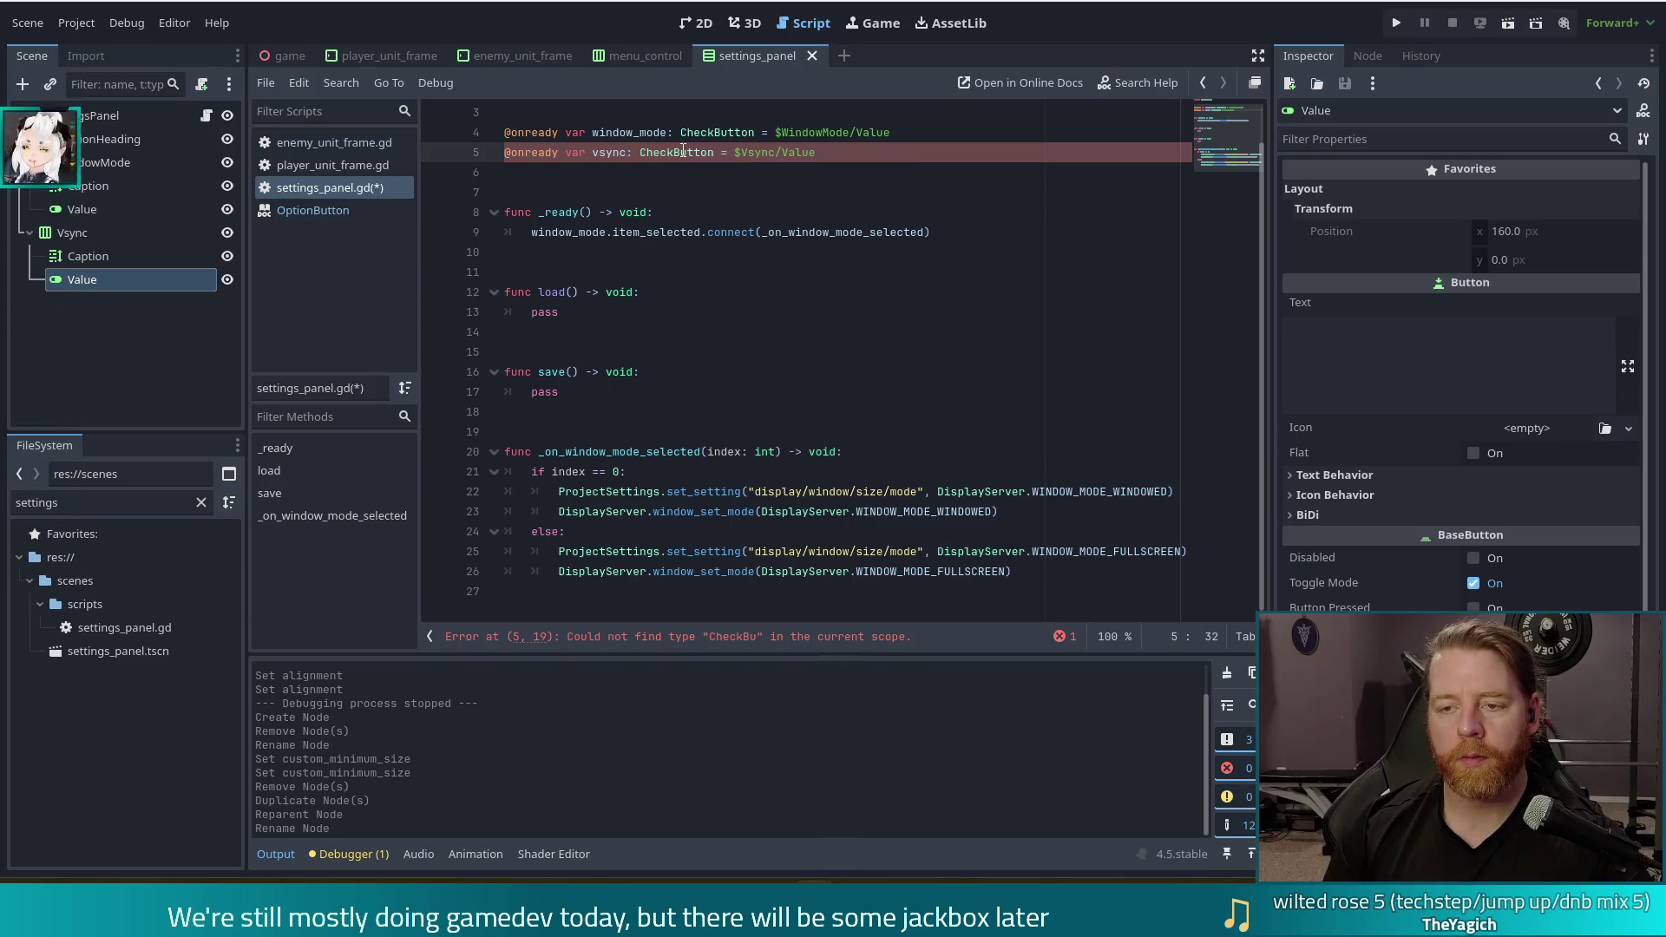
pyautogui.hotkey('ctrl', 's')
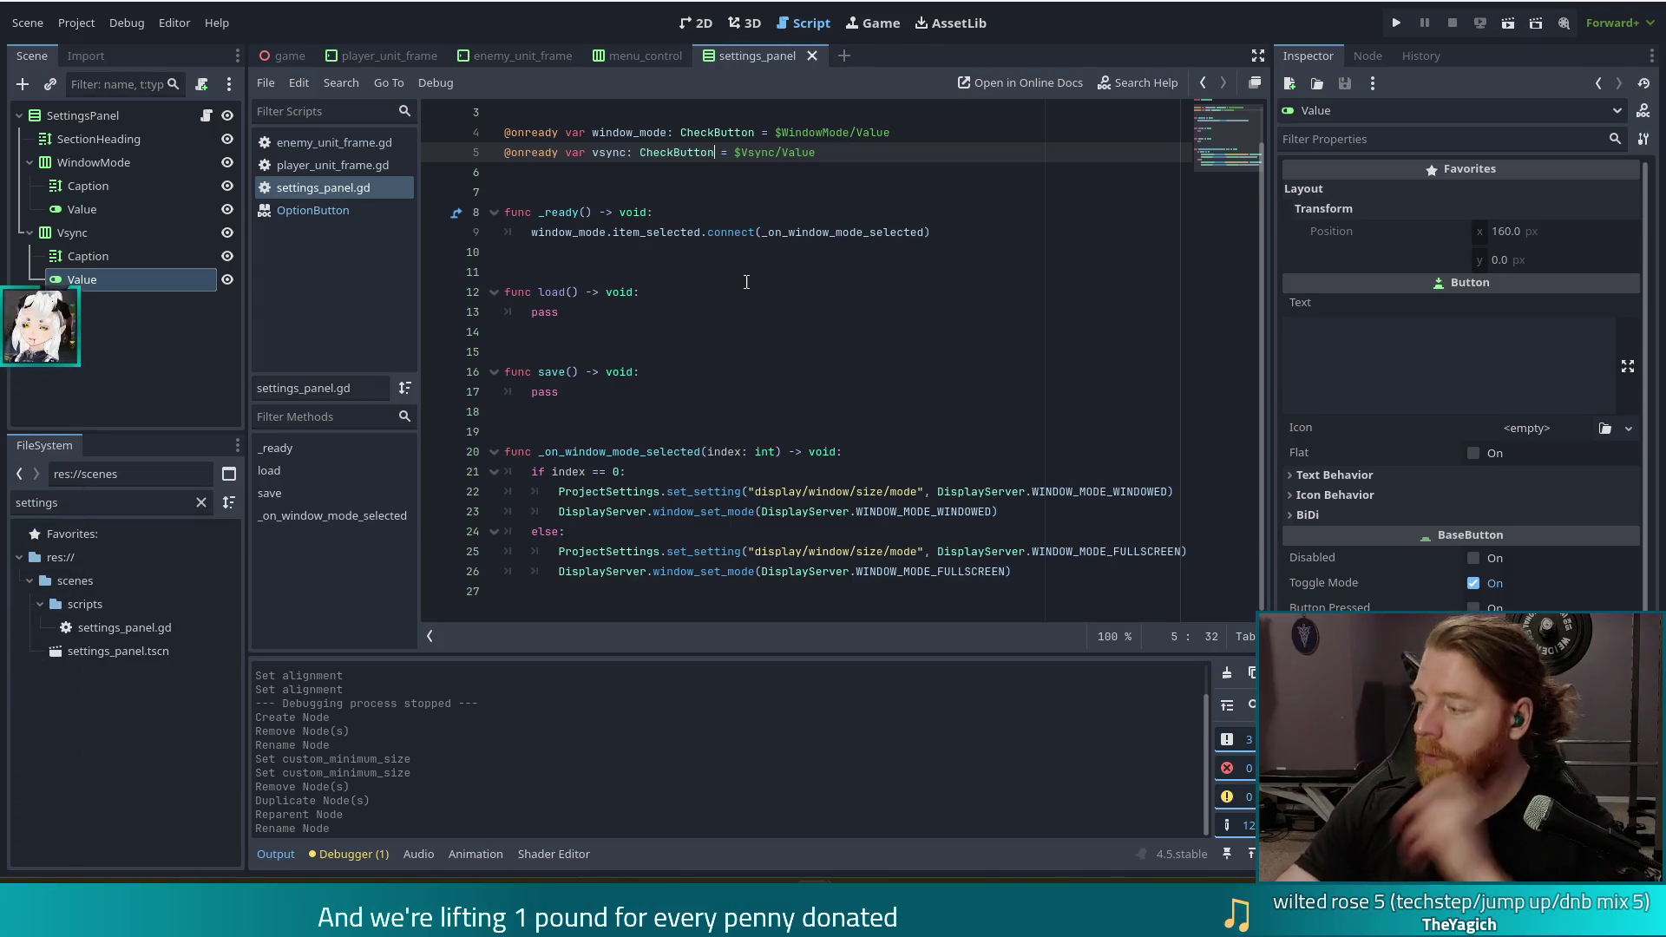
# Replace the item_selected signal on line 9 with pressed
pyautogui.press('Down')
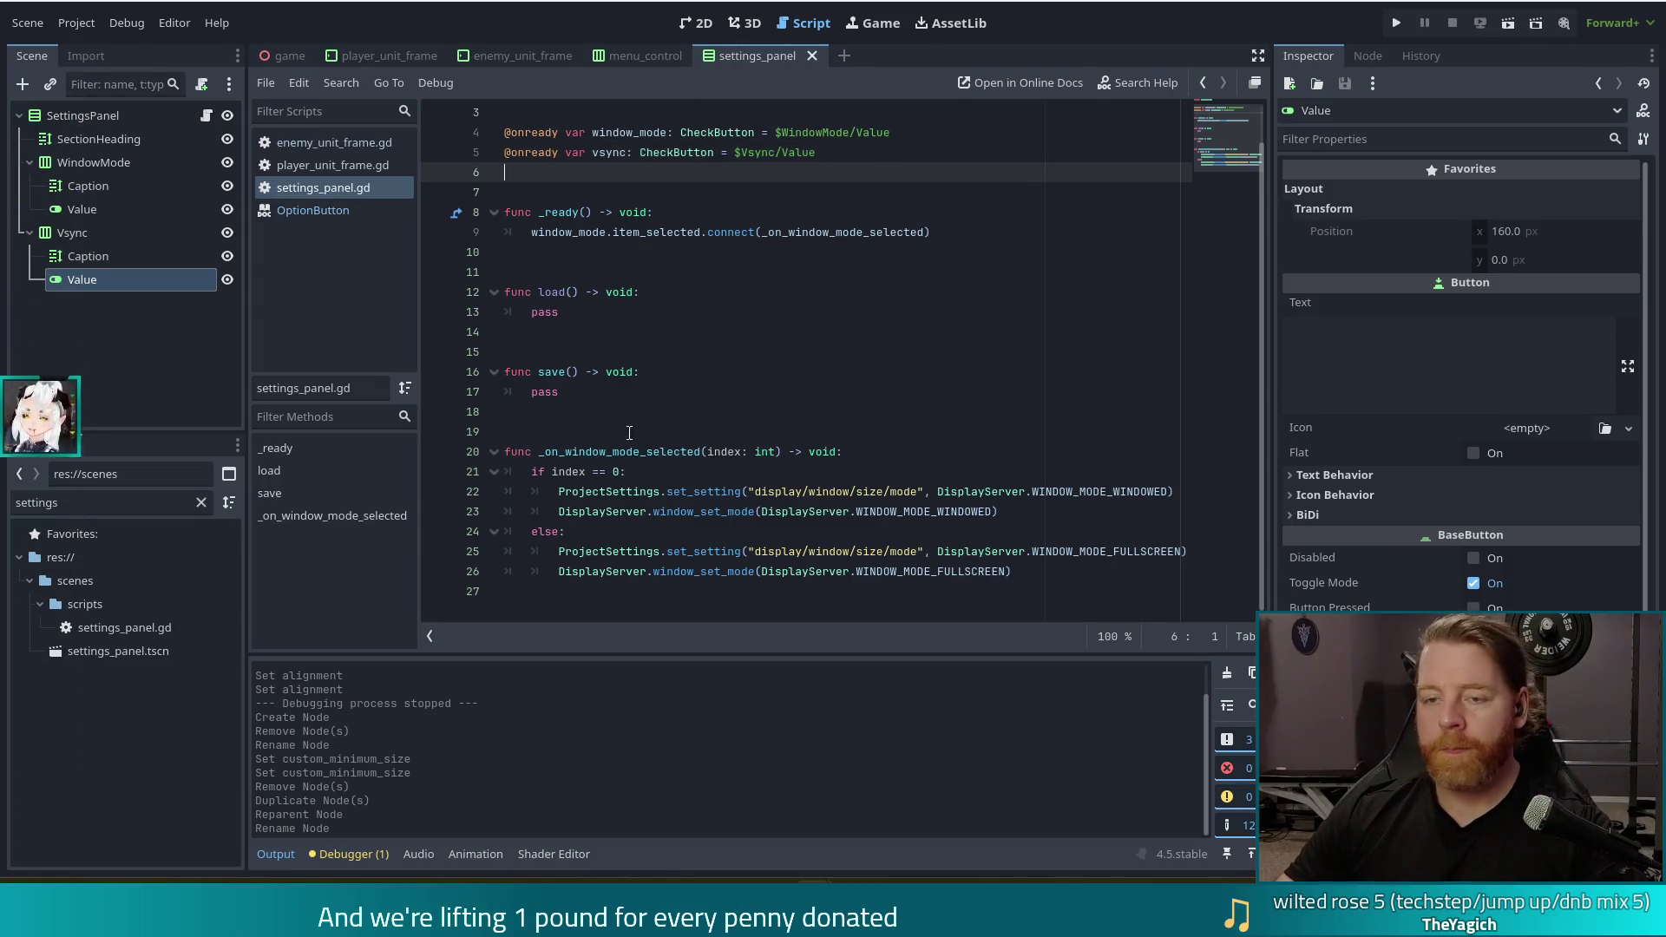
pyautogui.scroll(1, 830, 287)
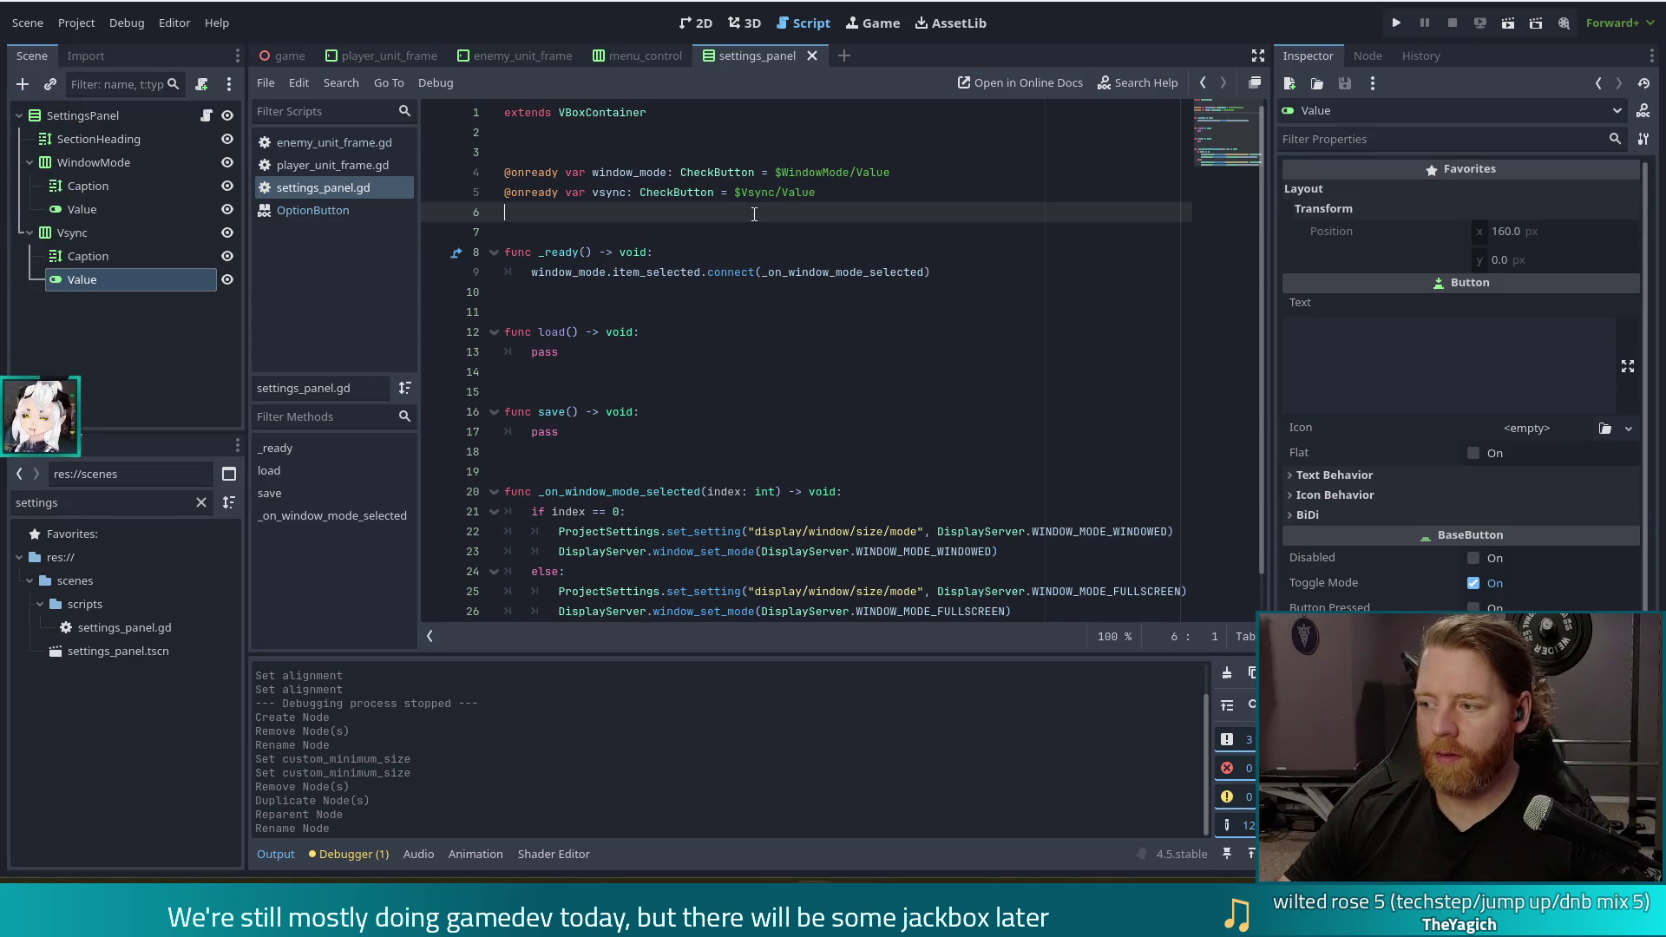
pyautogui.click(680, 272)
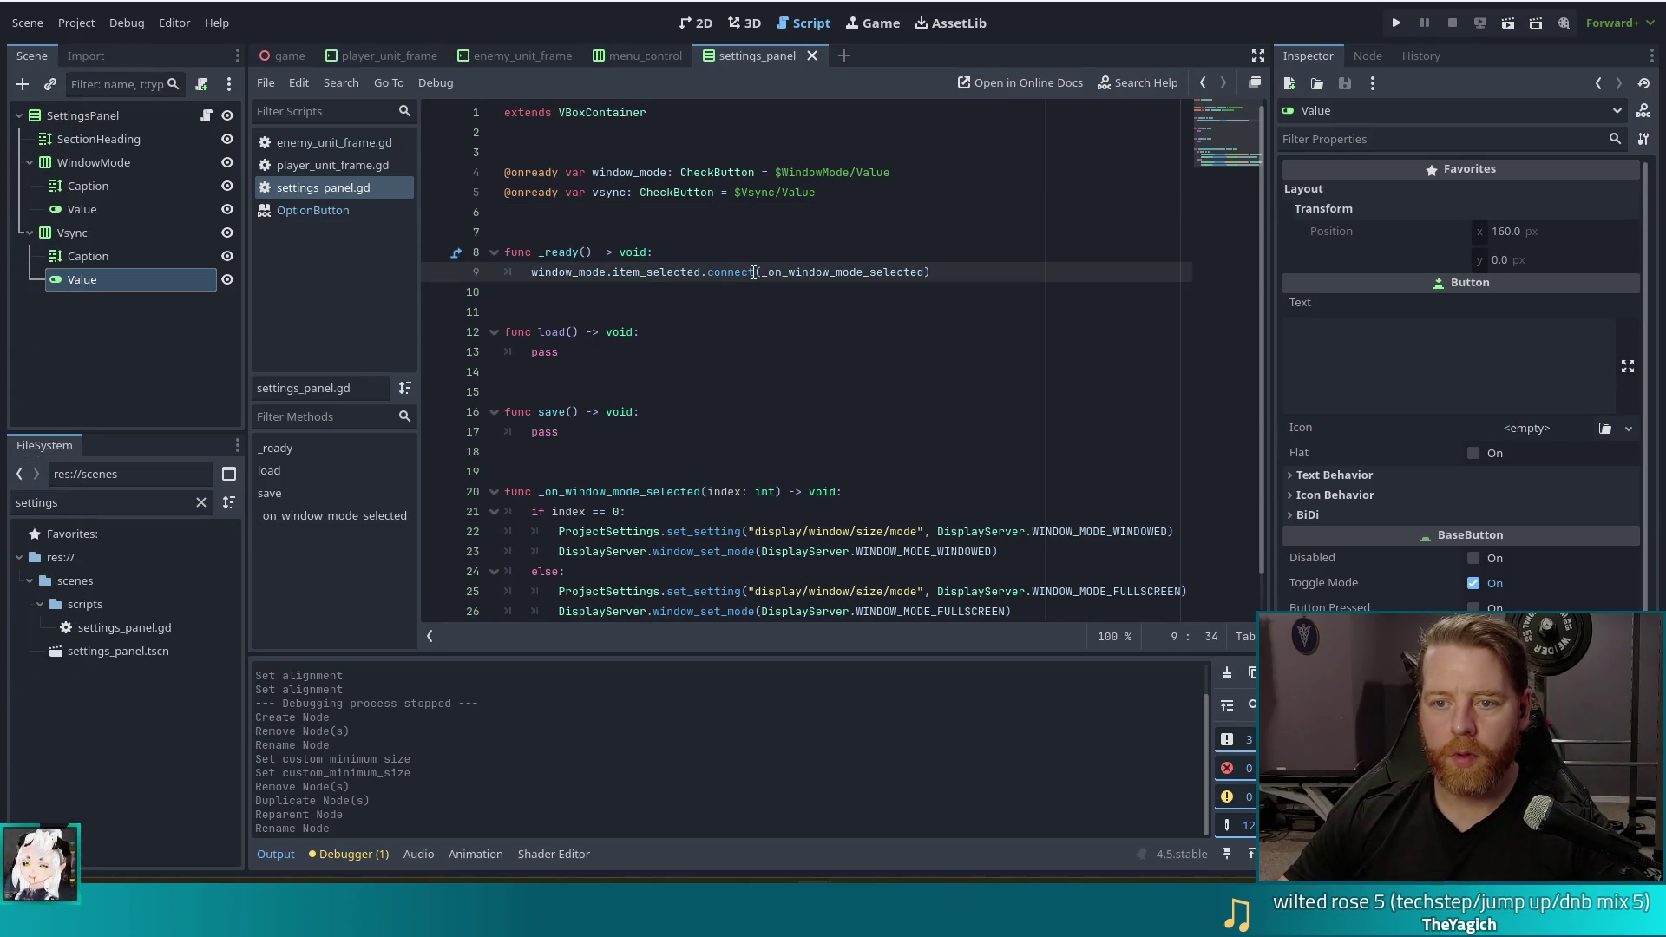
pyautogui.doubleClick(680, 272)
pyautogui.press('BackSpace')
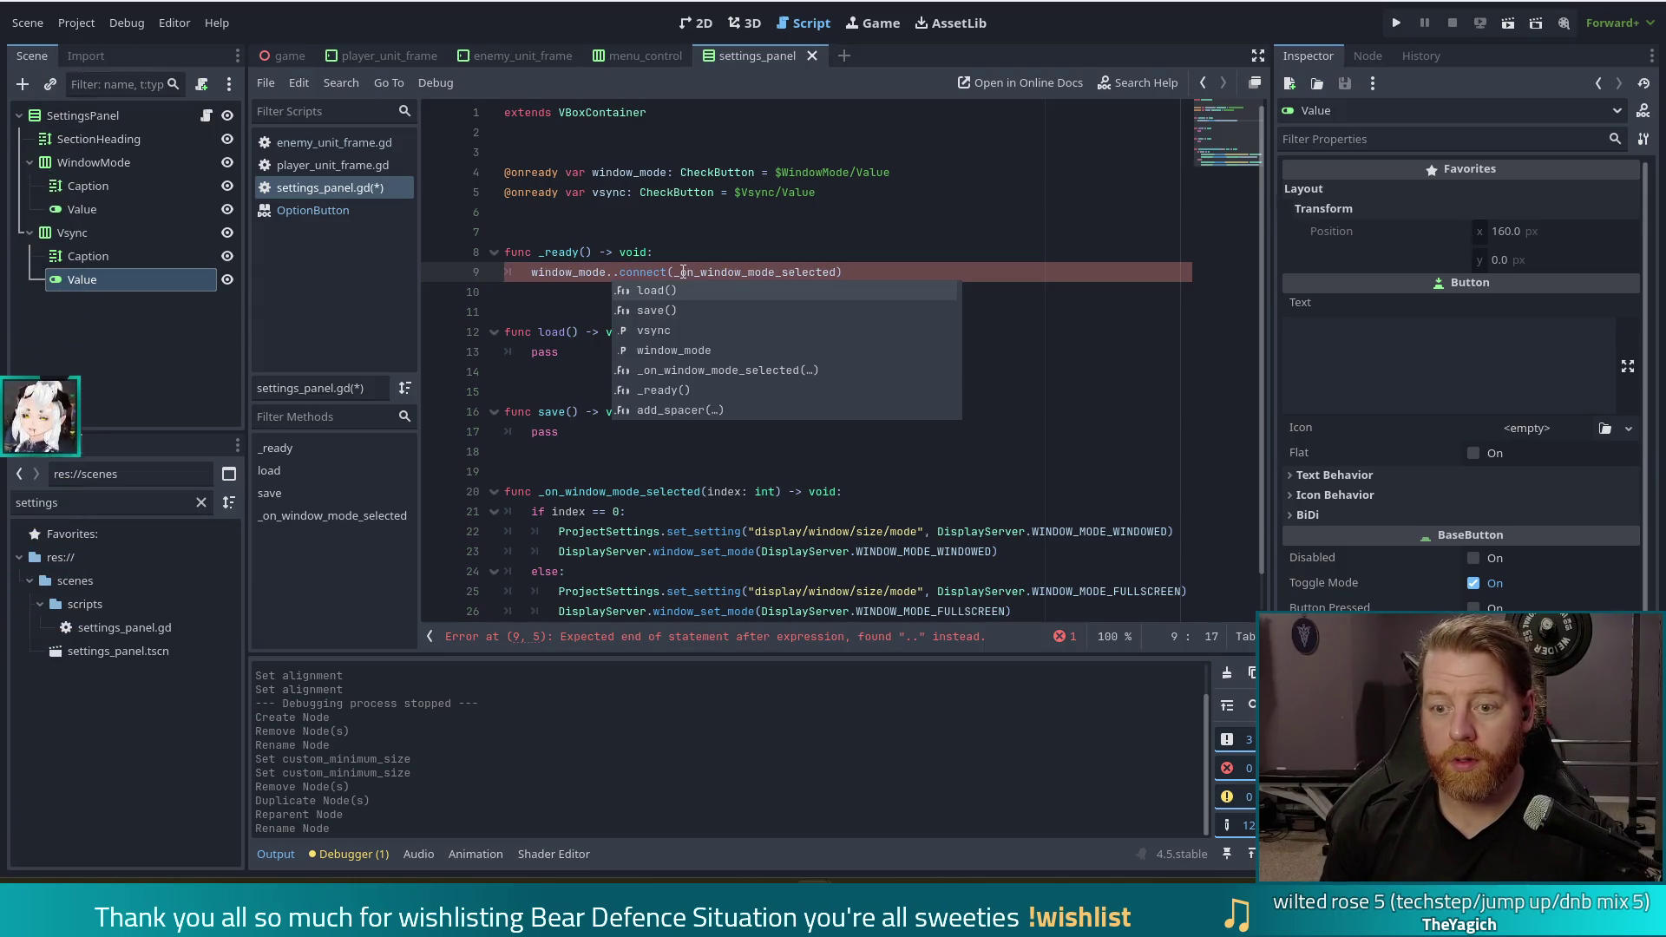
pyautogui.write('ch')
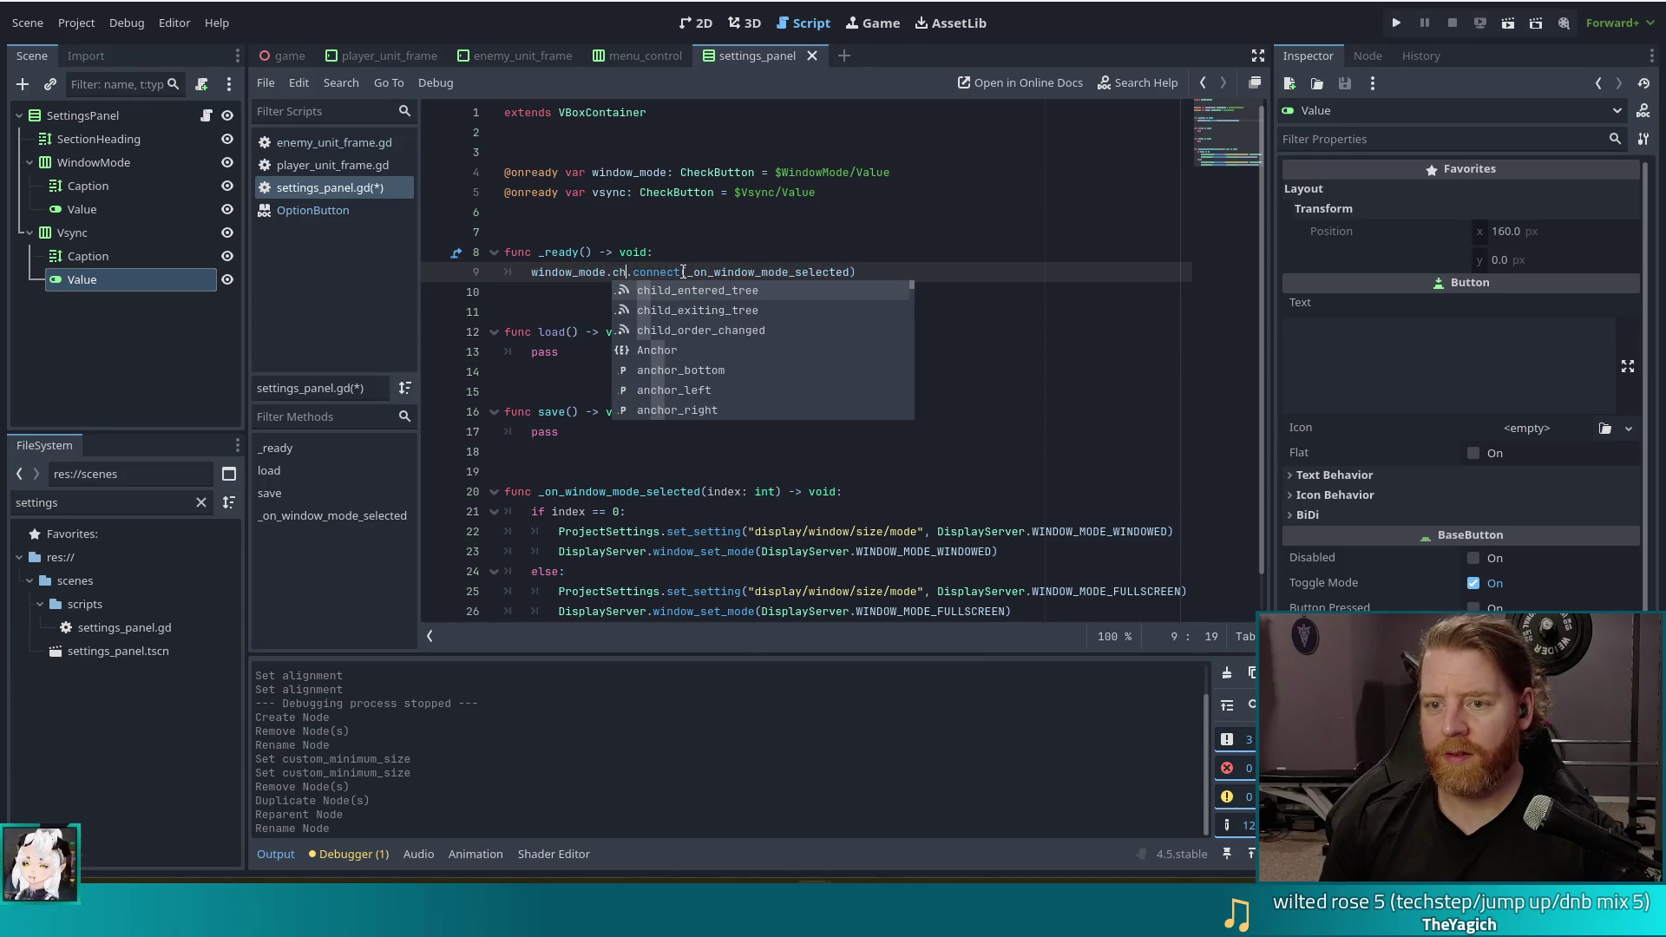
pyautogui.write('ec')
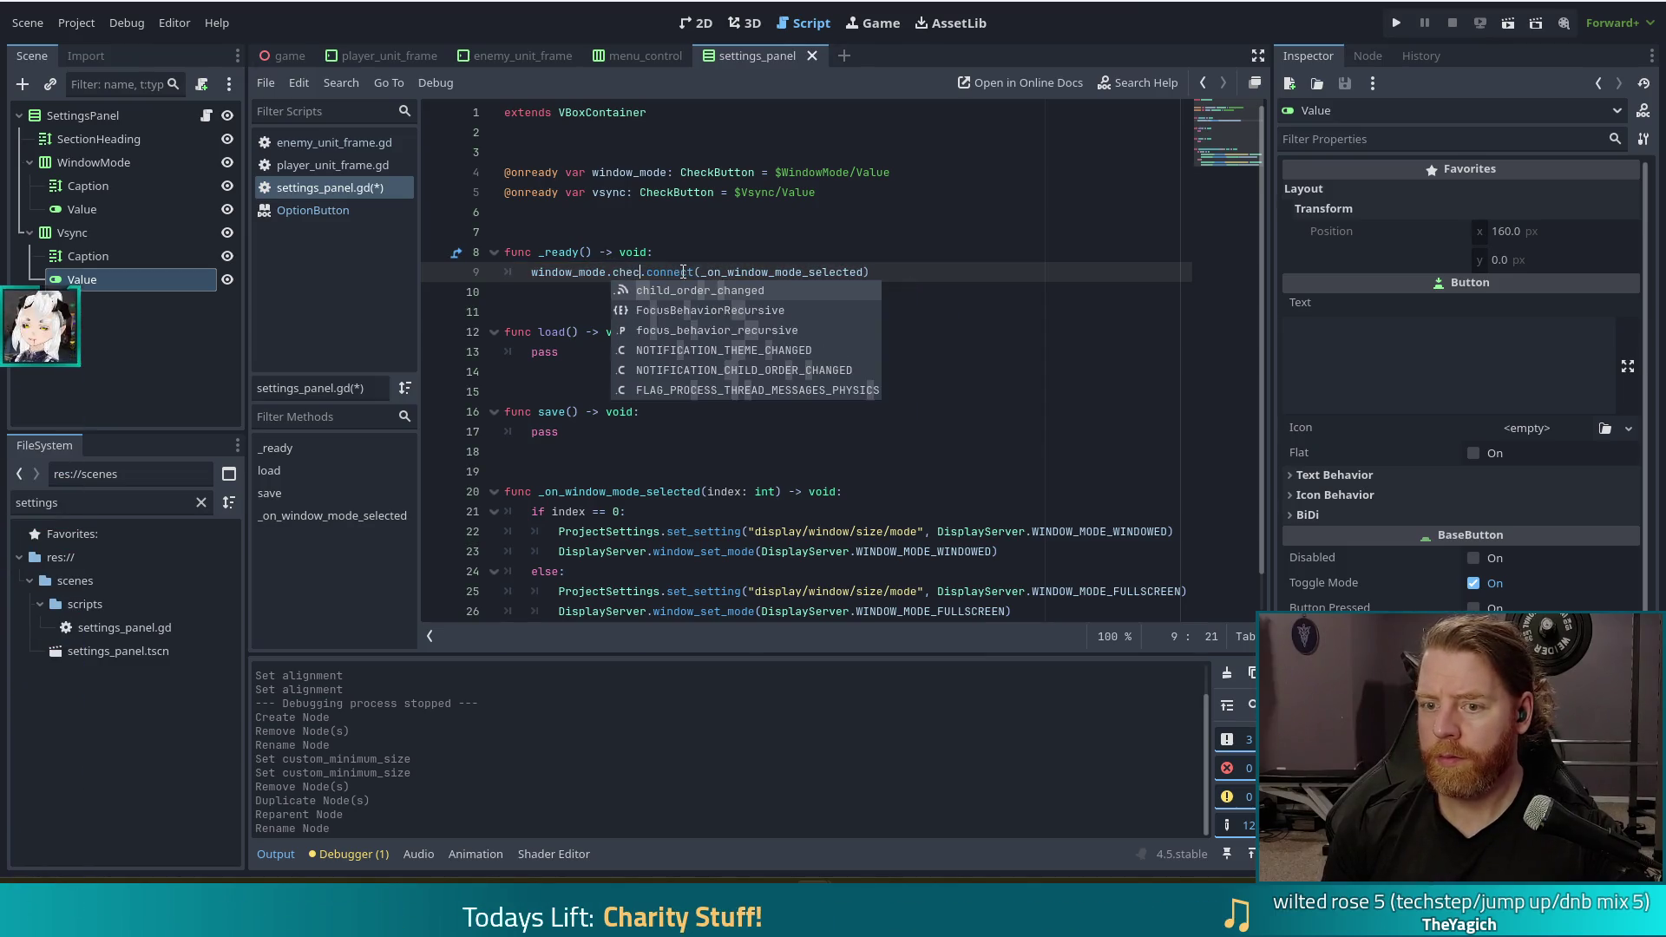
pyautogui.press('BackSpace')
pyautogui.press('BackSpace')
pyautogui.press('BackSpace')
pyautogui.write('sel')
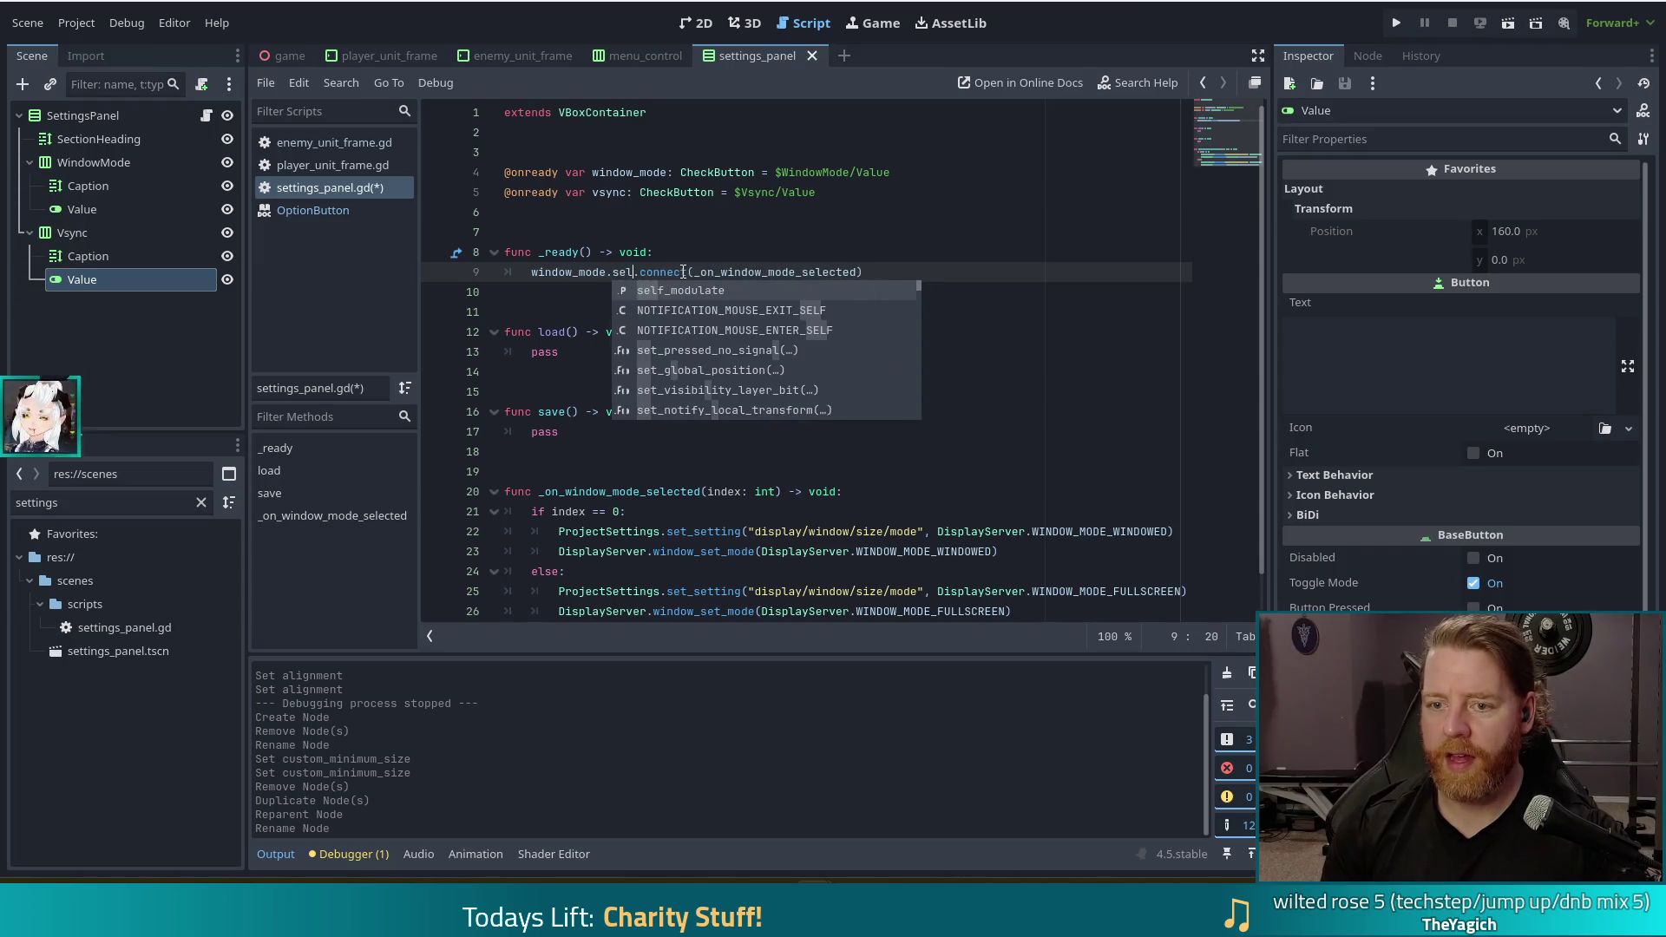
pyautogui.press('BackSpace')
pyautogui.press('BackSpace')
pyautogui.press('BackSpace')
pyautogui.write('pressed')
pyautogui.keyDown('ctrl'); pyautogui.click(636, 272); pyautogui.keyUp('ctrl')
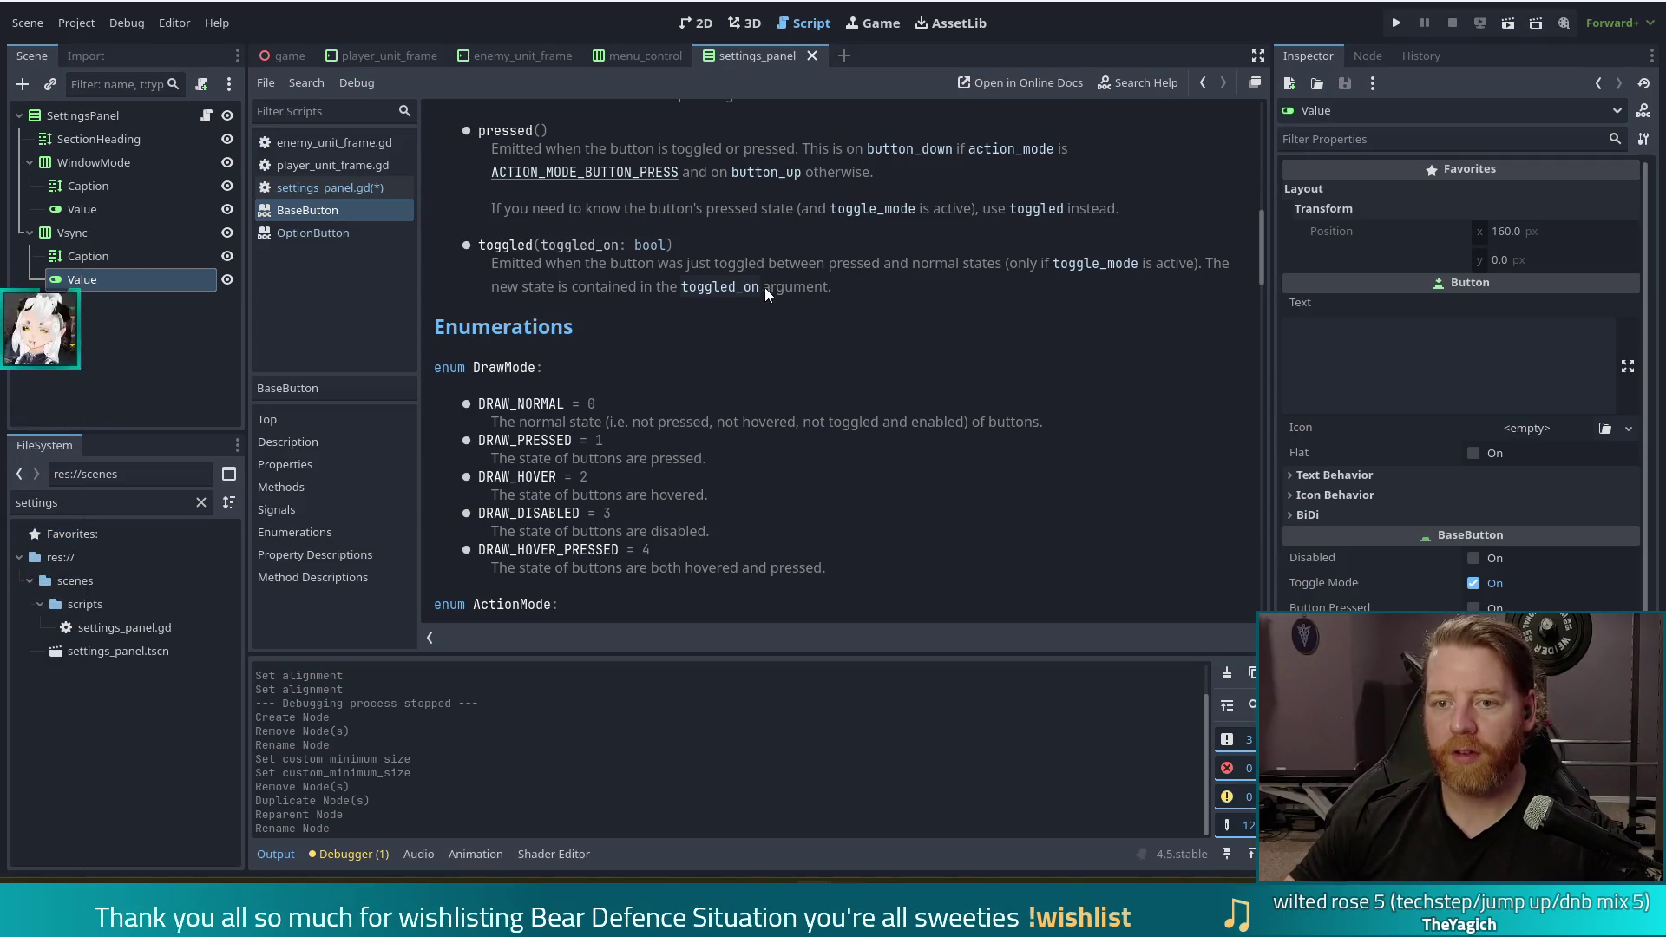
# Return from the BaseButton signal docs to settings_panel.gd
pyautogui.hotkey('alt', 'Left')
# Connect window_mode's toggled signal on line 9 and save the script
pyautogui.write('toggled')
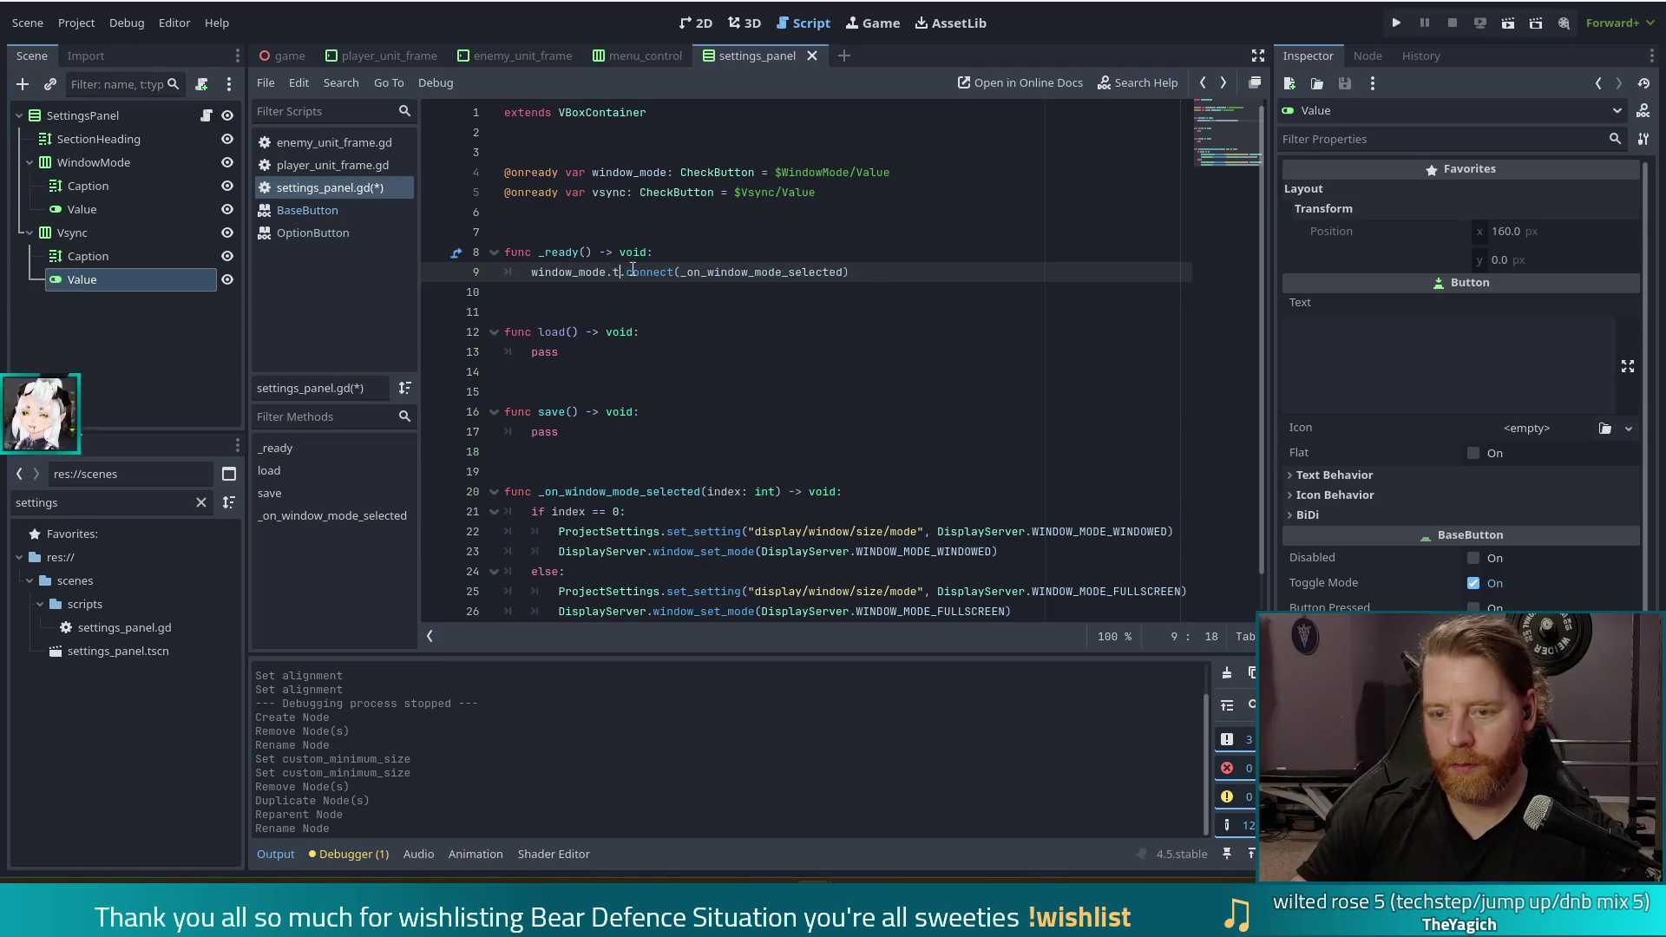
pyautogui.hotkey('ctrl', 's')
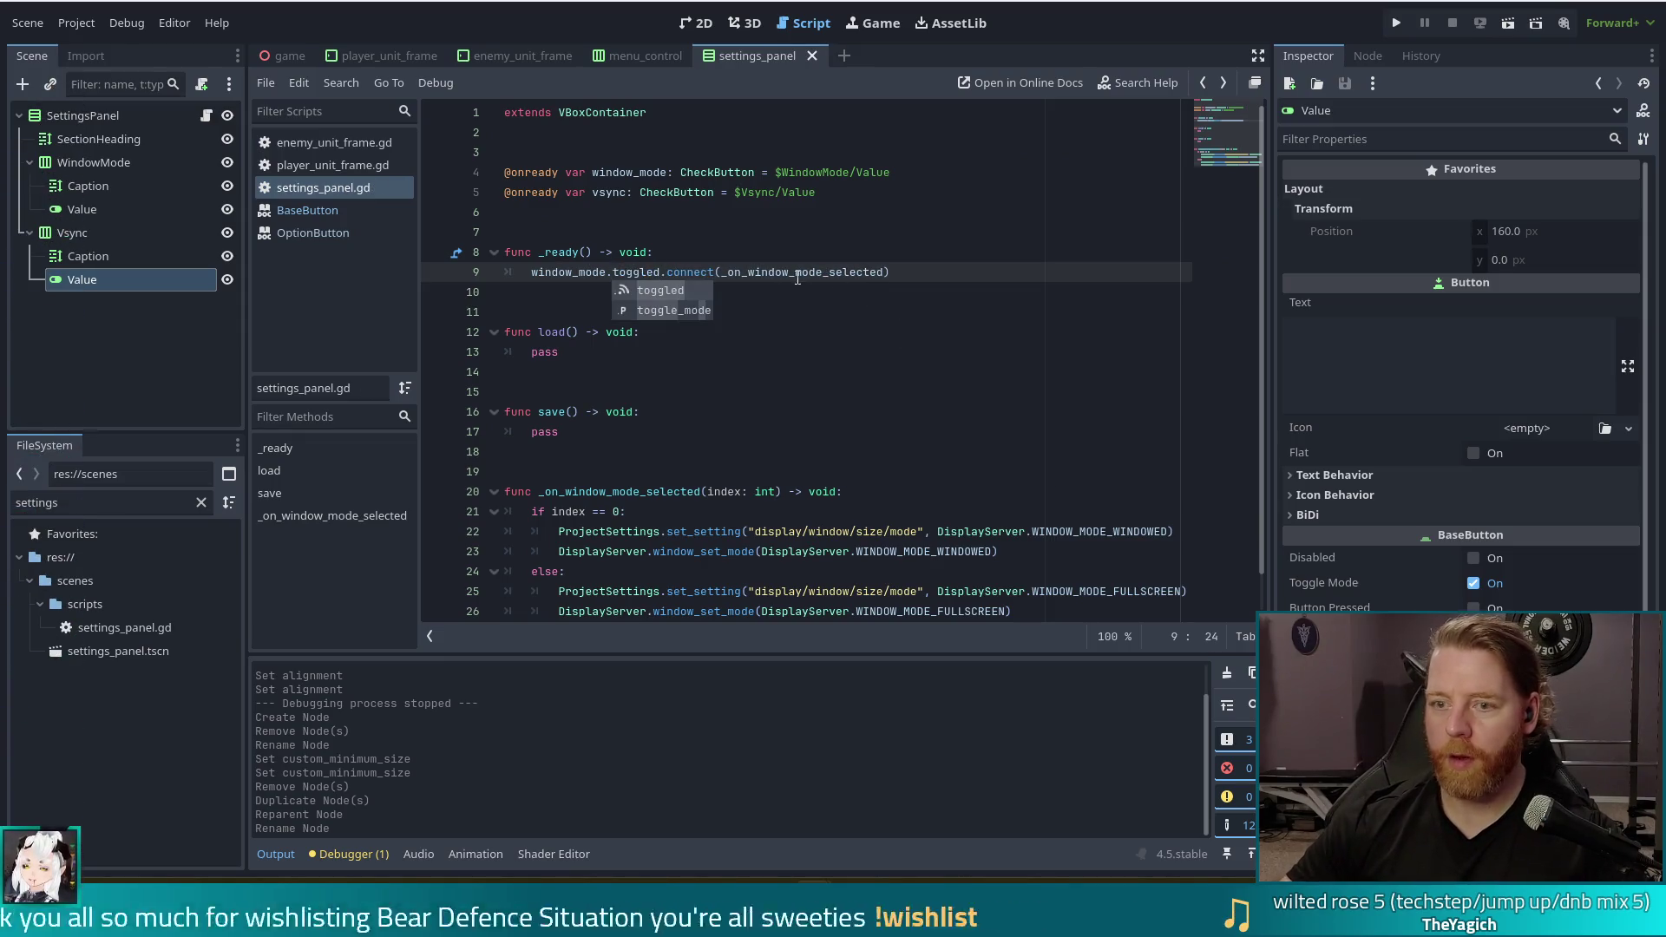
pyautogui.keyDown('ctrl'); pyautogui.click(634, 272); pyautogui.keyUp('ctrl')
pyautogui.hotkey('alt', 'Left')
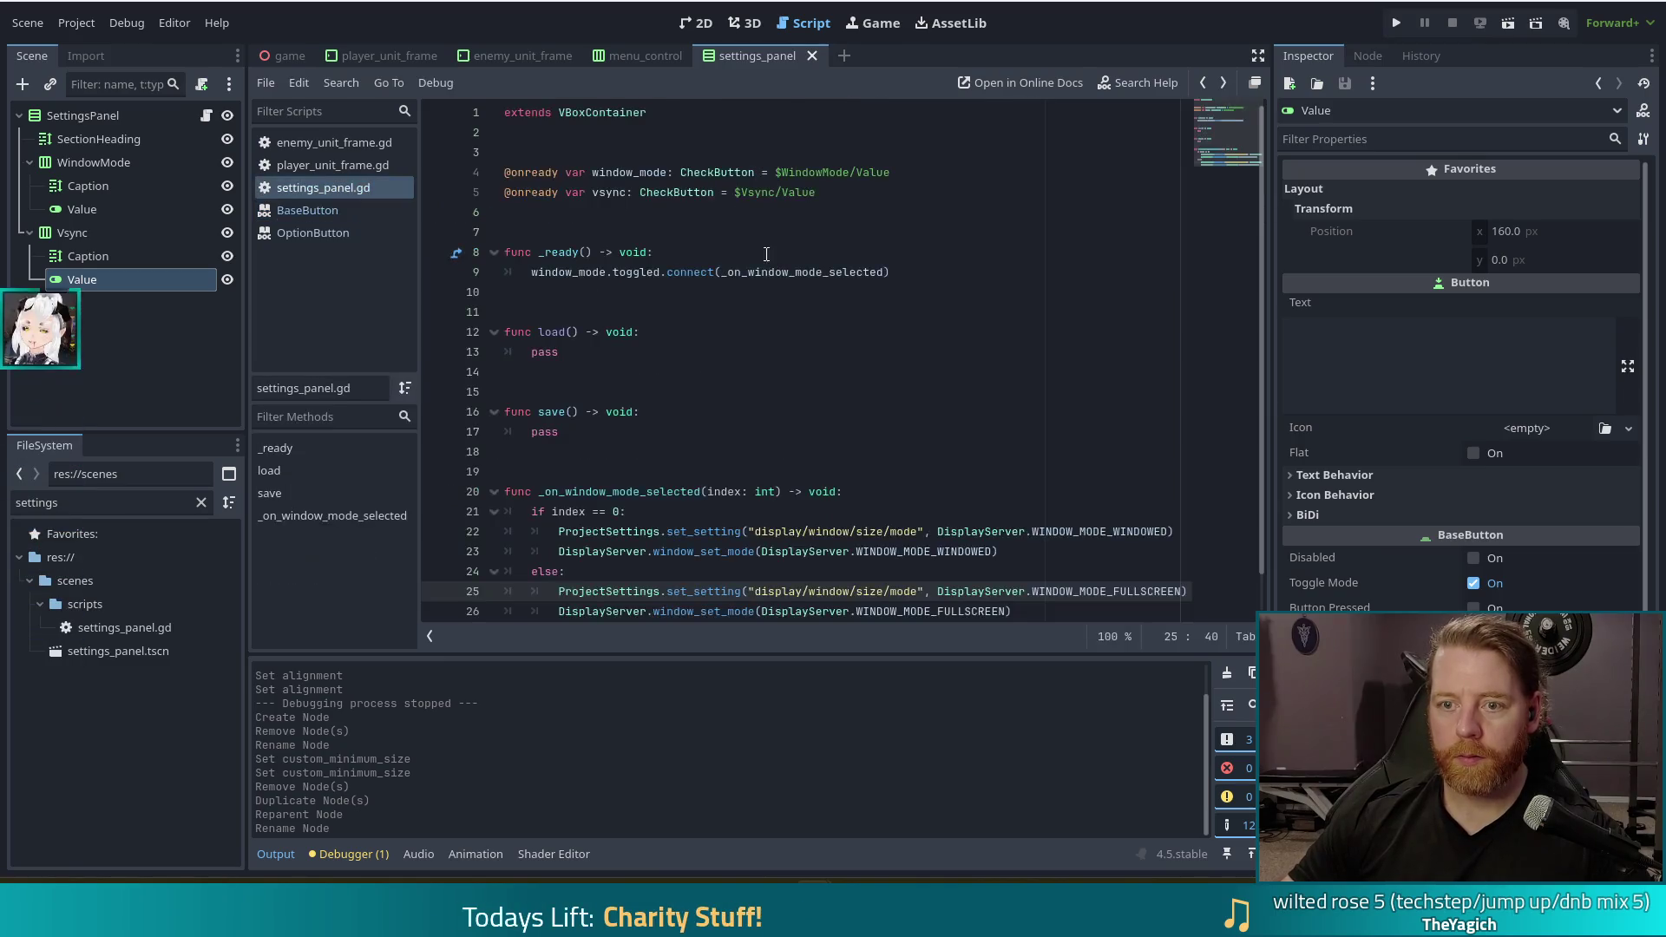
pyautogui.press('Up')
pyautogui.press('Up')
# Change the handler parameter to toggled: bool and its condition to 'if toggled:'
pyautogui.doubleClick(724, 452)
pyautogui.write('toggle')
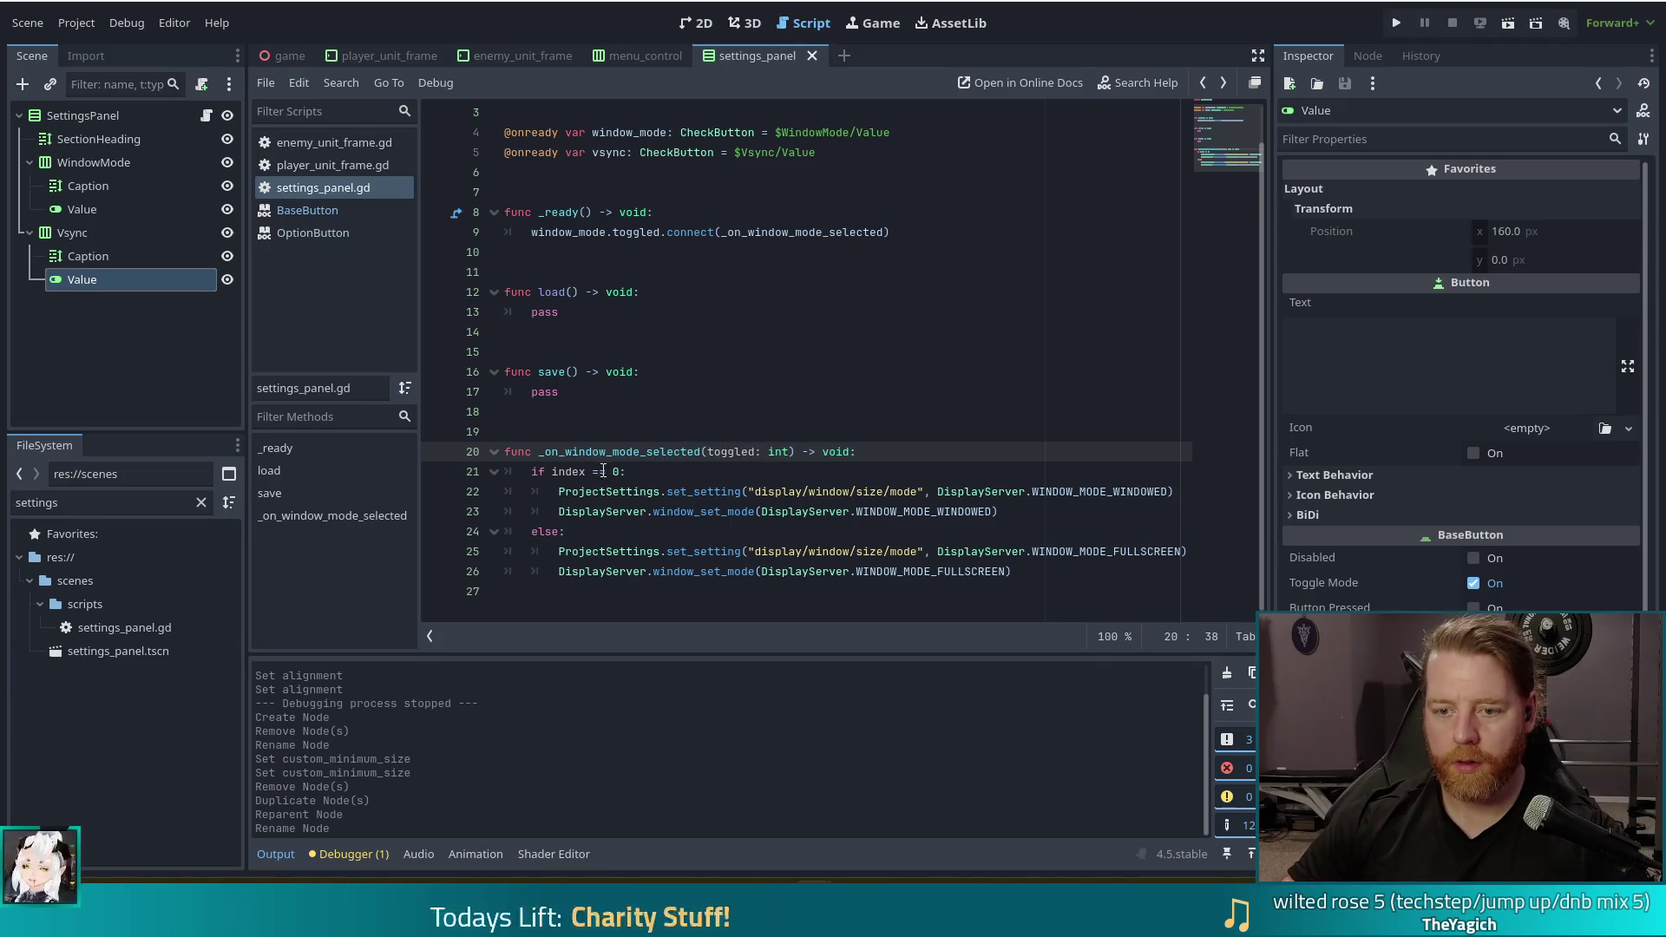
pyautogui.doubleClick(780, 453)
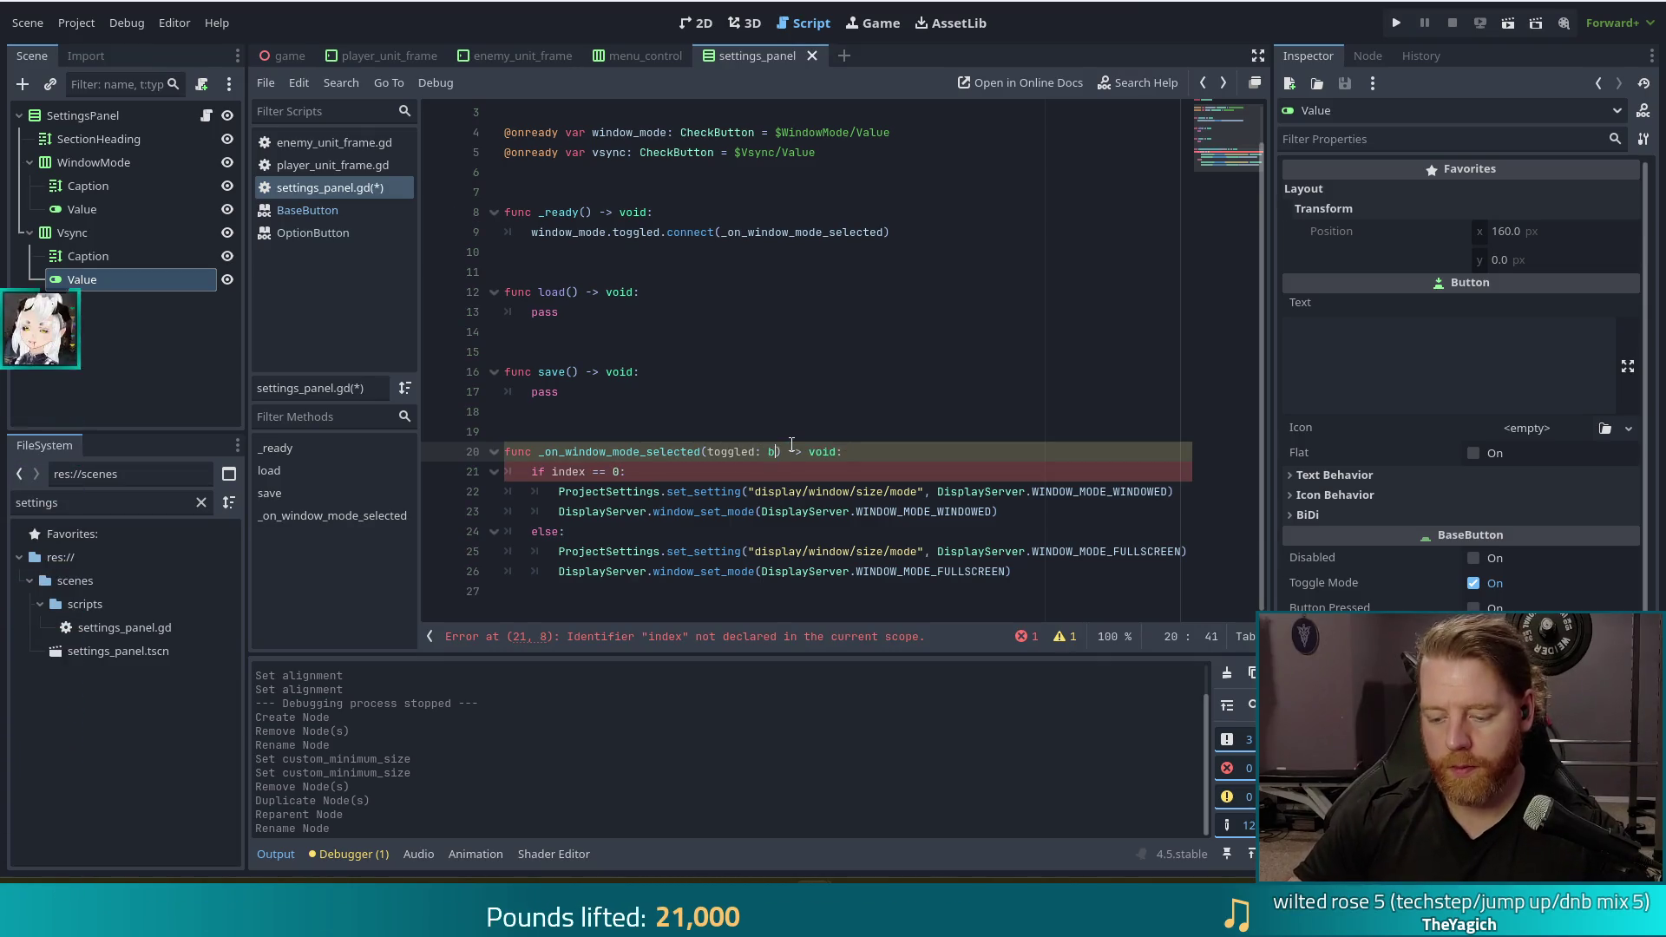
pyautogui.write('ool')
pyautogui.click(554, 474)
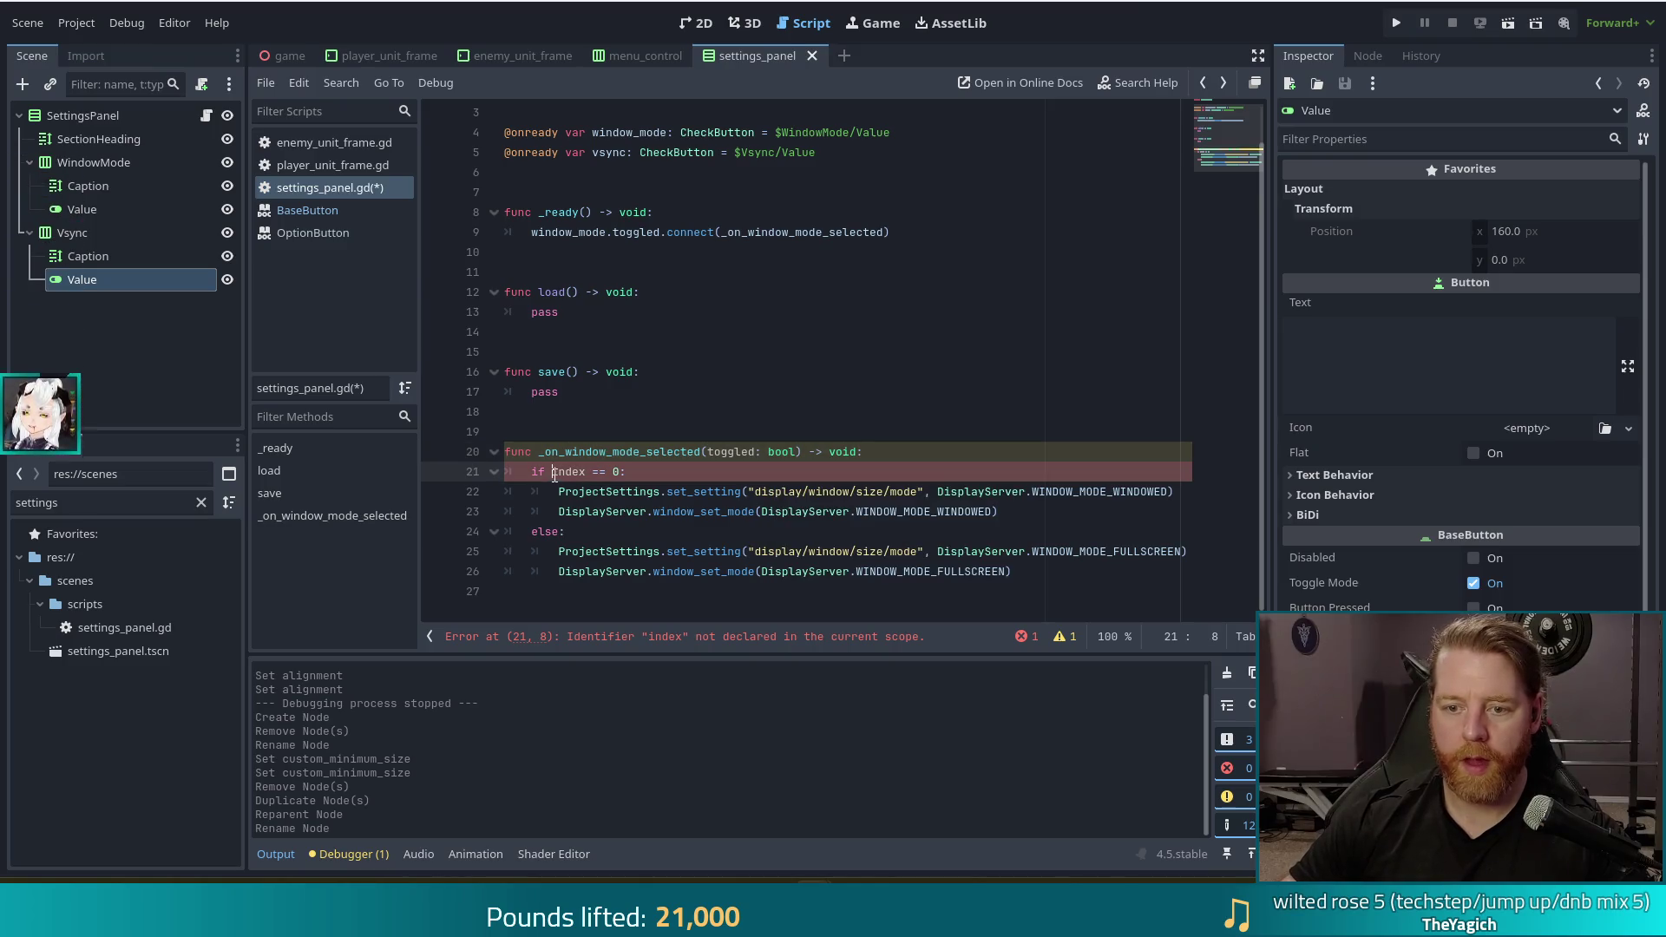
pyautogui.keyDown('shift'); pyautogui.click(623, 468); pyautogui.keyUp('shift')
pyautogui.write('toggled:')
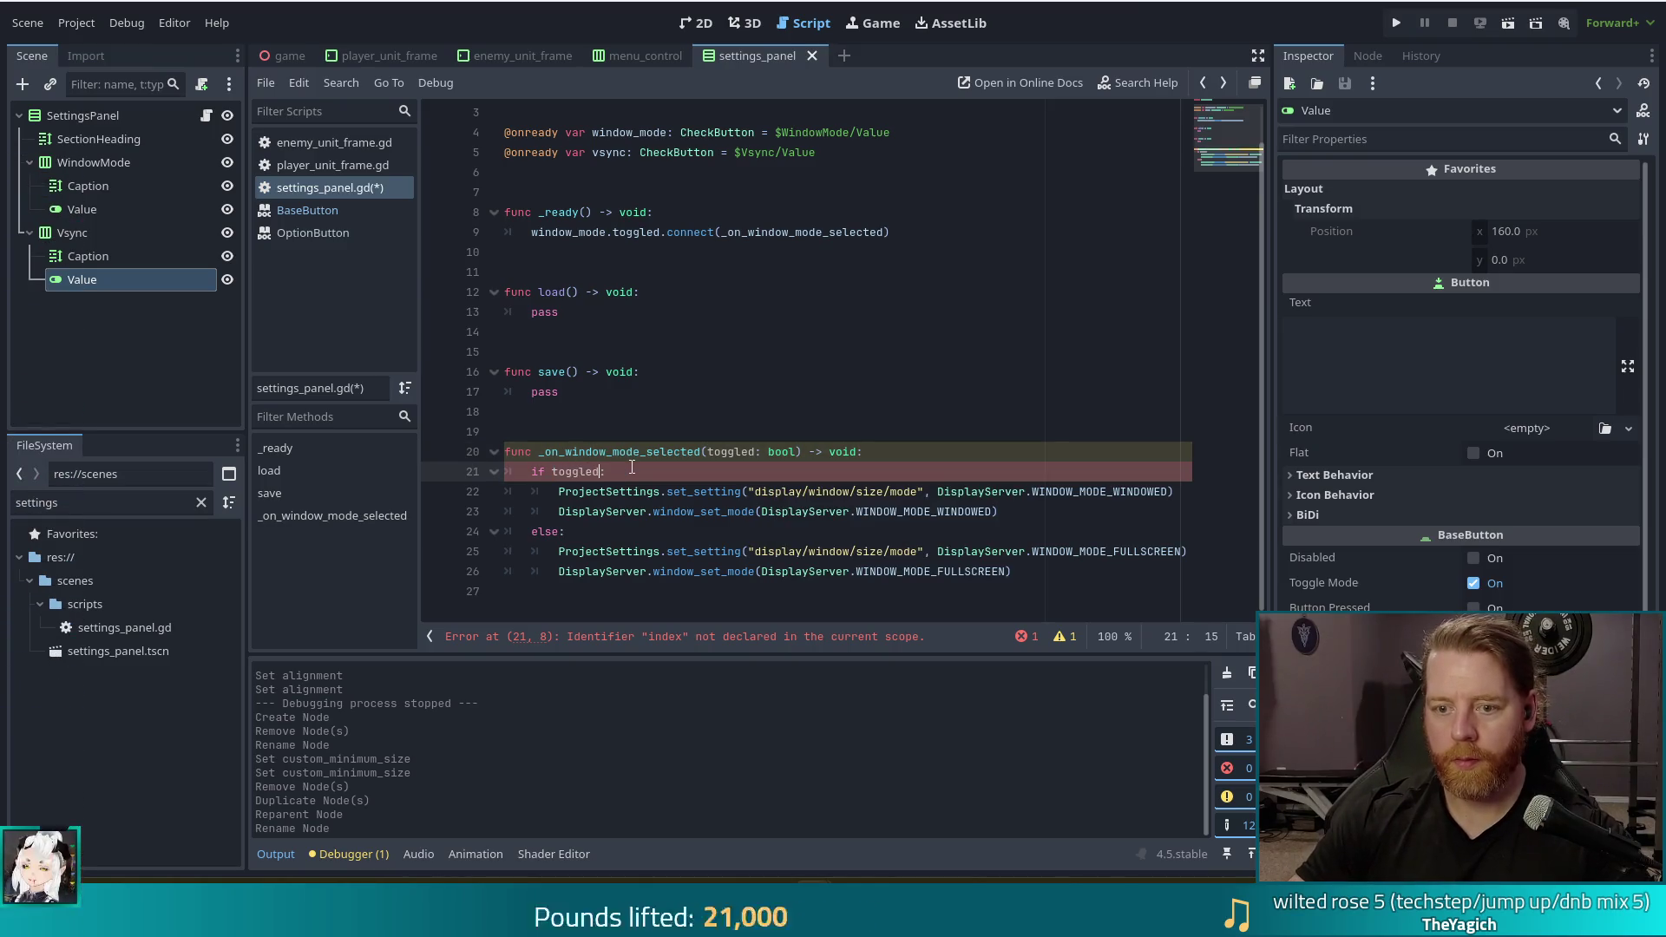
pyautogui.click(693, 354)
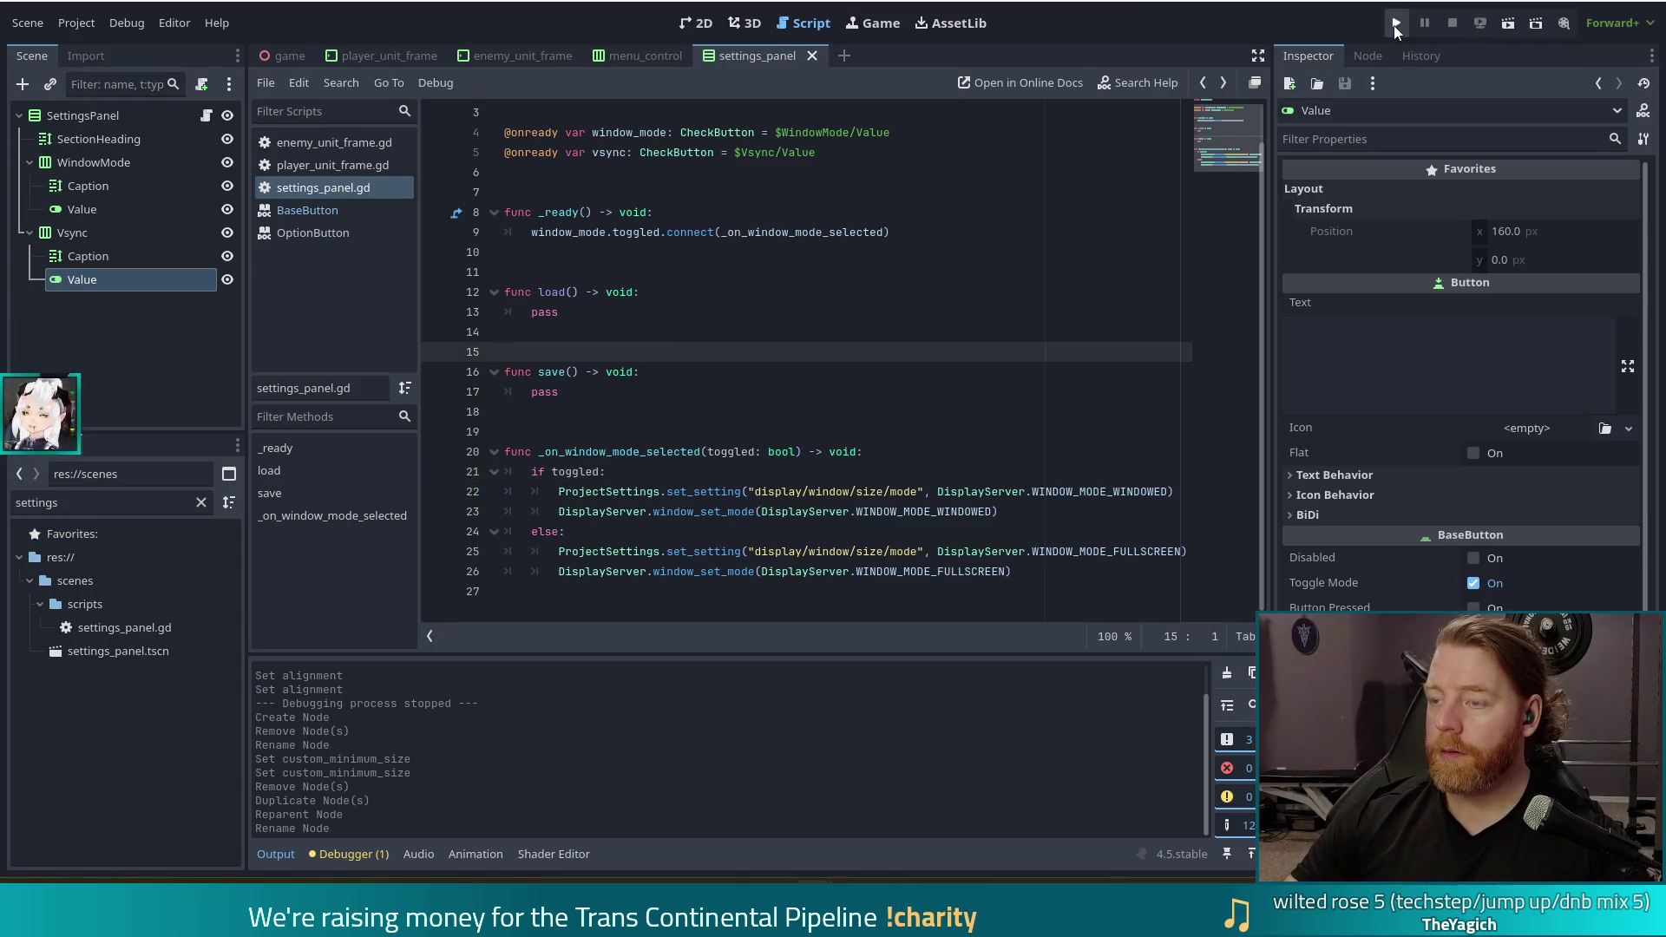
# Run the game, start a new game and try the Window Mode and Sync toggles in settings
pyautogui.click(1396, 23)
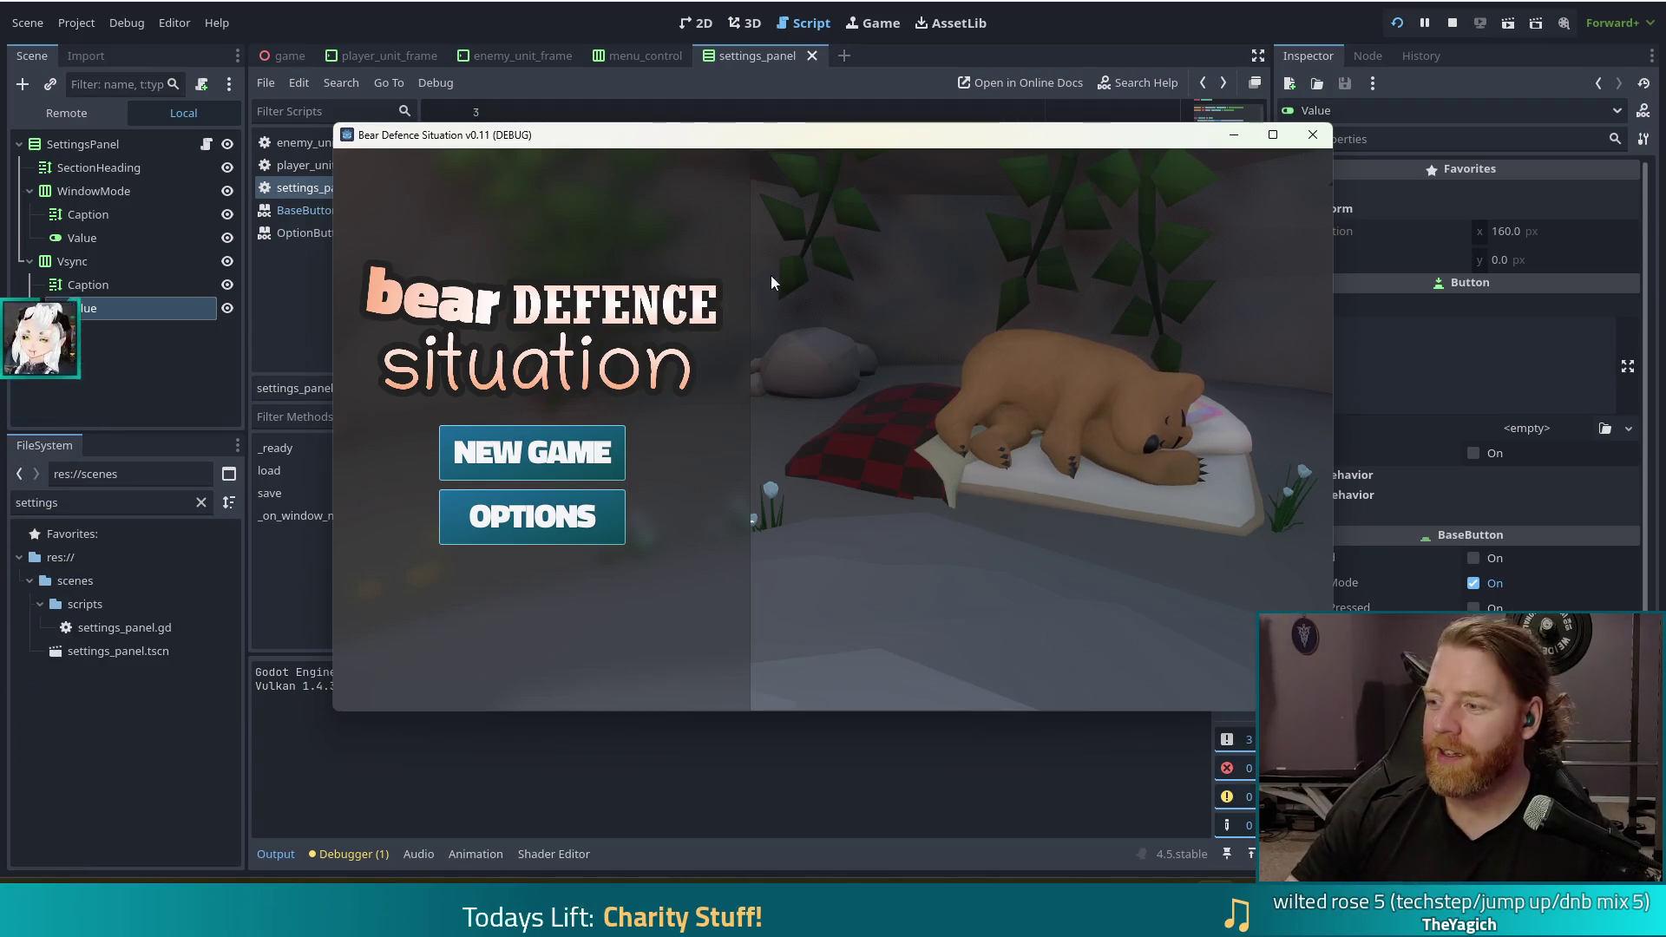
pyautogui.click(564, 447)
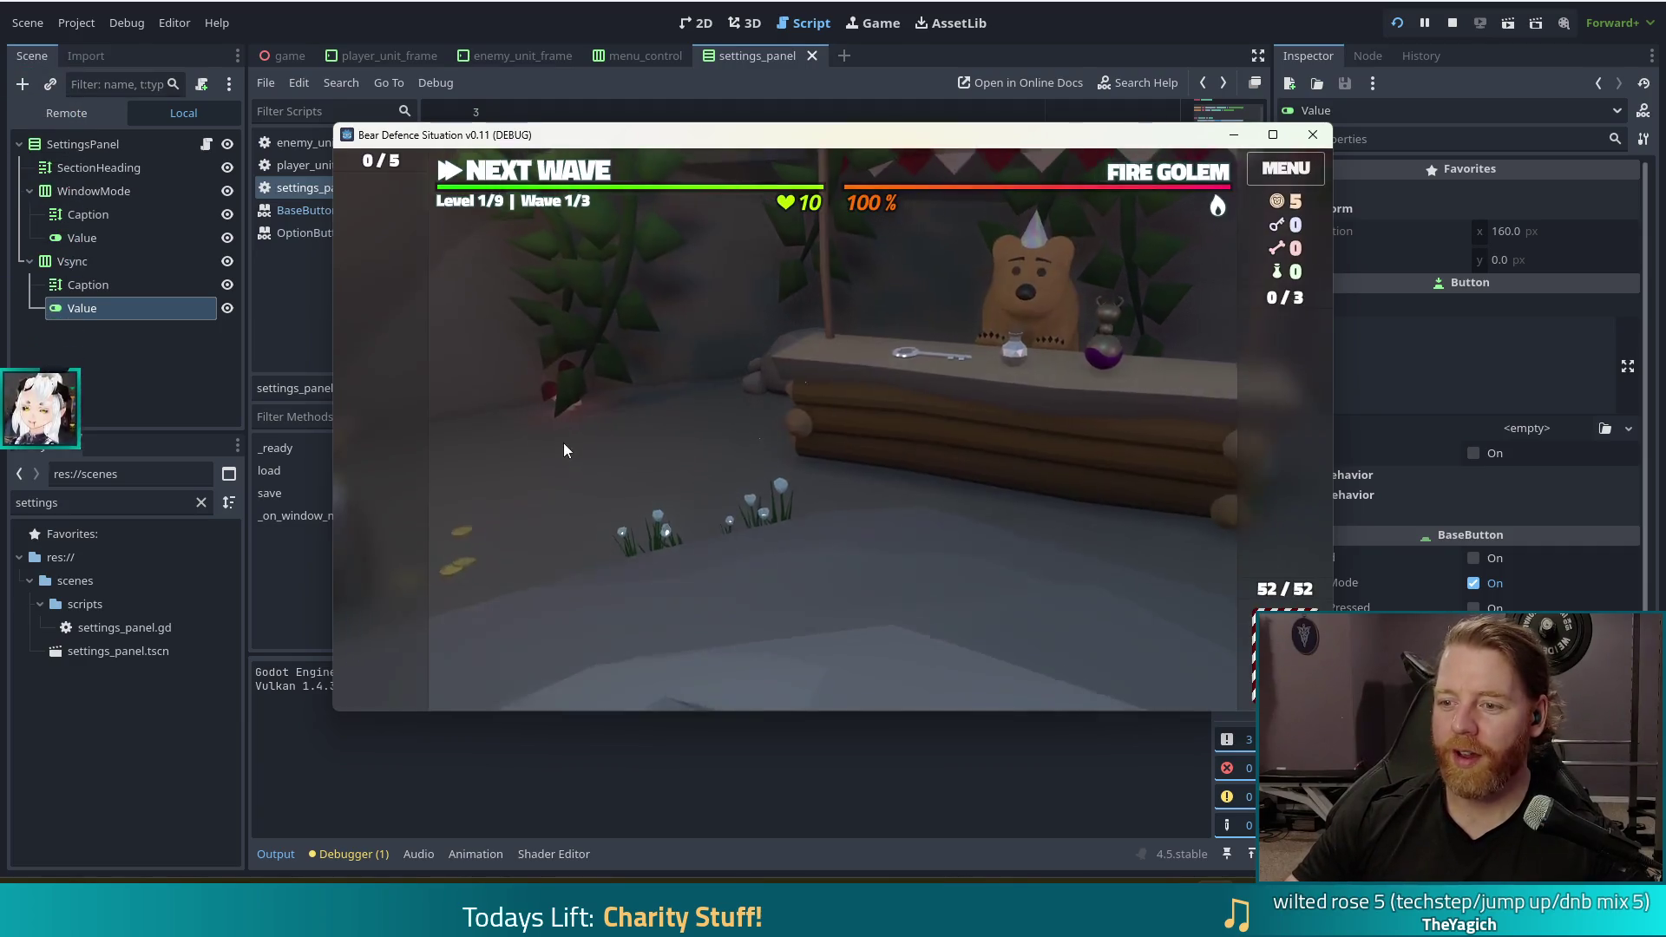
pyautogui.click(1286, 169)
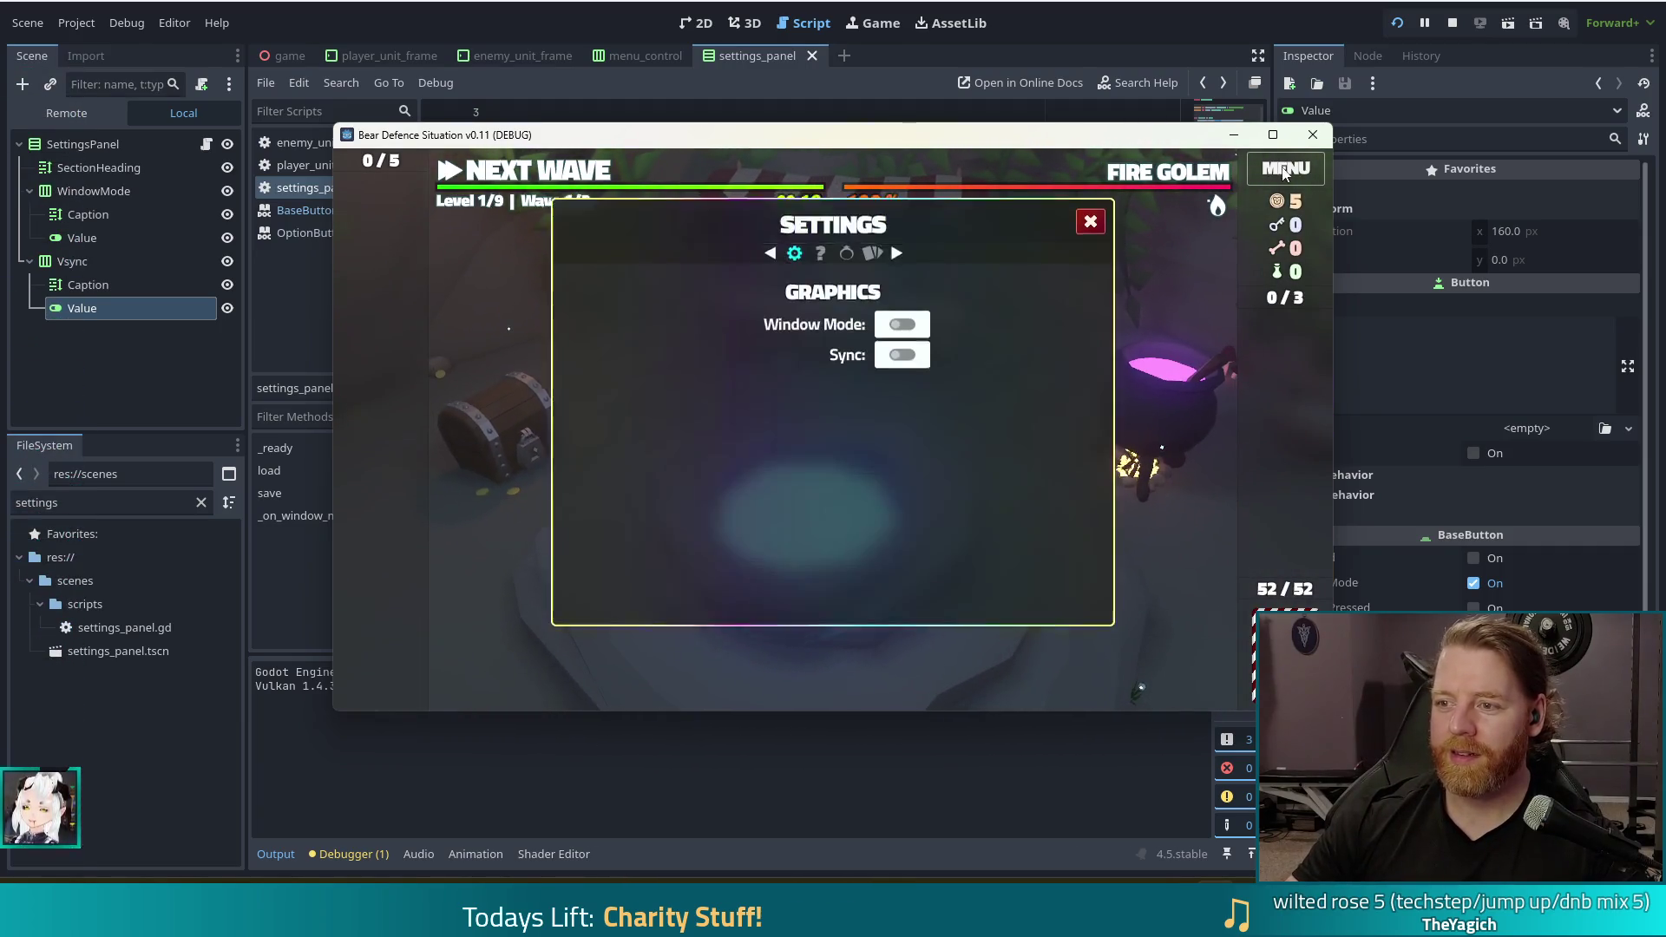
pyautogui.click(910, 332)
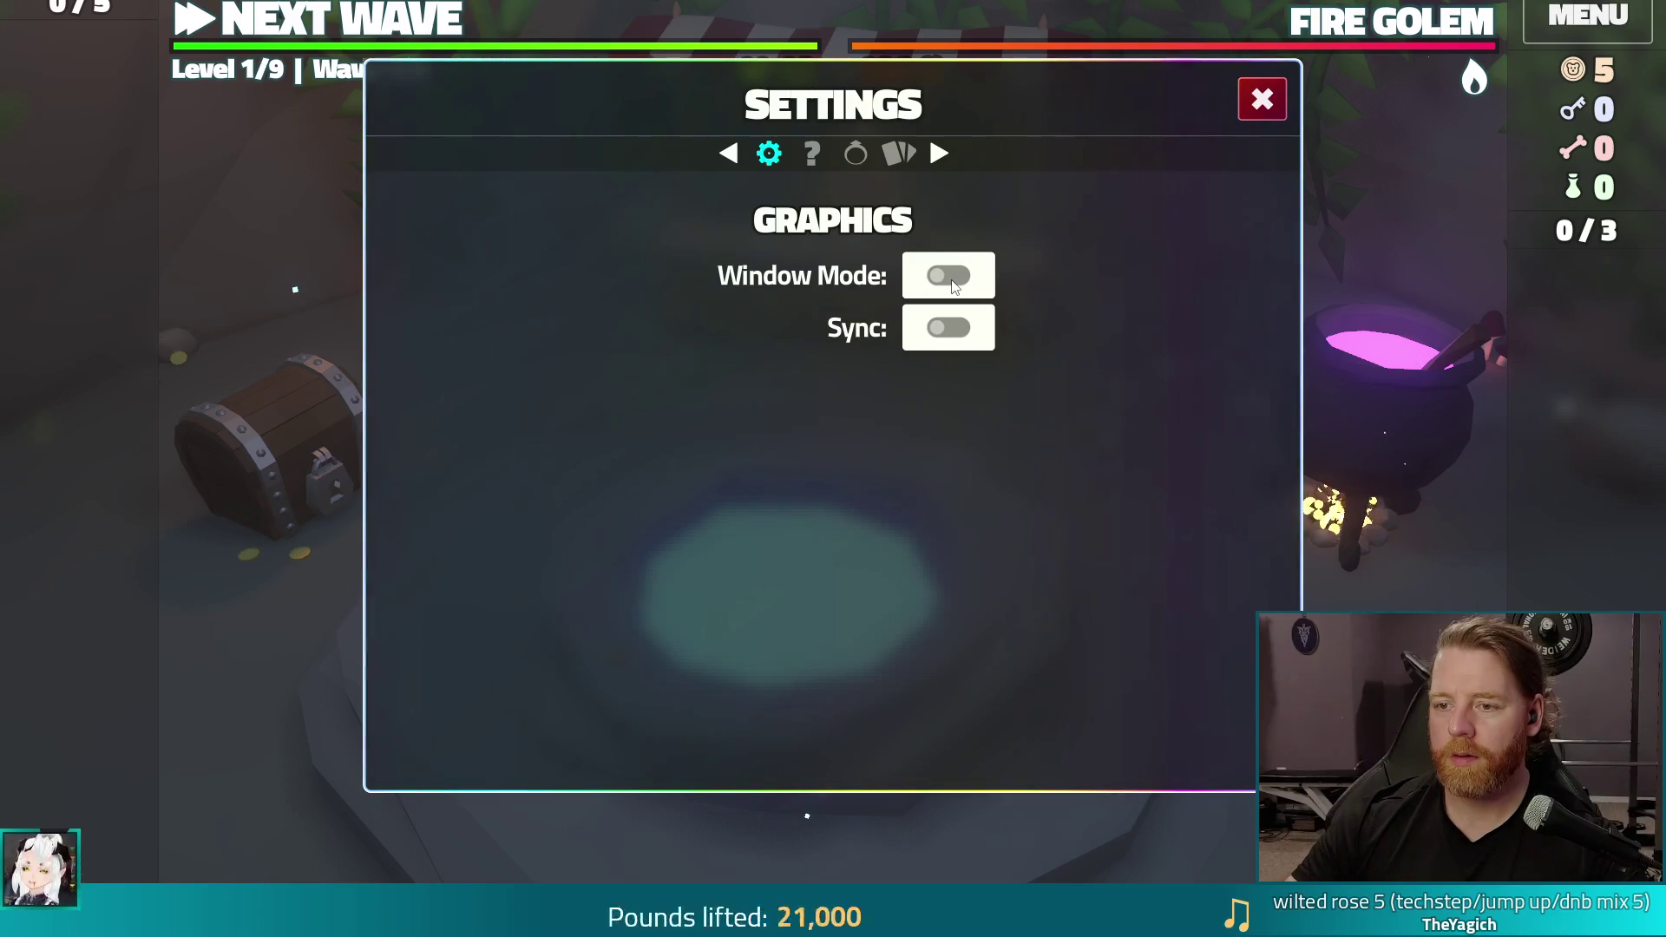
pyautogui.click(952, 285)
pyautogui.click(903, 325)
pyautogui.click(960, 330)
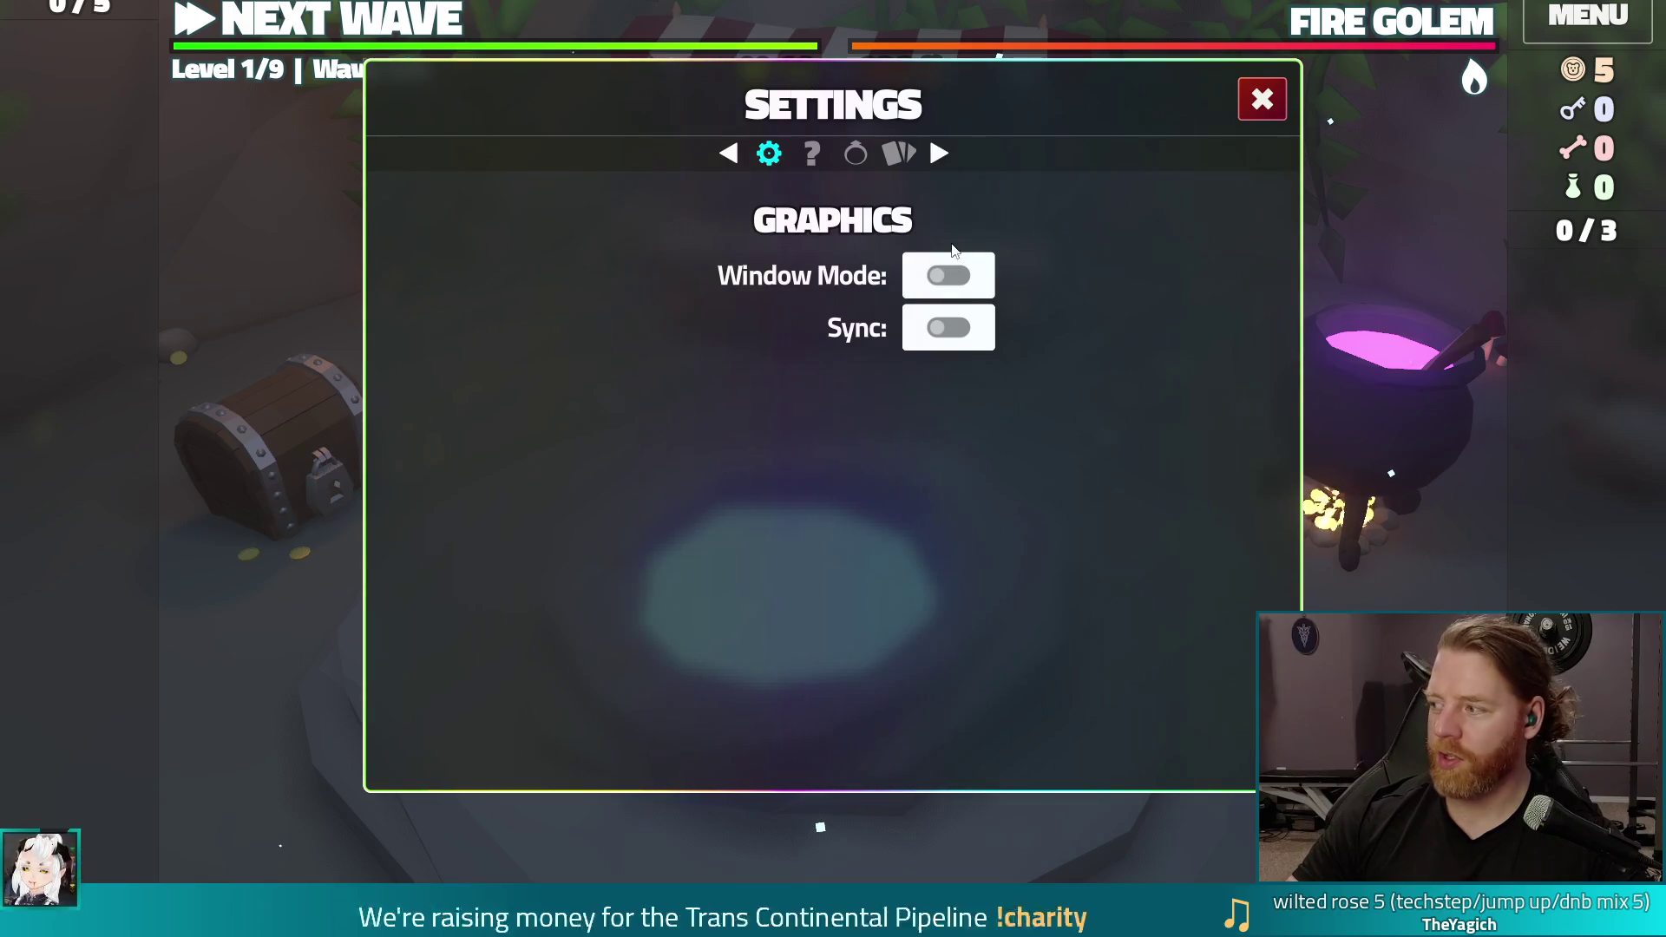
# Reopen settings, switch between windowed and fullscreen a few times, then stop the game
pyautogui.click(1263, 99)
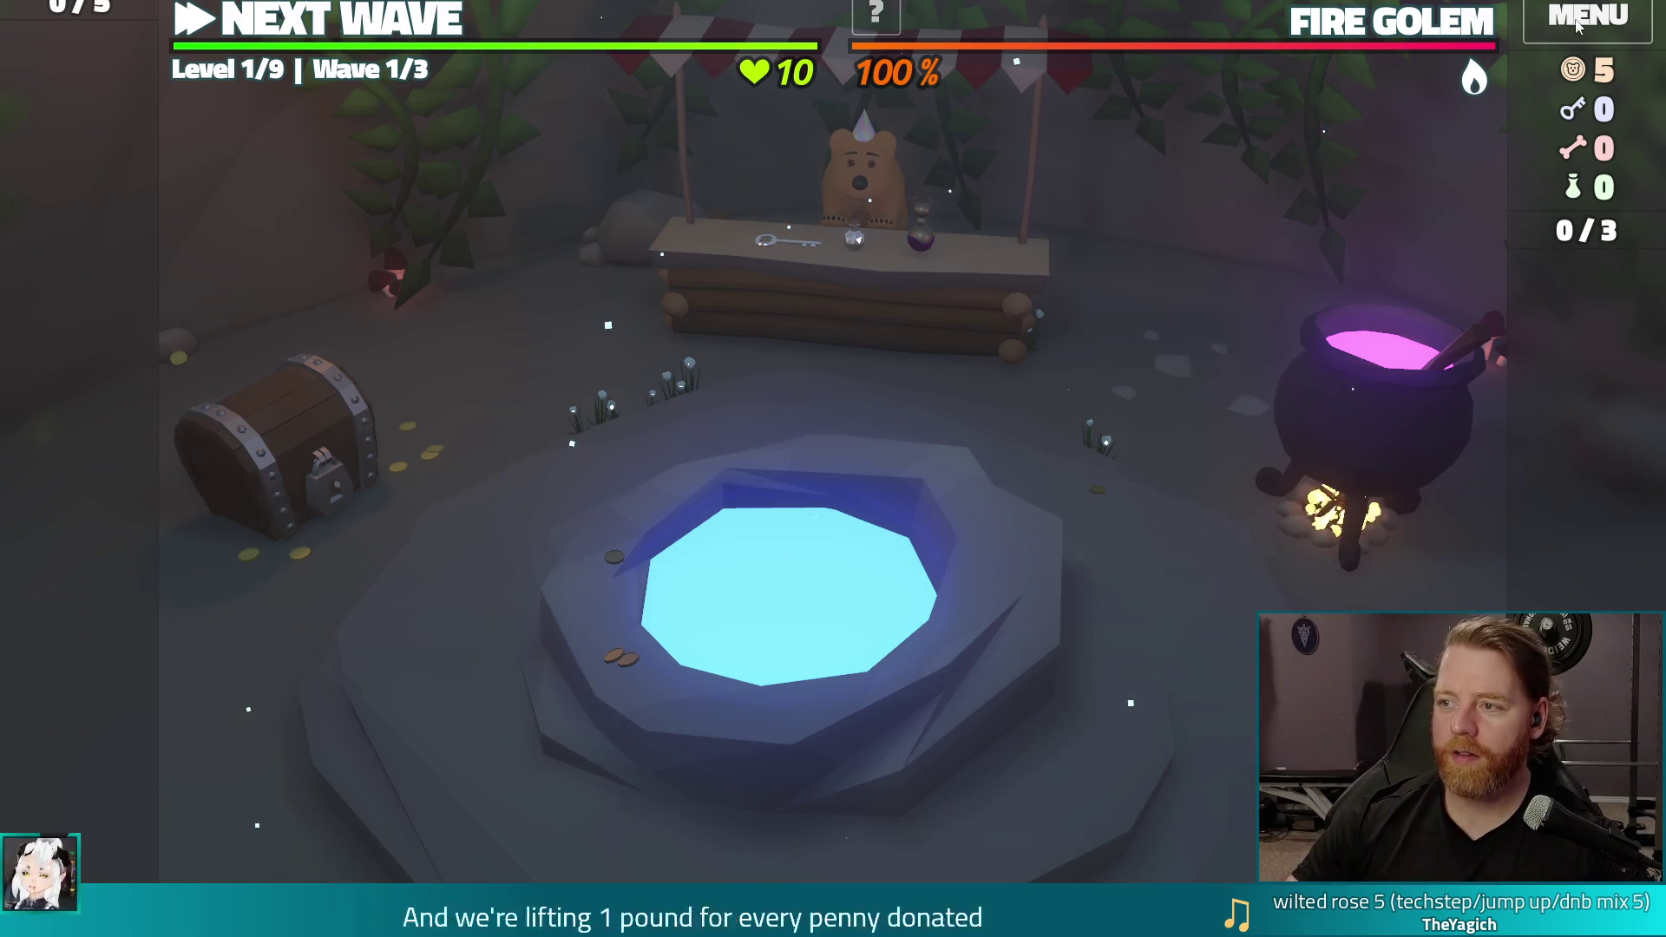
pyautogui.click(1575, 24)
pyautogui.click(954, 272)
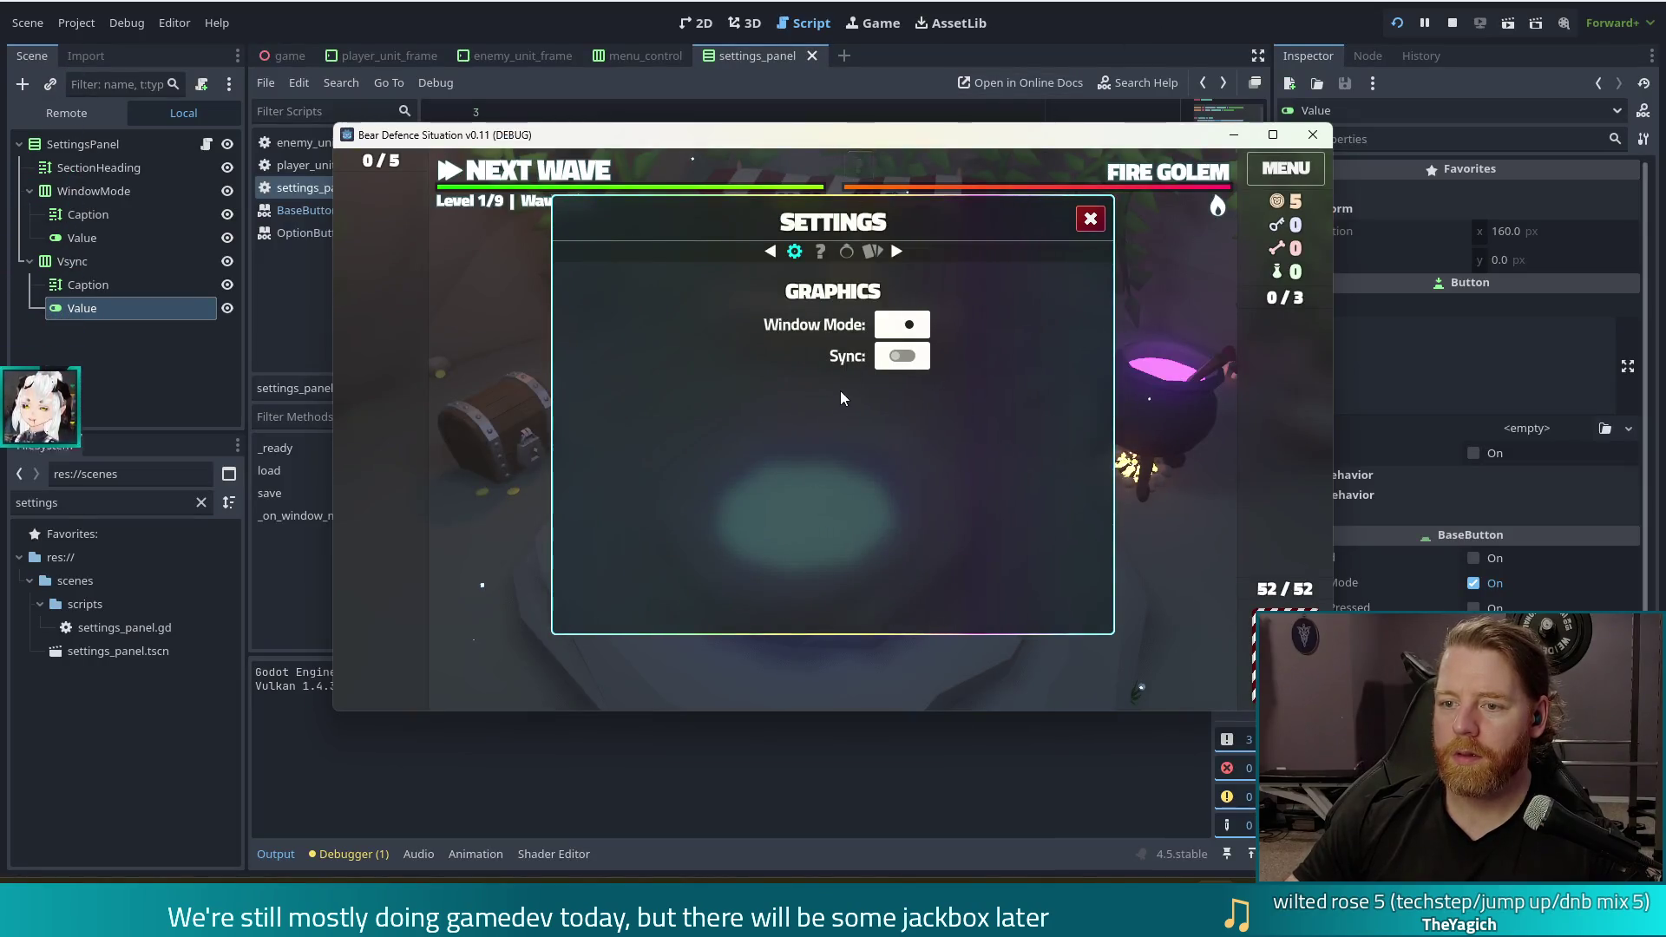
pyautogui.click(910, 329)
pyautogui.click(946, 273)
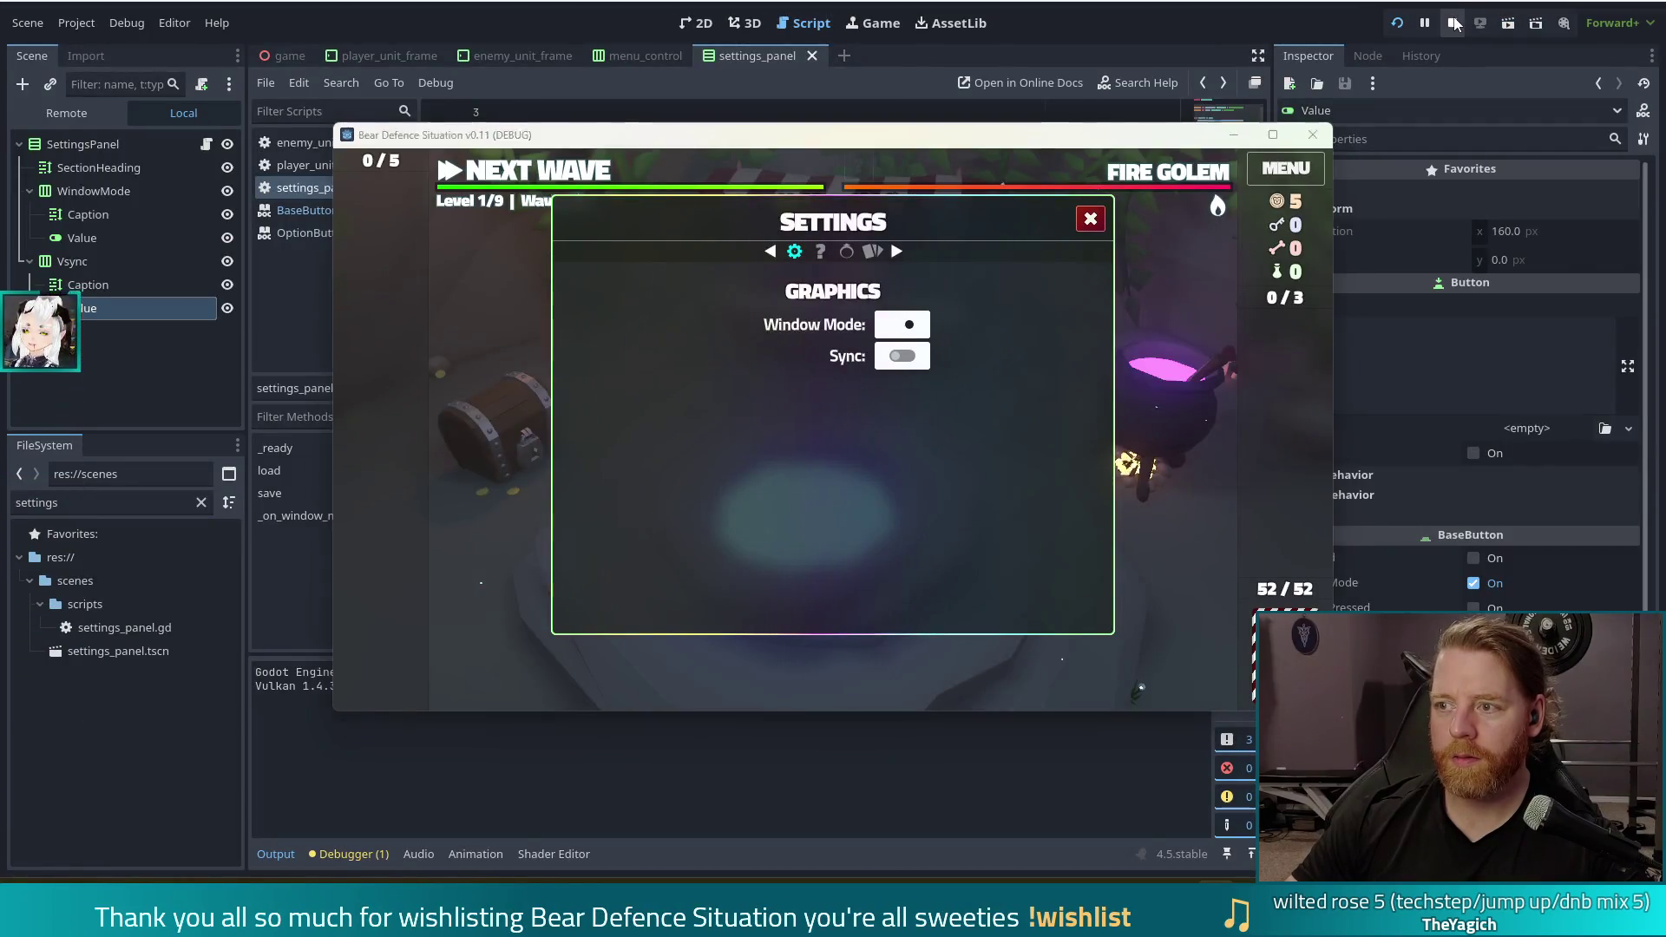
pyautogui.press('F8')
# Change the condition to 'if !toggled:', rename the WindowMode caption to 'Fullscreen' and save
pyautogui.click(627, 464)
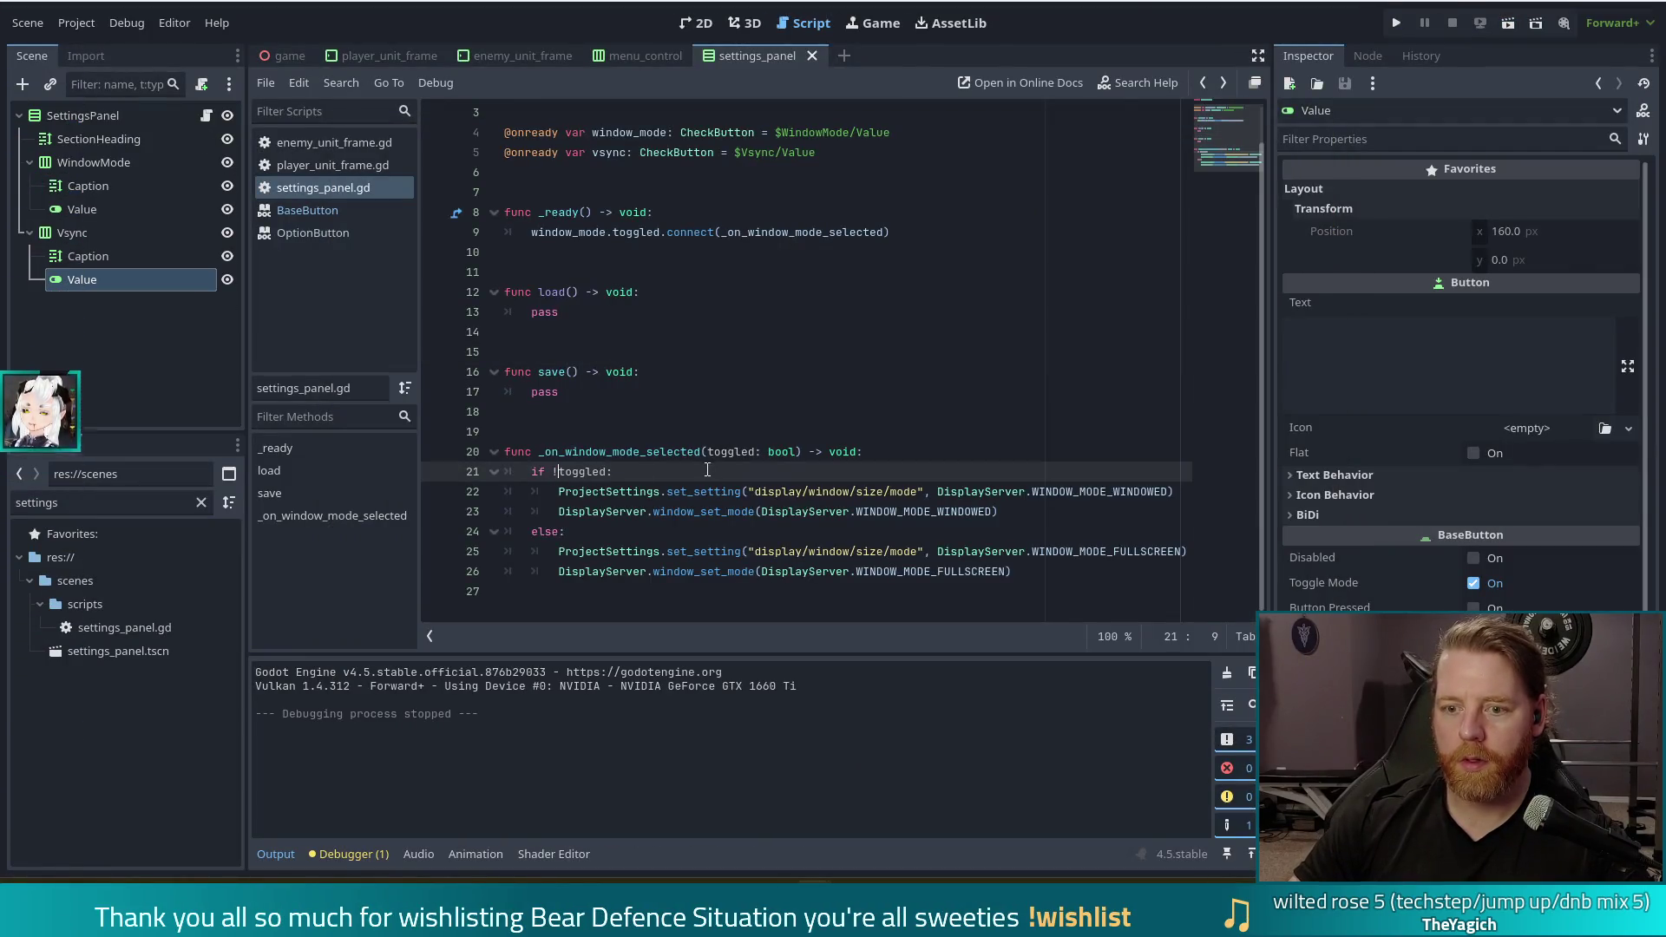
pyautogui.click(150, 179)
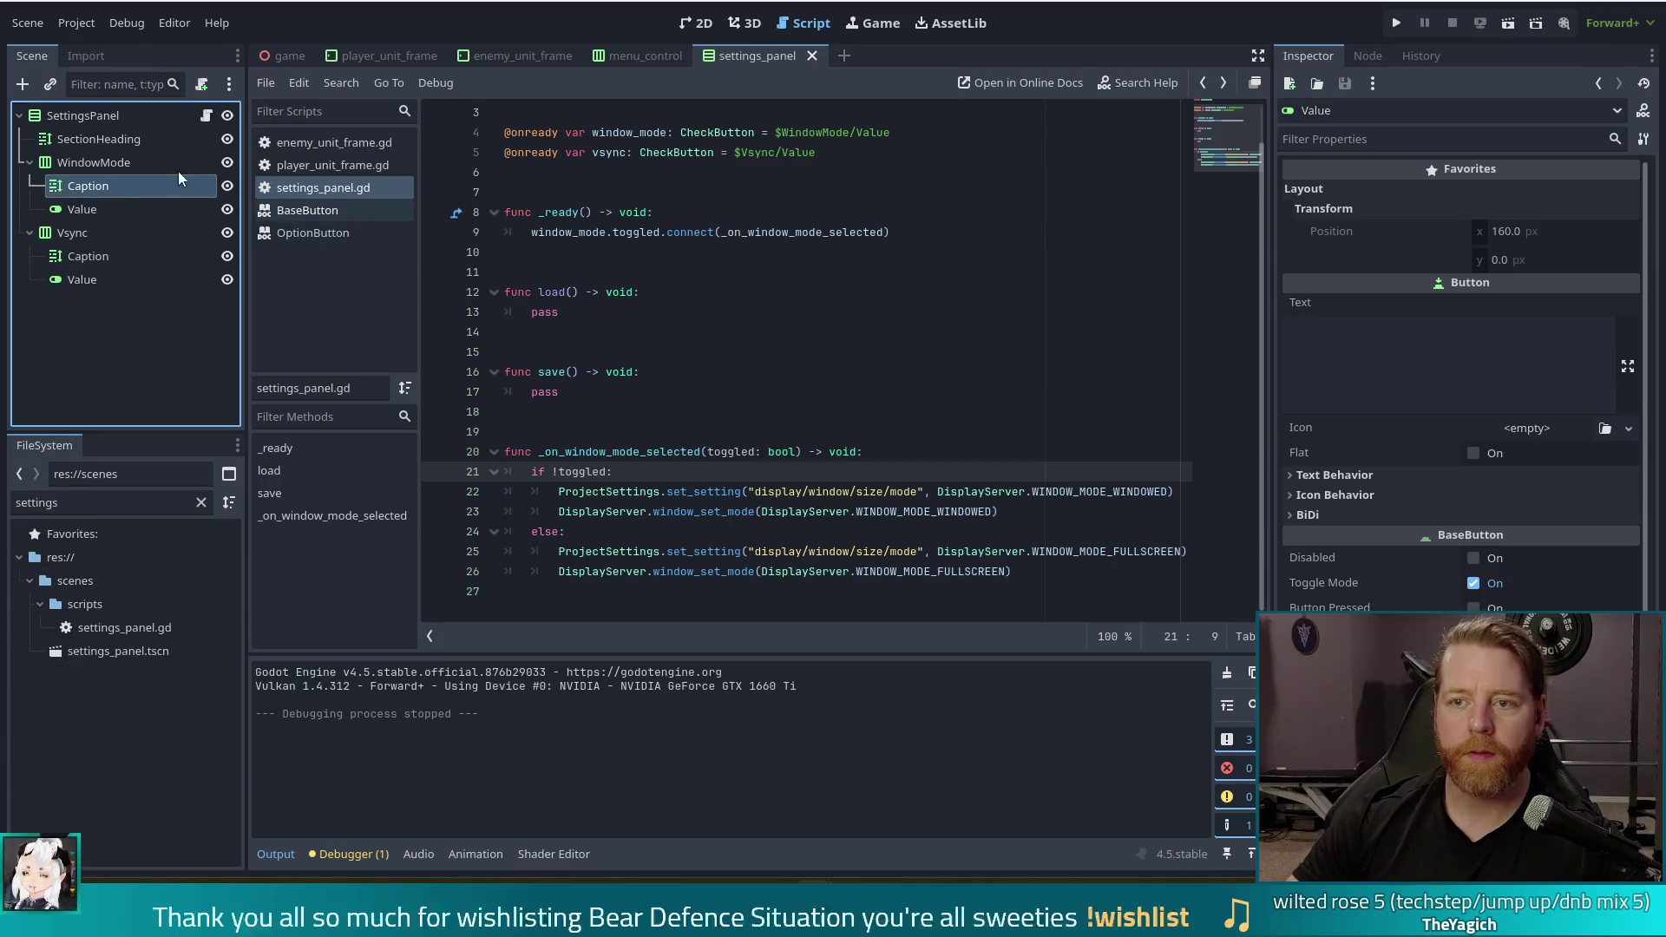
pyautogui.click(1342, 351)
pyautogui.hotkey('ctrl', 'a')
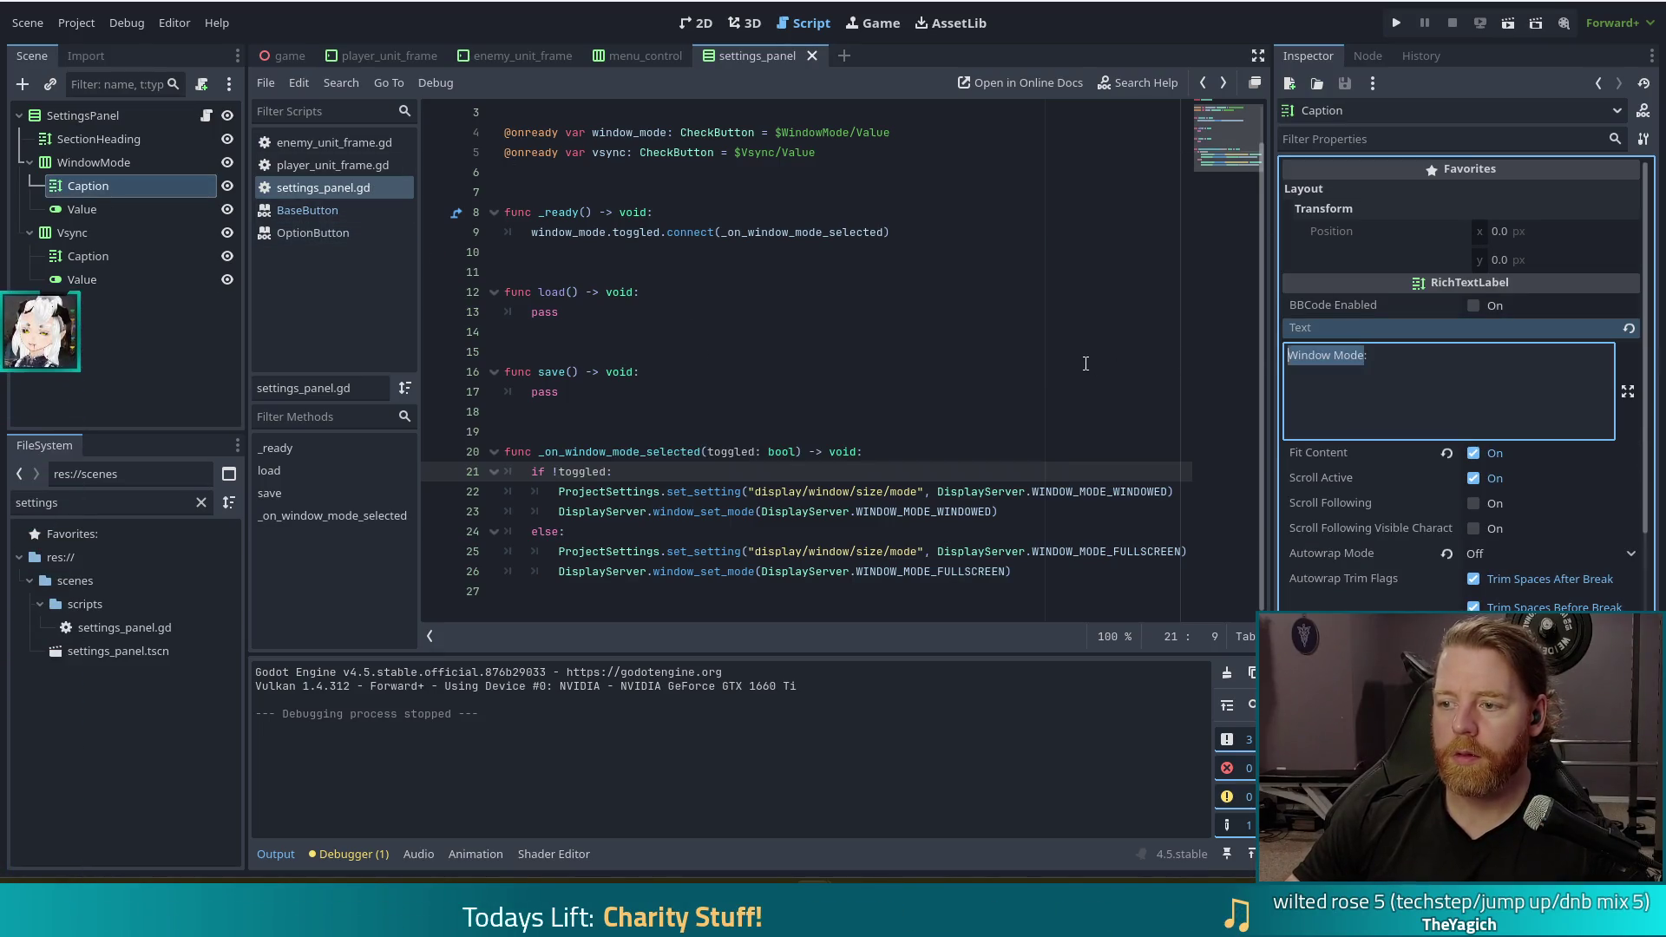
pyautogui.write('Fullscreen')
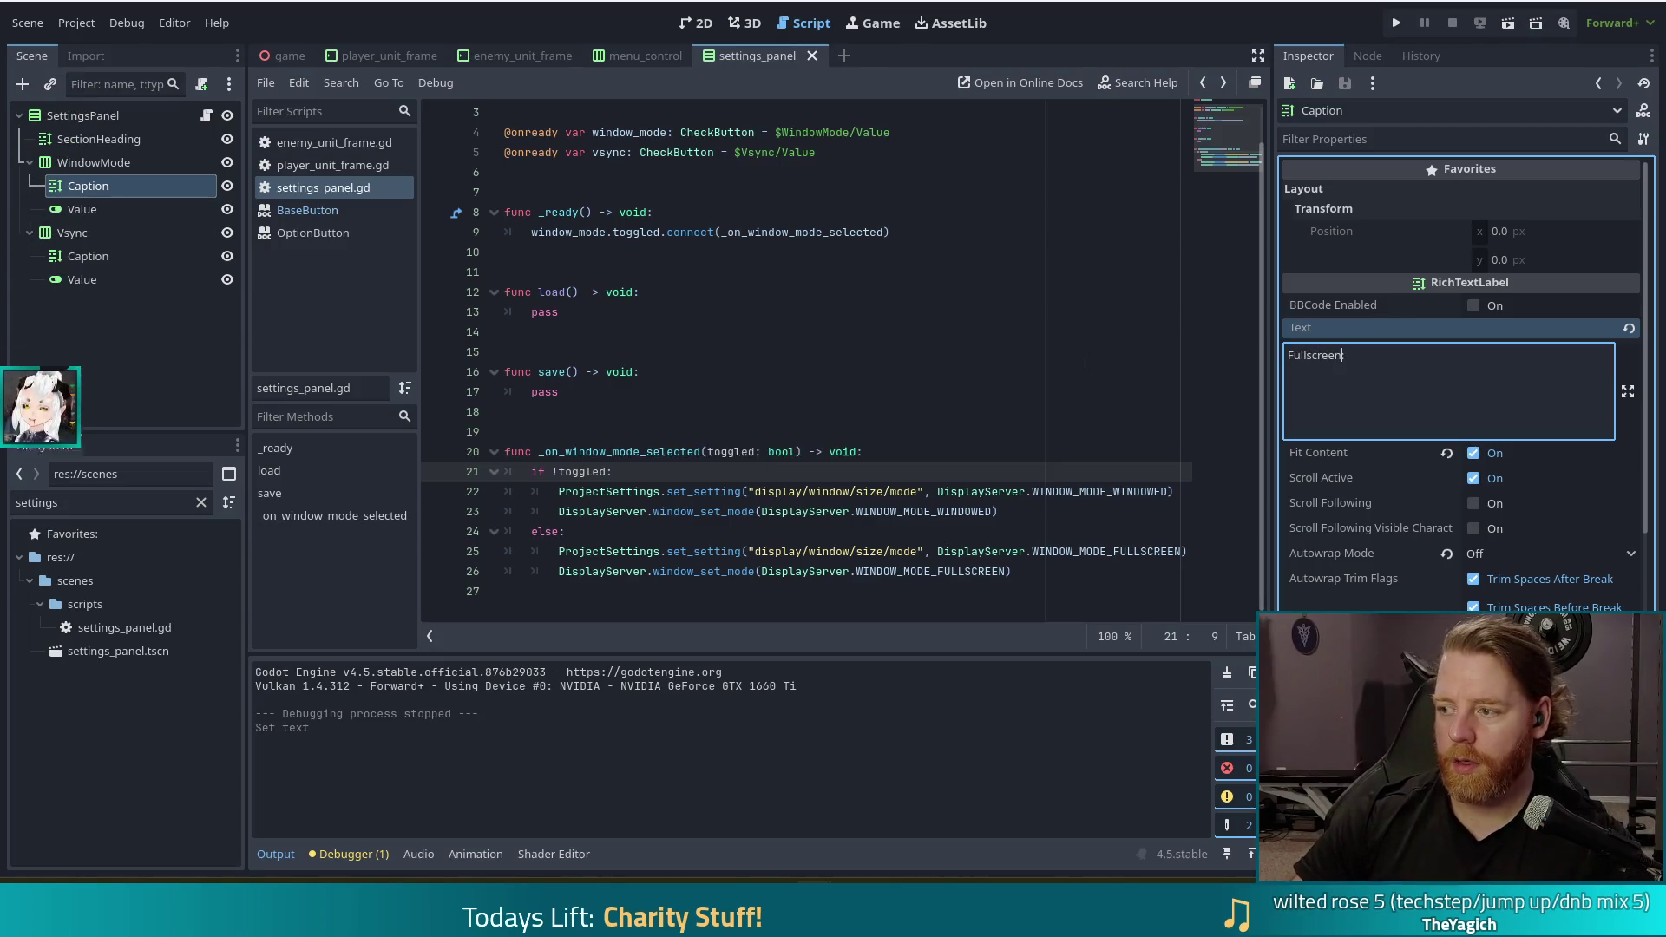
pyautogui.hotkey('ctrl', 's')
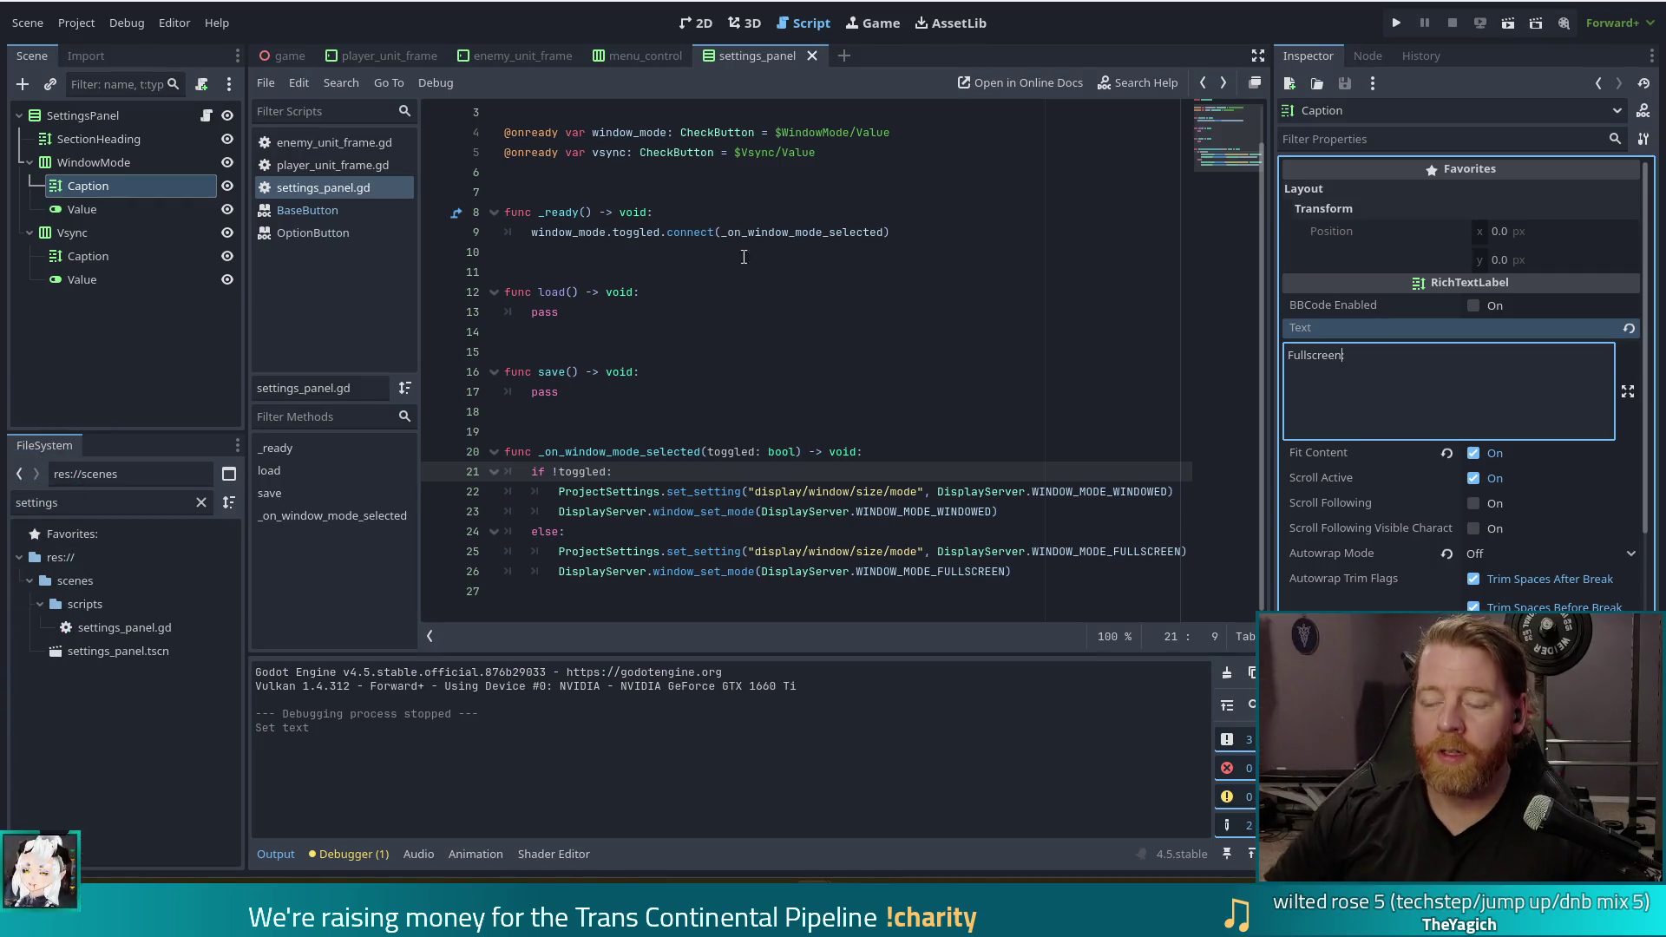
# Return to the 2D workspace showing the settings panel scene with its Fullscreen caption
pyautogui.click(697, 22)
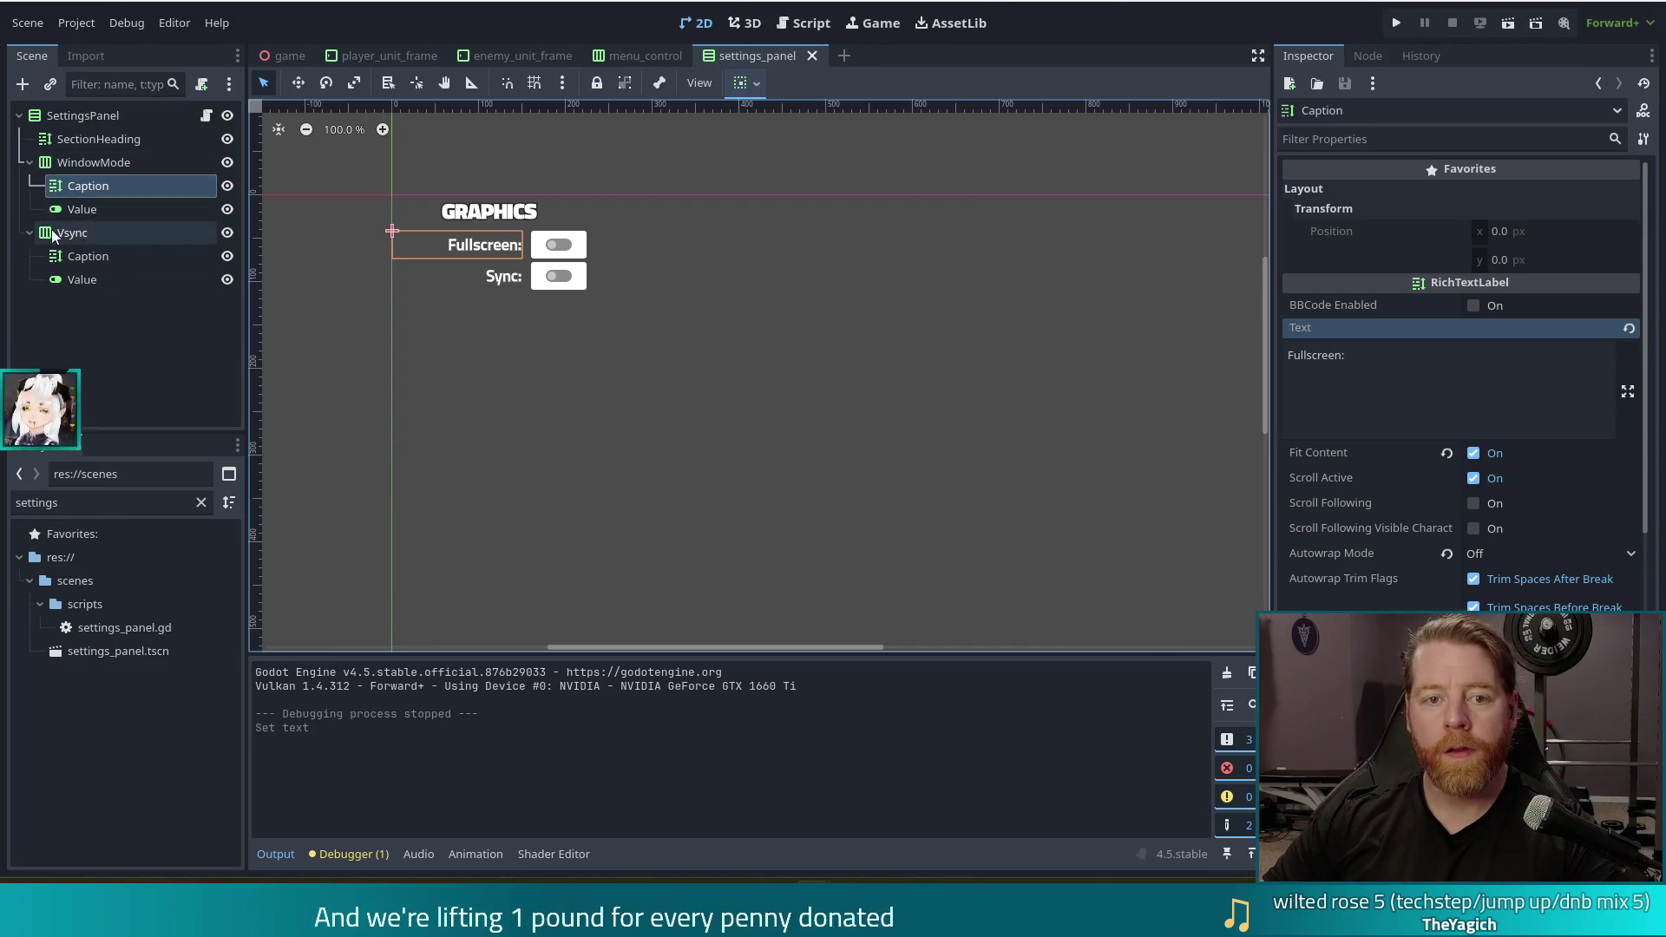
# Add a CheckBox child node under WindowMode and run the project
pyautogui.click(87, 162)
pyautogui.click(23, 84)
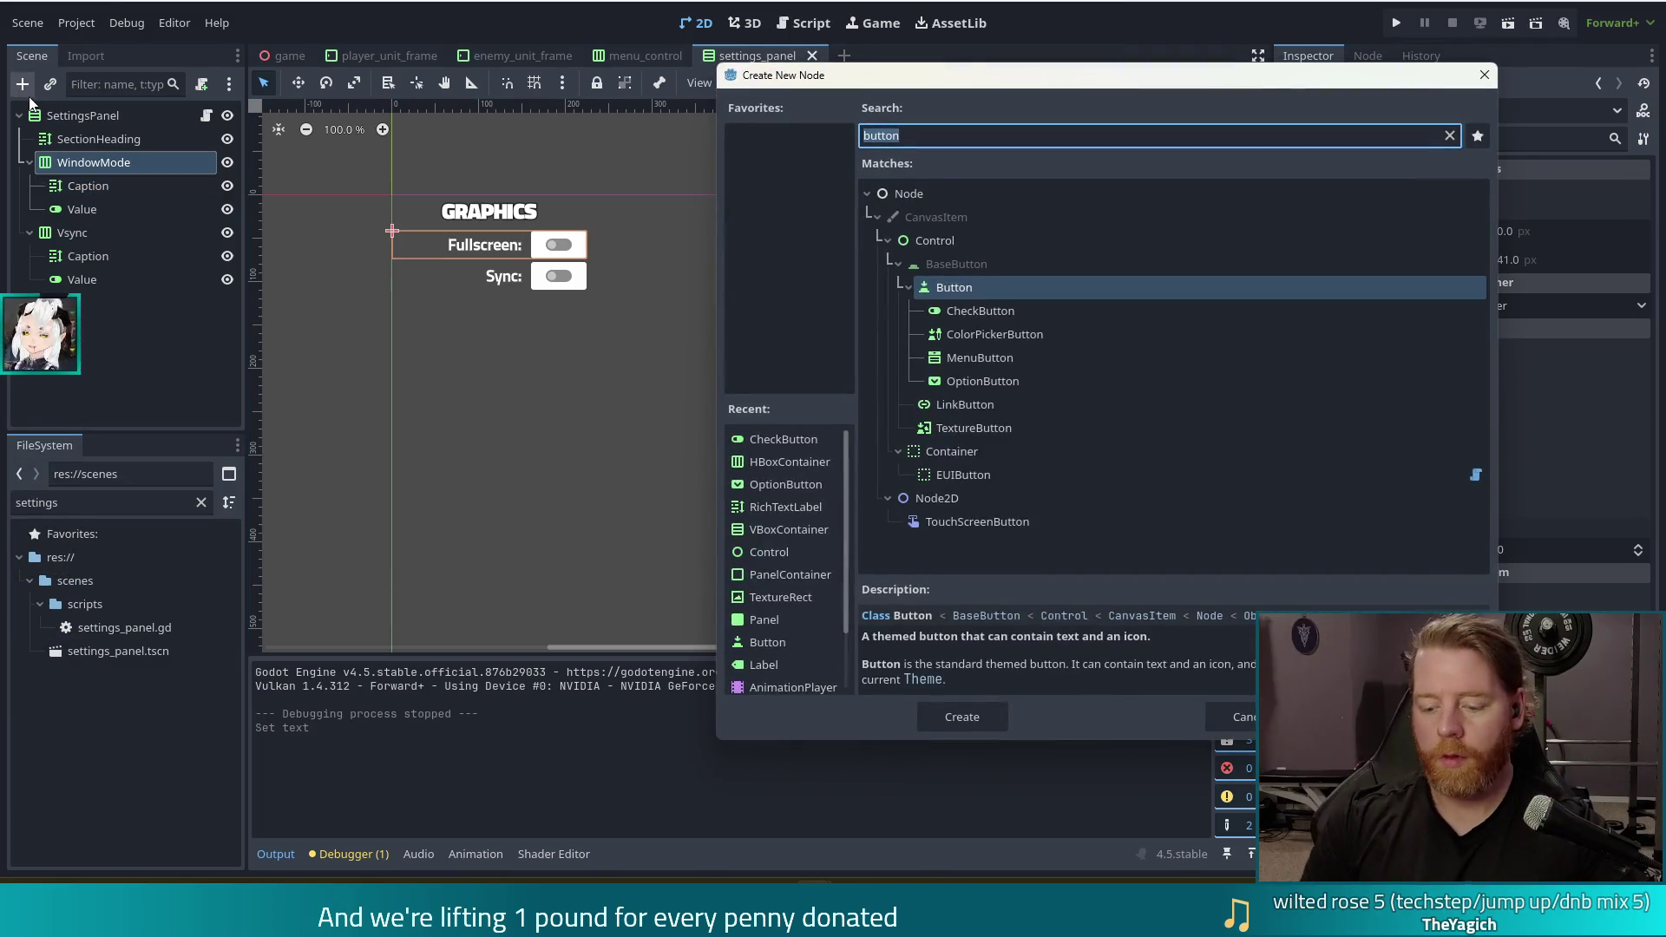
pyautogui.write('check')
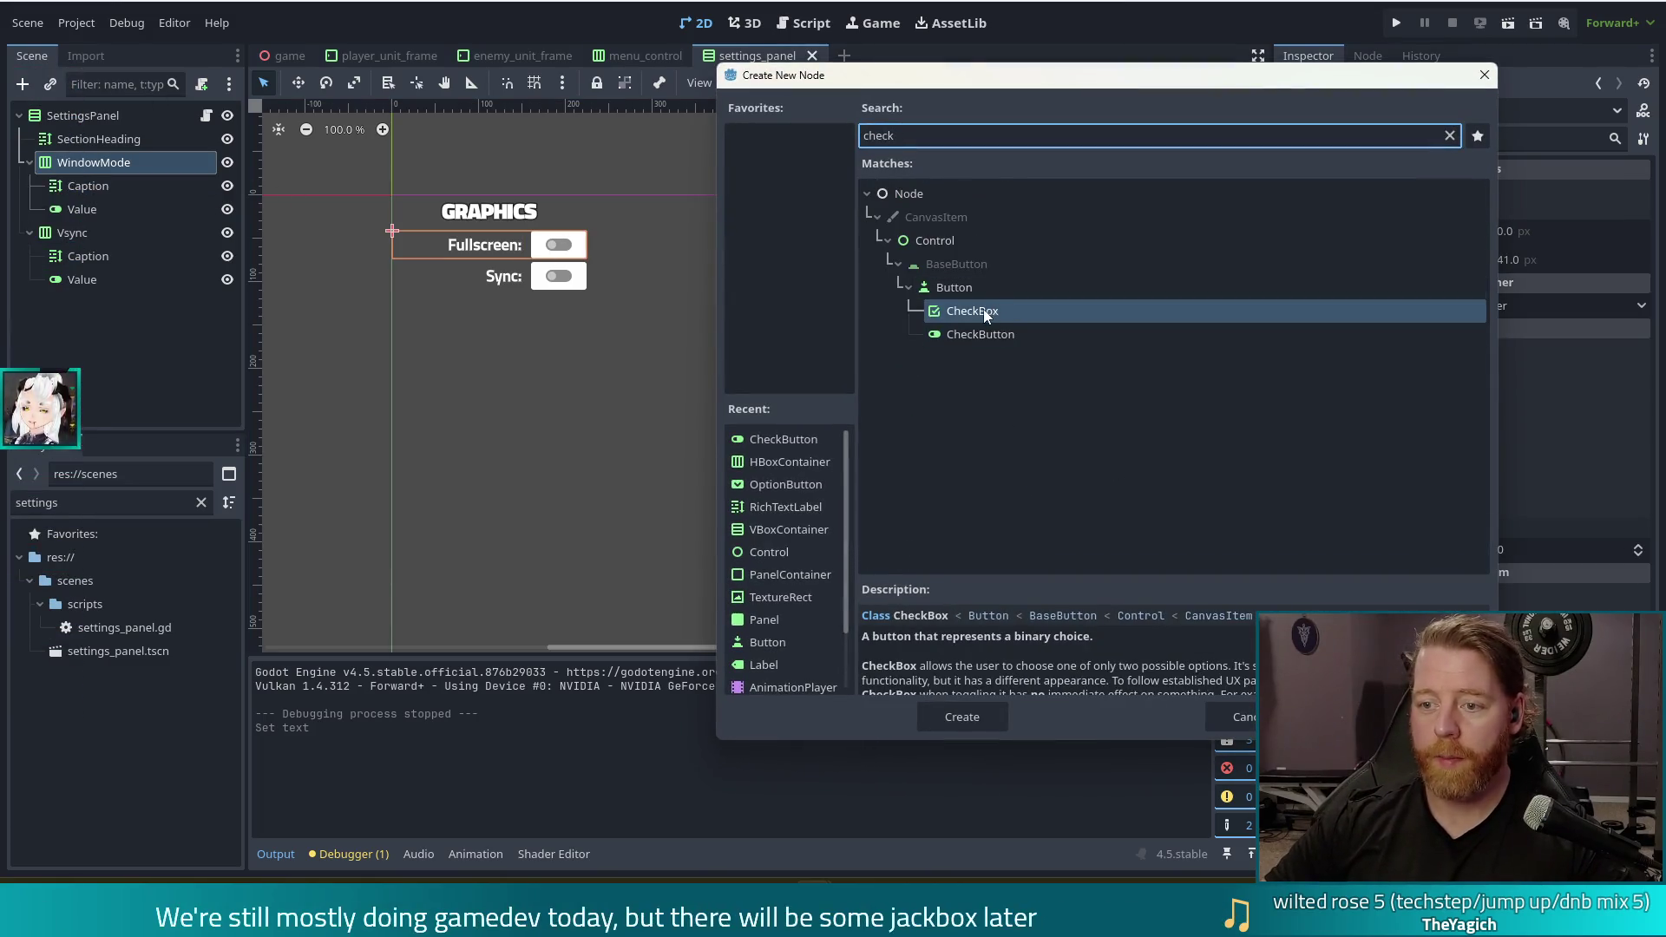
pyautogui.press('Escape')
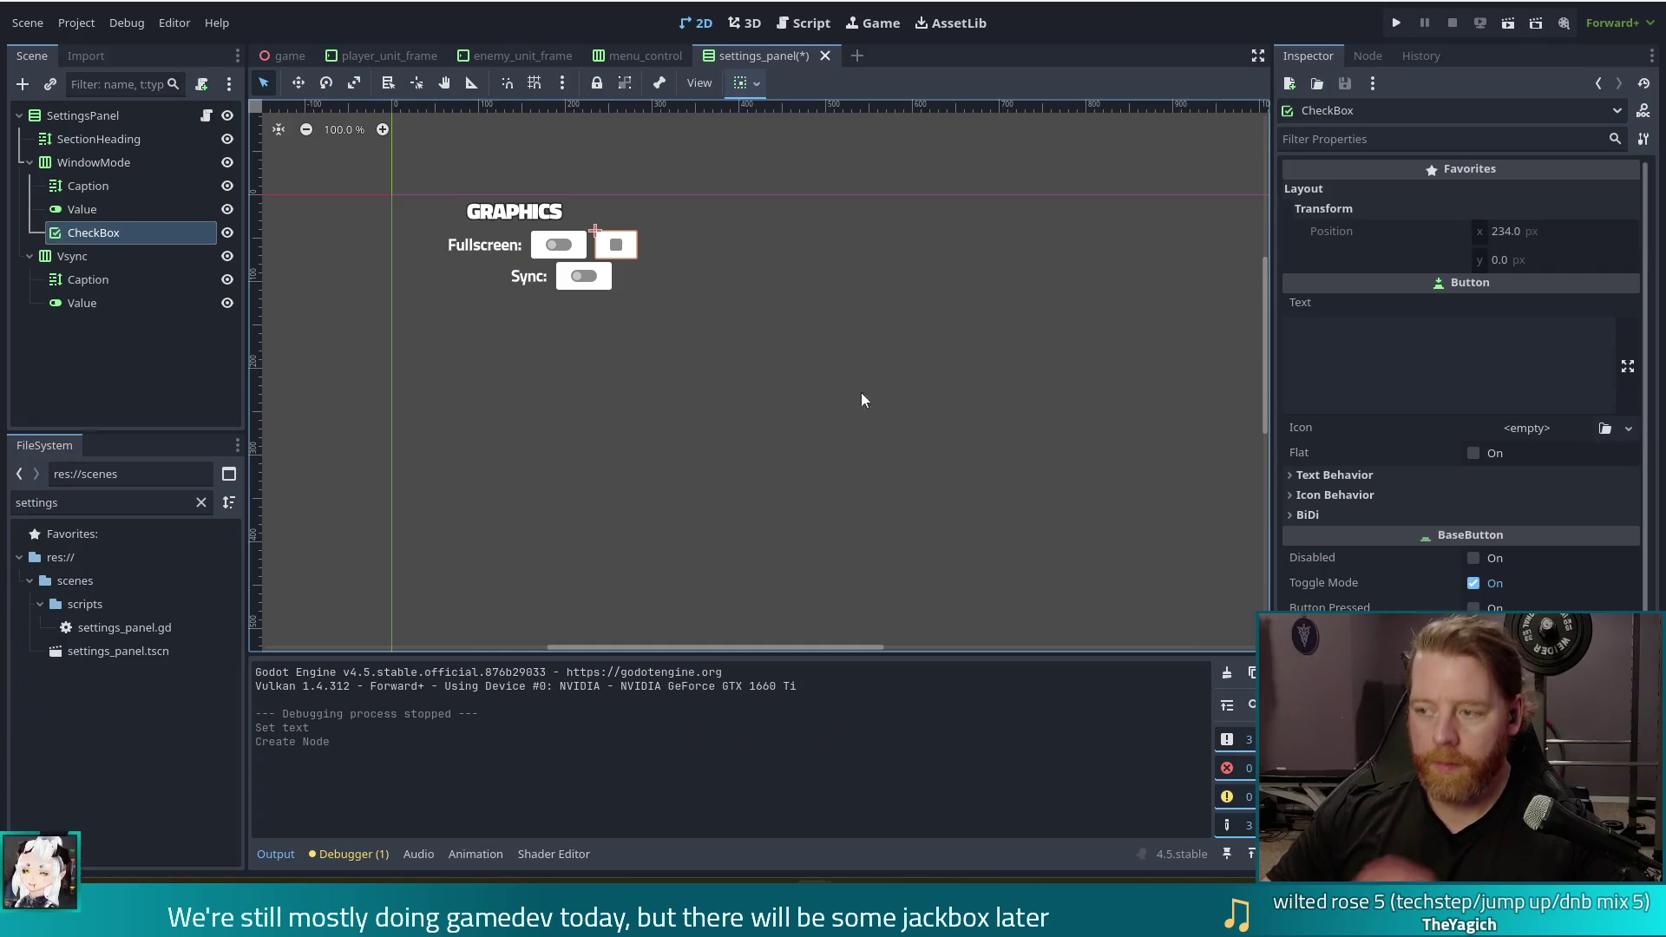
pyautogui.click(1395, 24)
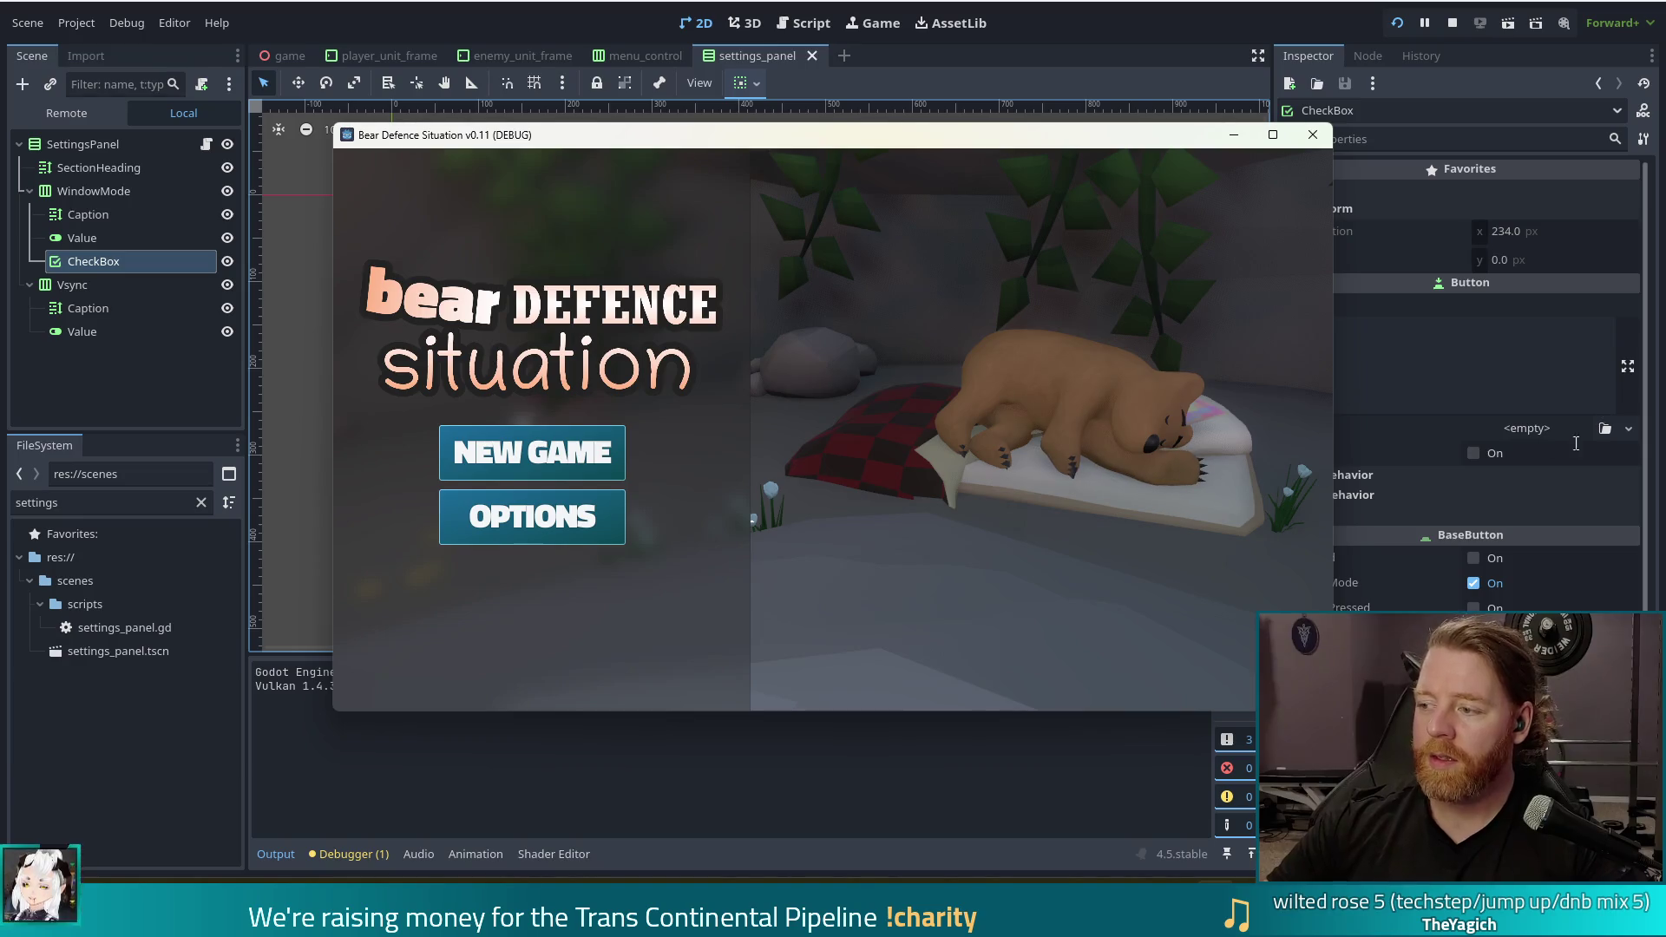
pyautogui.click(532, 452)
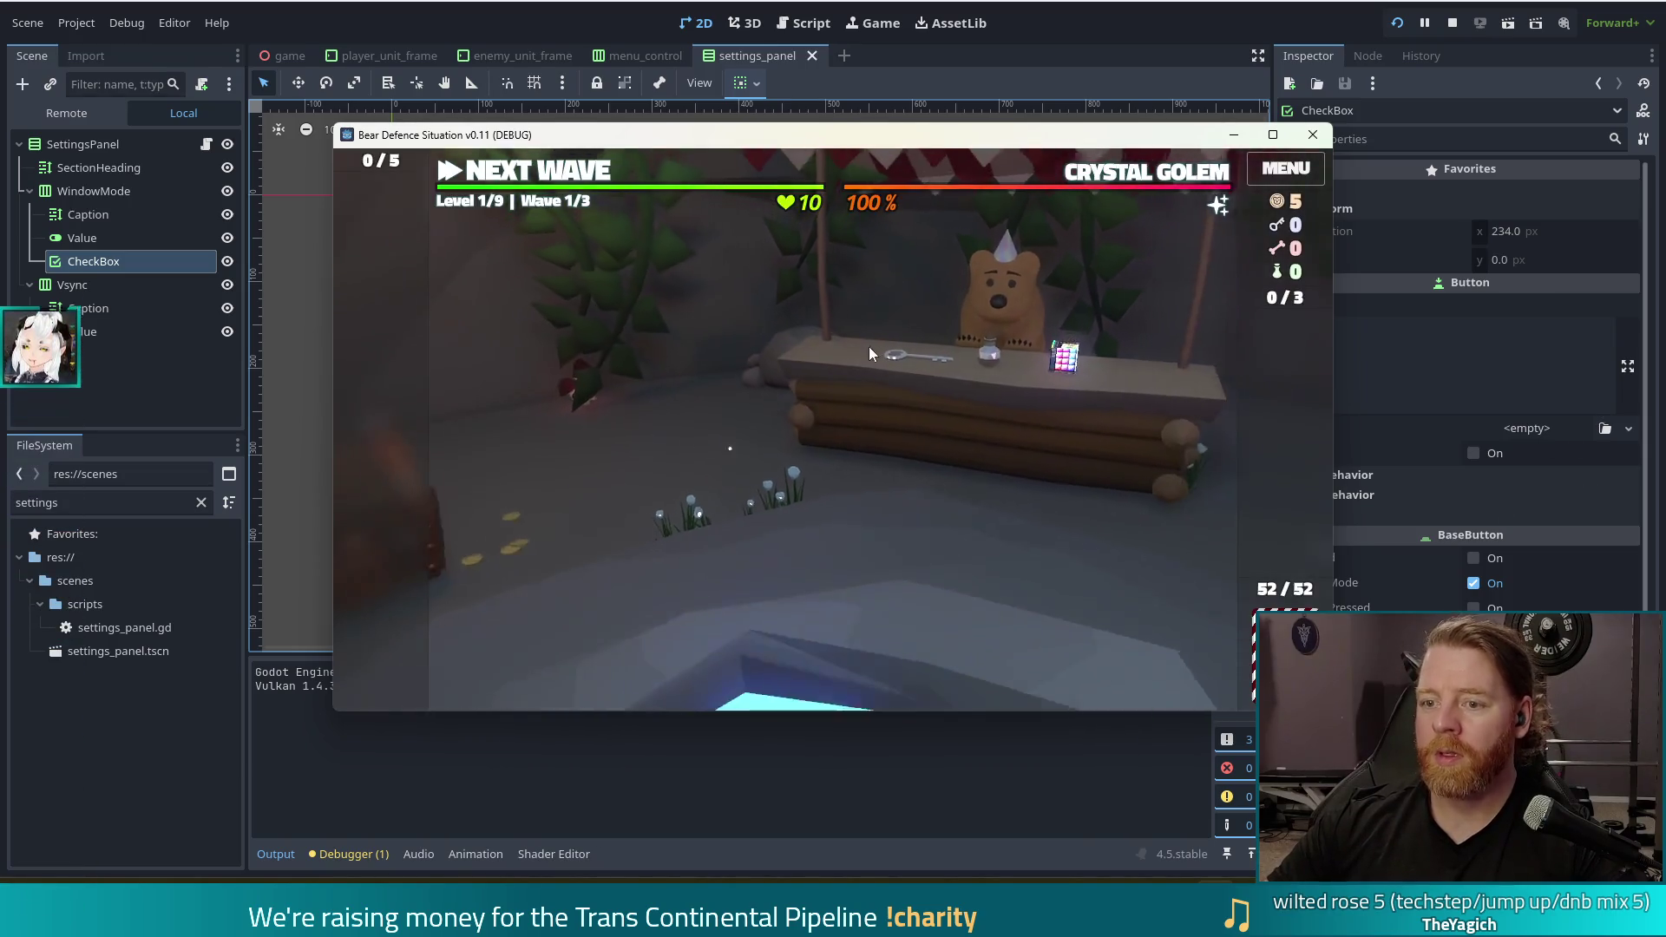
pyautogui.click(1254, 180)
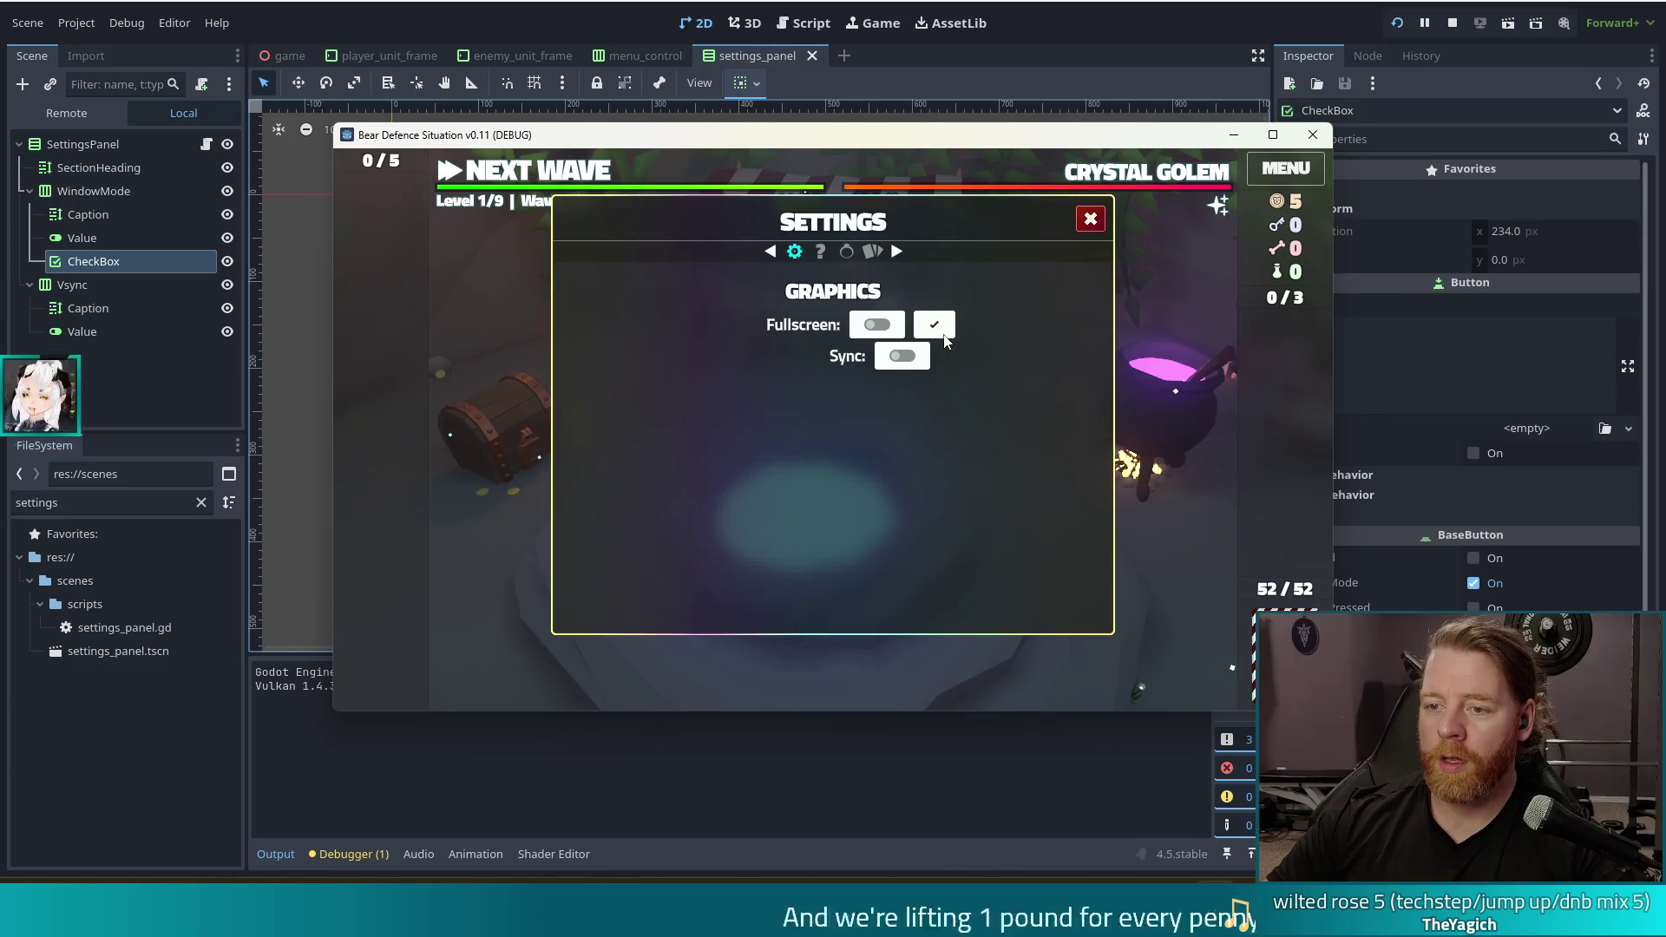
pyautogui.click(935, 325)
pyautogui.click(945, 332)
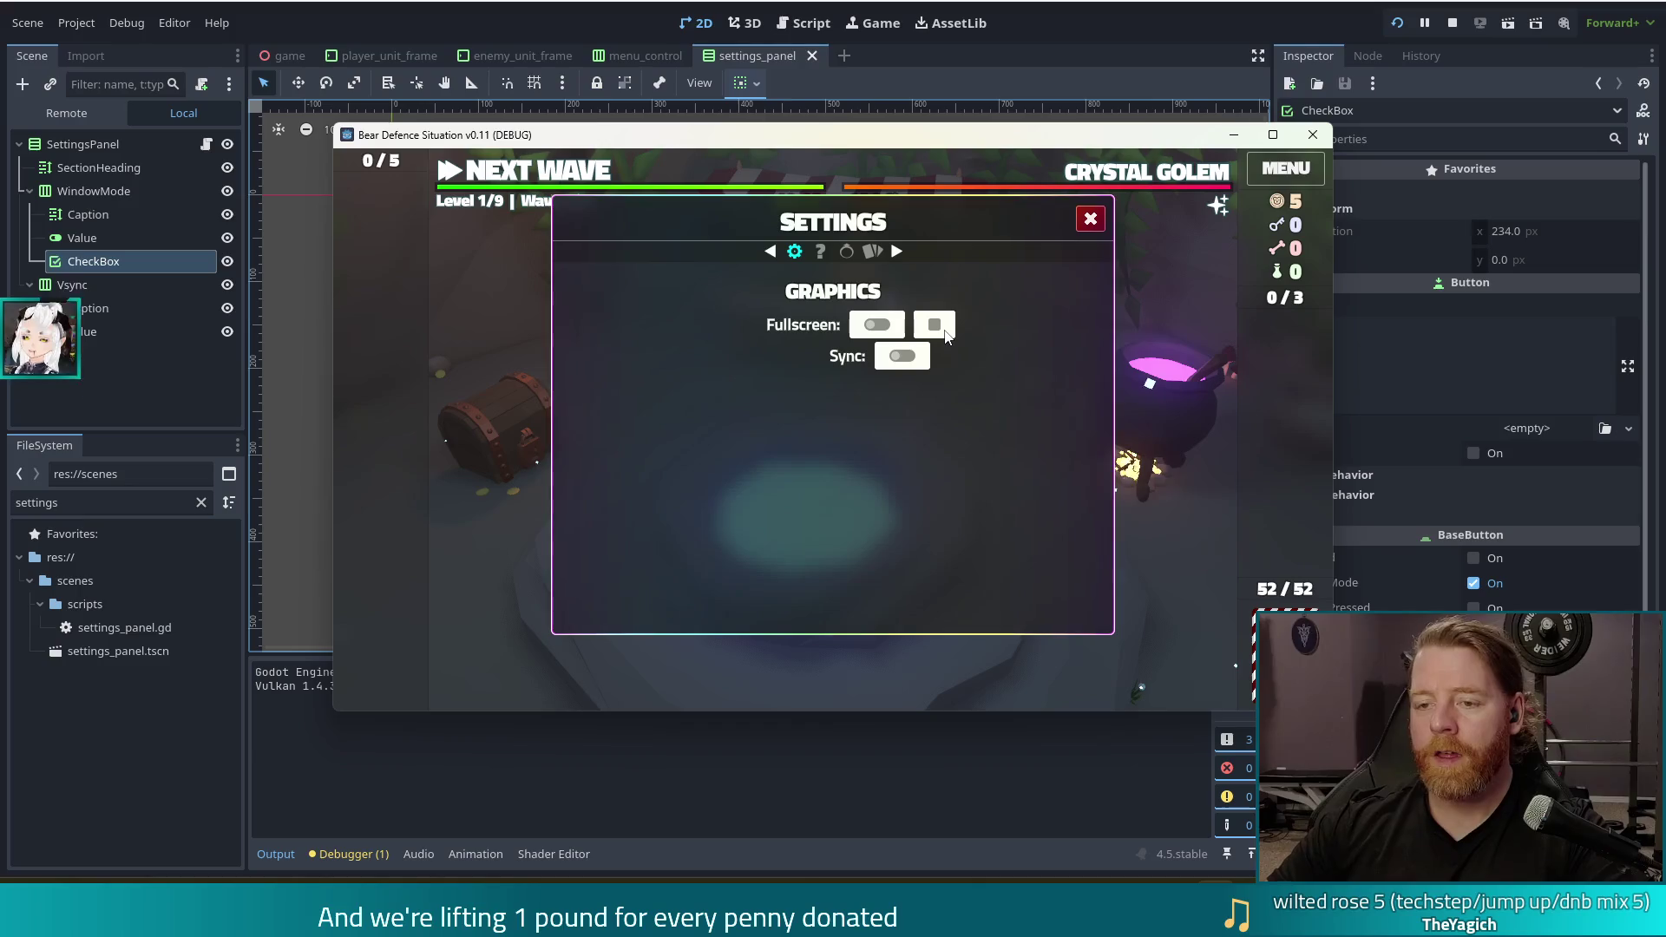
pyautogui.click(945, 331)
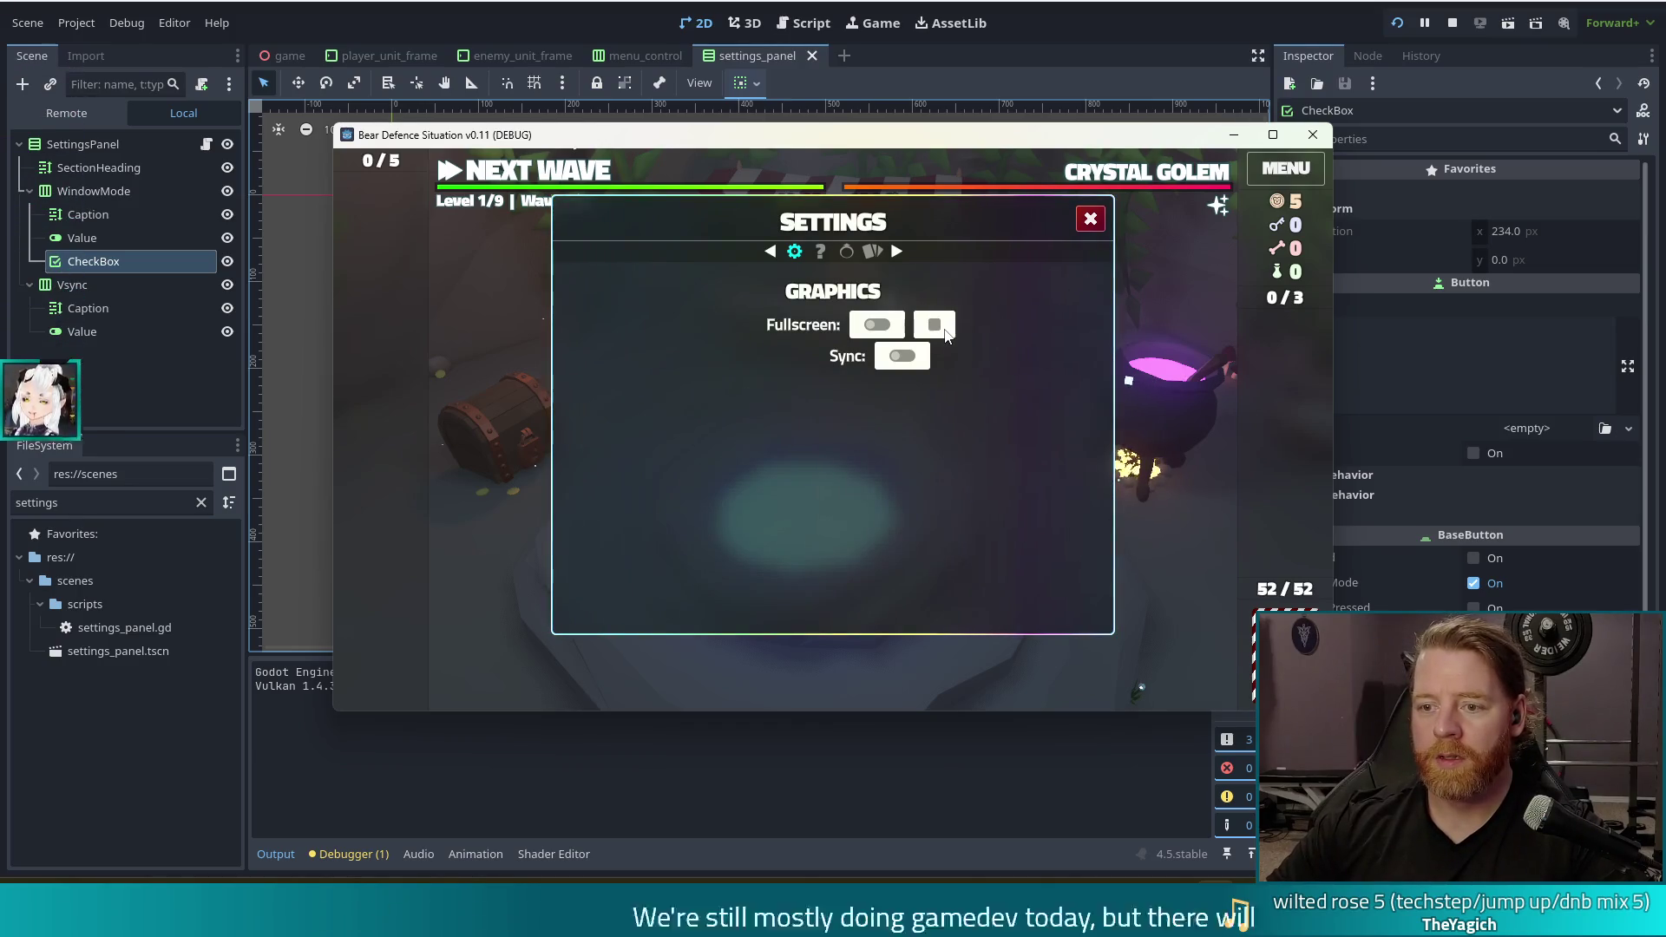
pyautogui.click(945, 331)
pyautogui.click(945, 331)
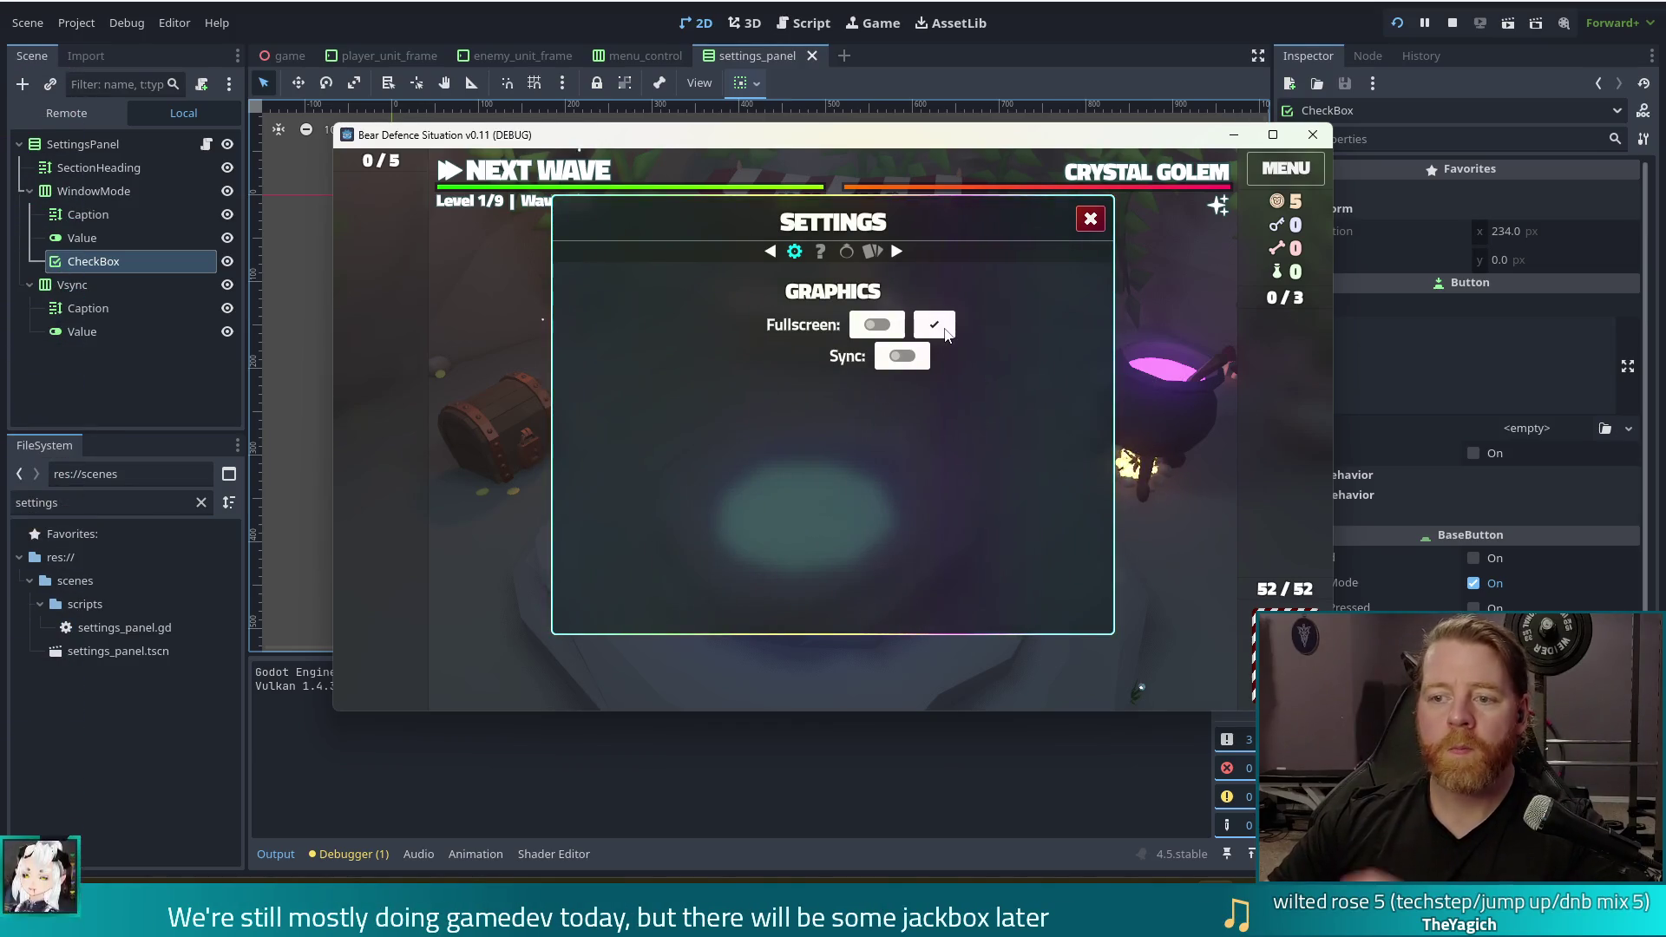
pyautogui.click(945, 331)
pyautogui.click(874, 324)
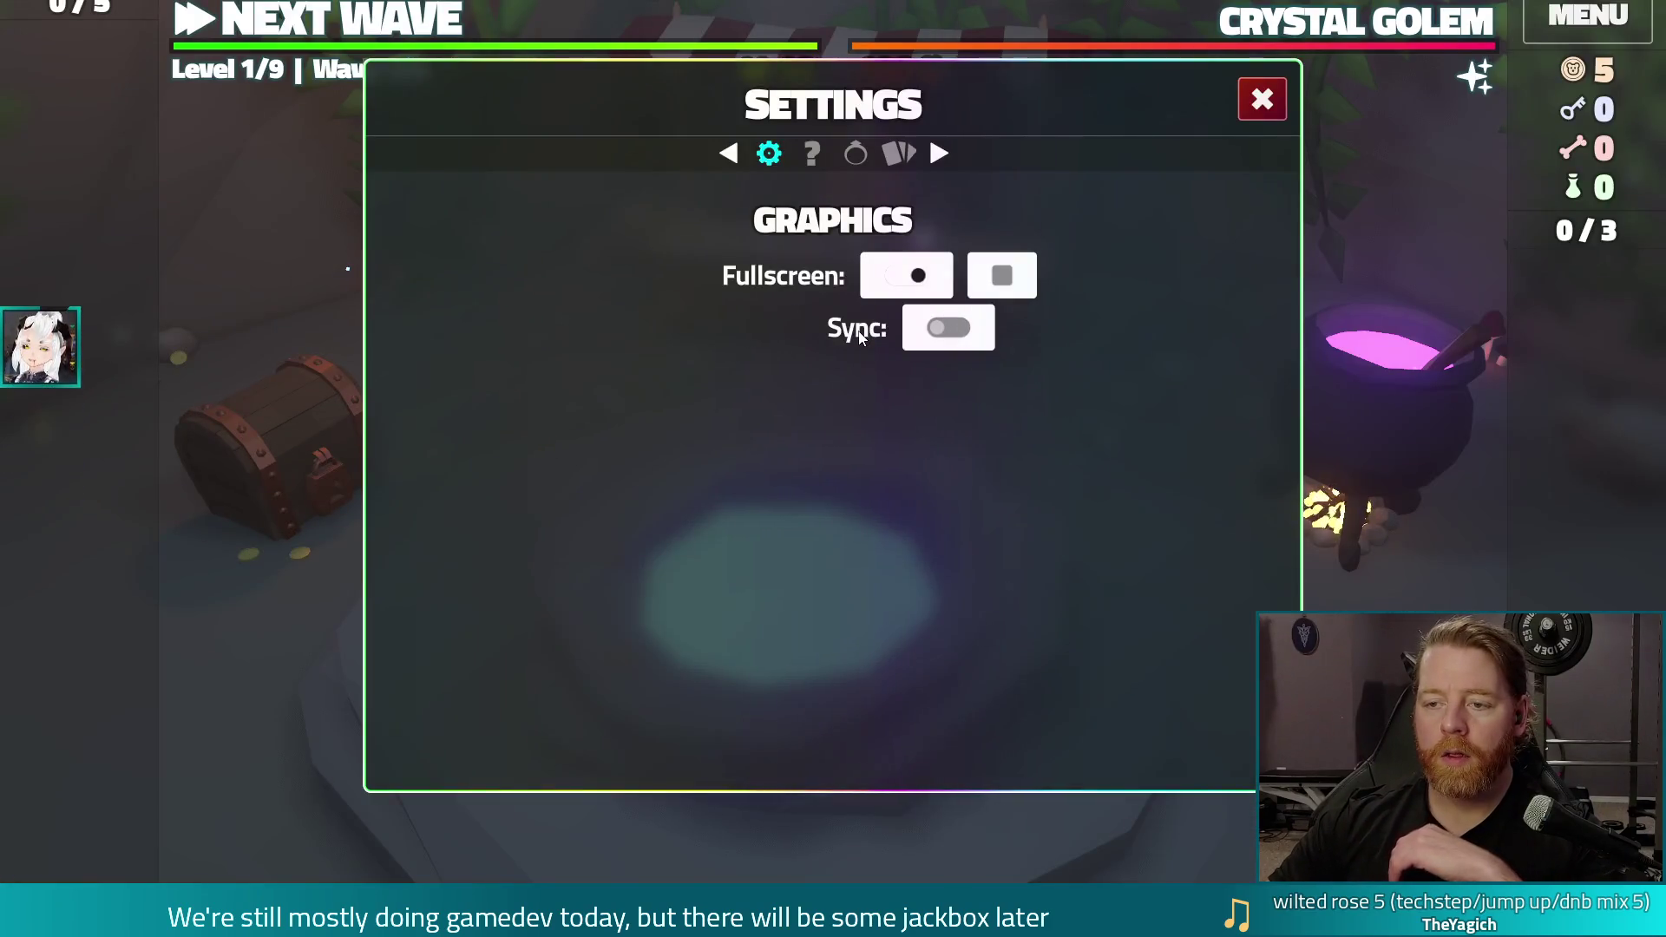
pyautogui.click(902, 275)
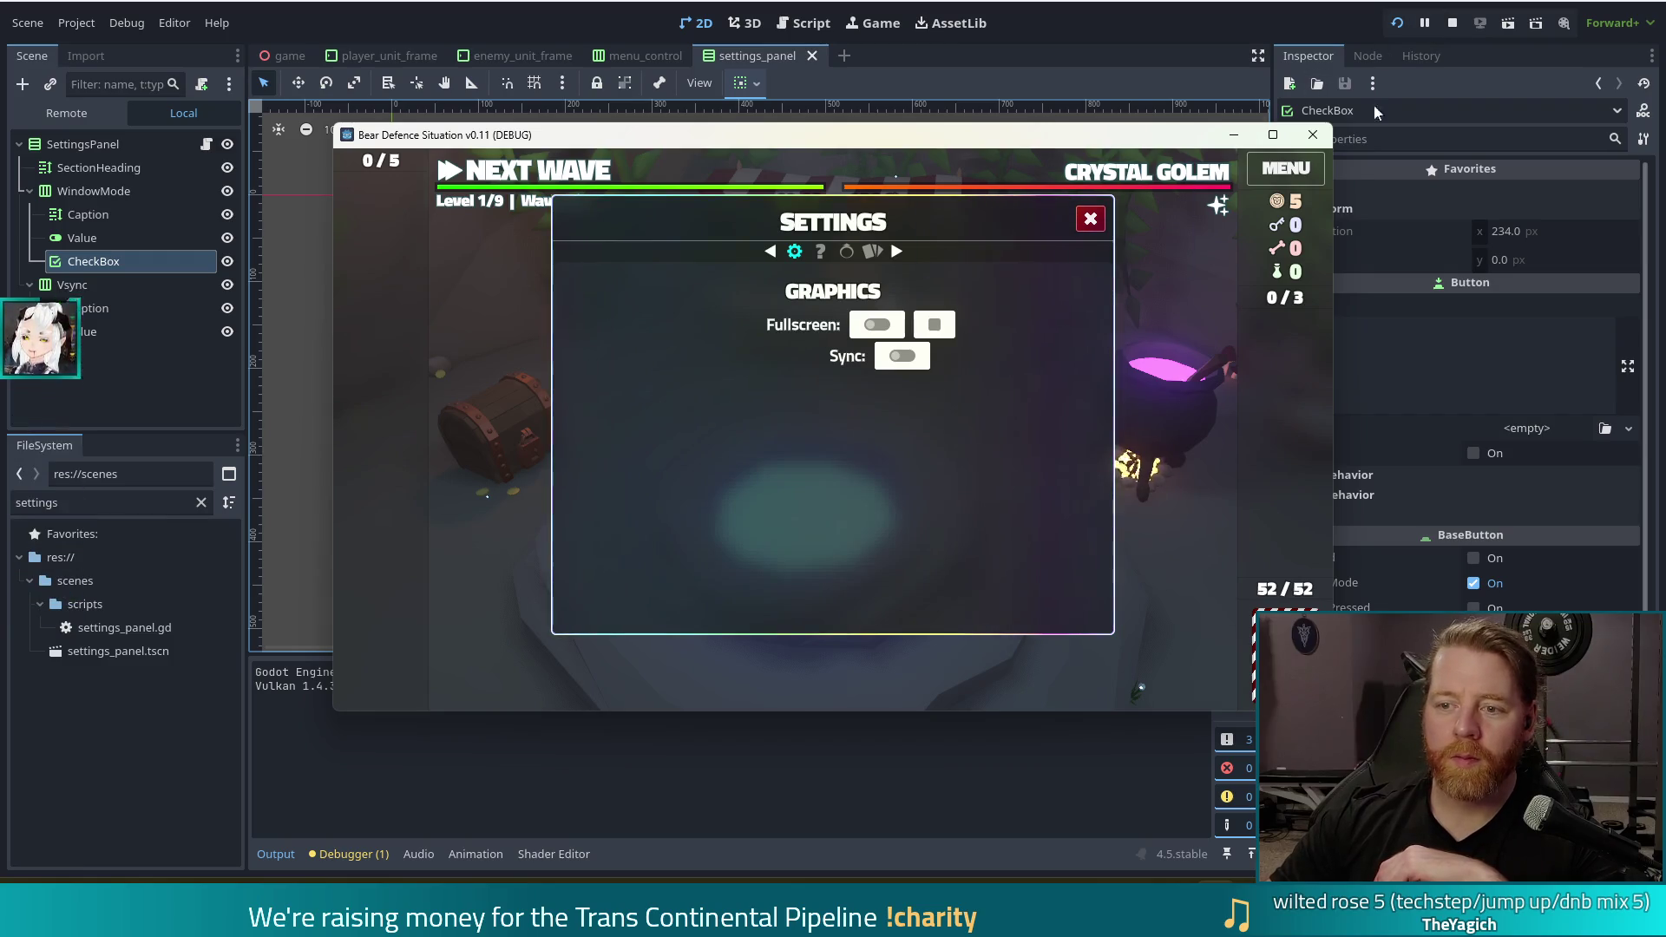
pyautogui.click(1452, 22)
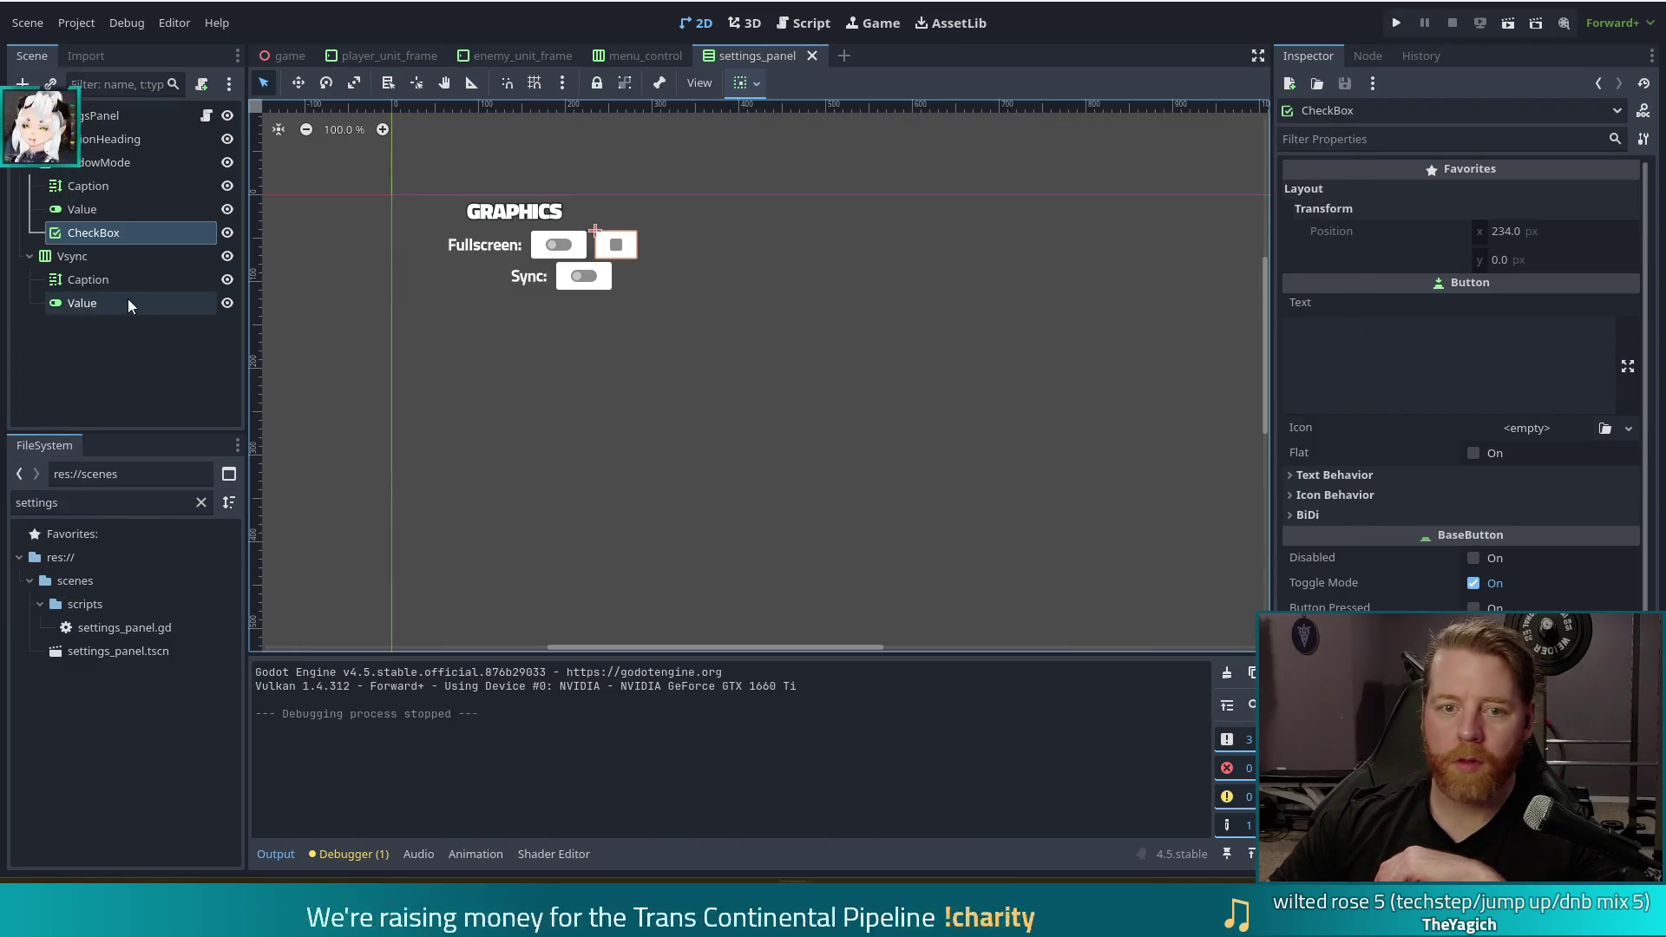
# Delete the CheckBox node under WindowMode and confirm the removal
pyautogui.click(89, 234)
pyautogui.press('Delete')
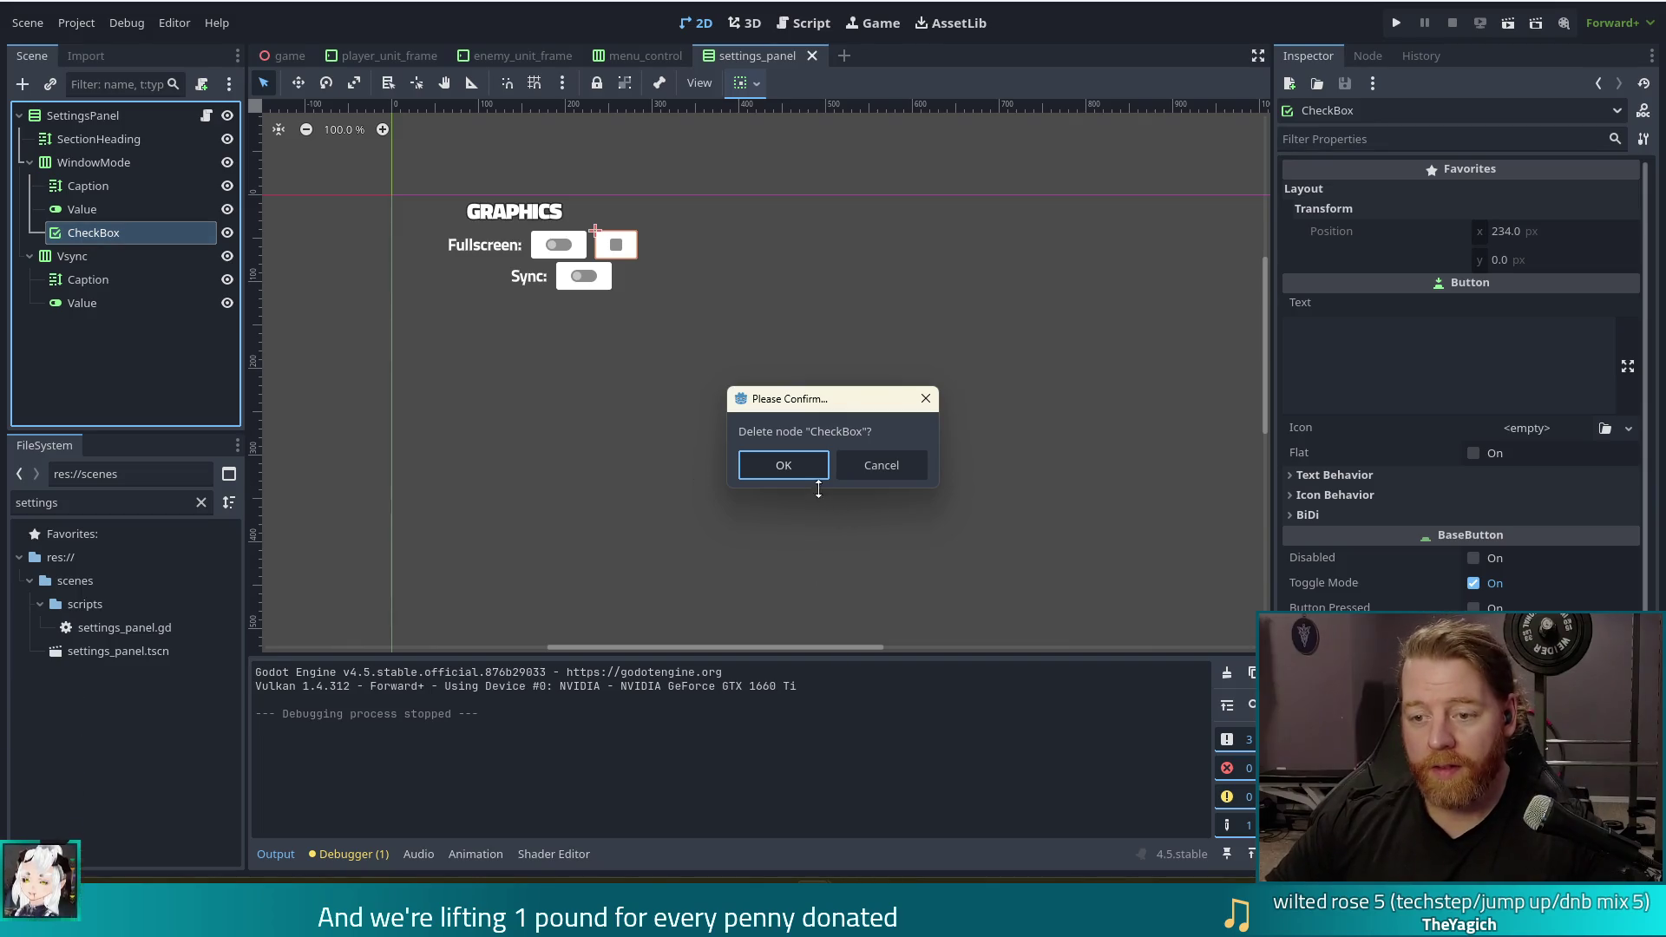
pyautogui.click(783, 465)
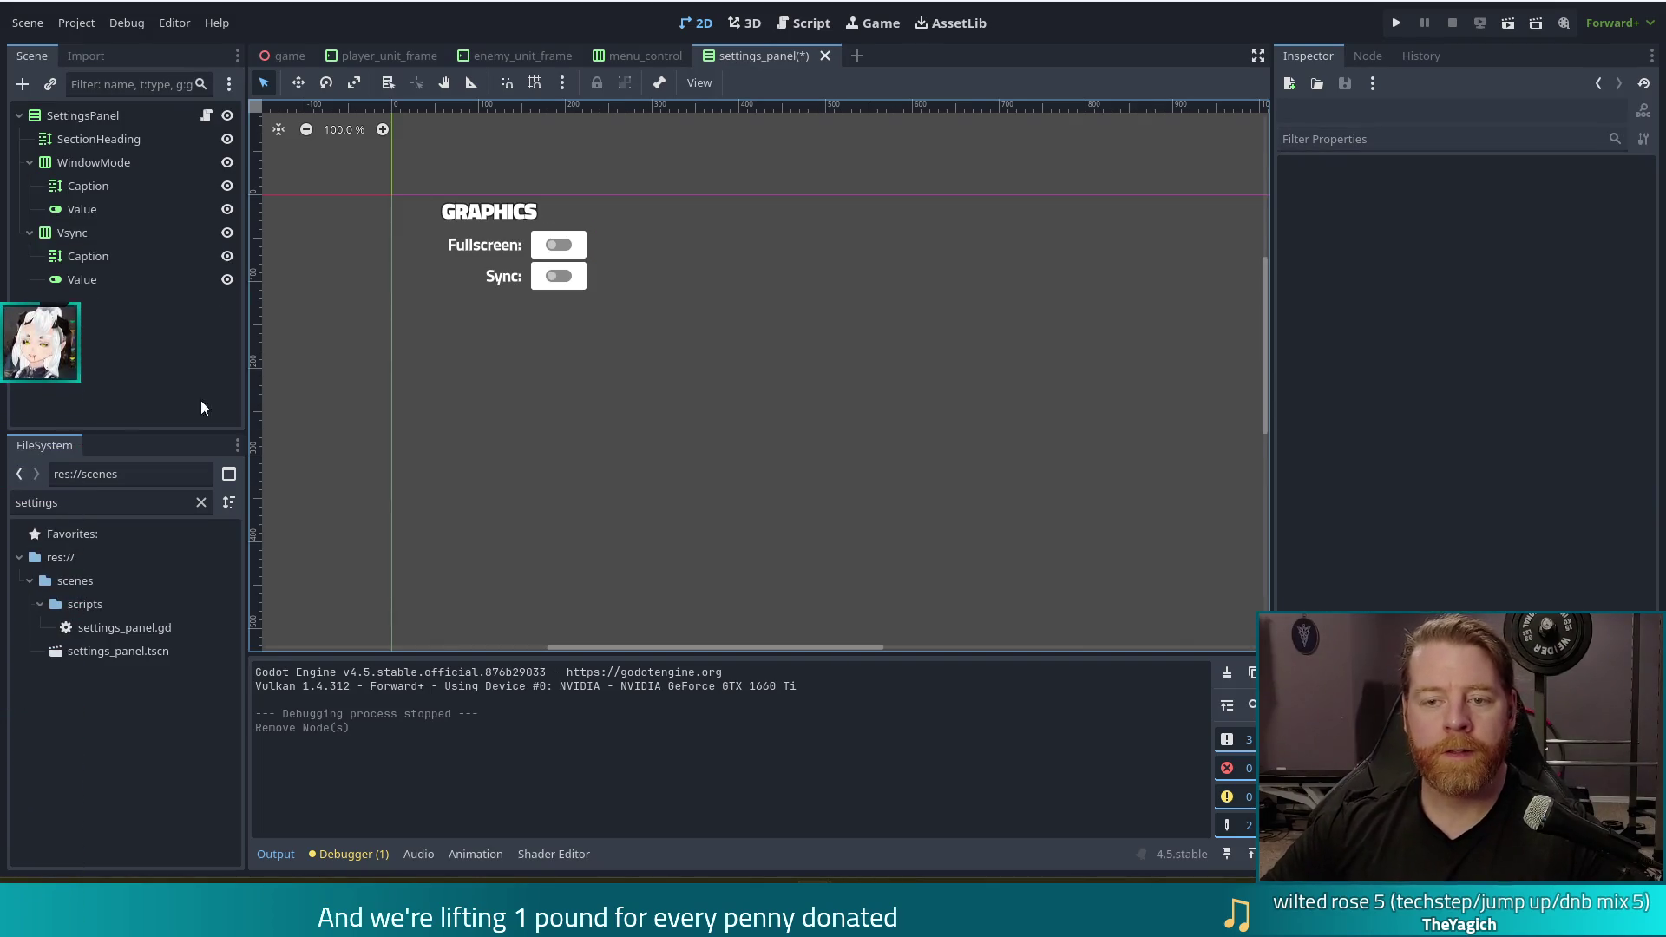
pyautogui.click(95, 505)
# Filter the FileSystem for 'theme', open default_theme.tres and enlarge the theme editor panel
pyautogui.write('theme')
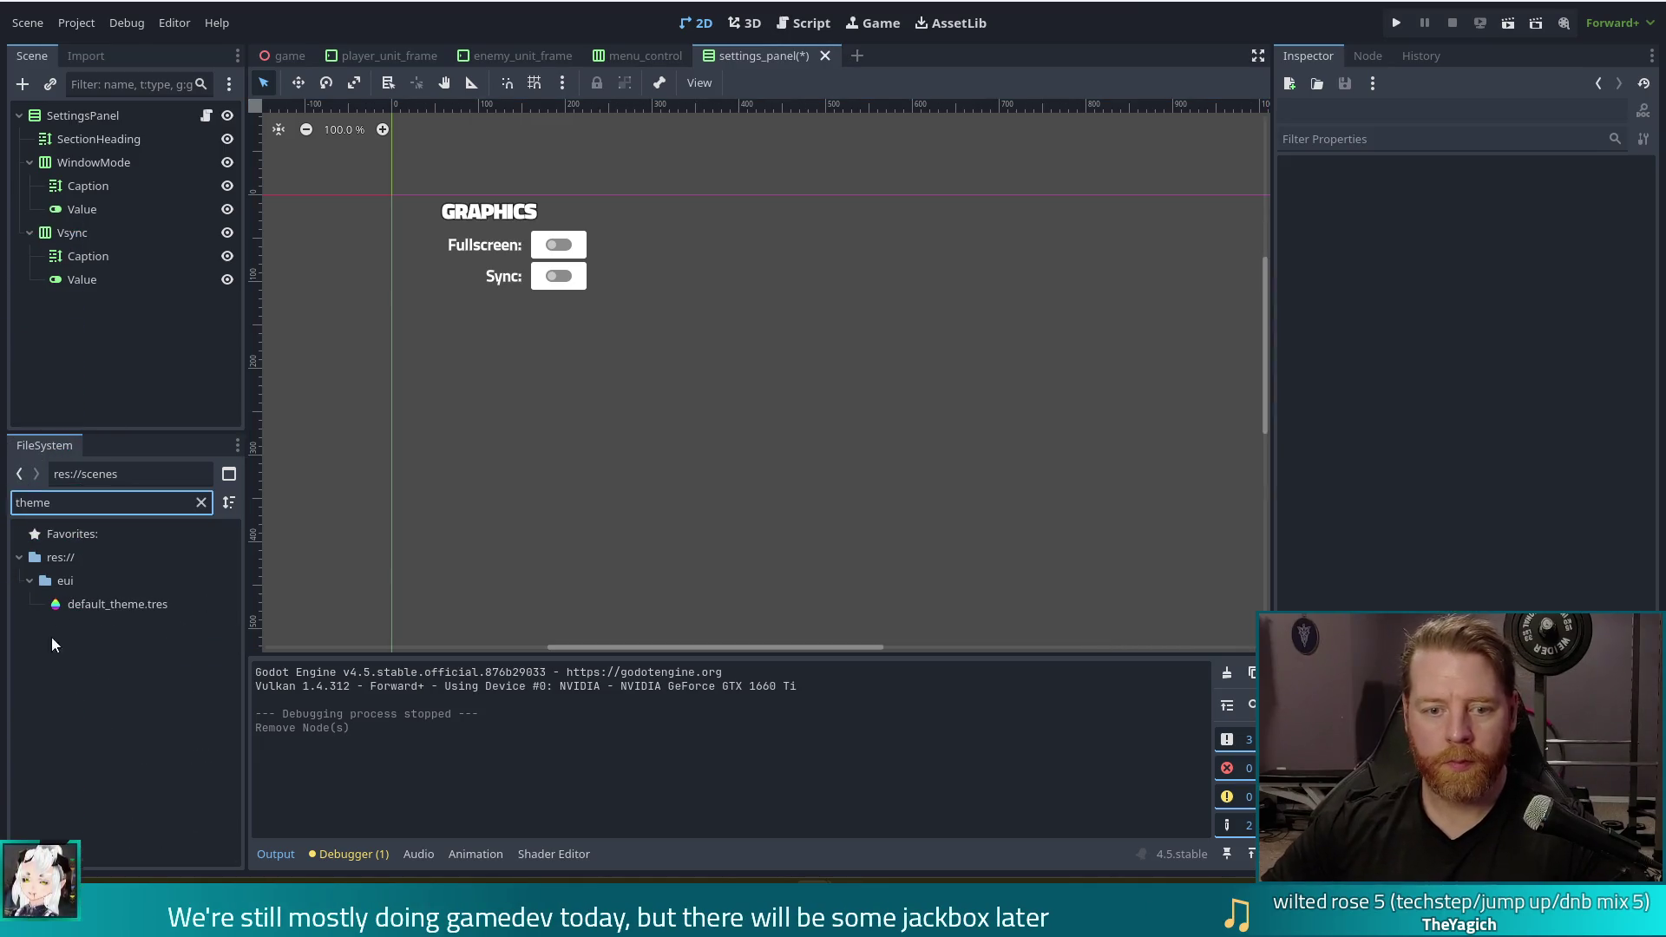
pyautogui.click(116, 606)
pyautogui.doubleClick(116, 606)
pyautogui.scroll(-5, 543, 726)
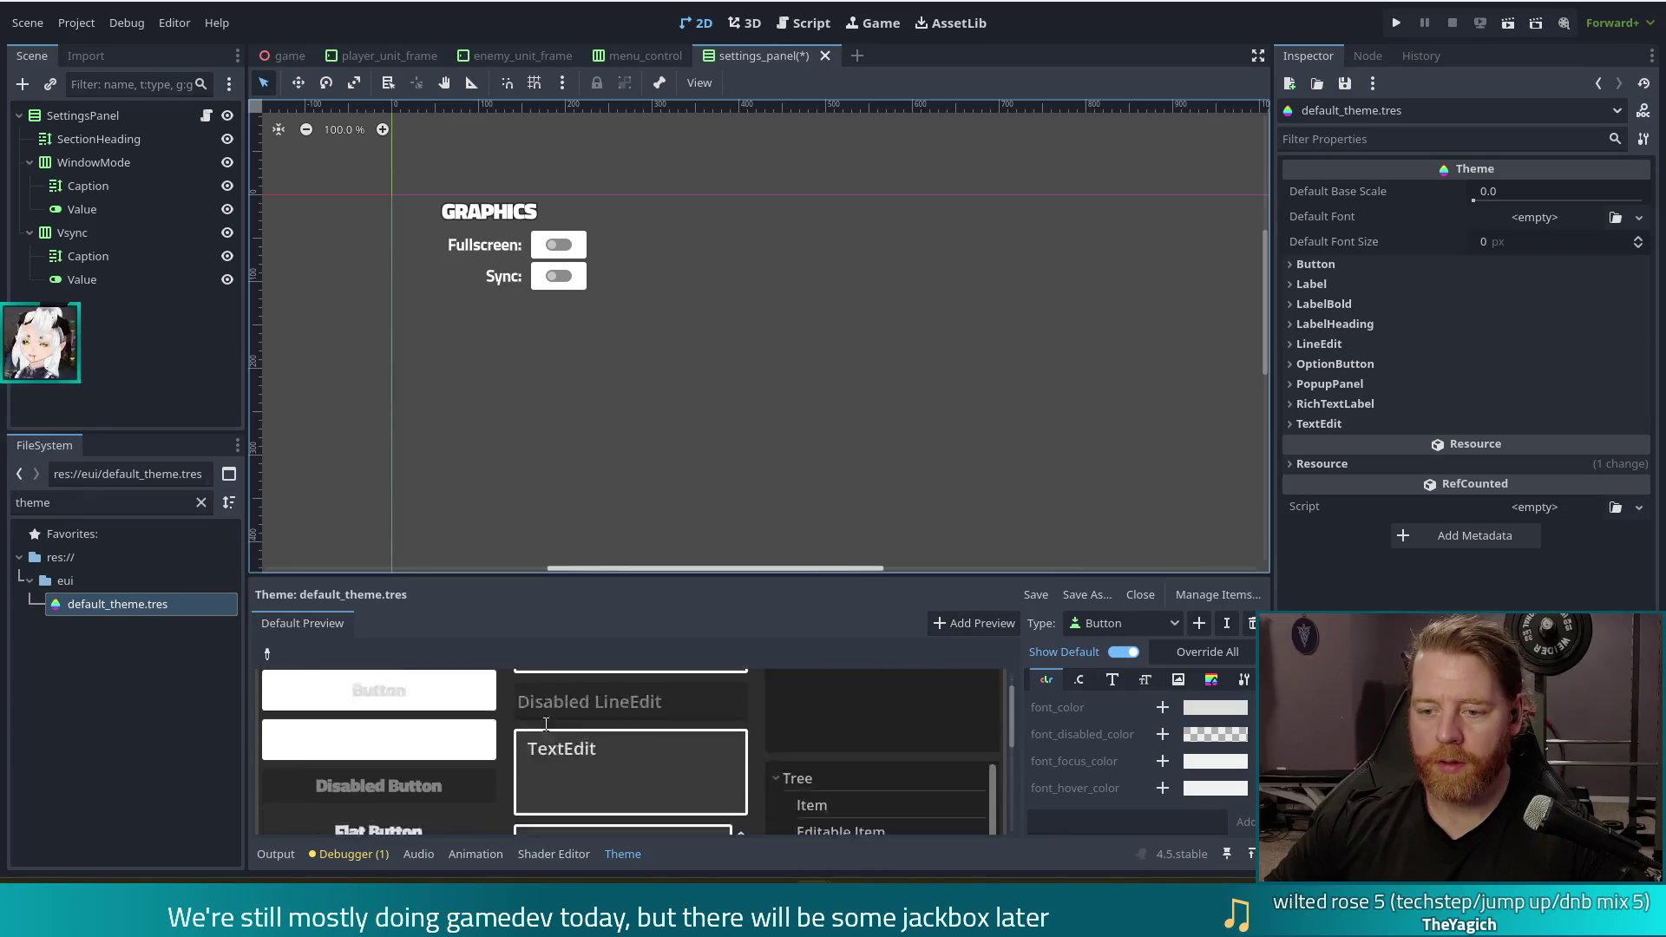
pyautogui.scroll(-2, 543, 726)
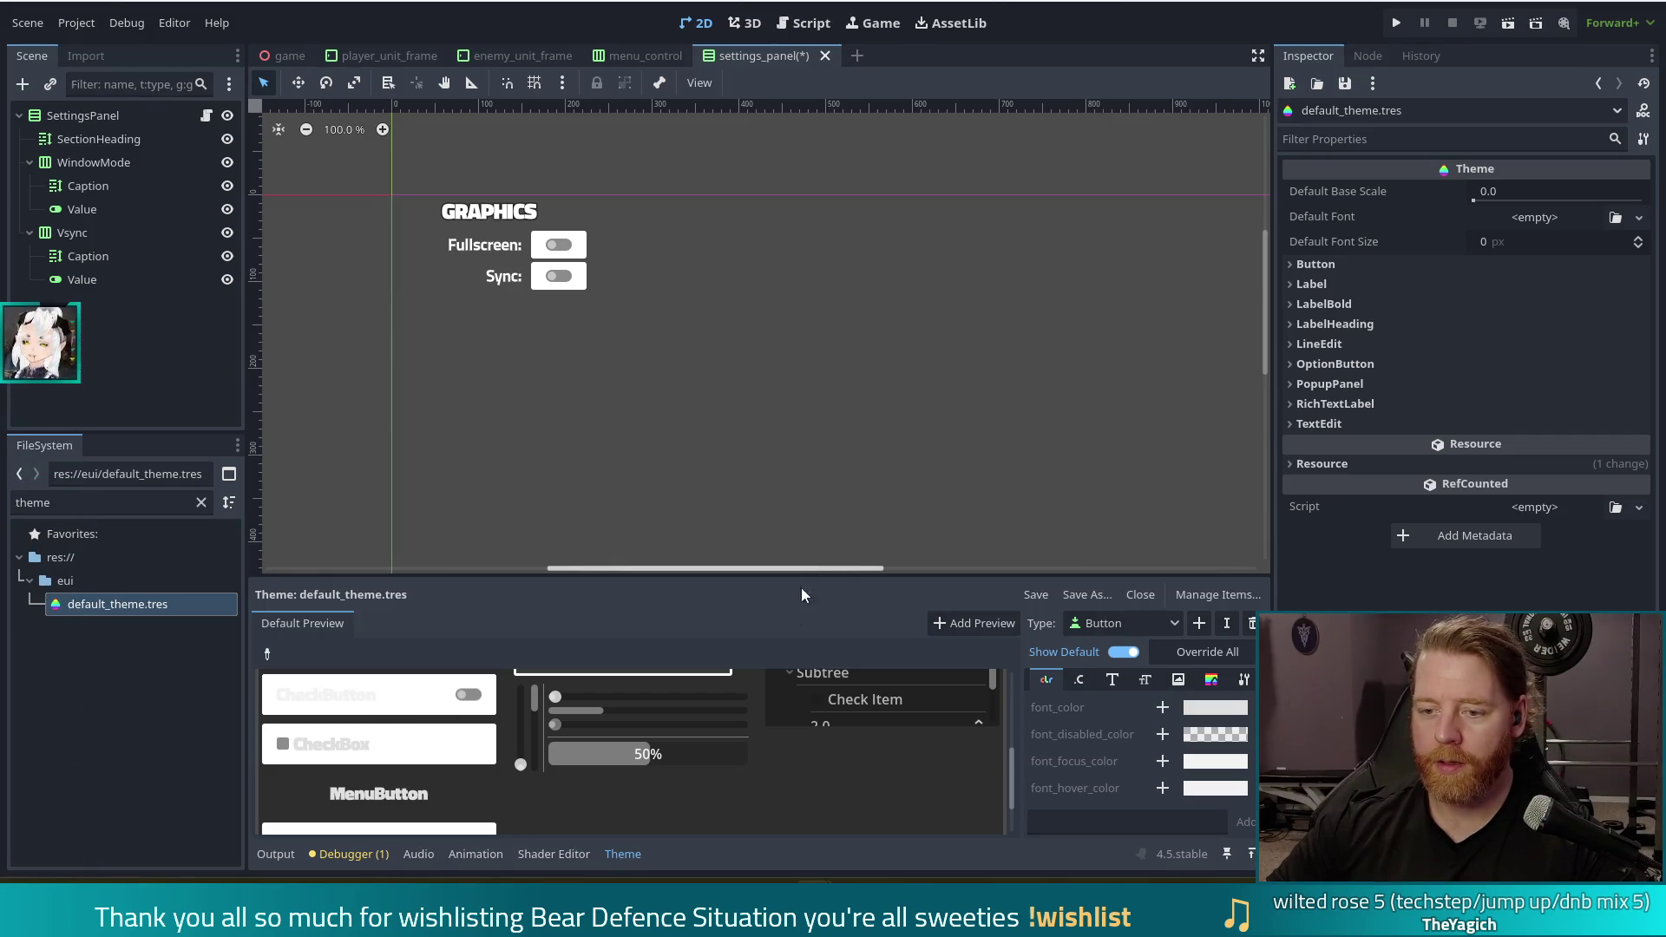
pyautogui.moveTo(795, 581); pyautogui.dragTo(786, 434)
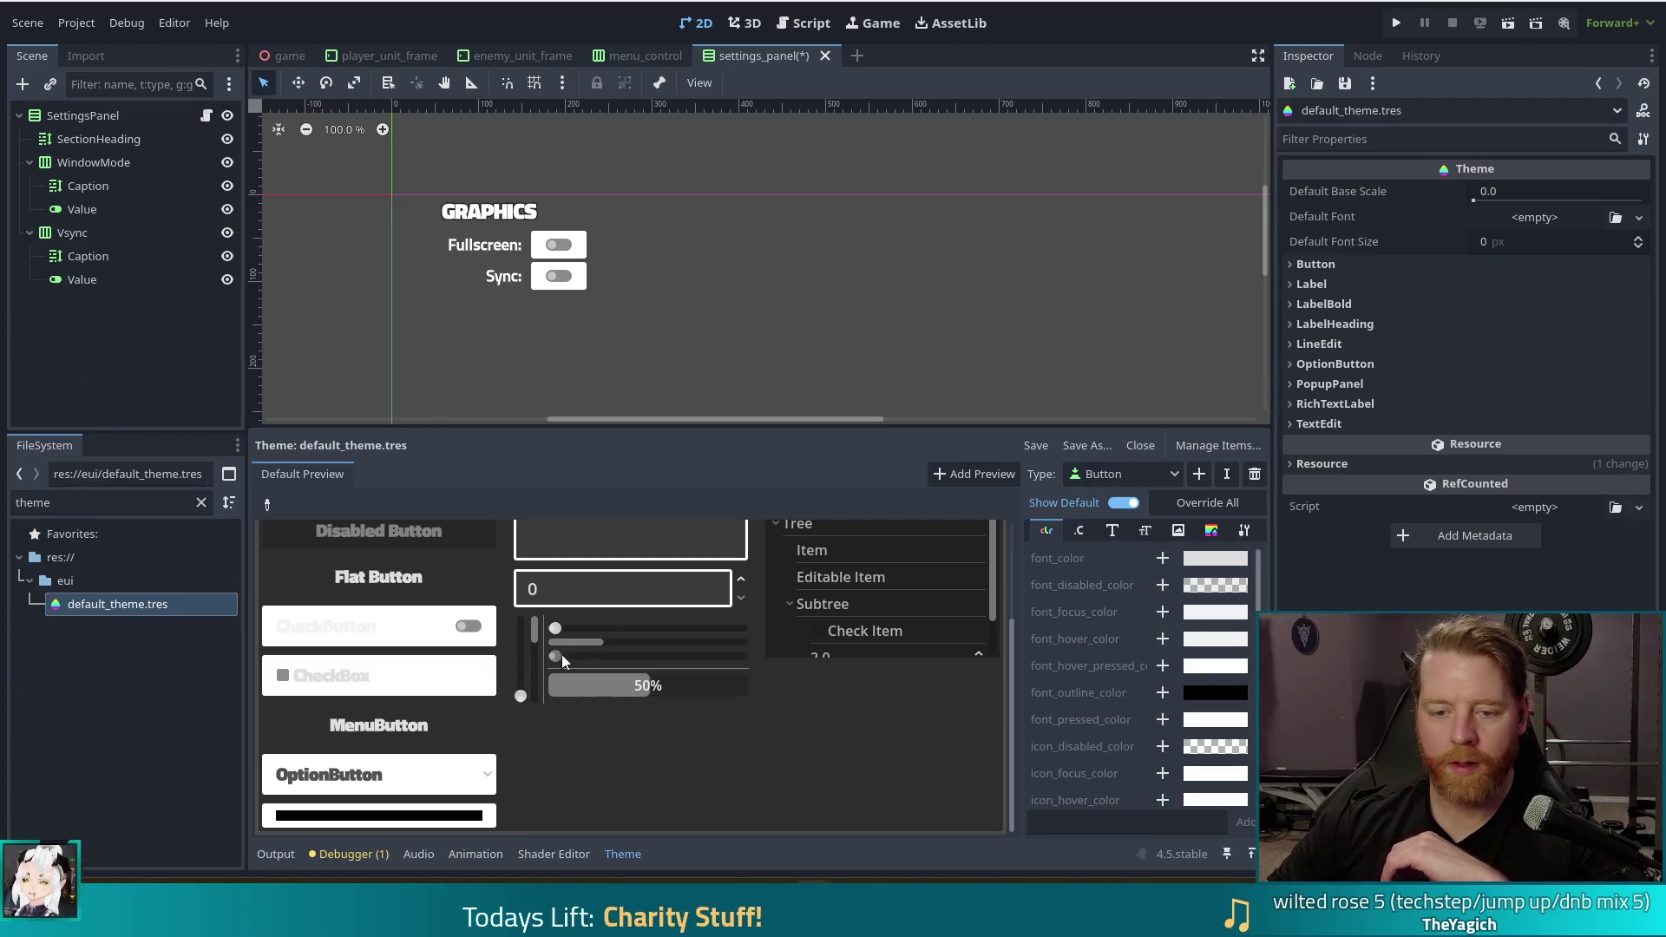
# Toggle the preview CheckButton on and off, then scroll through the Button theme properties
pyautogui.click(402, 642)
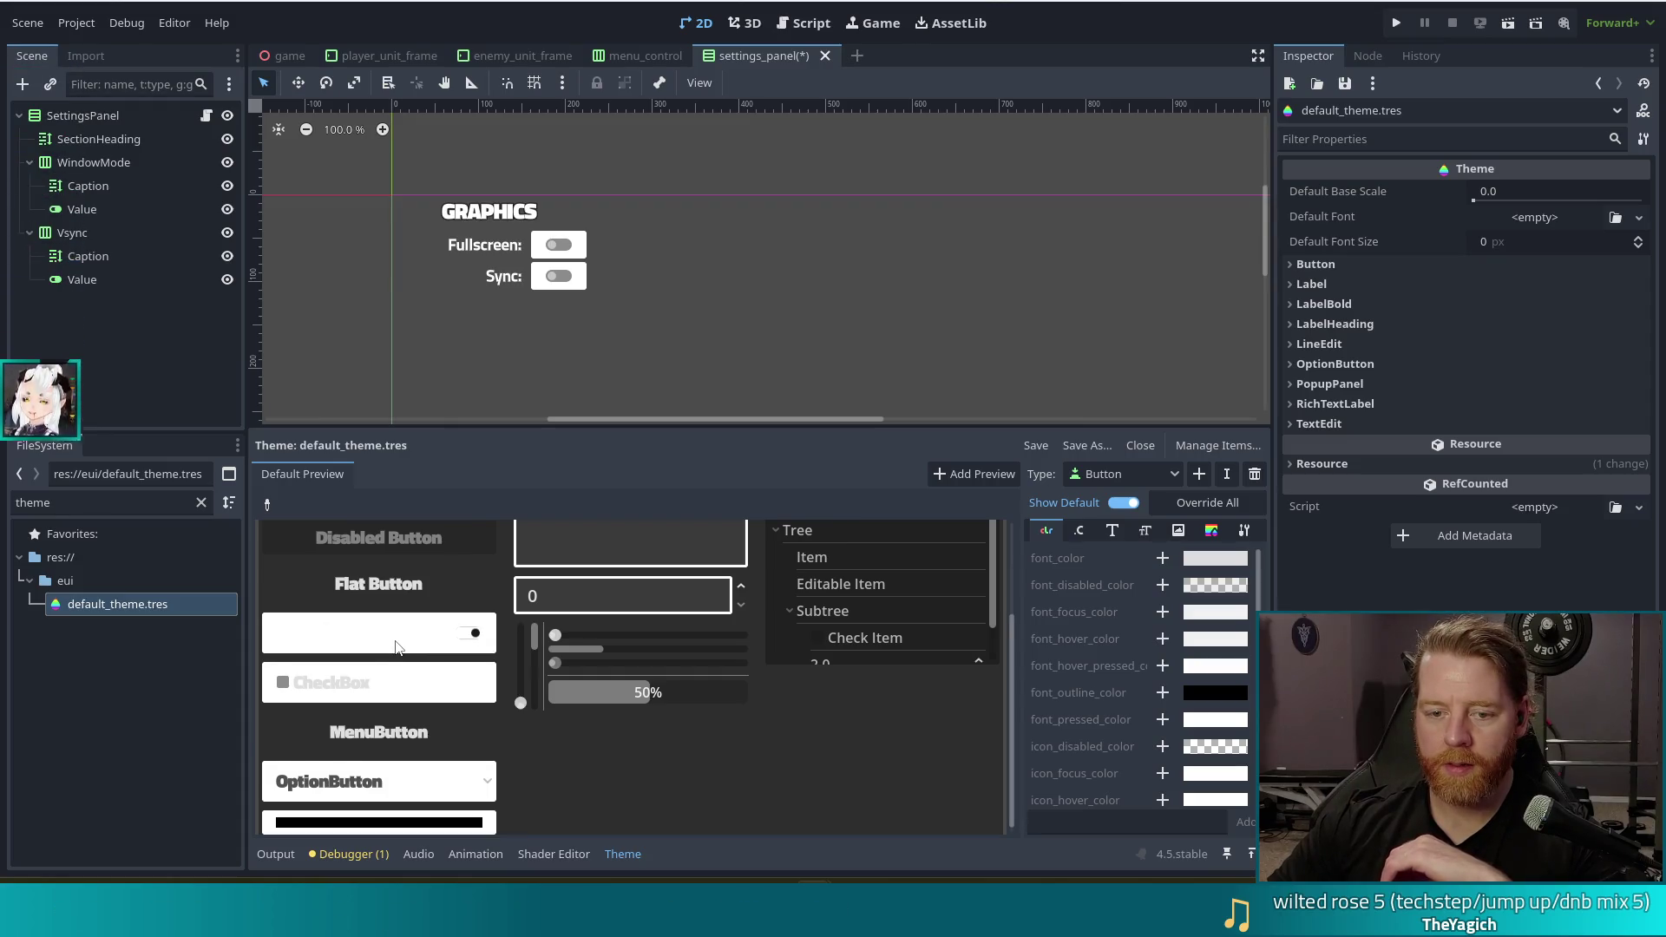
pyautogui.click(396, 646)
pyautogui.click(396, 646)
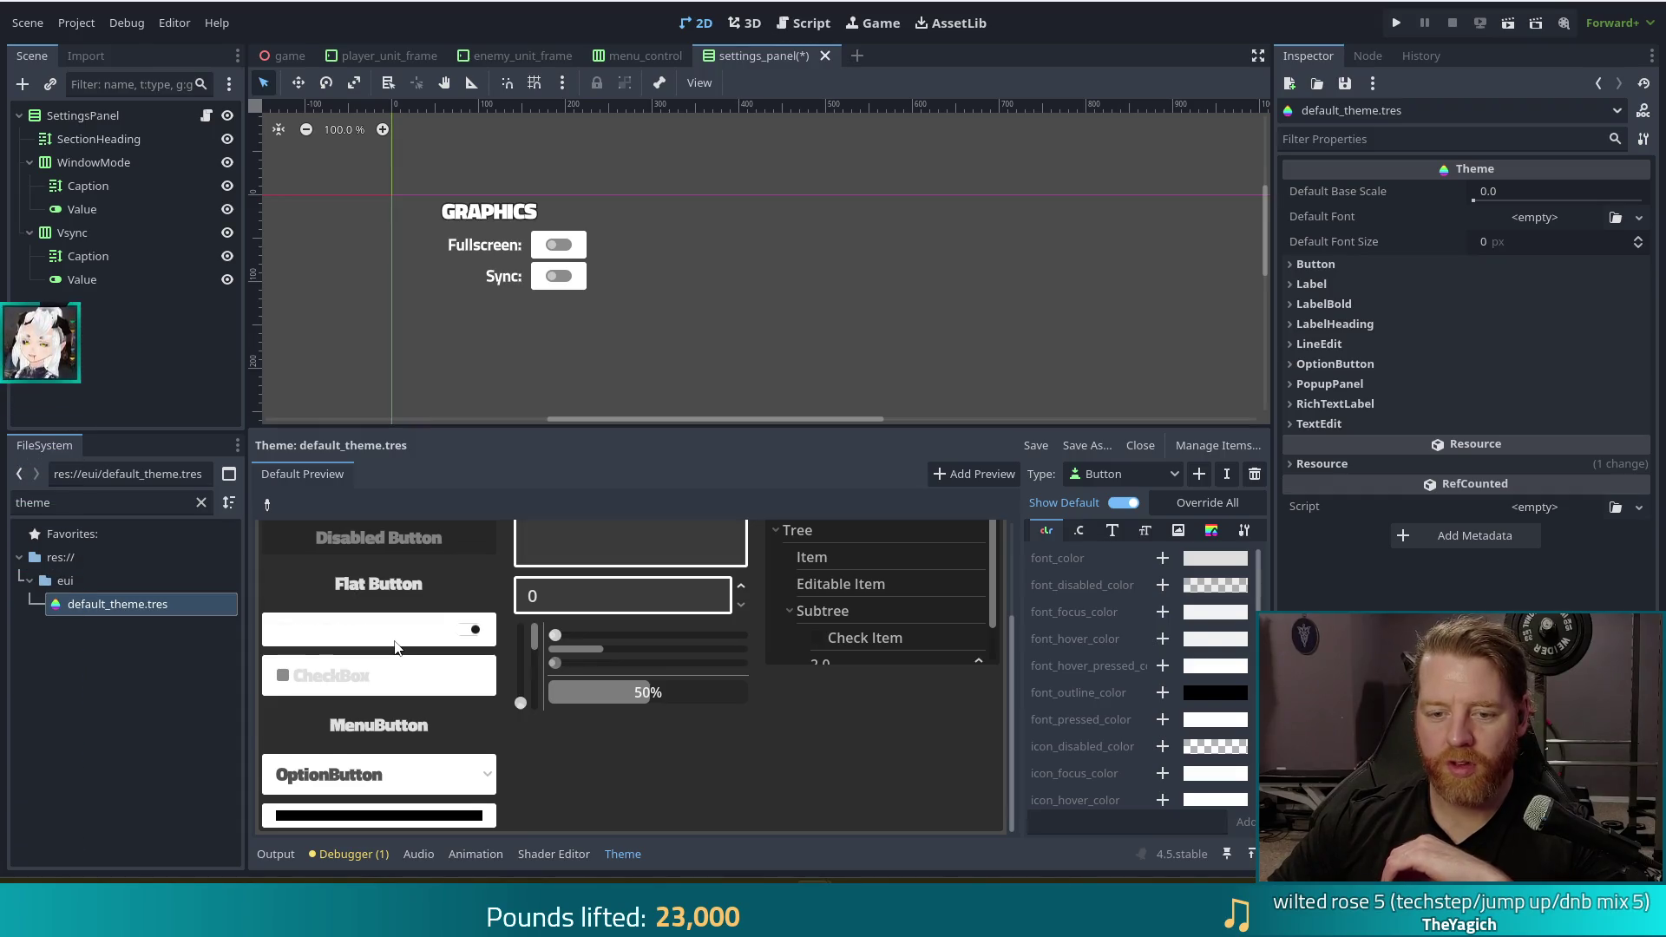
pyautogui.click(396, 647)
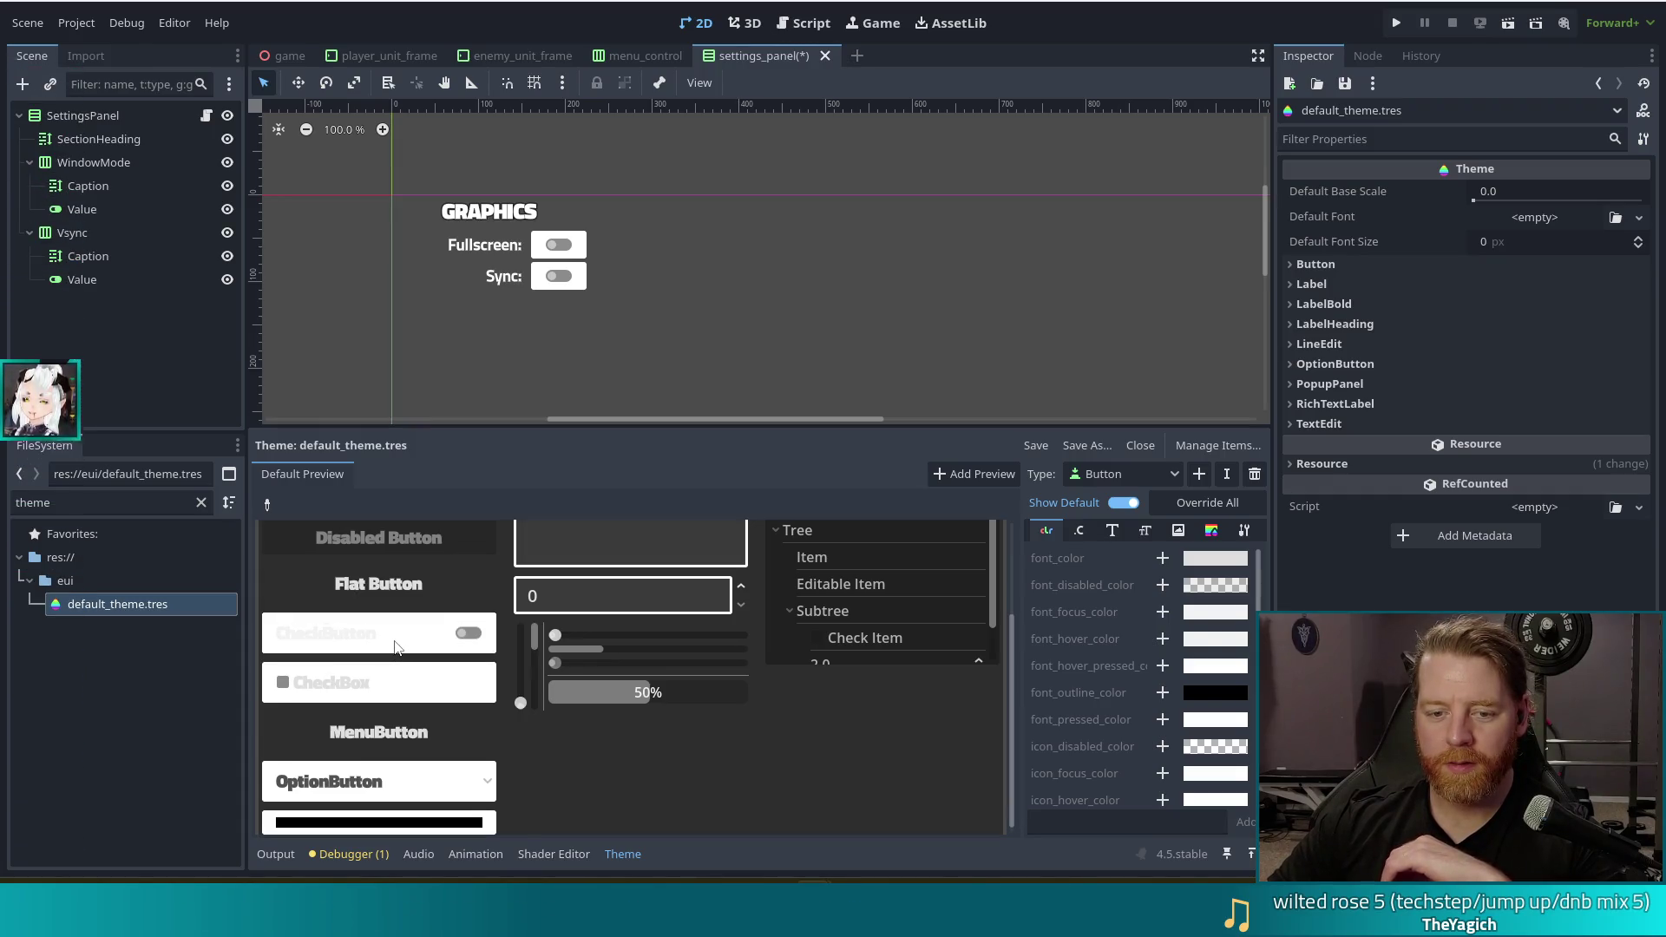
pyautogui.click(396, 646)
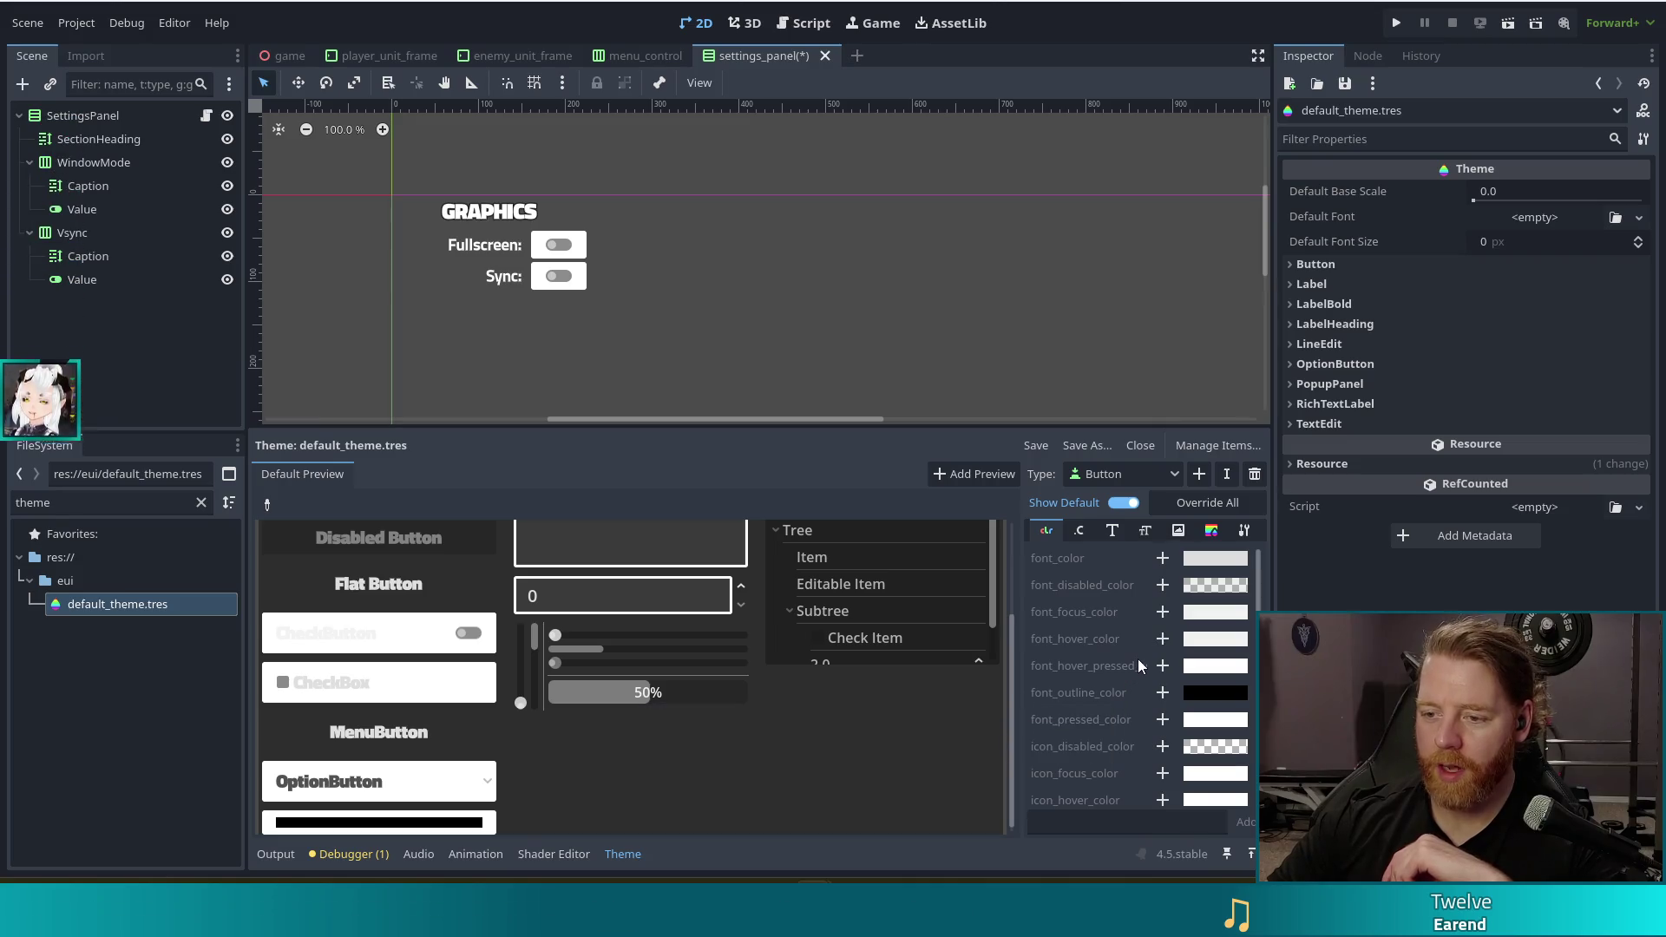
pyautogui.scroll(-3, 1095, 675)
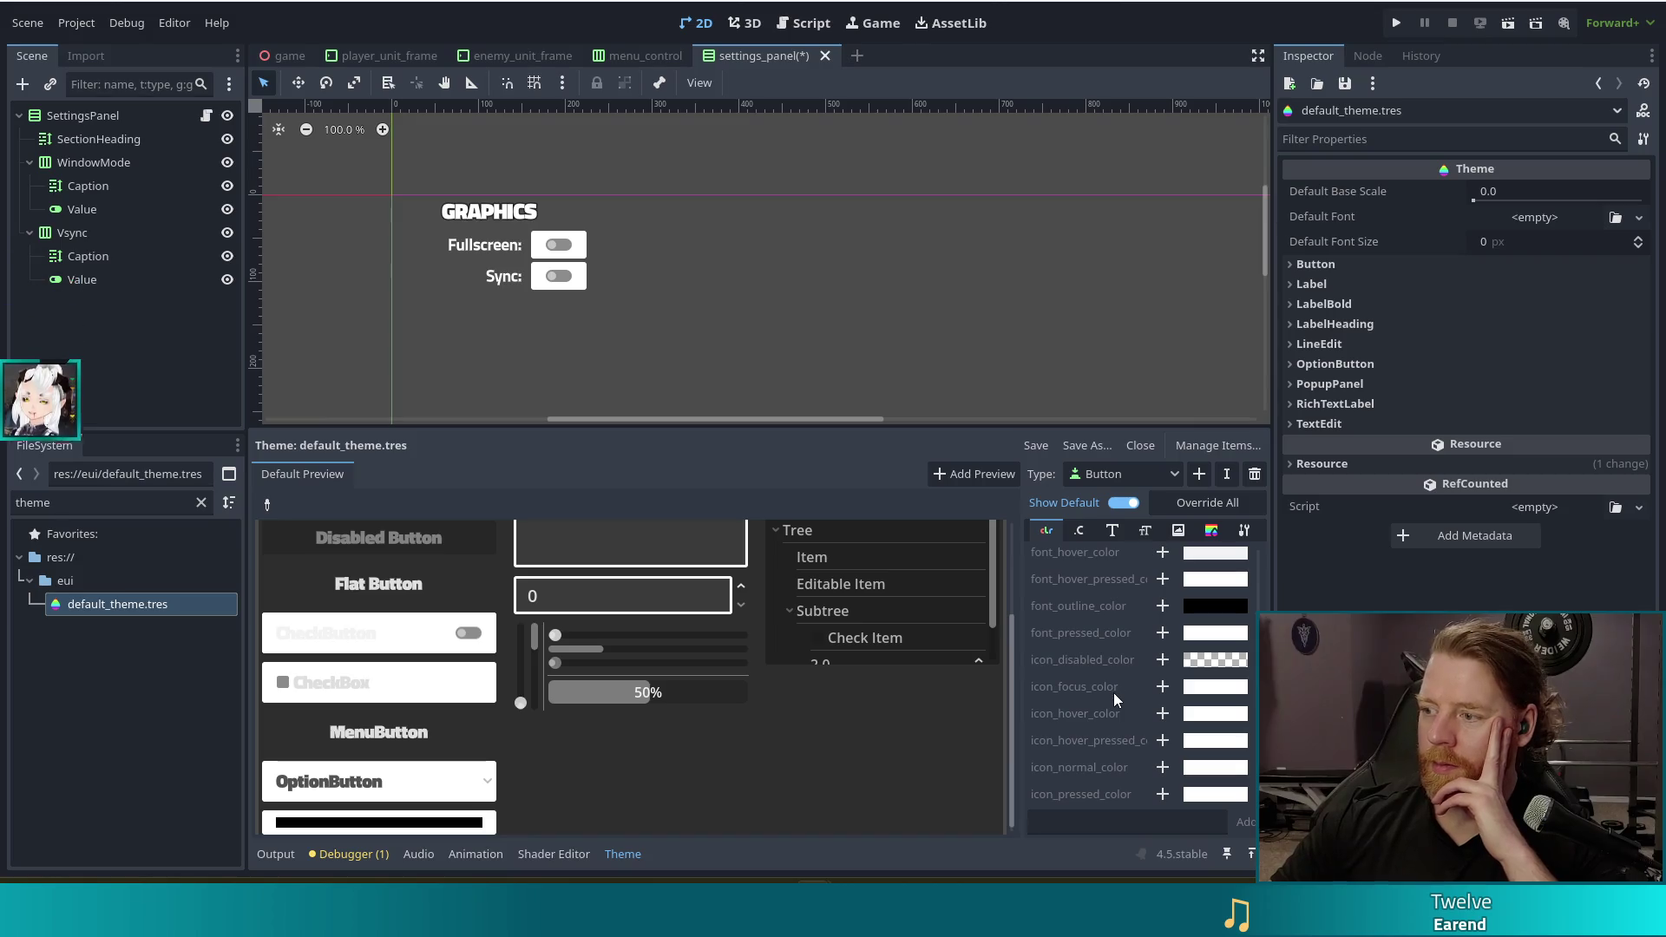
pyautogui.scroll(1, 1112, 694)
pyautogui.scroll(2, 1115, 699)
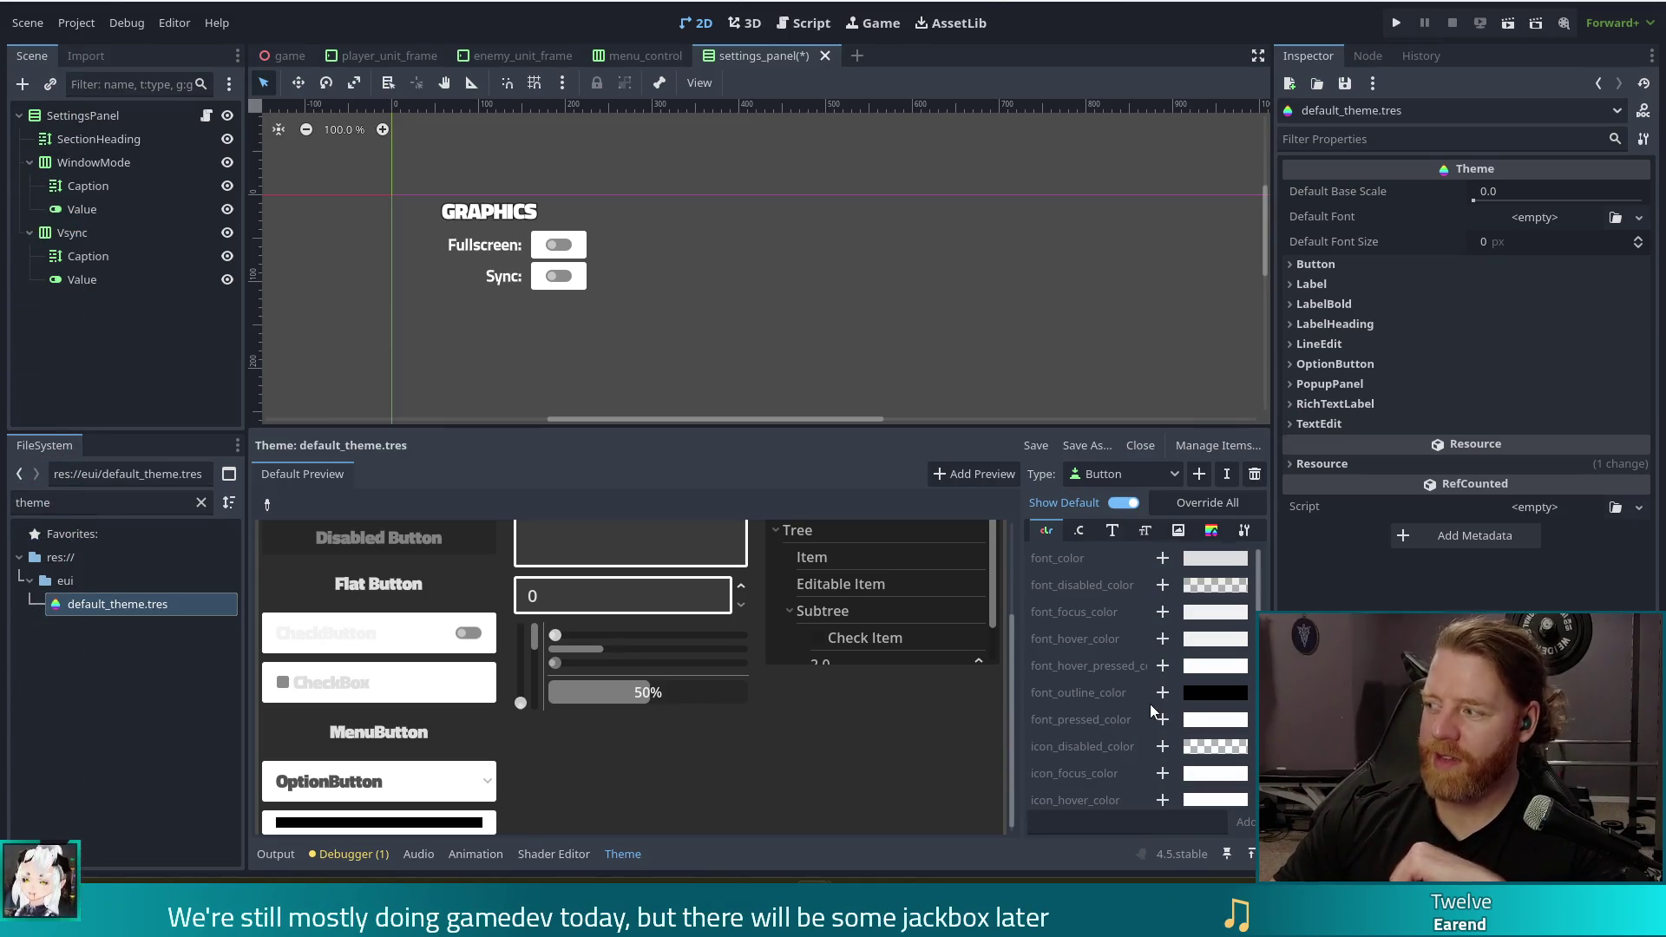
pyautogui.scroll(-2, 1138, 658)
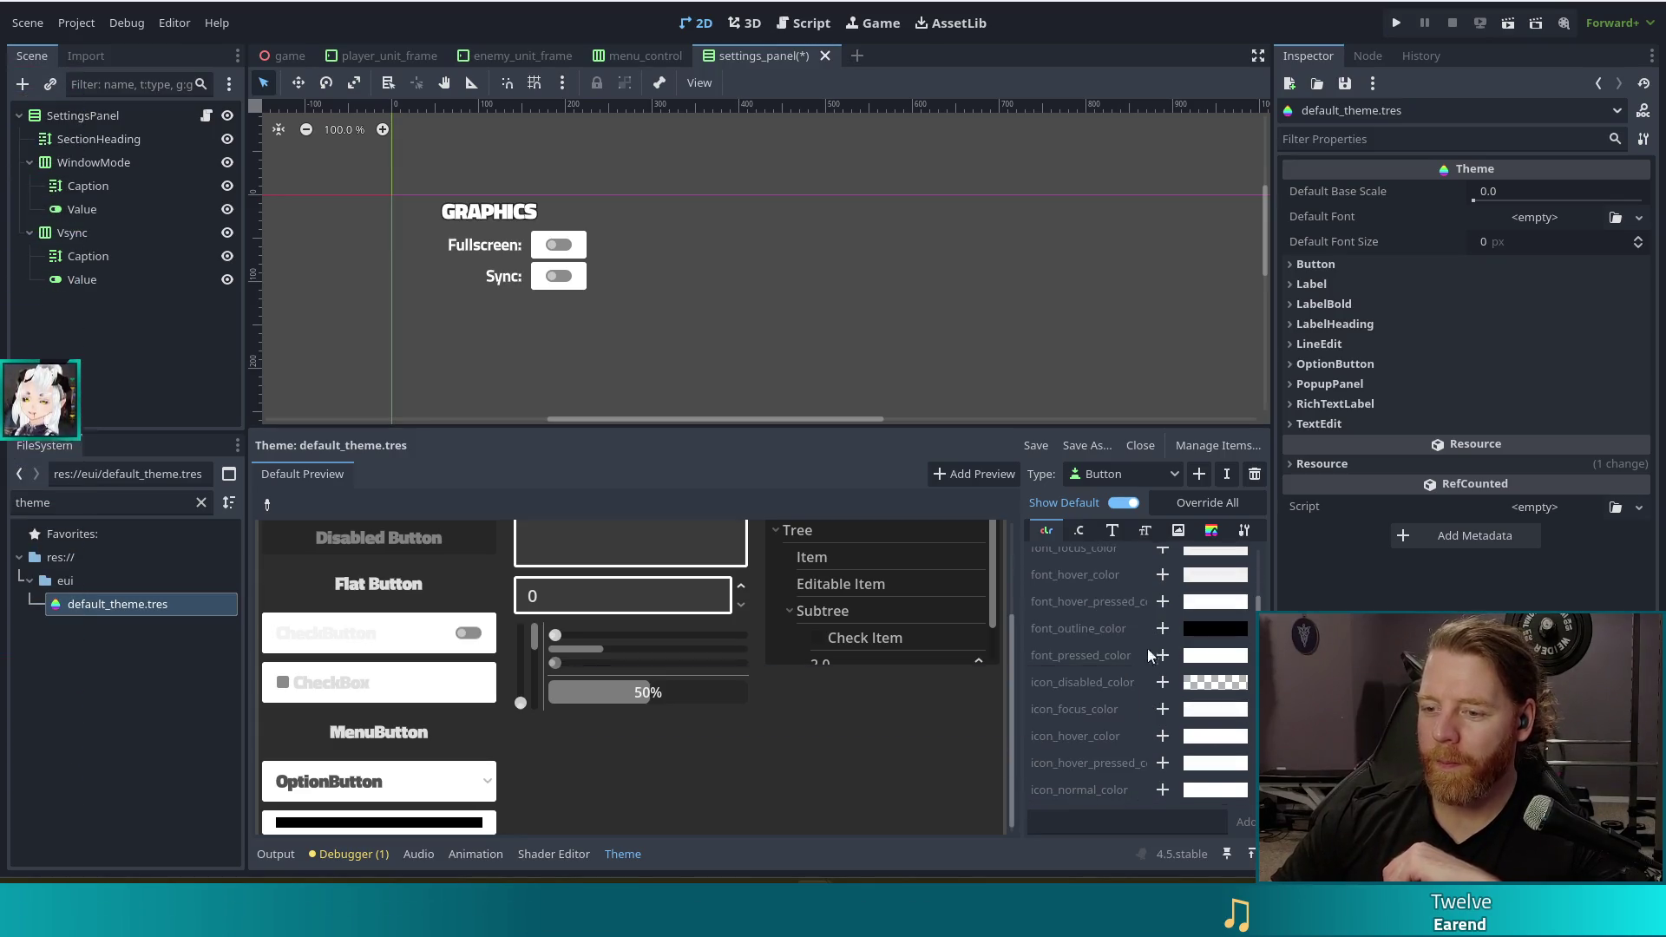
pyautogui.scroll(-1, 1133, 741)
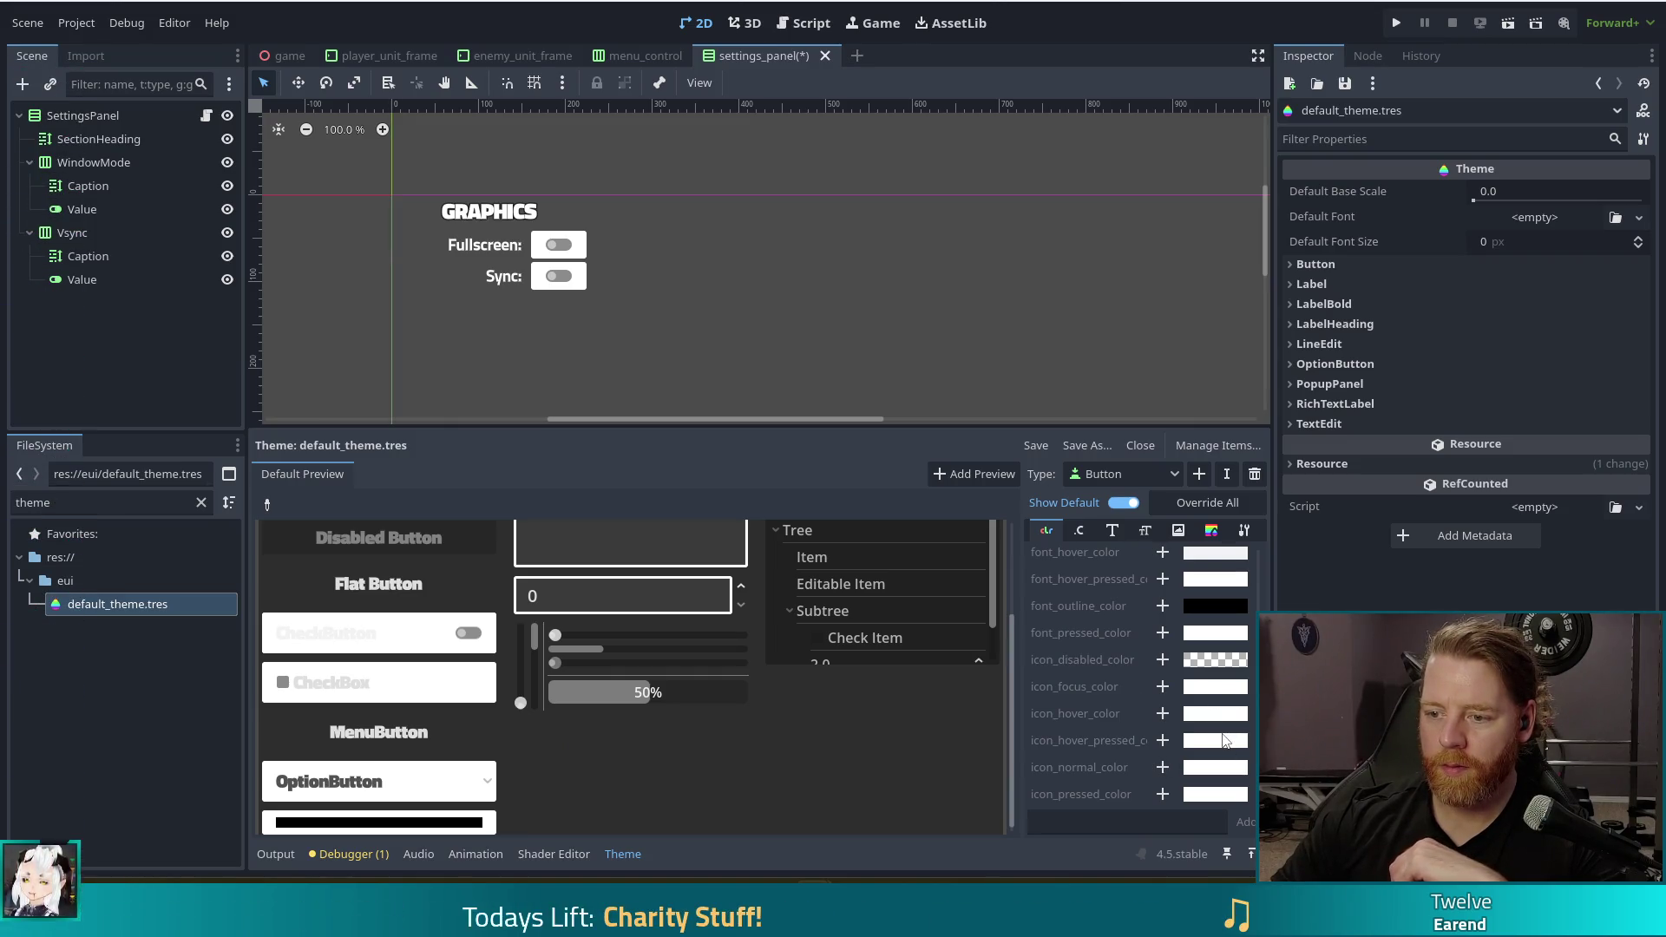
# Try a pink icon_normal_color, remove that override, and show the Button styleboxes
pyautogui.click(1189, 772)
pyautogui.moveTo(1219, 349)
pyautogui.mouseDown()
pyautogui.moveTo(1293, 380)
pyautogui.moveTo(1241, 430)
pyautogui.moveTo(1297, 289)
pyautogui.mouseUp()
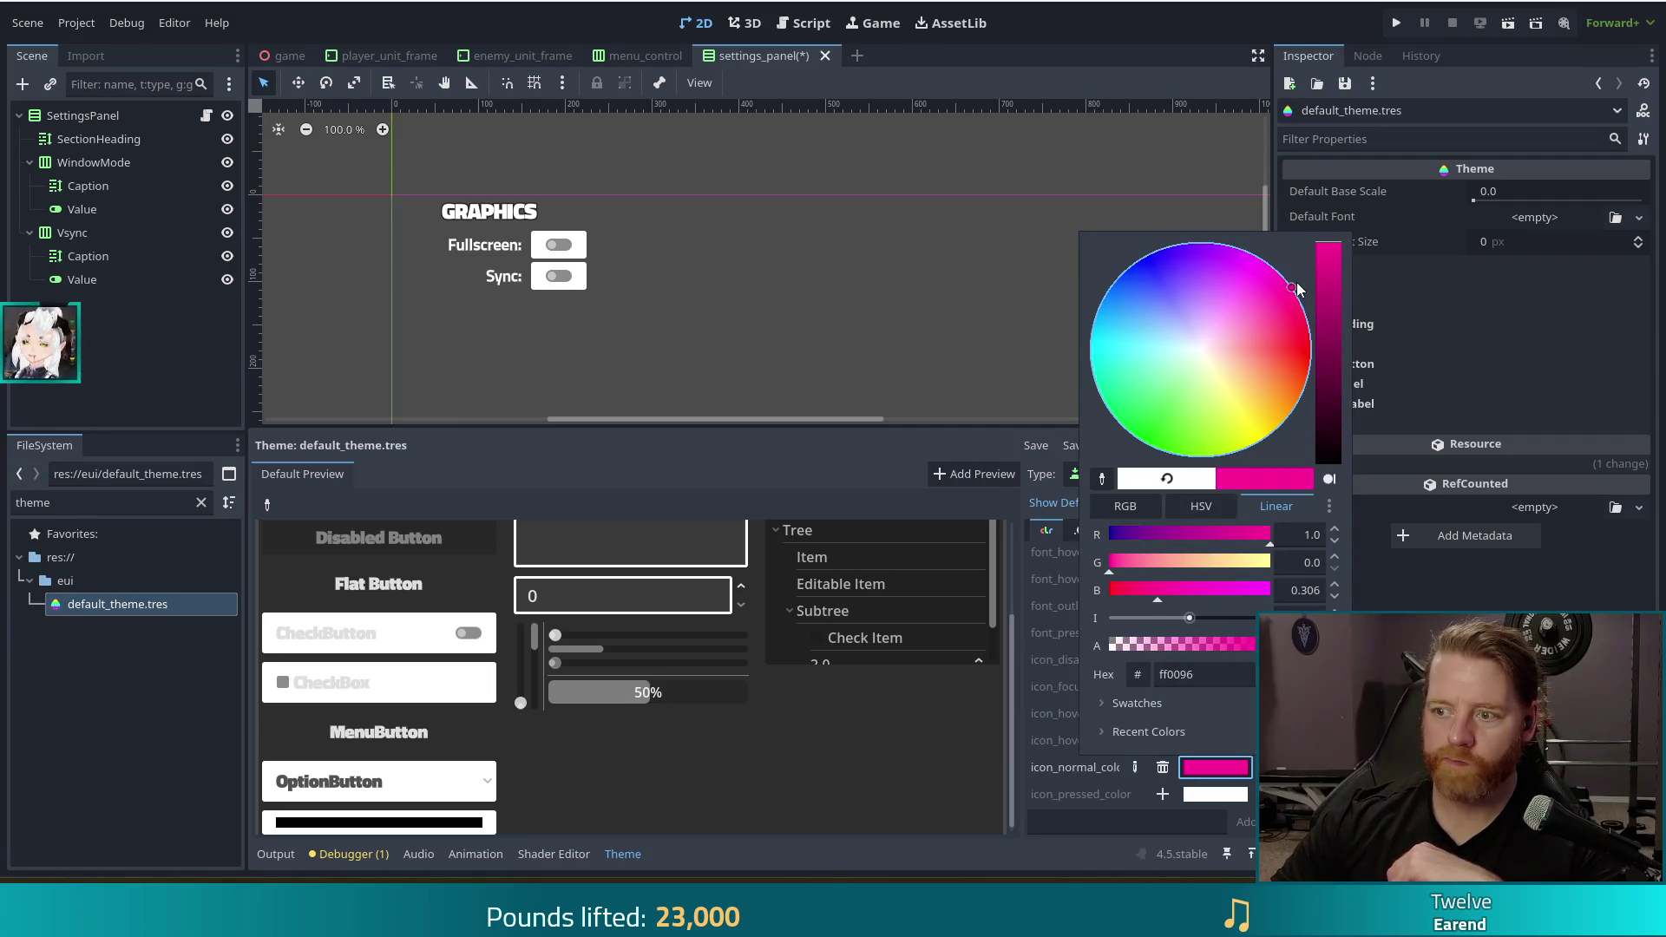
pyautogui.click(943, 200)
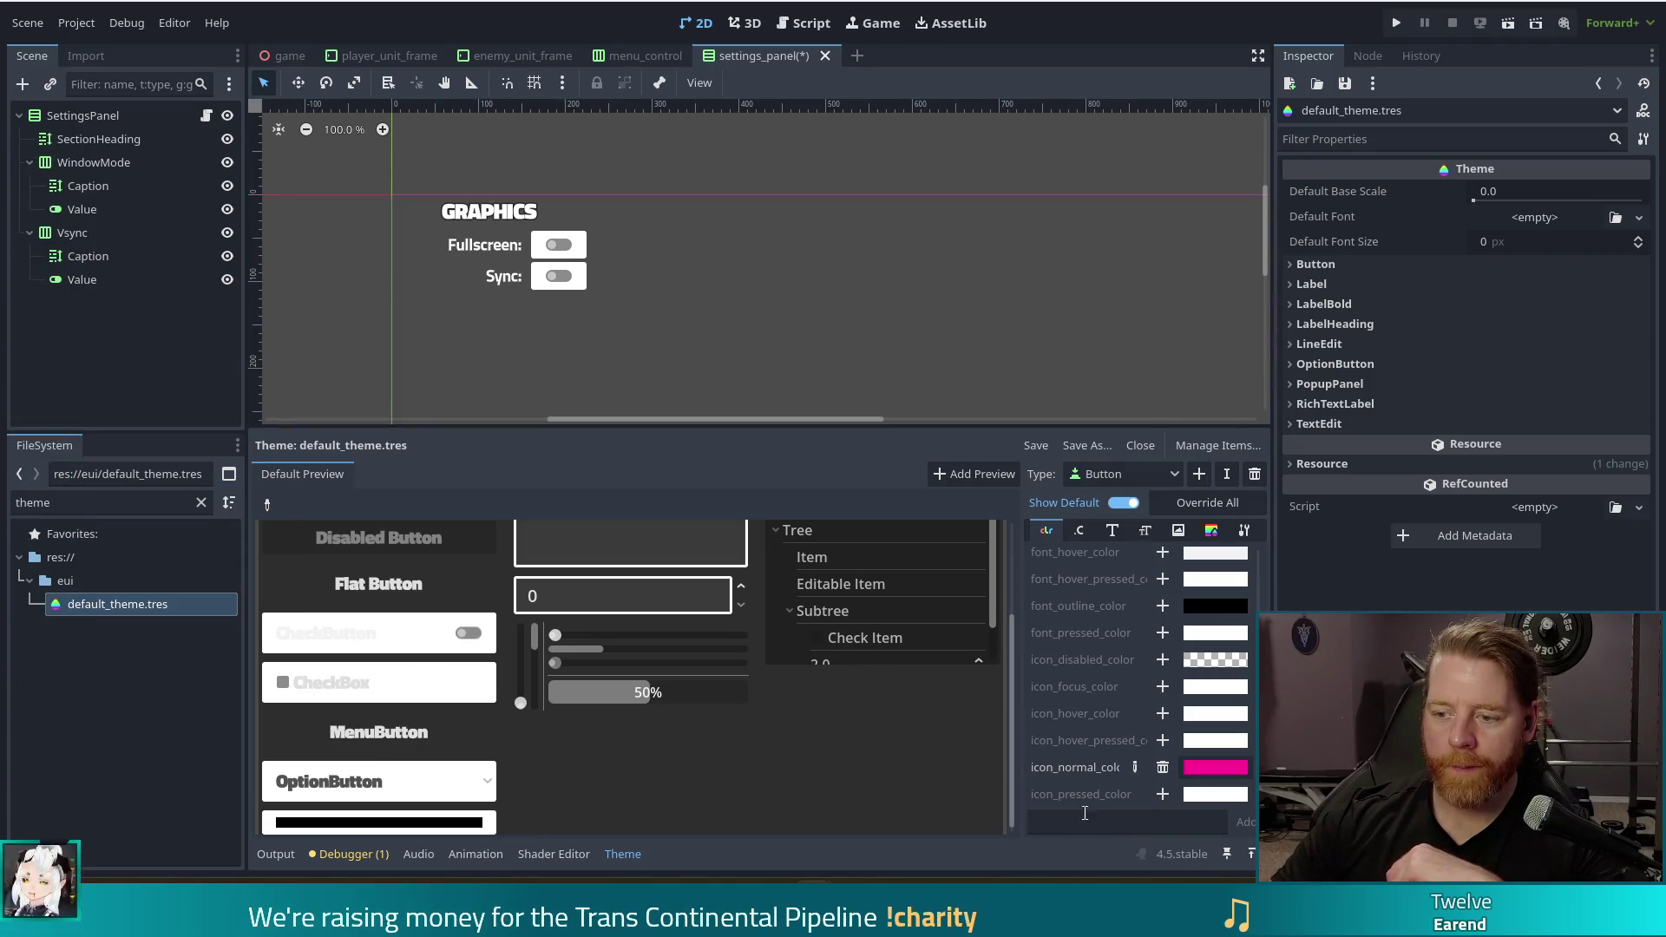
pyautogui.click(1162, 768)
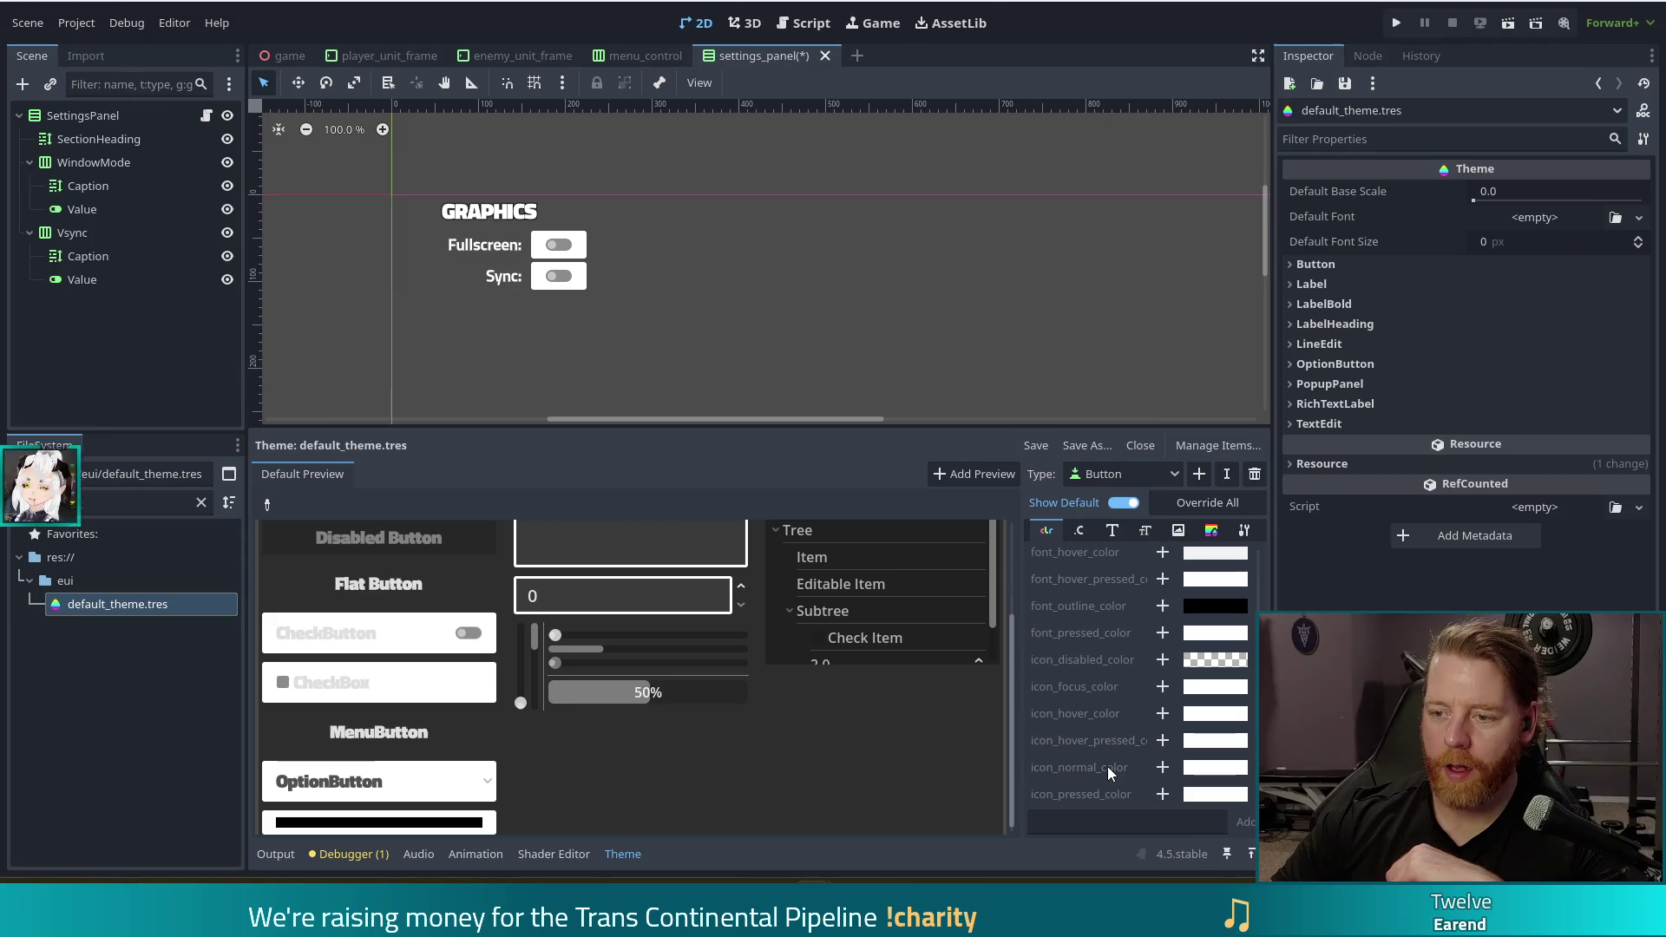
pyautogui.click(1211, 531)
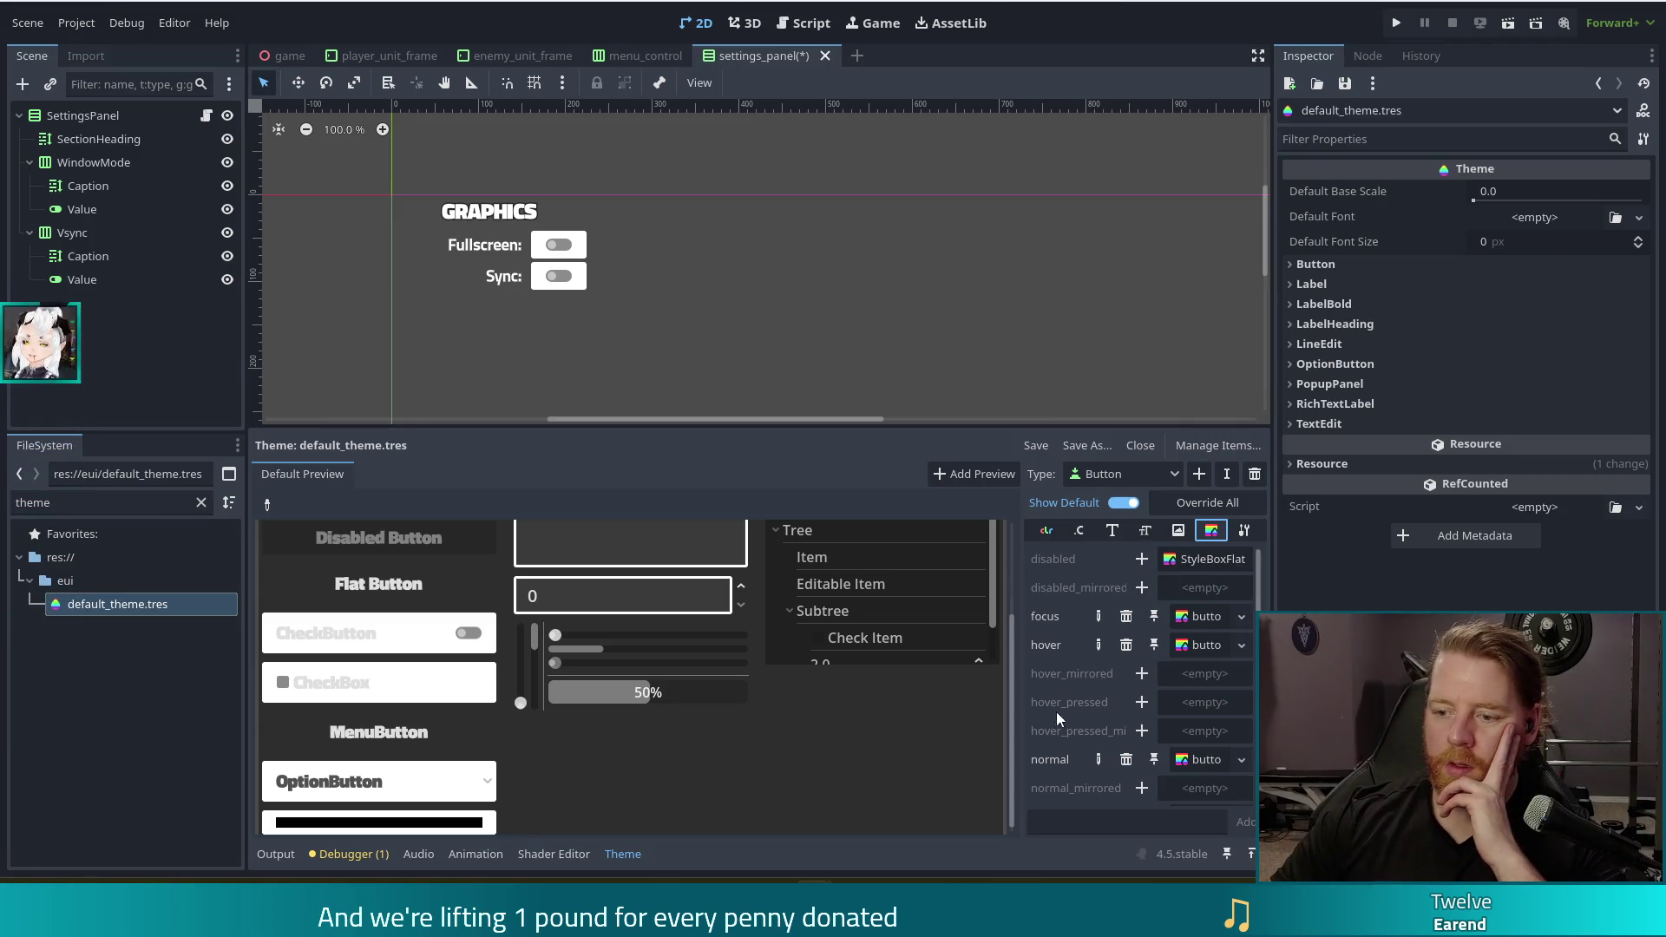
pyautogui.click(1195, 761)
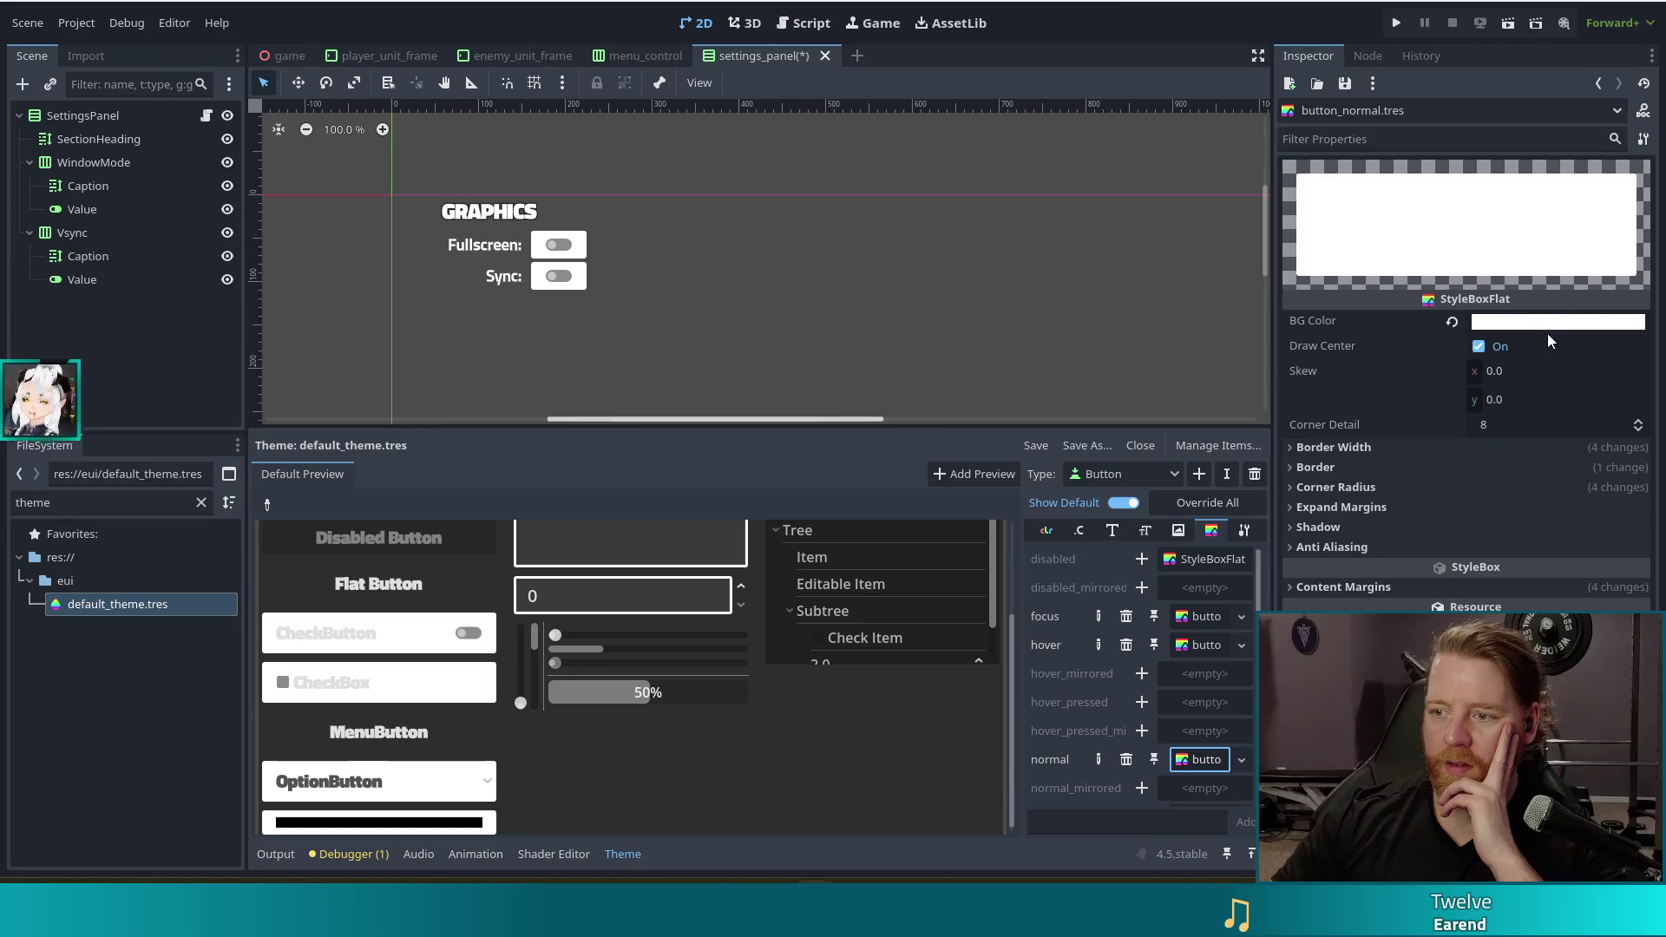
pyautogui.moveTo(1522, 330)
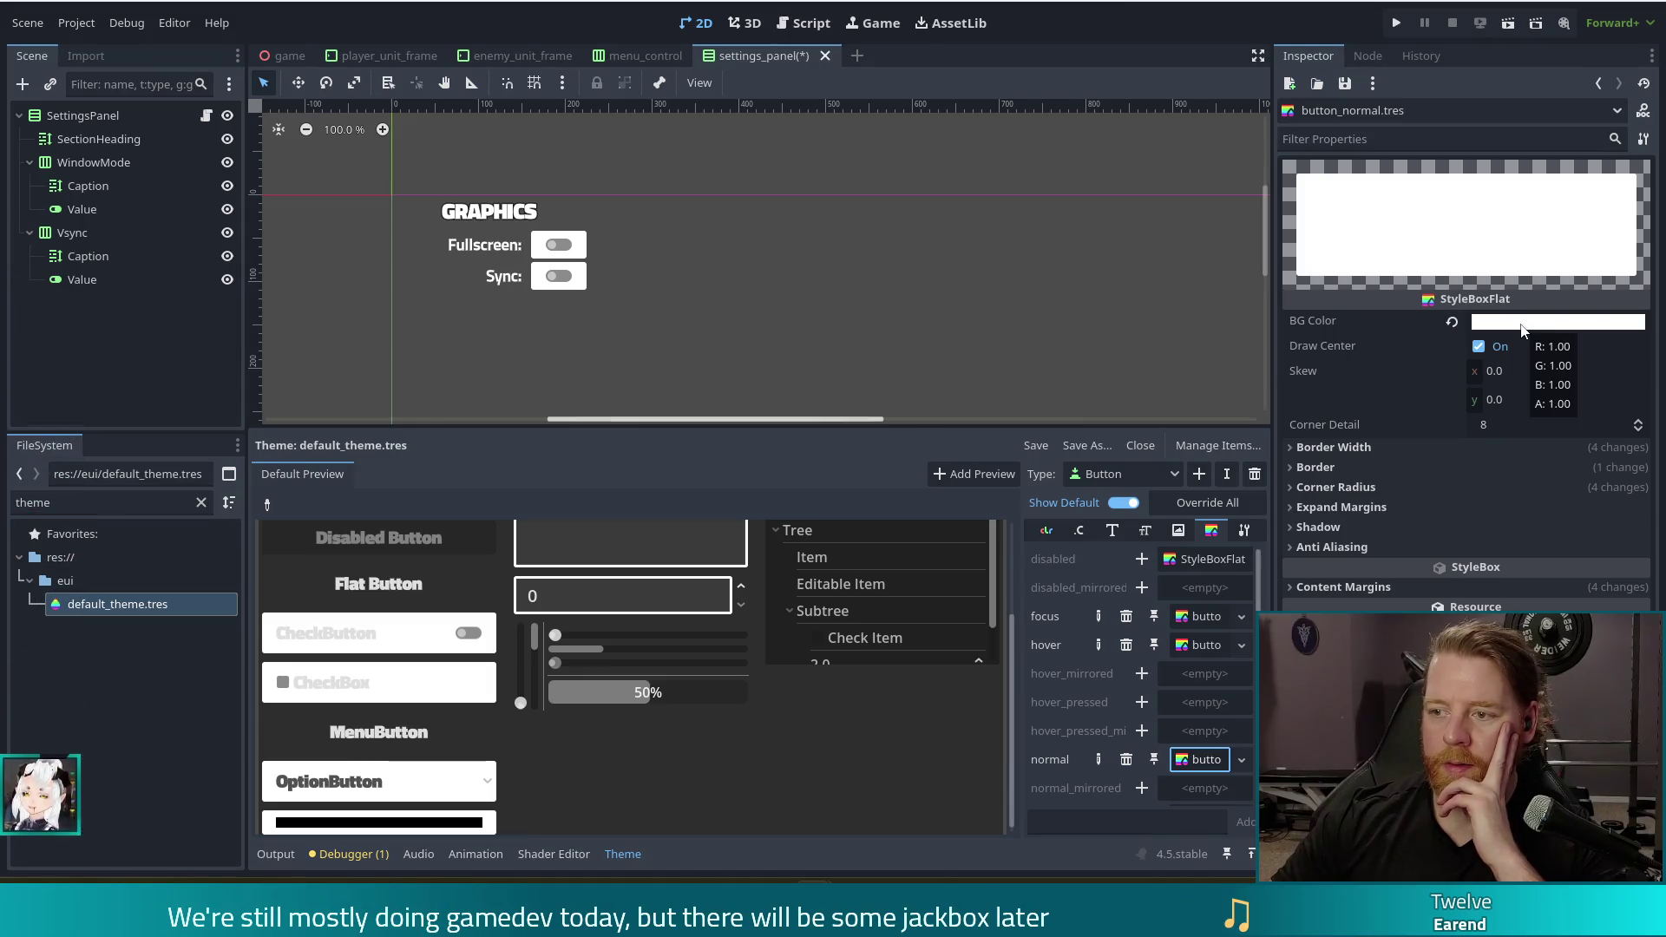
pyautogui.click(1480, 346)
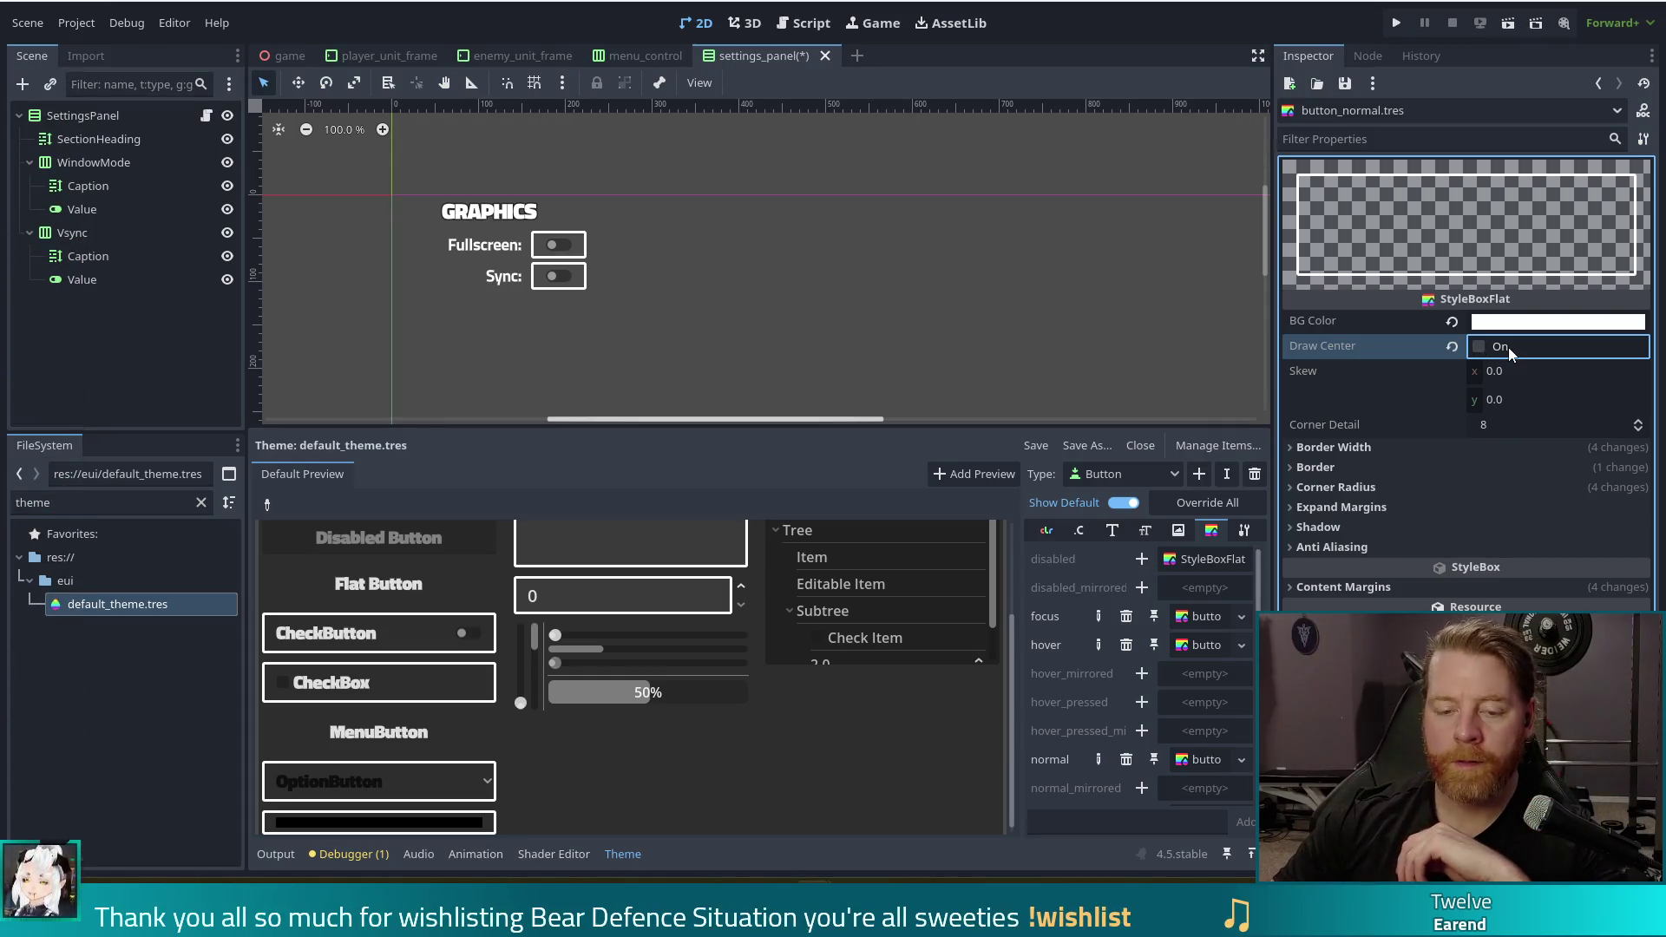
pyautogui.click(1475, 347)
pyautogui.click(1475, 348)
pyautogui.click(1476, 349)
pyautogui.click(1475, 349)
pyautogui.click(1475, 349)
pyautogui.click(1475, 349)
pyautogui.click(1475, 349)
pyautogui.click(1475, 349)
pyautogui.click(1475, 348)
pyautogui.click(1476, 349)
pyautogui.click(1477, 349)
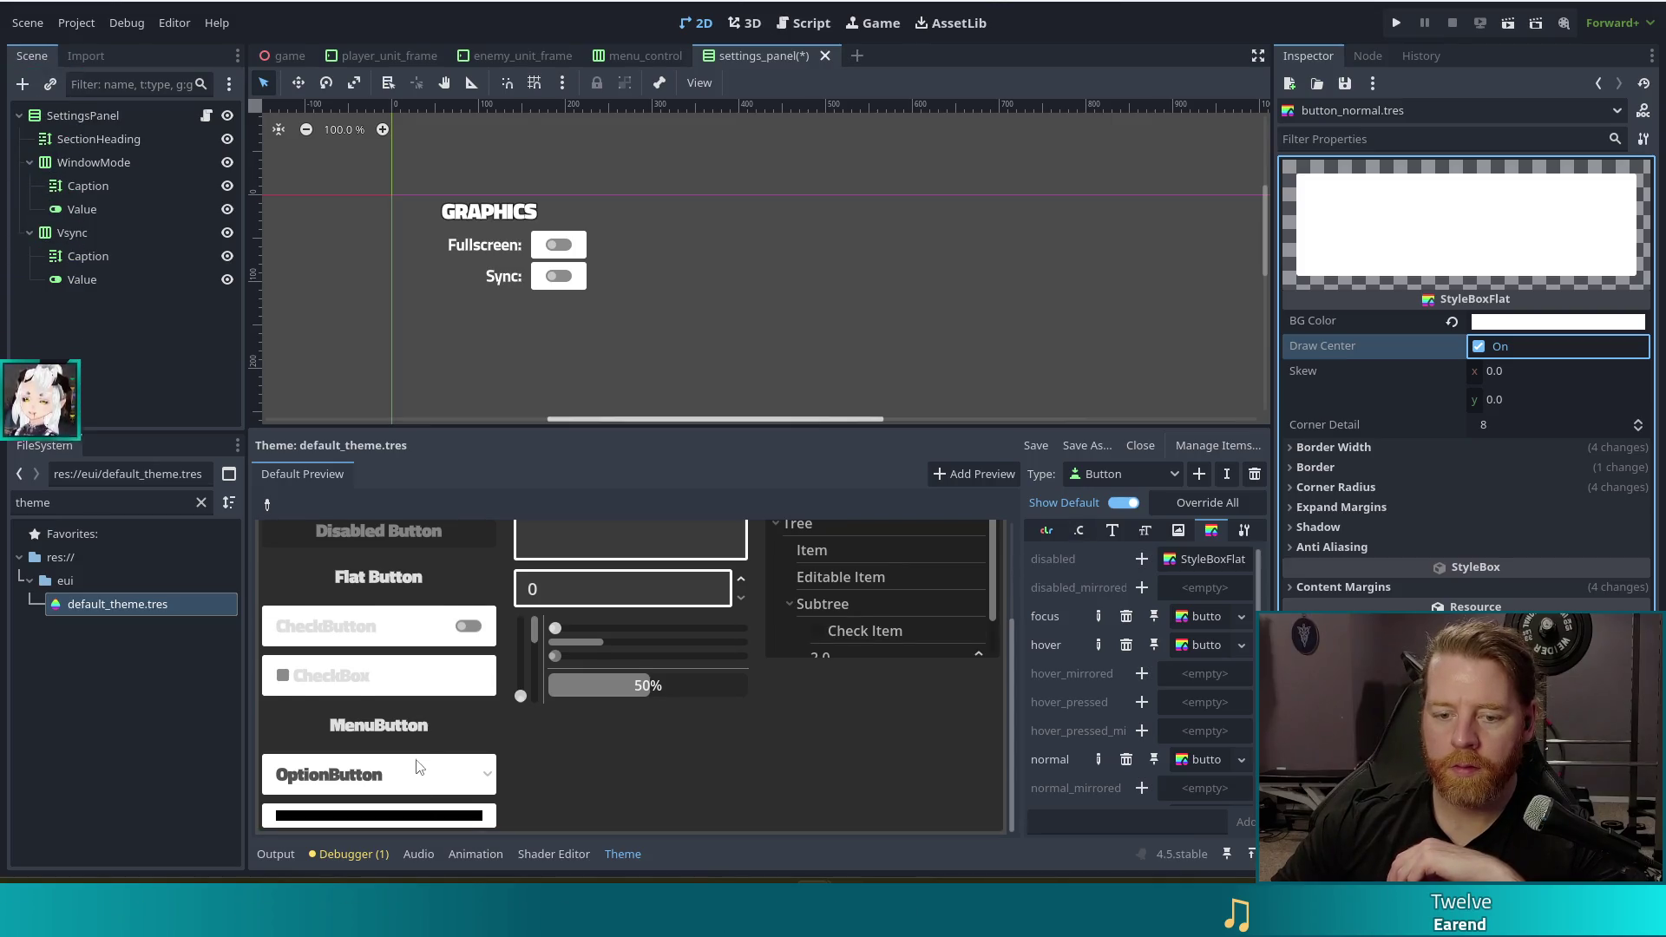
pyautogui.scroll(3, 562, 760)
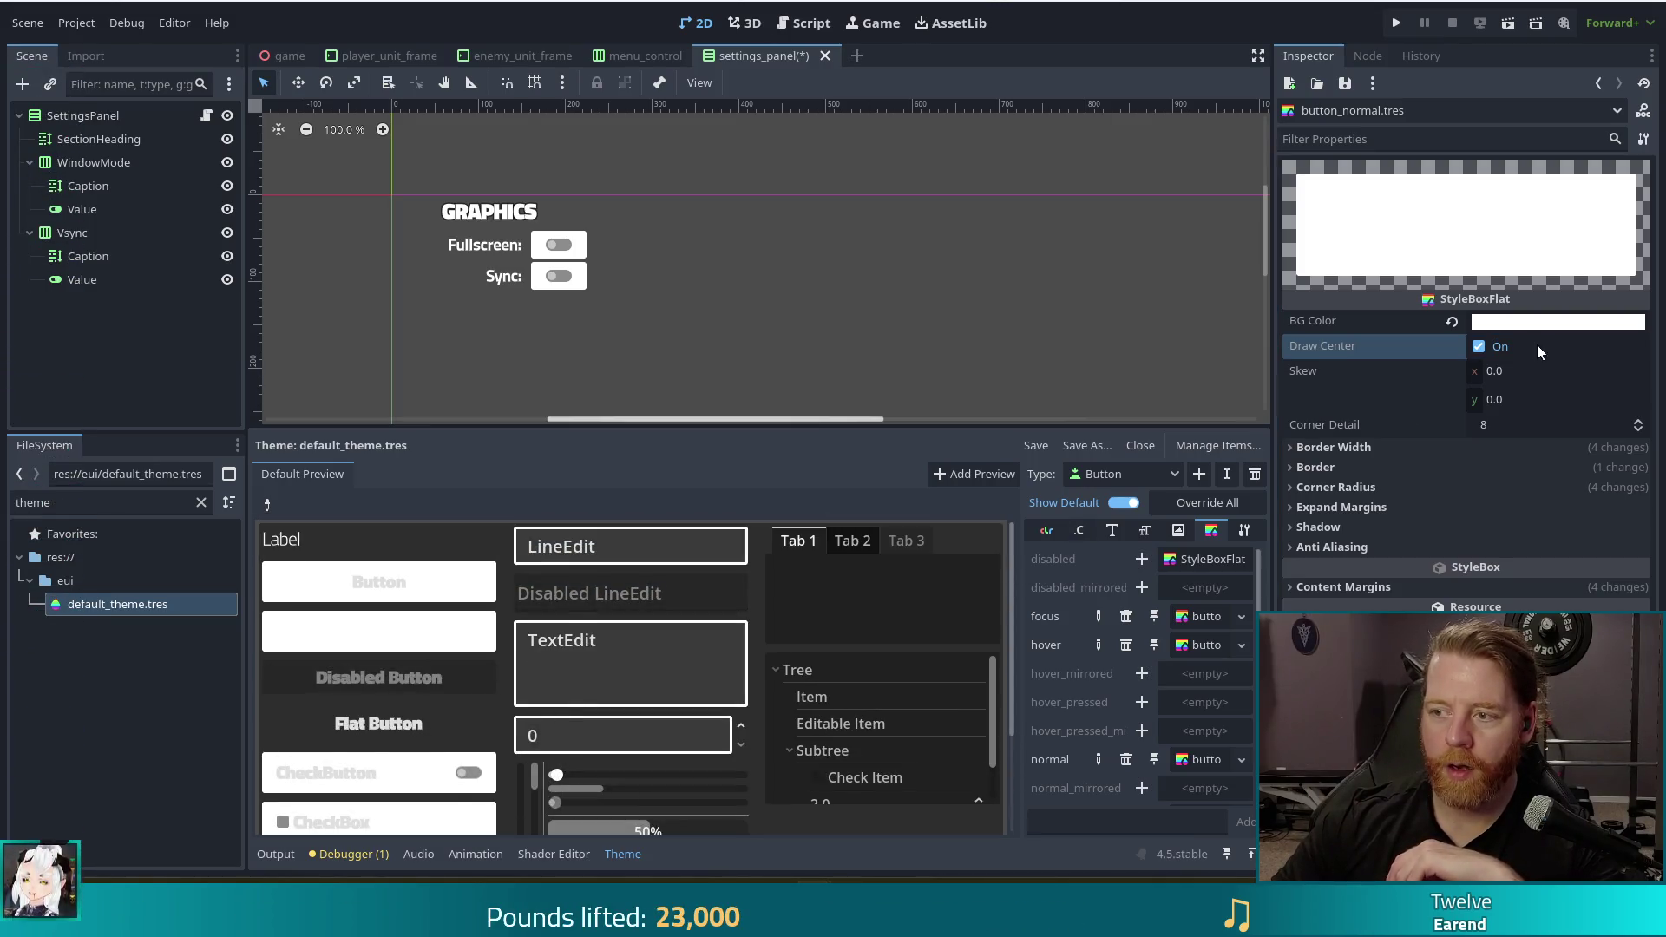
pyautogui.click(1478, 347)
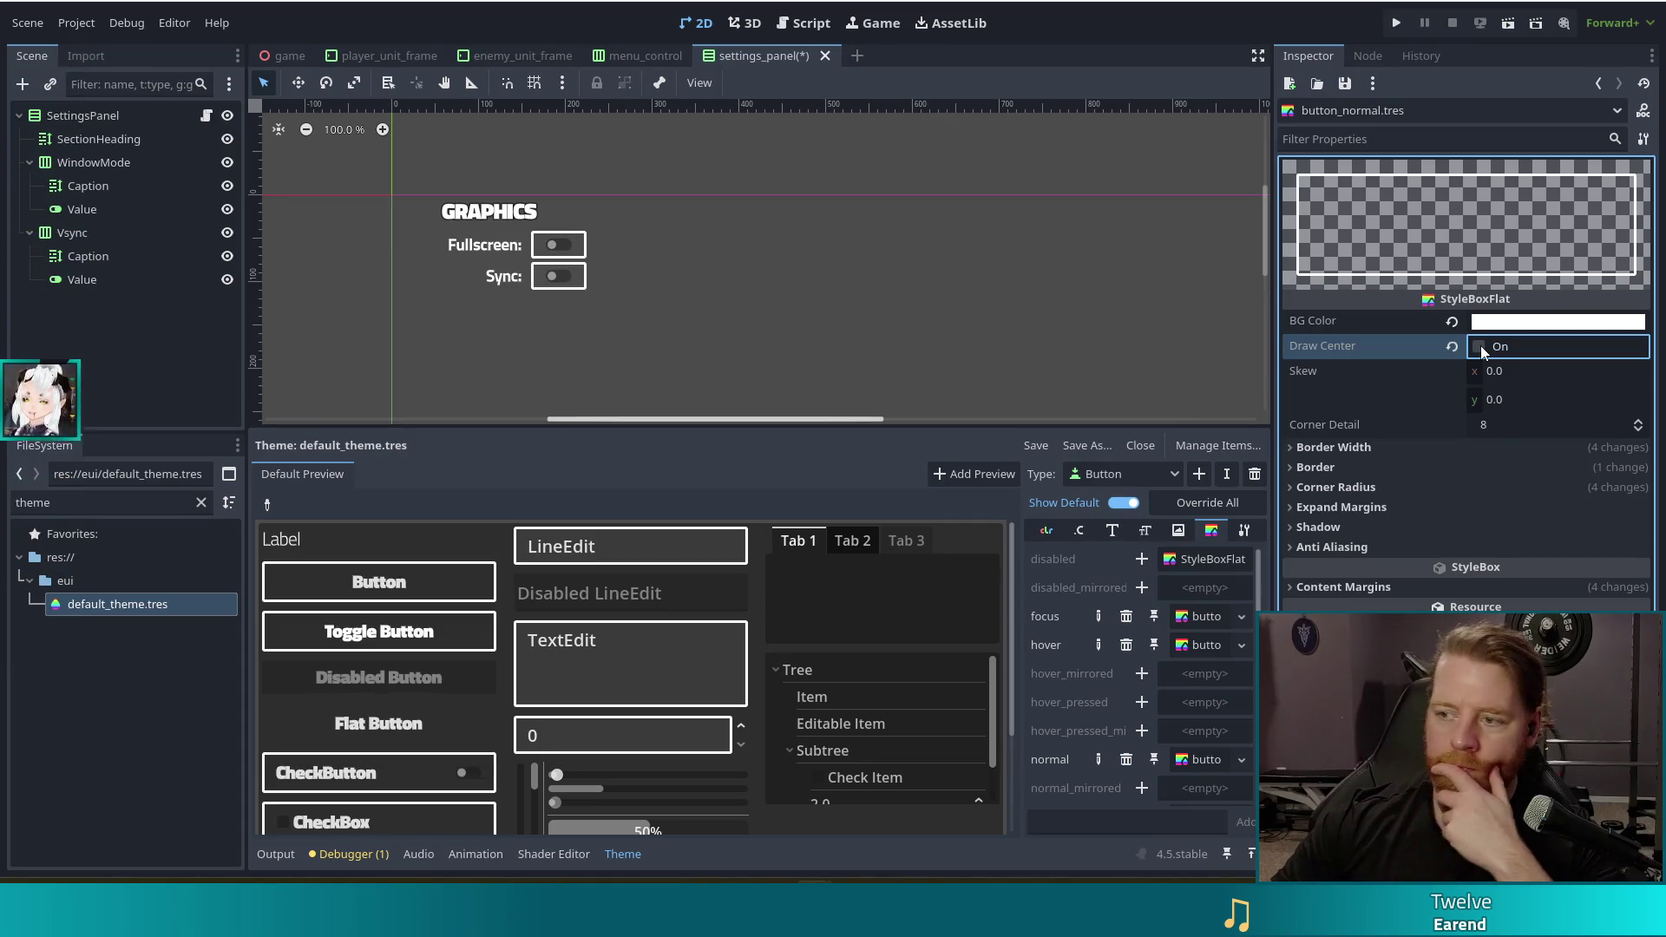
pyautogui.click(1480, 346)
pyautogui.click(1480, 346)
pyautogui.click(1480, 346)
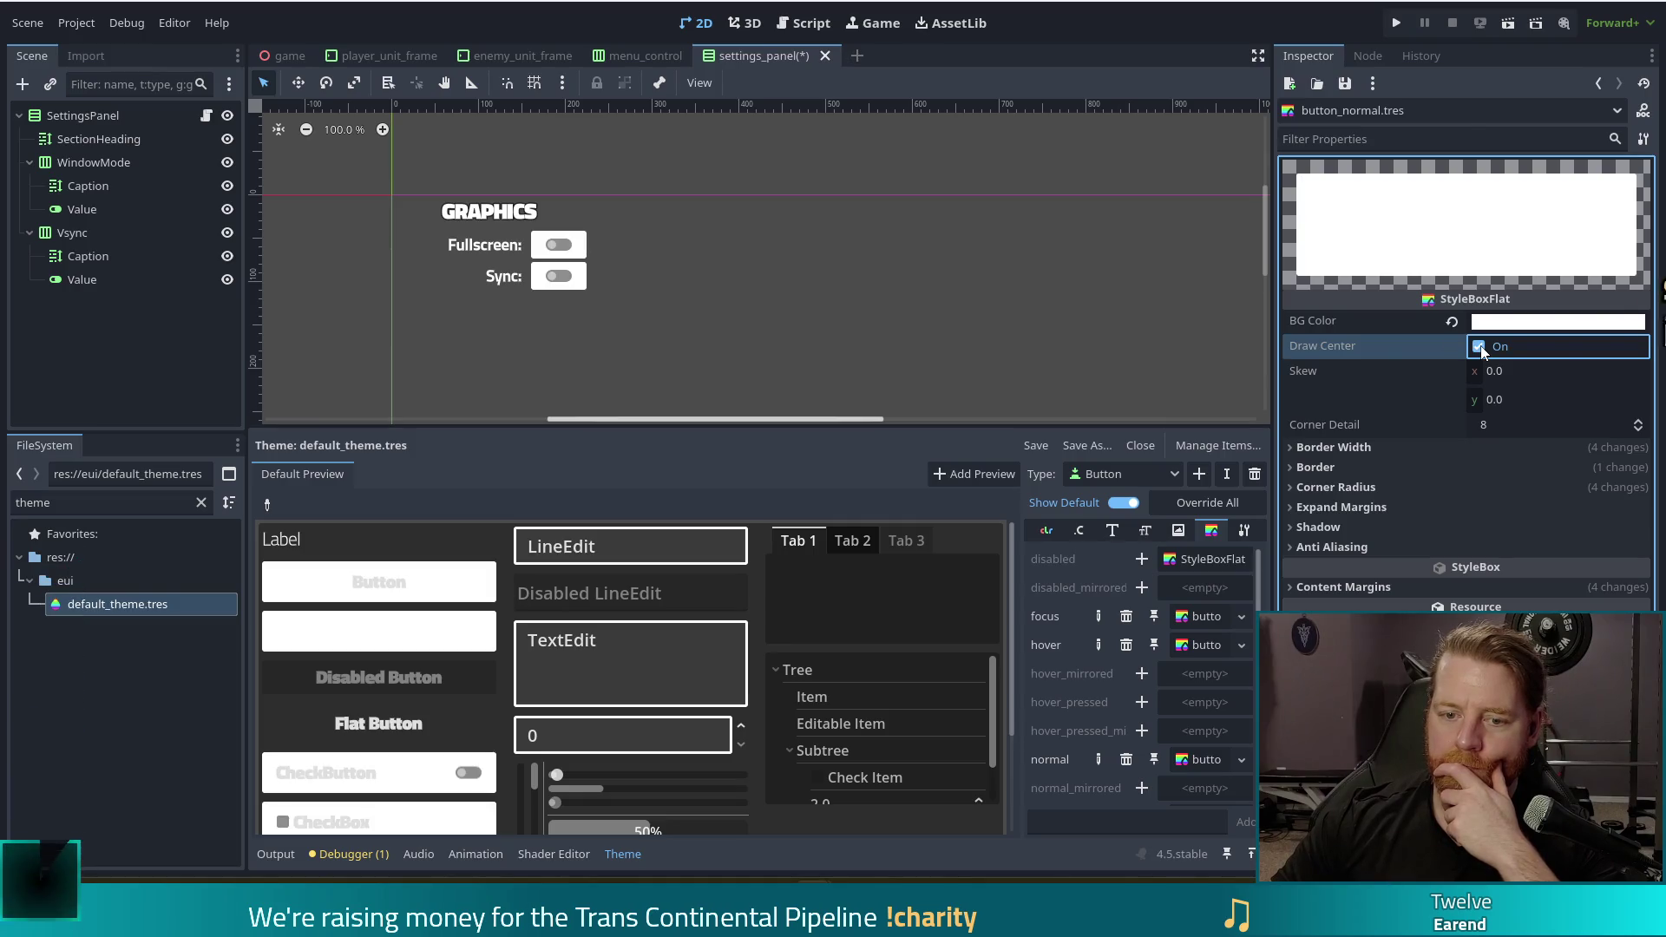
pyautogui.click(1481, 345)
pyautogui.click(1480, 345)
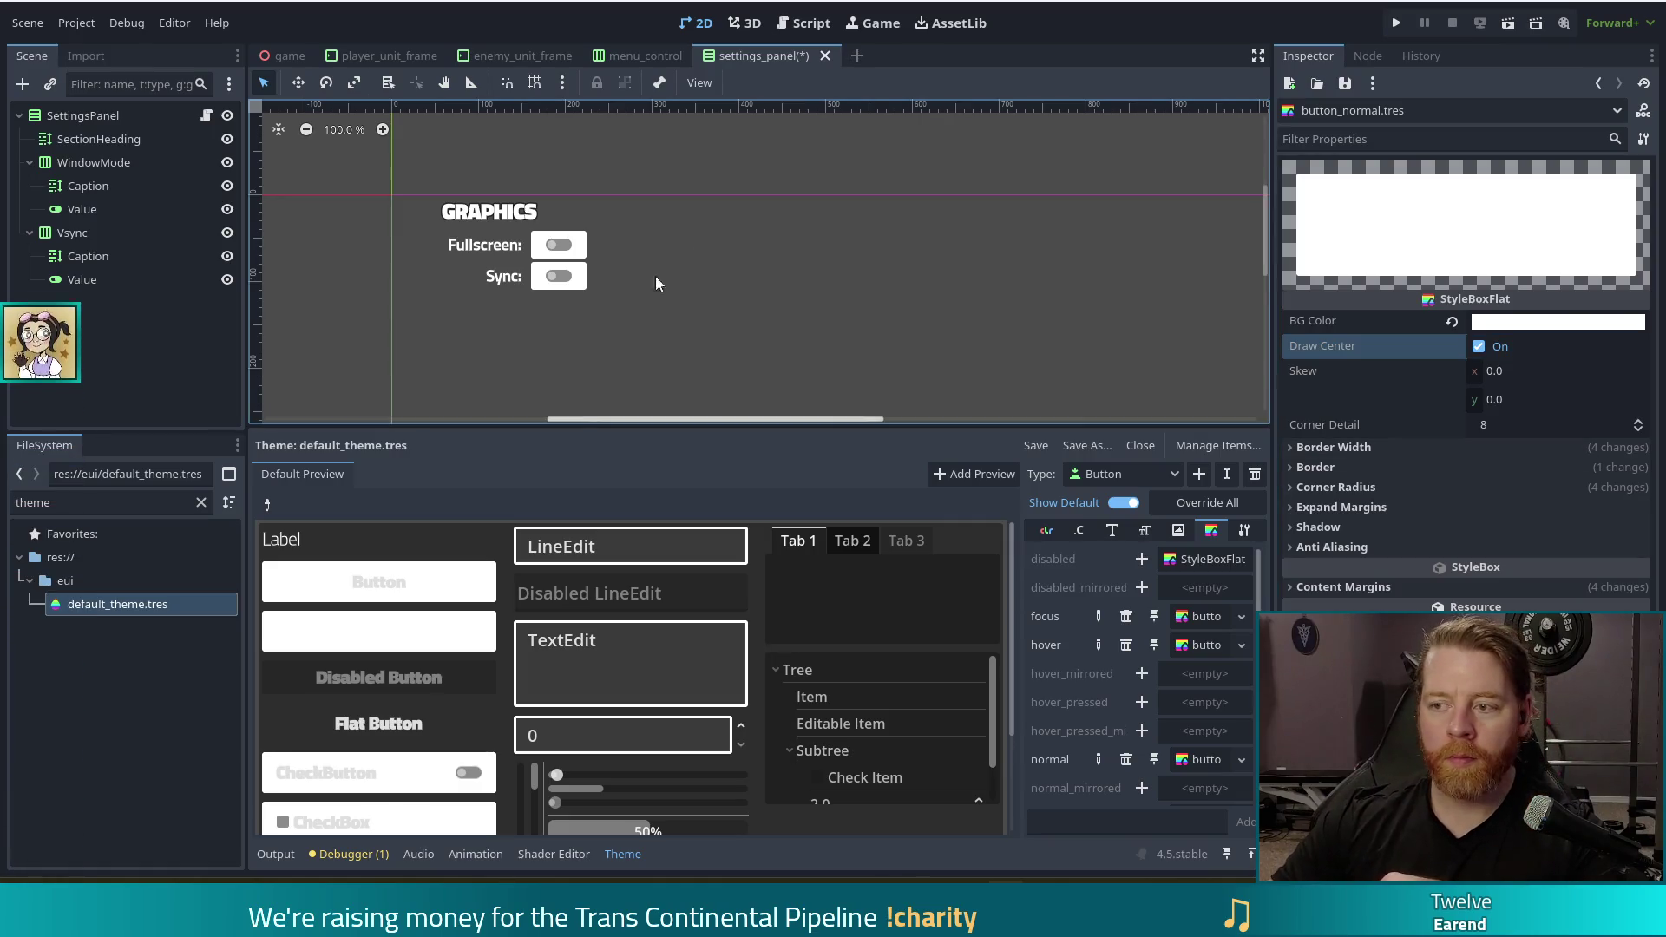
# Test outline-only buttons with Draw Center off in a game run, then restore the fill and save
pyautogui.click(1482, 350)
pyautogui.hotkey('ctrl', 's')
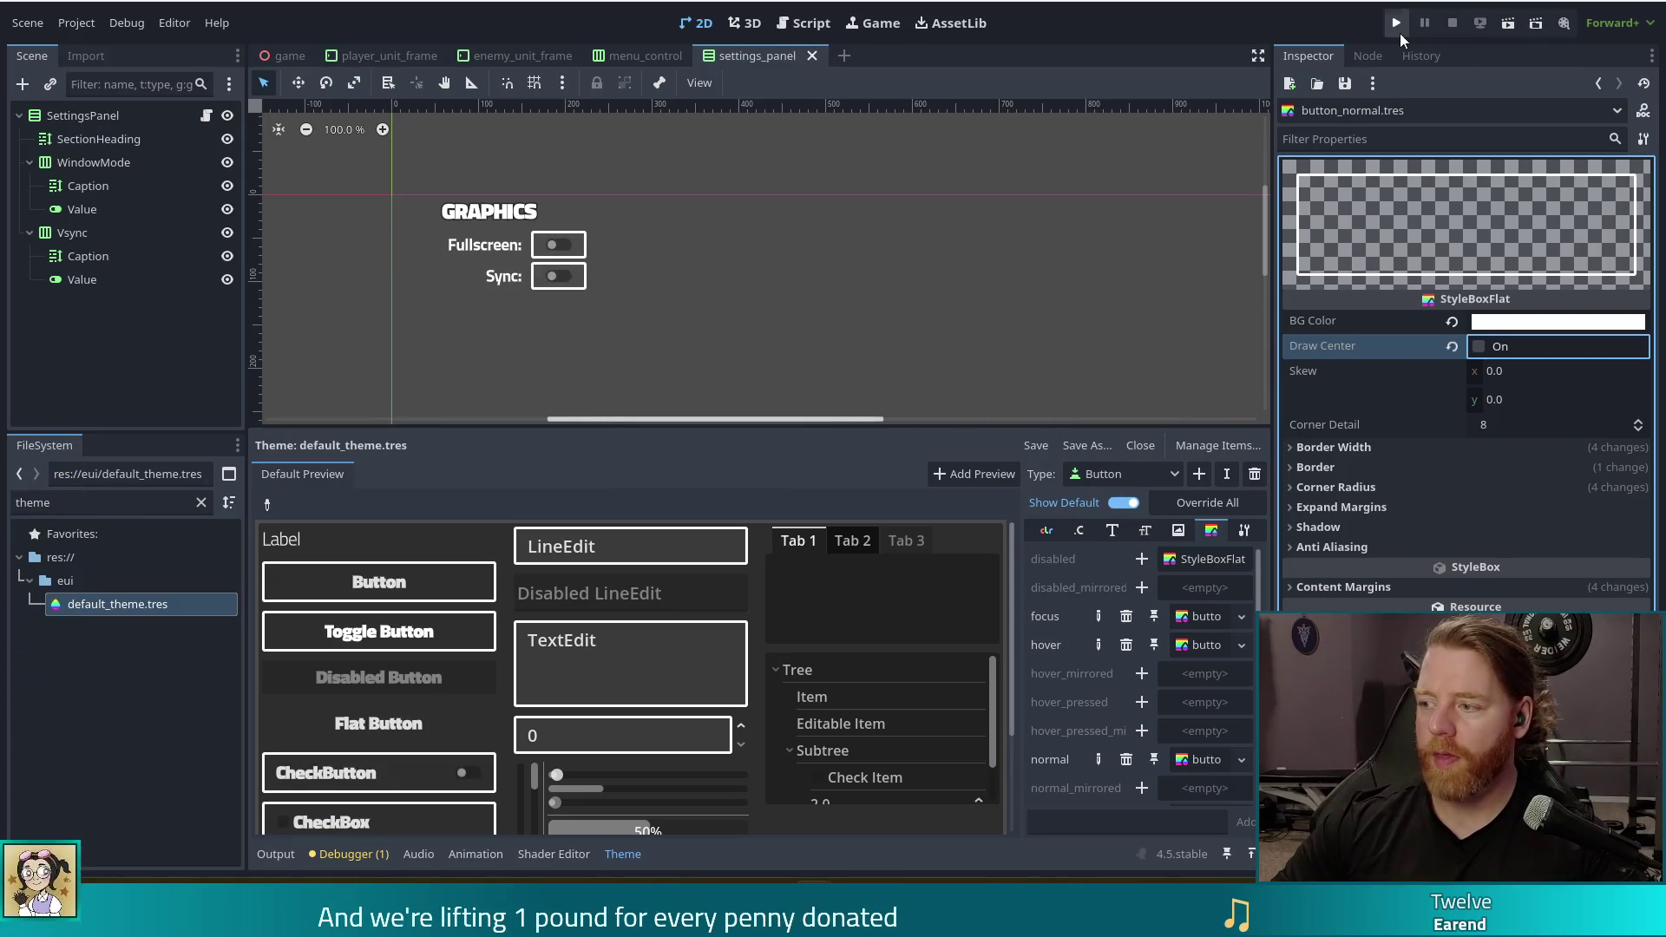
pyautogui.click(1399, 28)
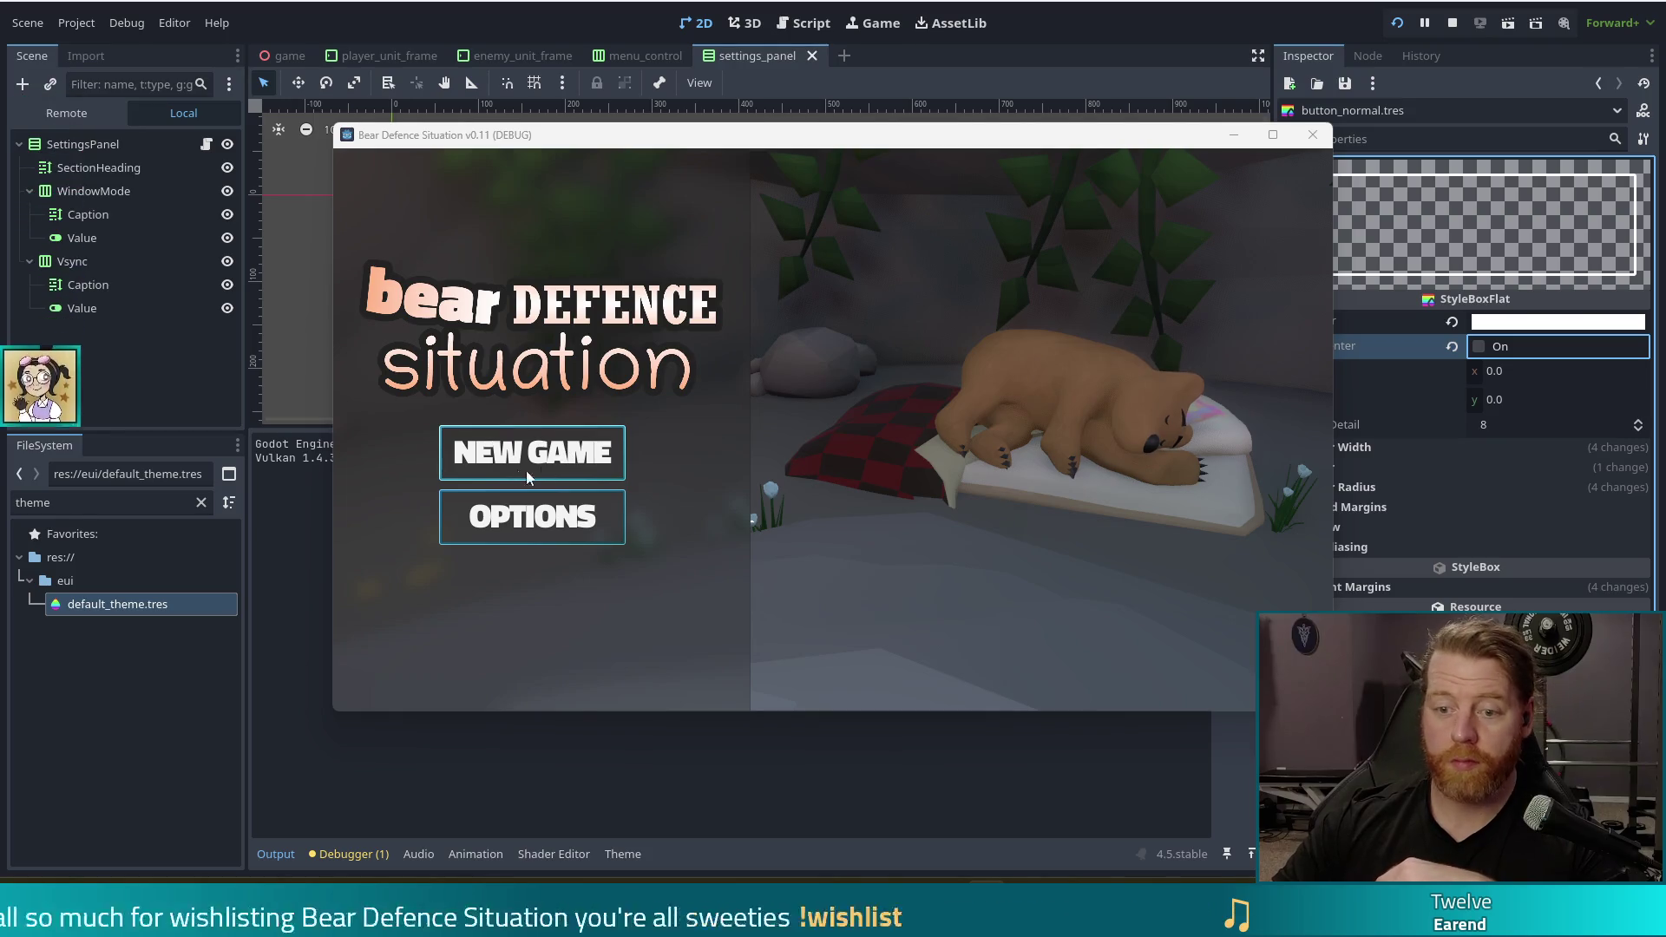
pyautogui.click(594, 466)
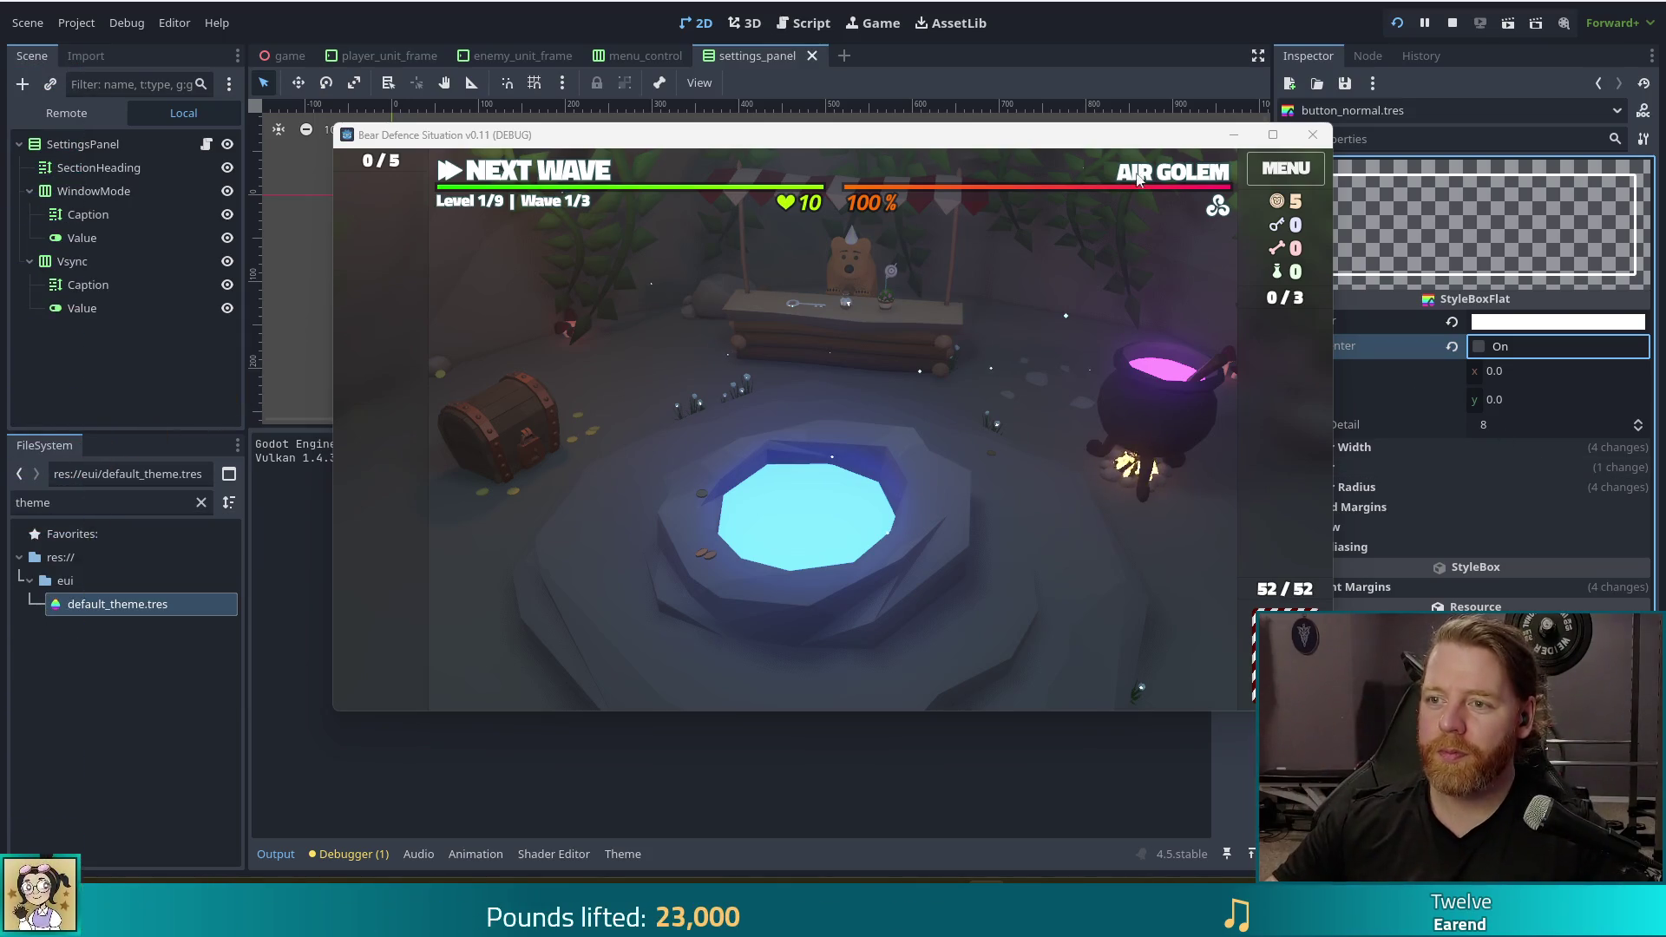
pyautogui.click(1312, 135)
pyautogui.click(1479, 346)
pyautogui.hotkey('ctrl', 's')
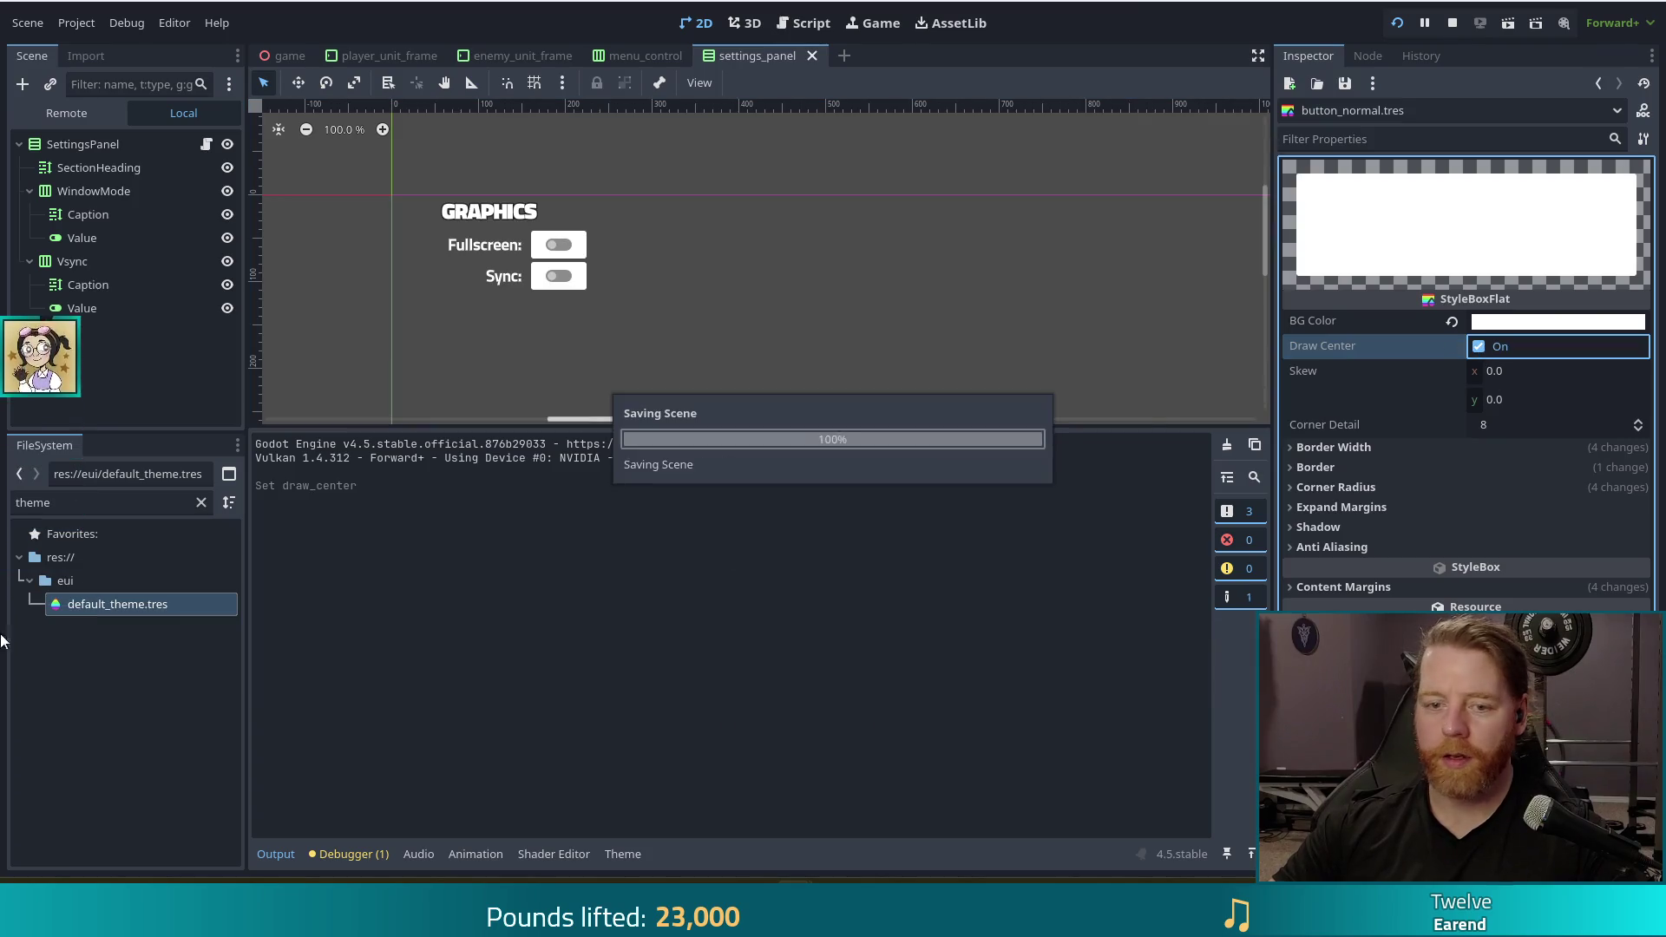
# Reopen default_theme.tres and use Make Unique on the Button normal StyleBox
pyautogui.click(112, 608)
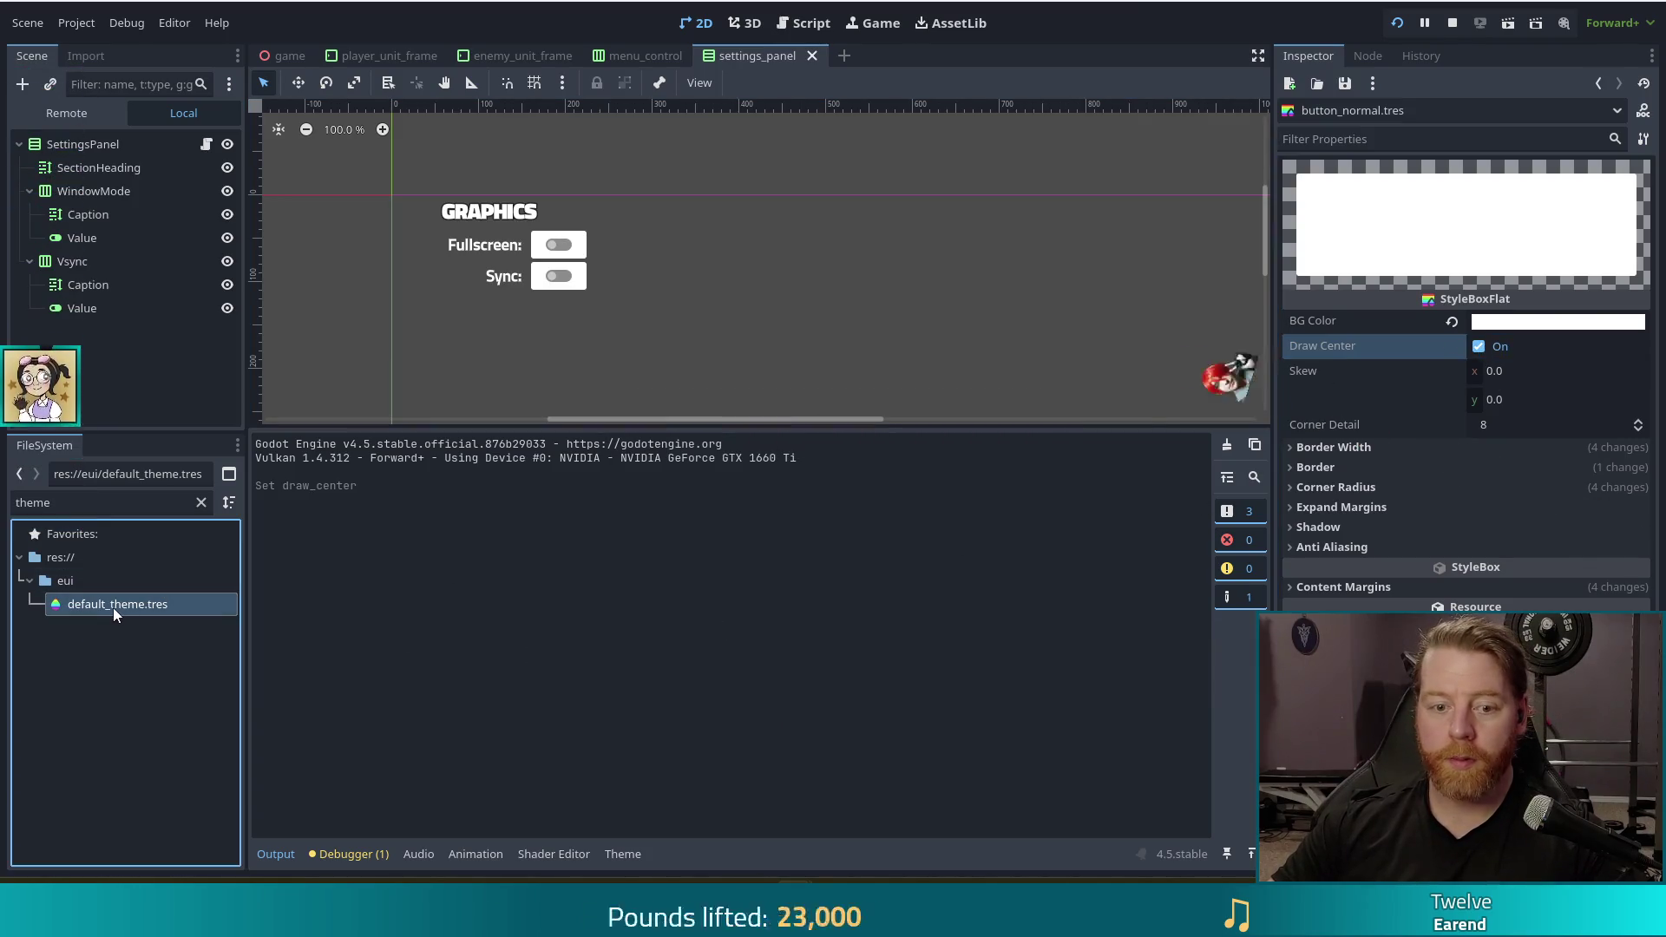
pyautogui.doubleClick(97, 605)
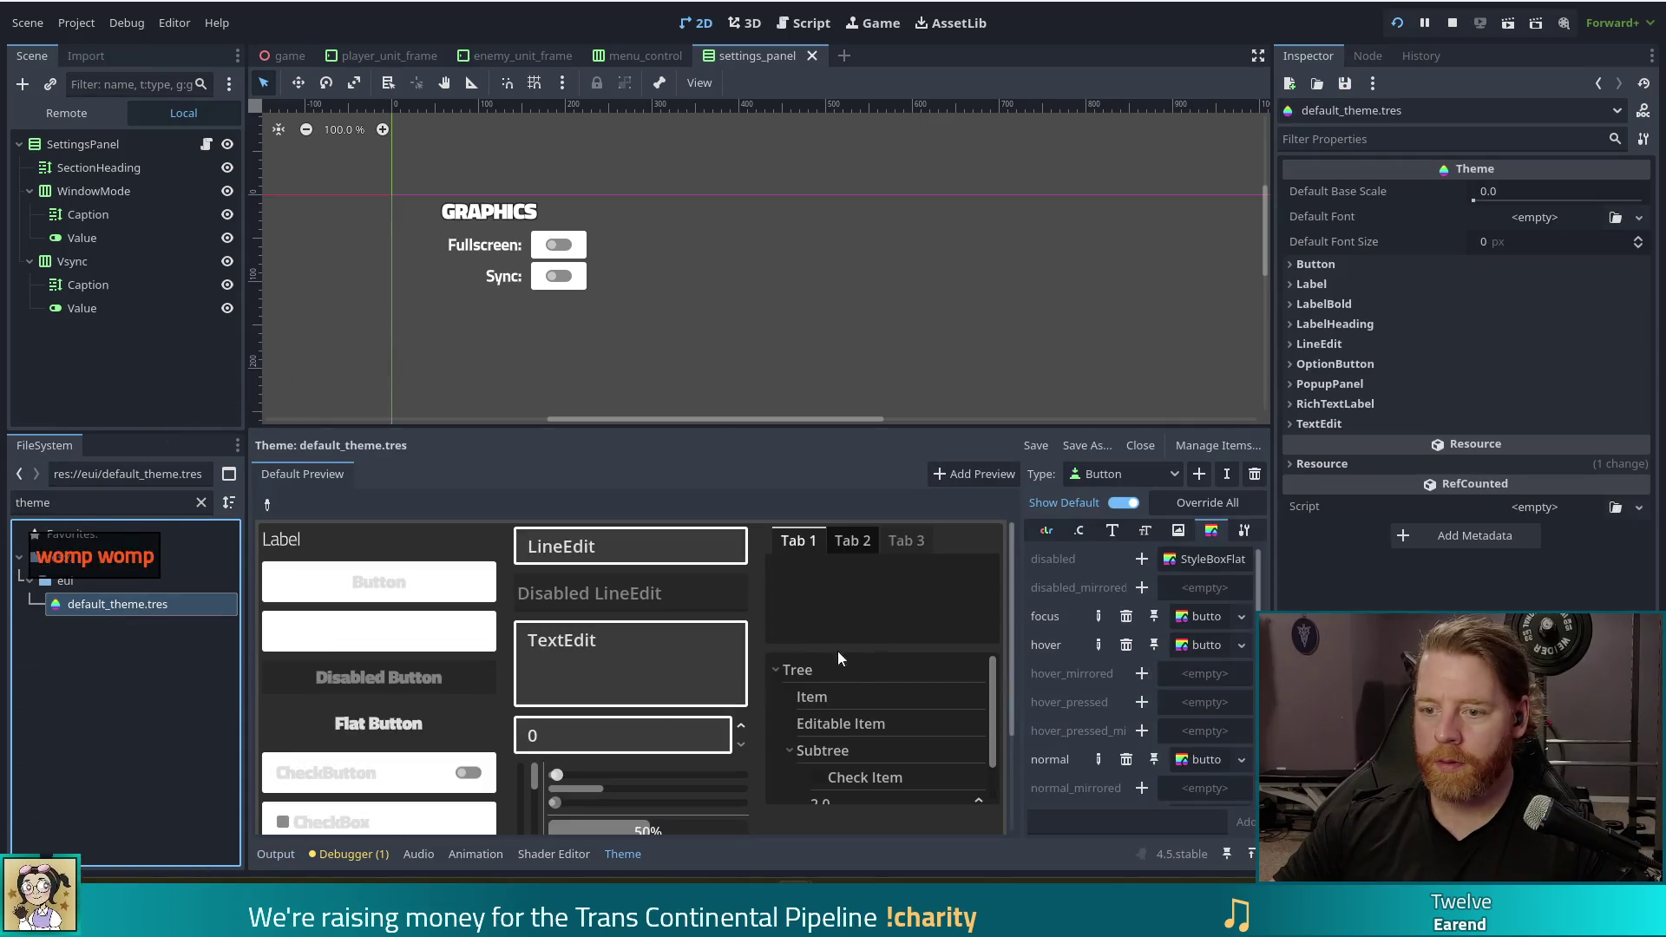
pyautogui.scroll(-3, 366, 677)
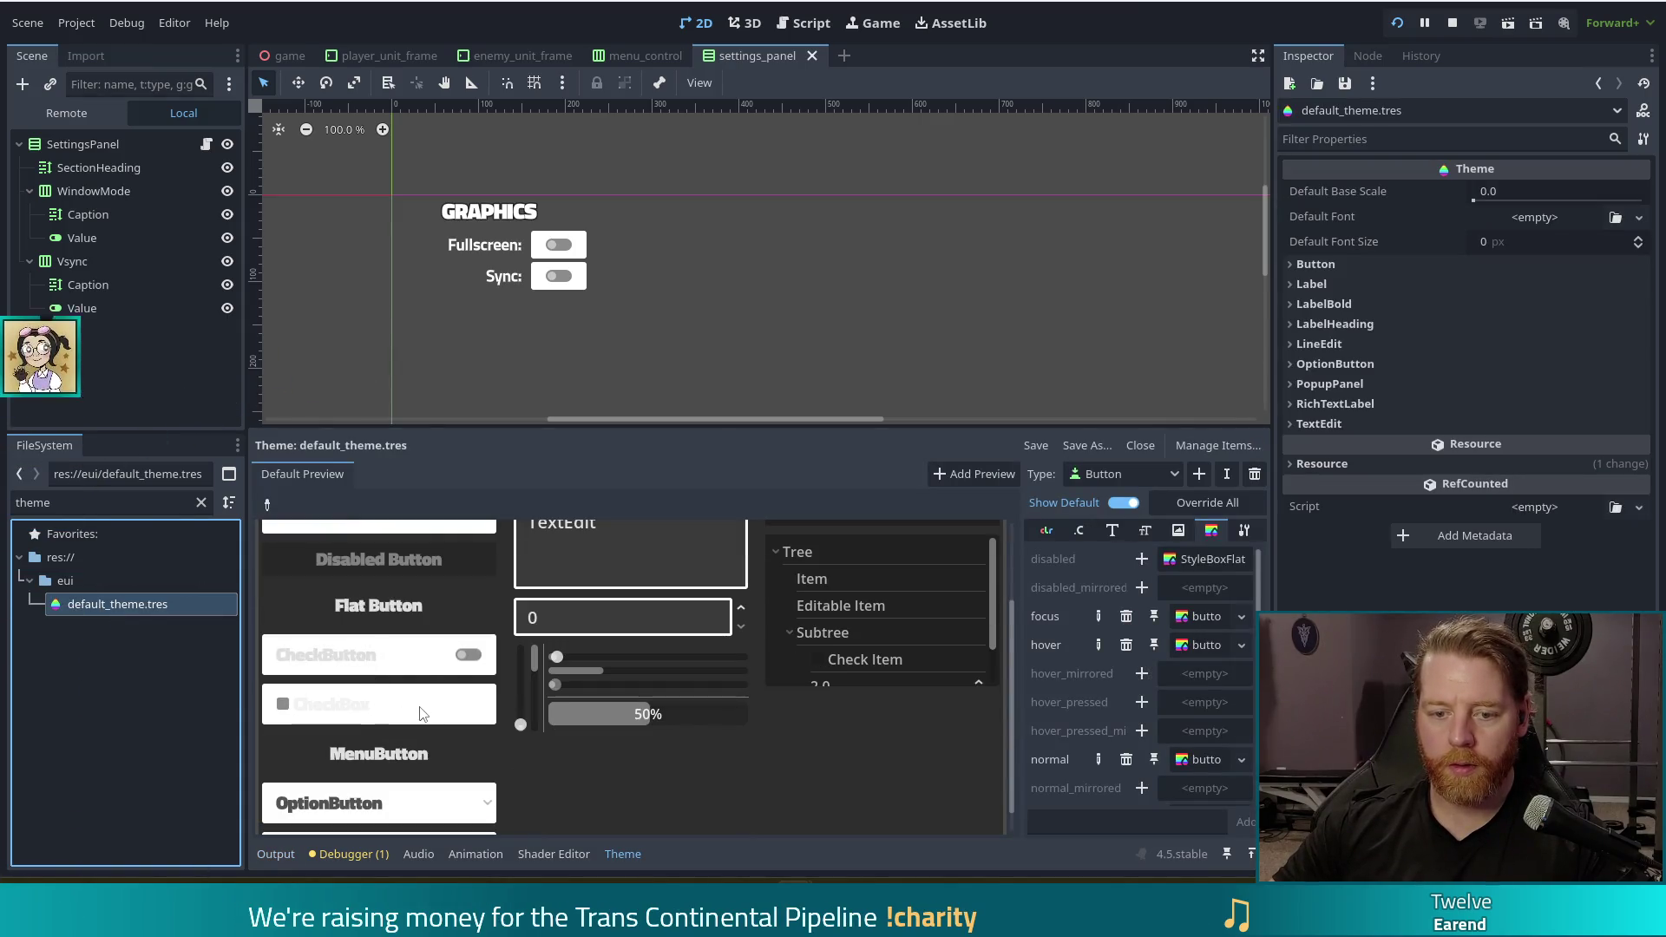
pyautogui.click(429, 677)
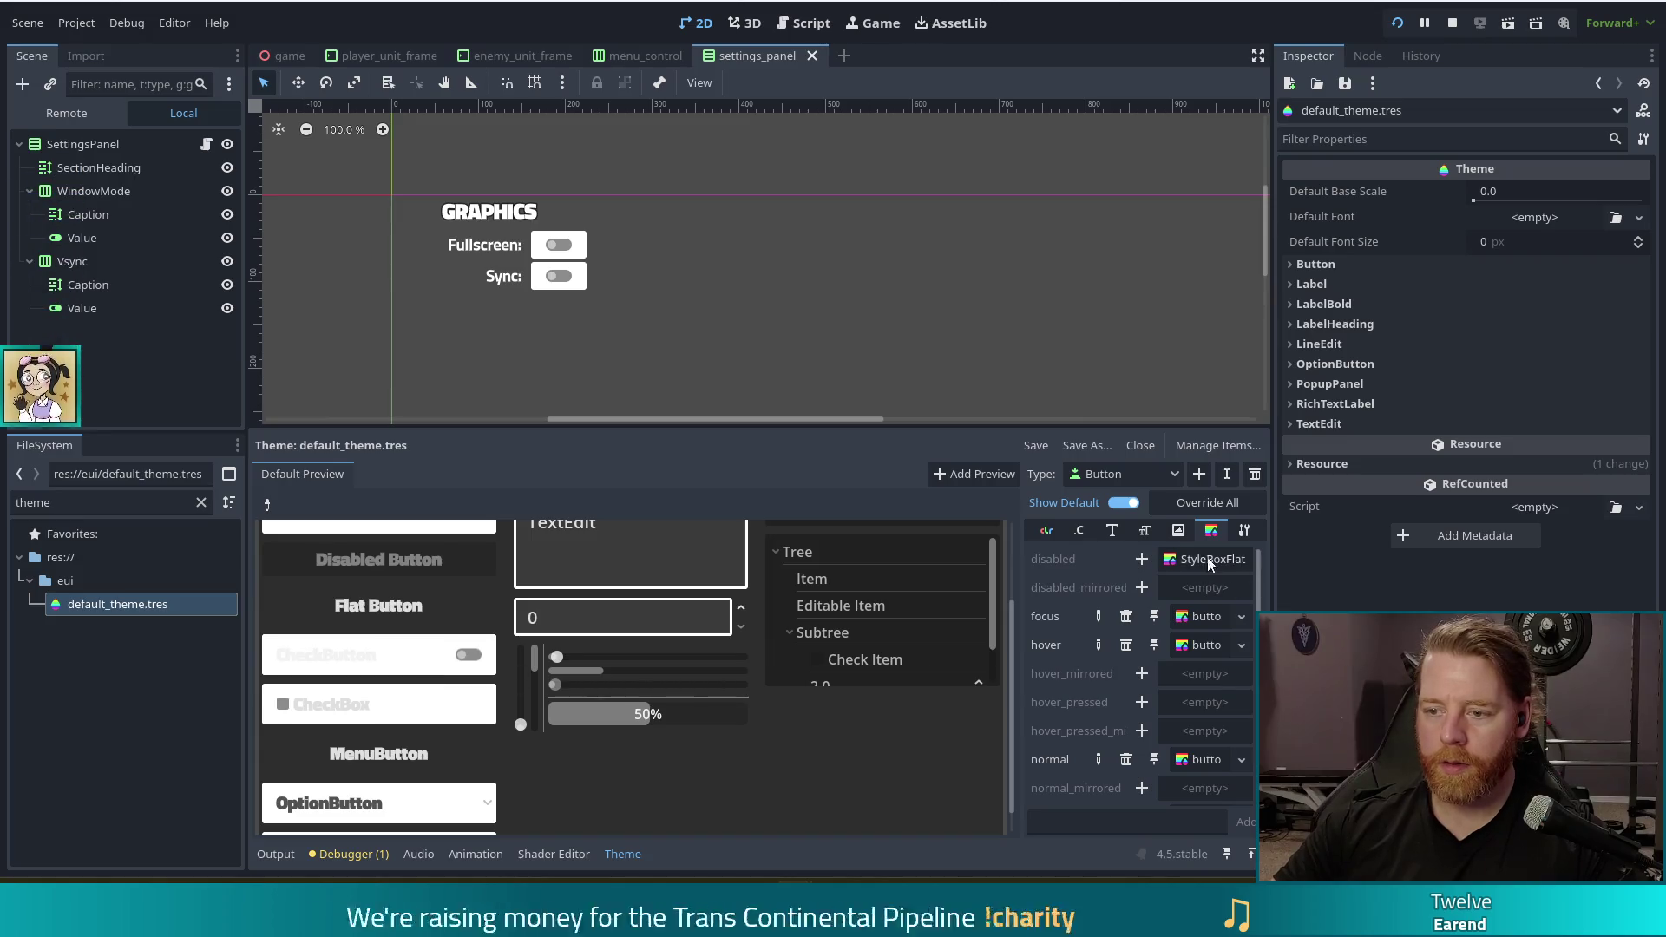
pyautogui.click(1195, 758)
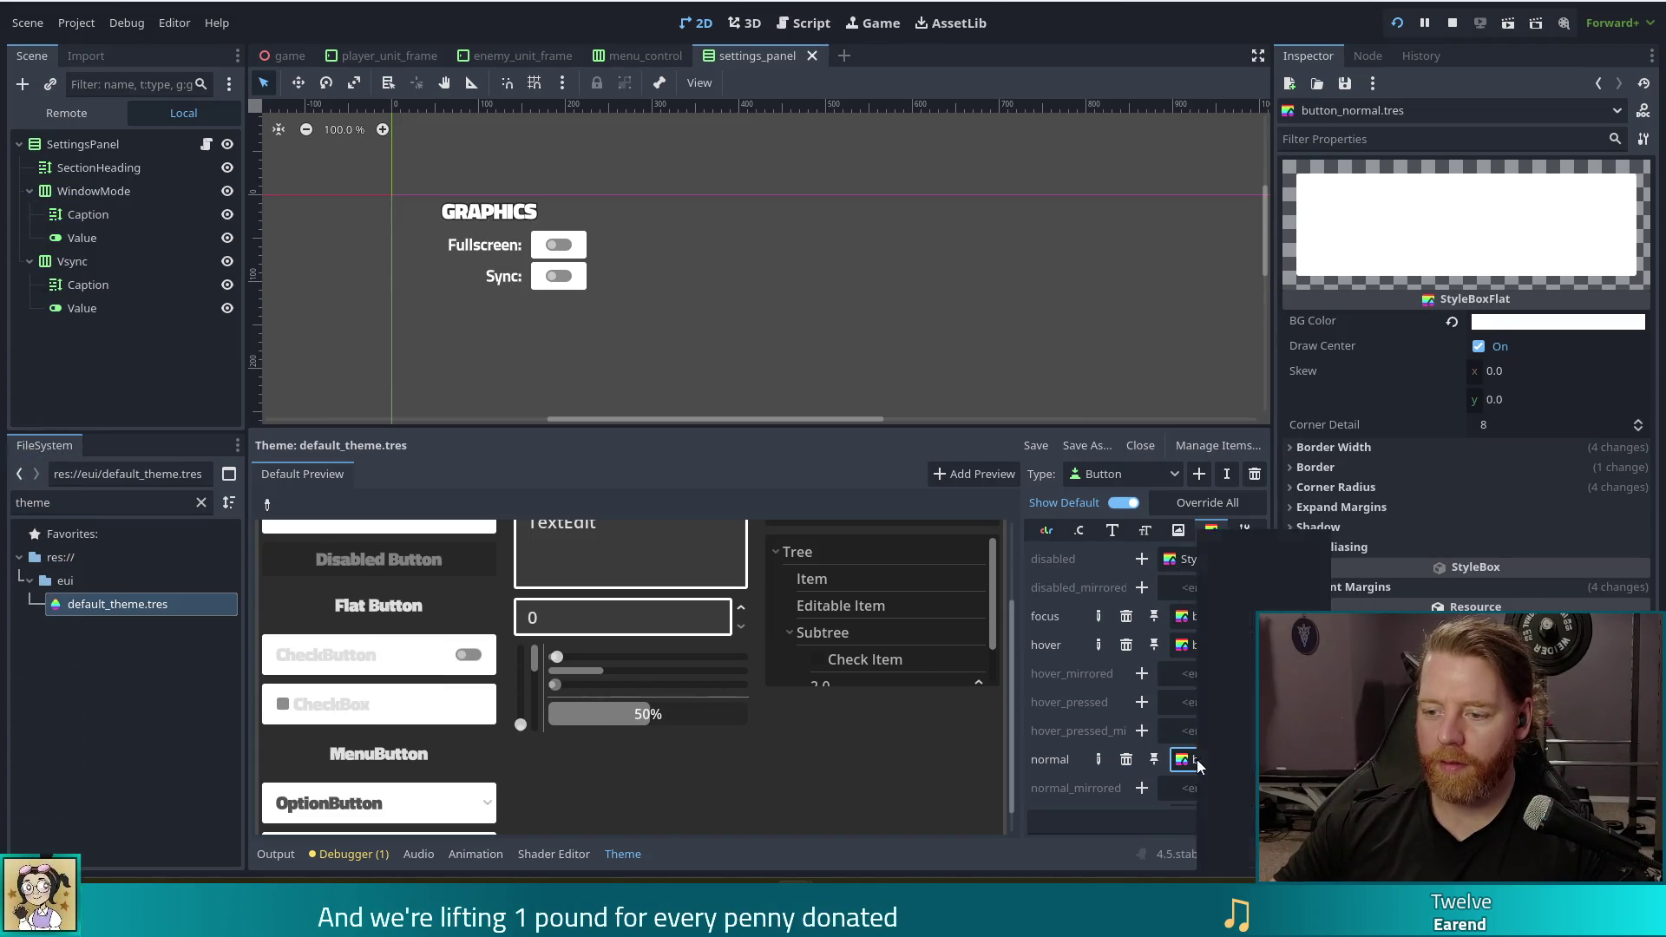
pyautogui.rightClick(1196, 758)
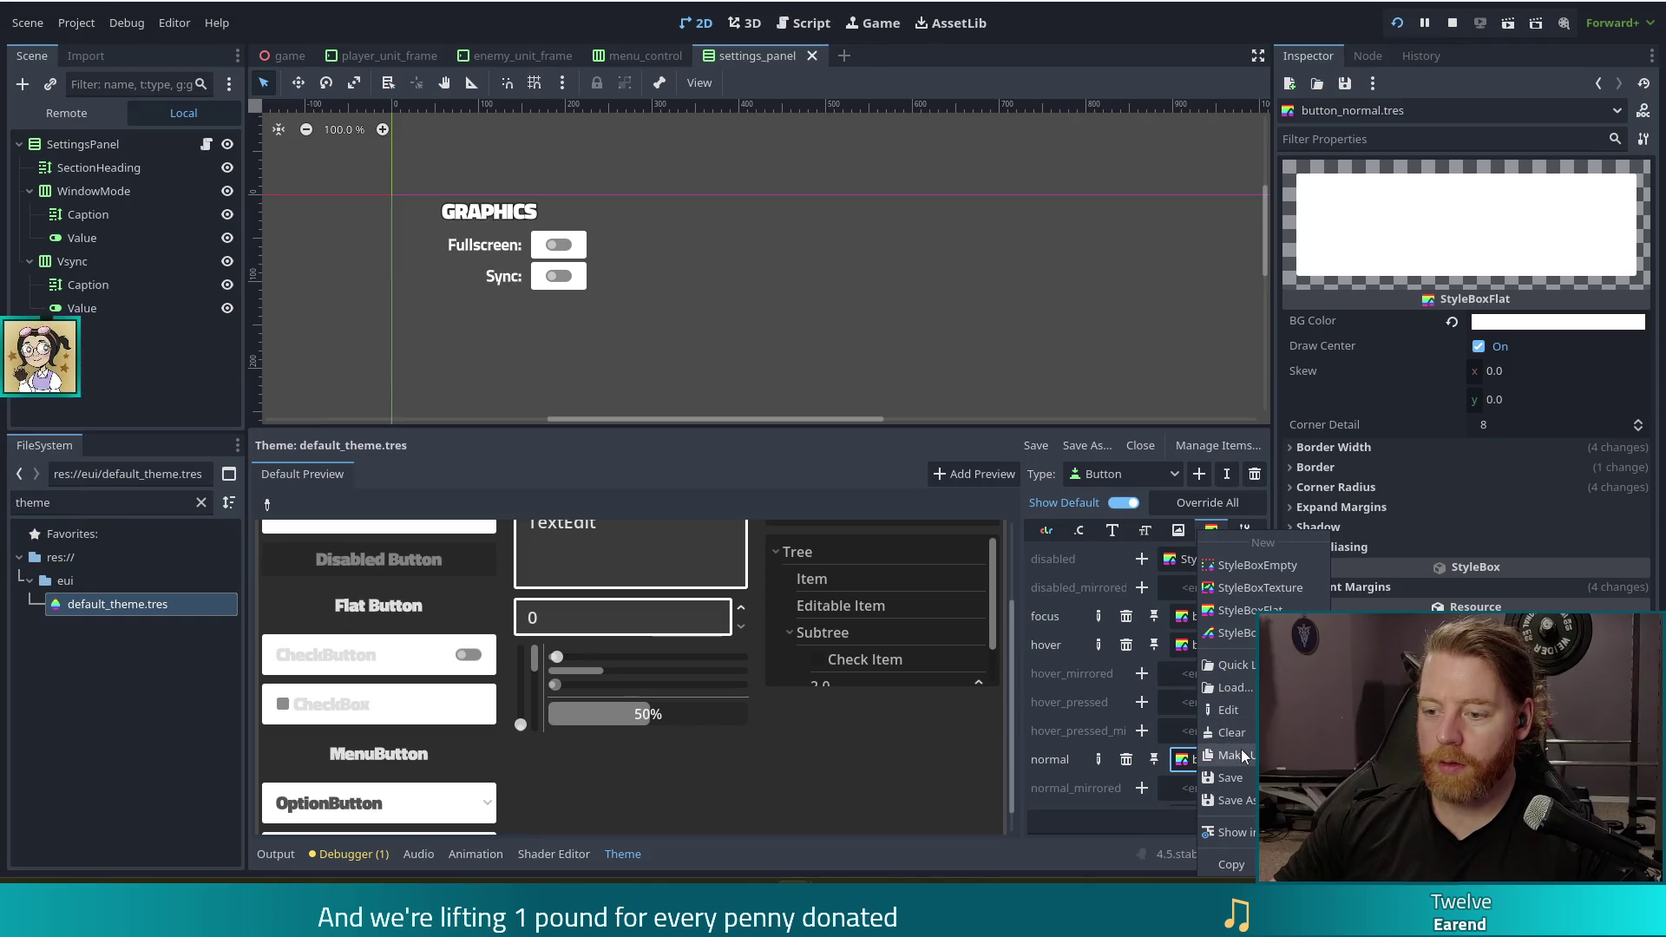
pyautogui.click(1241, 748)
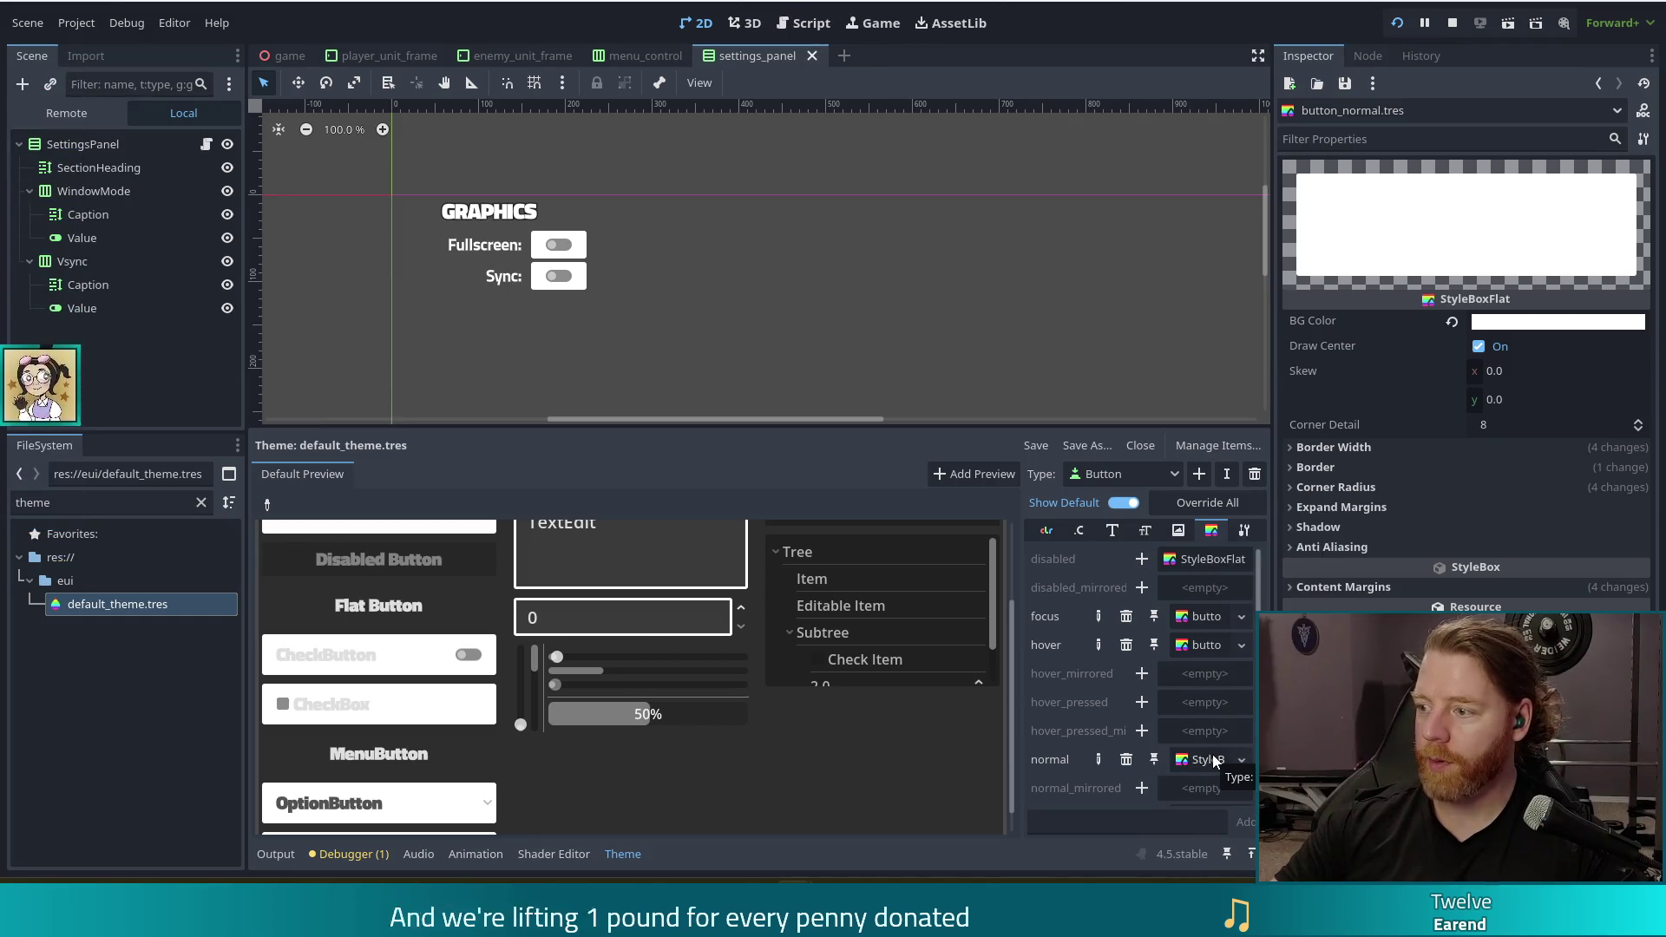
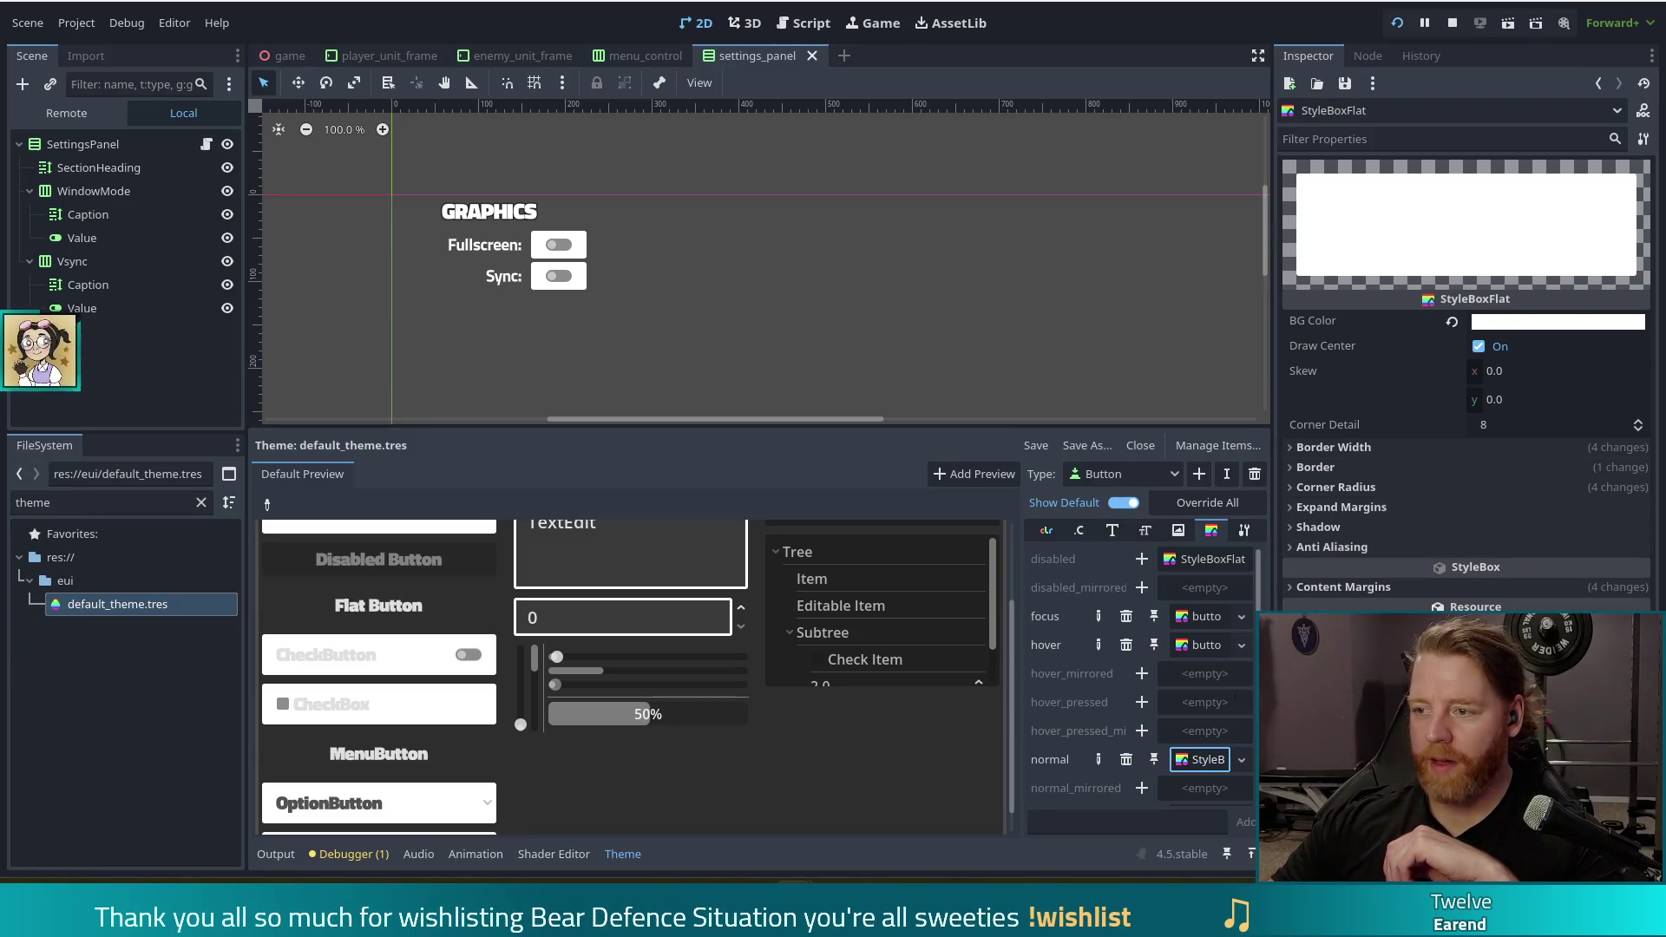
# Turn the Button style's centre fill off and back on, and try the preview check button
pyautogui.click(1478, 347)
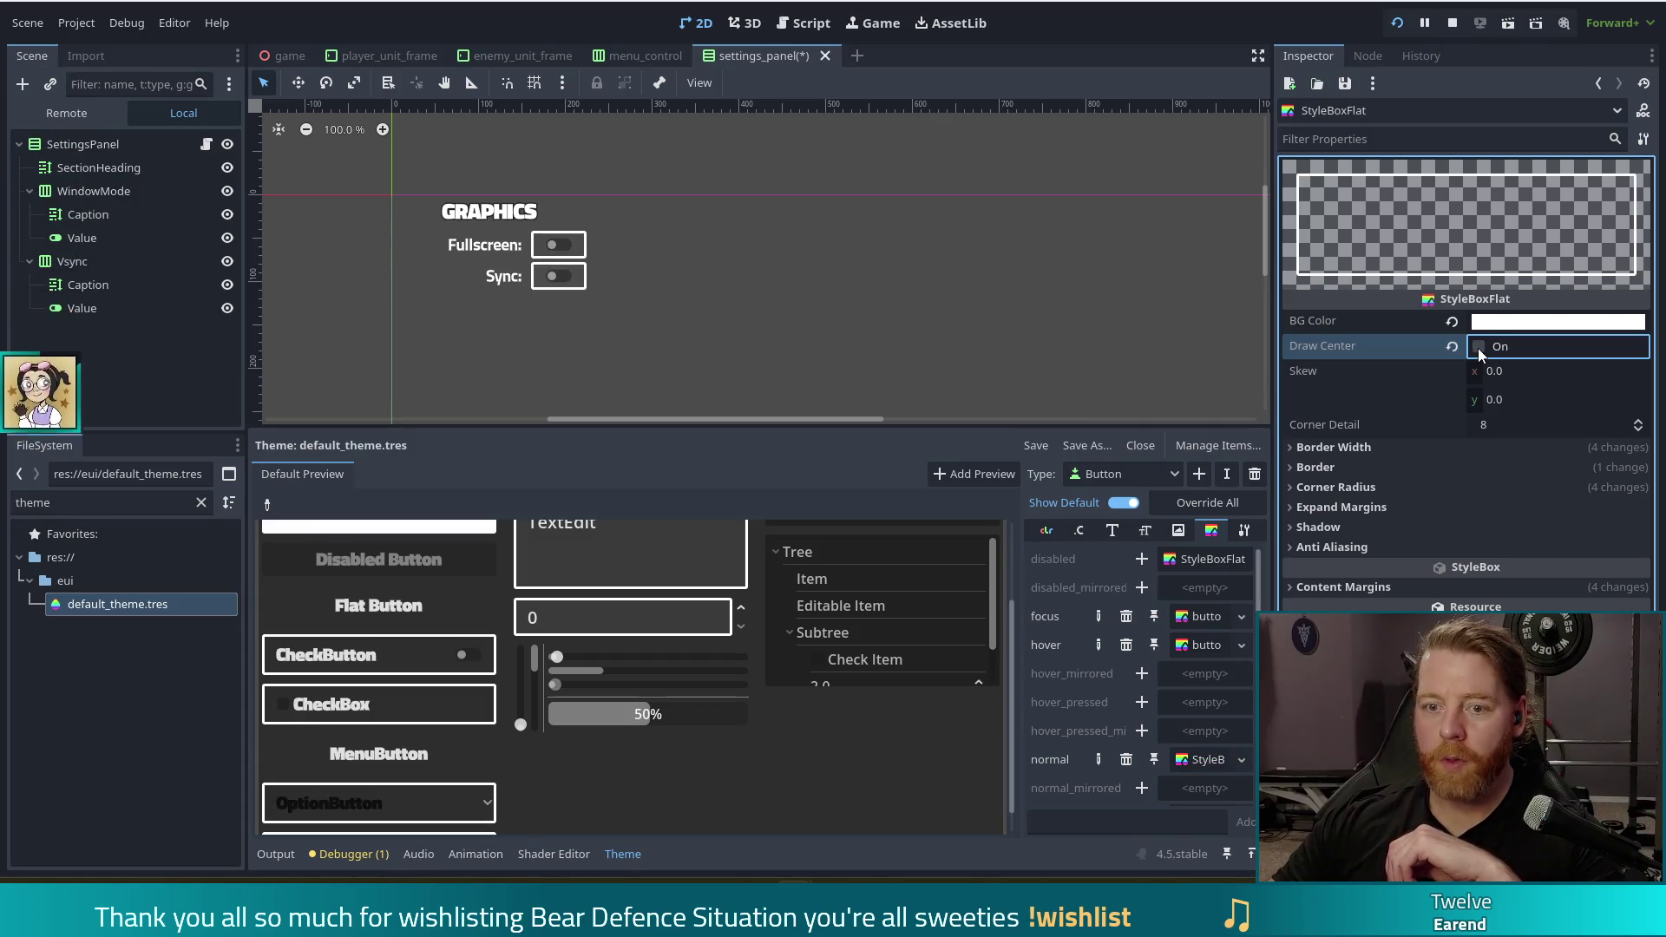
pyautogui.click(1478, 346)
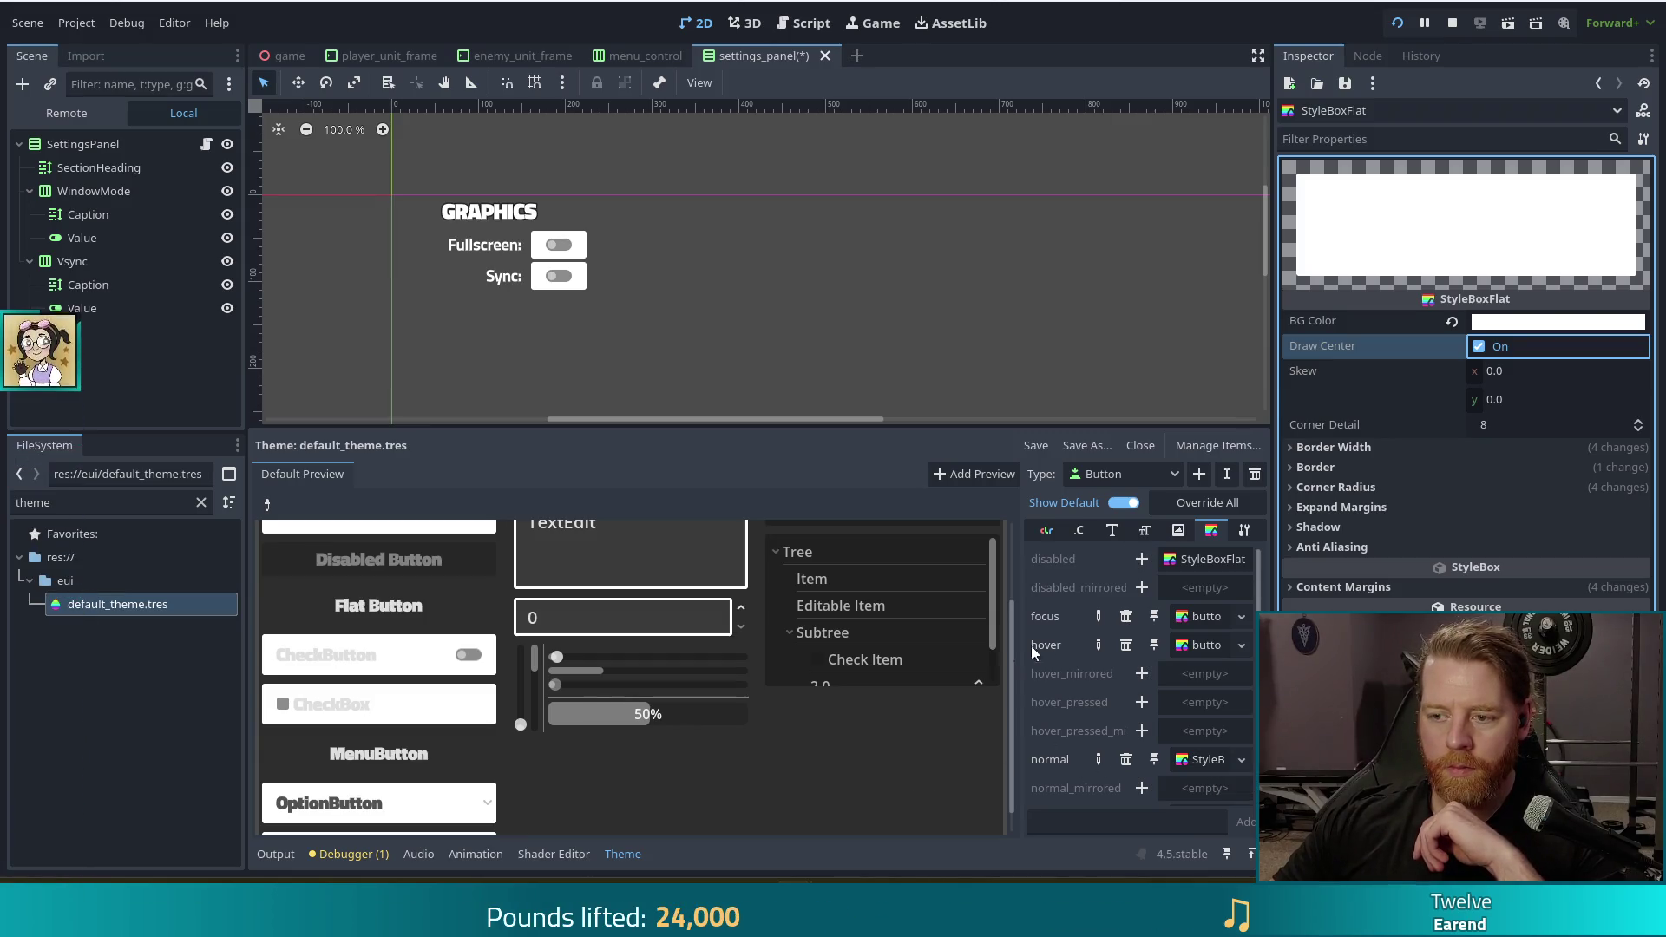
pyautogui.click(401, 676)
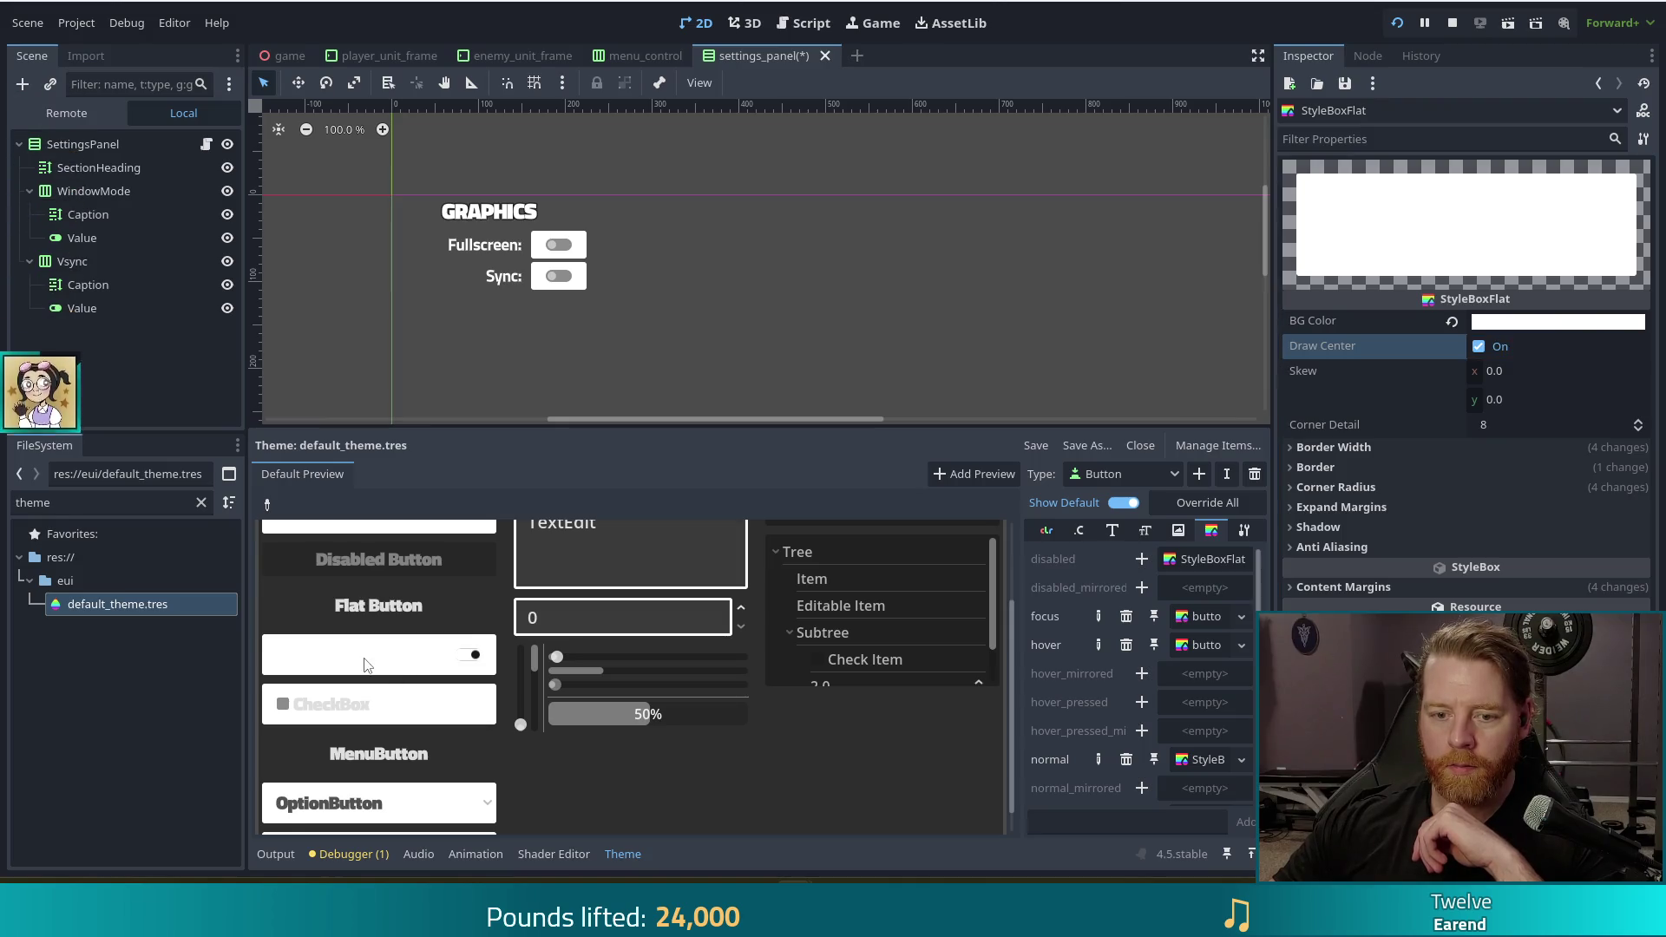
pyautogui.scroll(-1, 348, 699)
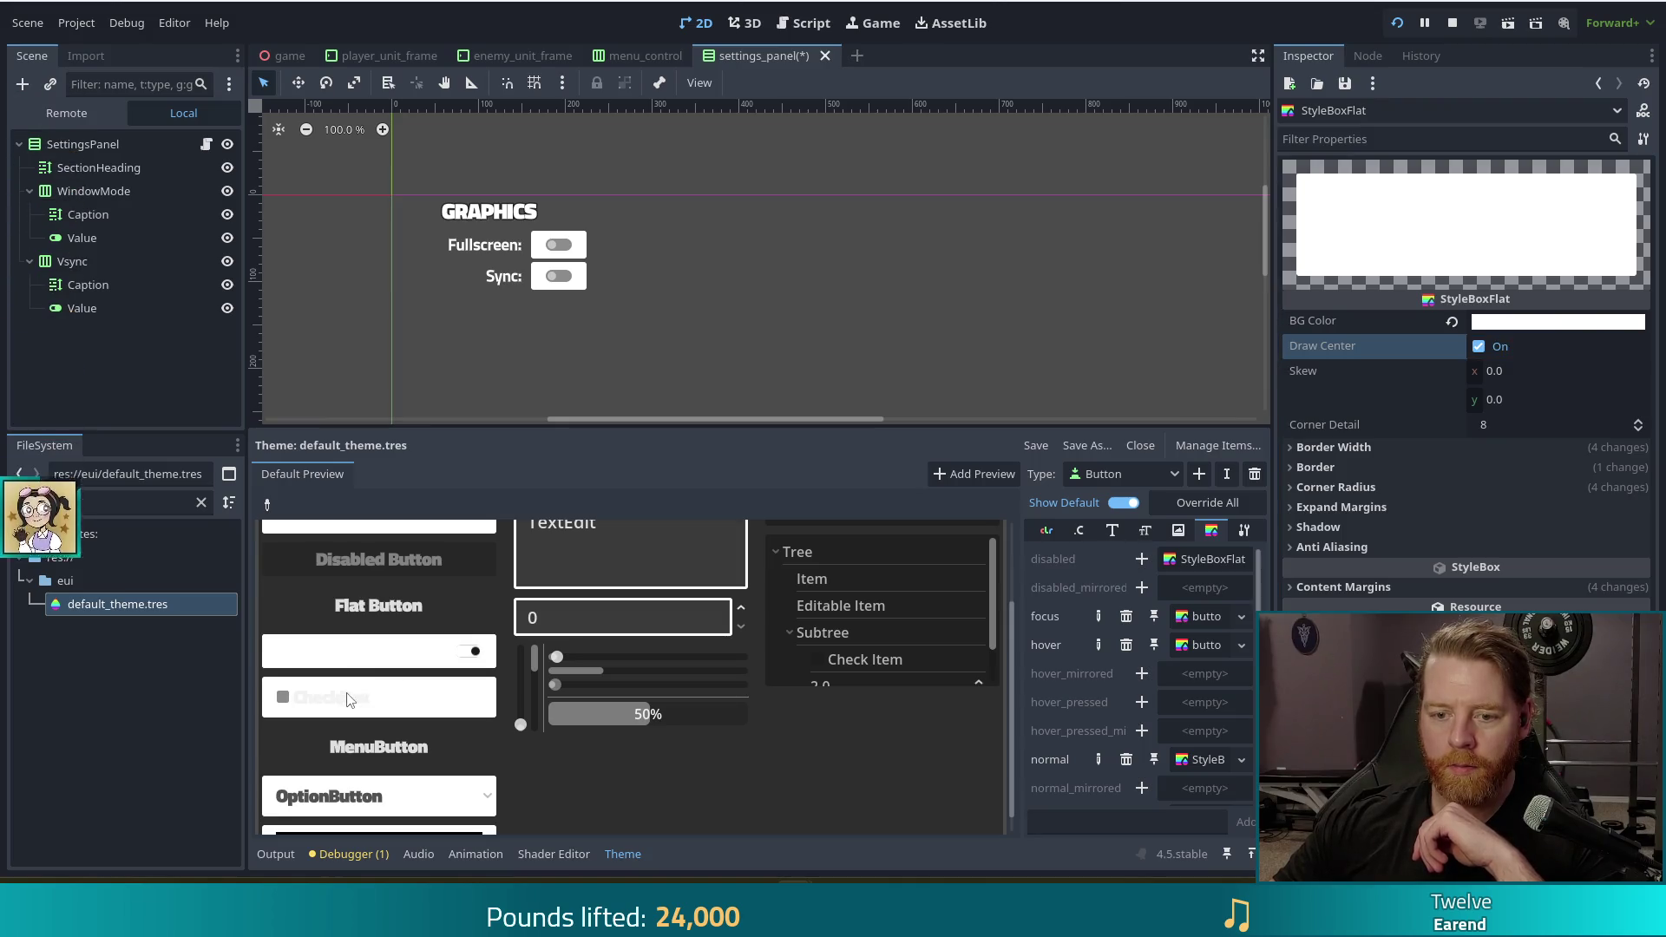
# Add CheckButton as a new type in default_theme.tres, keeping Button in the type list
pyautogui.click(1128, 472)
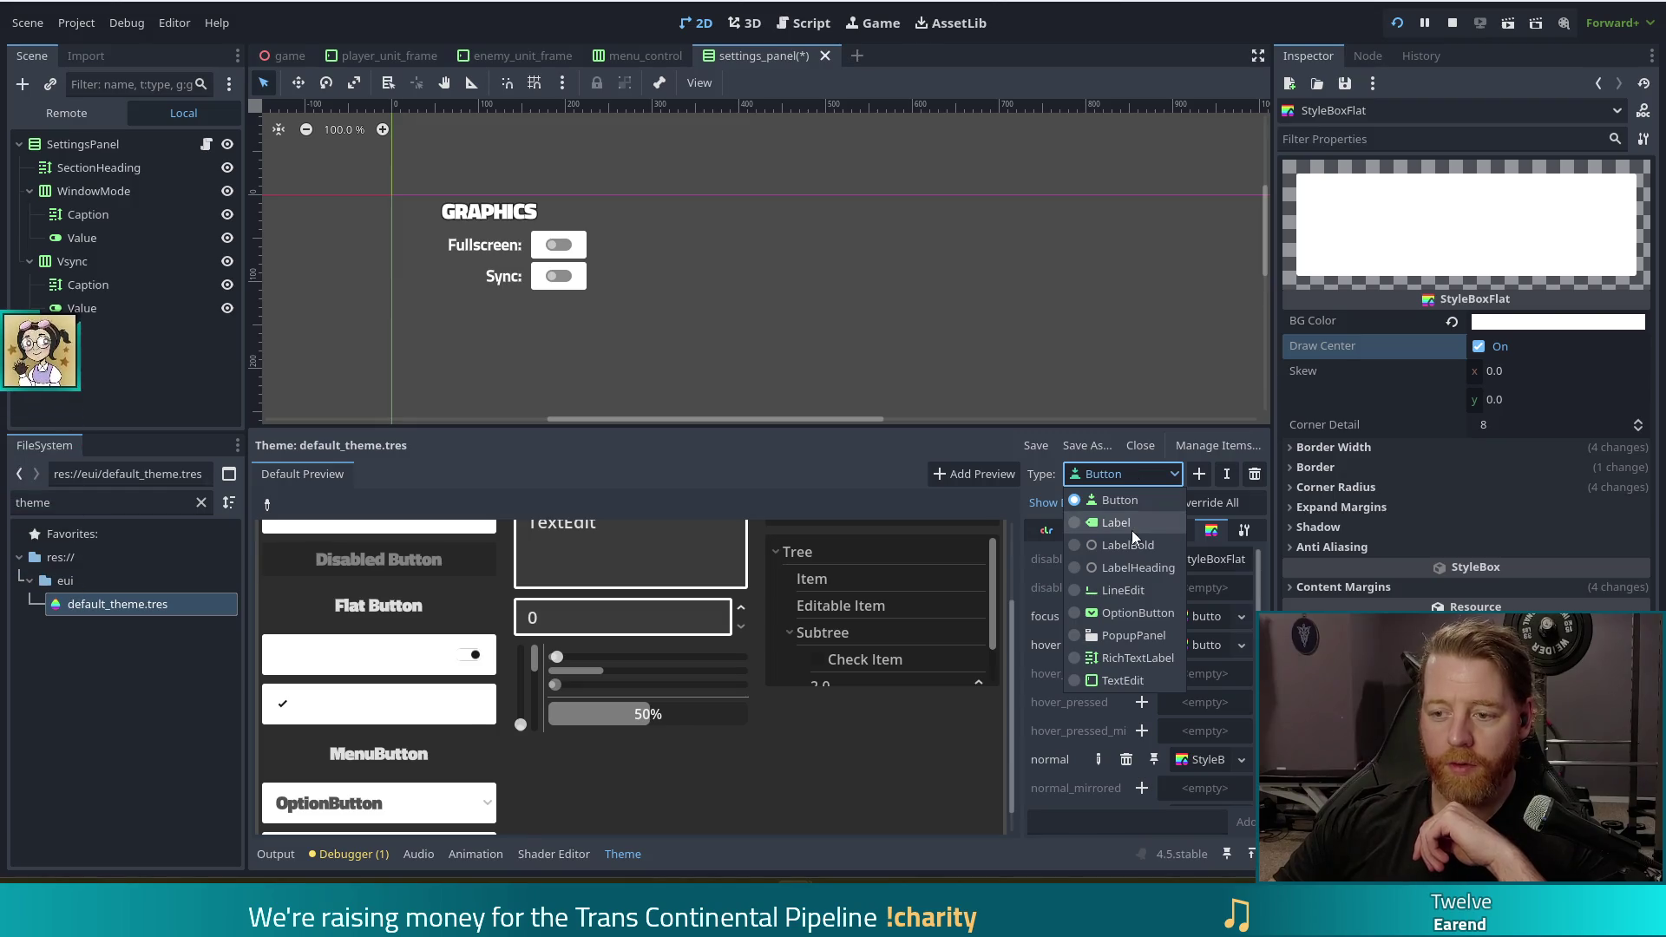
pyautogui.click(725, 812)
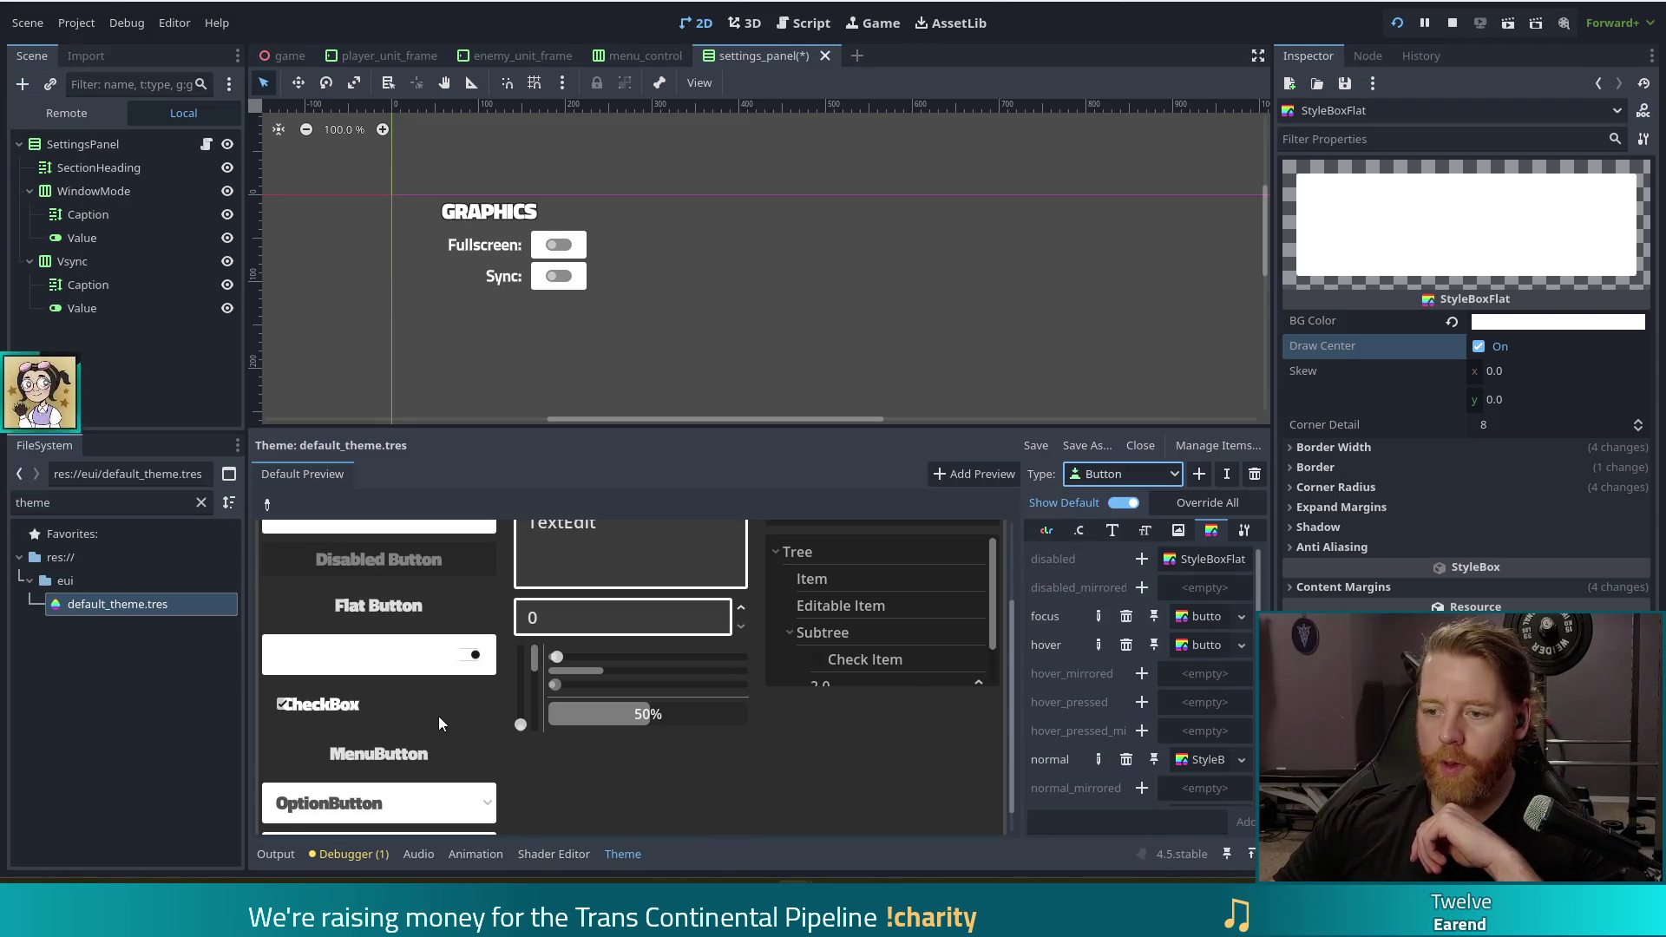
pyautogui.scroll(-1, 439, 716)
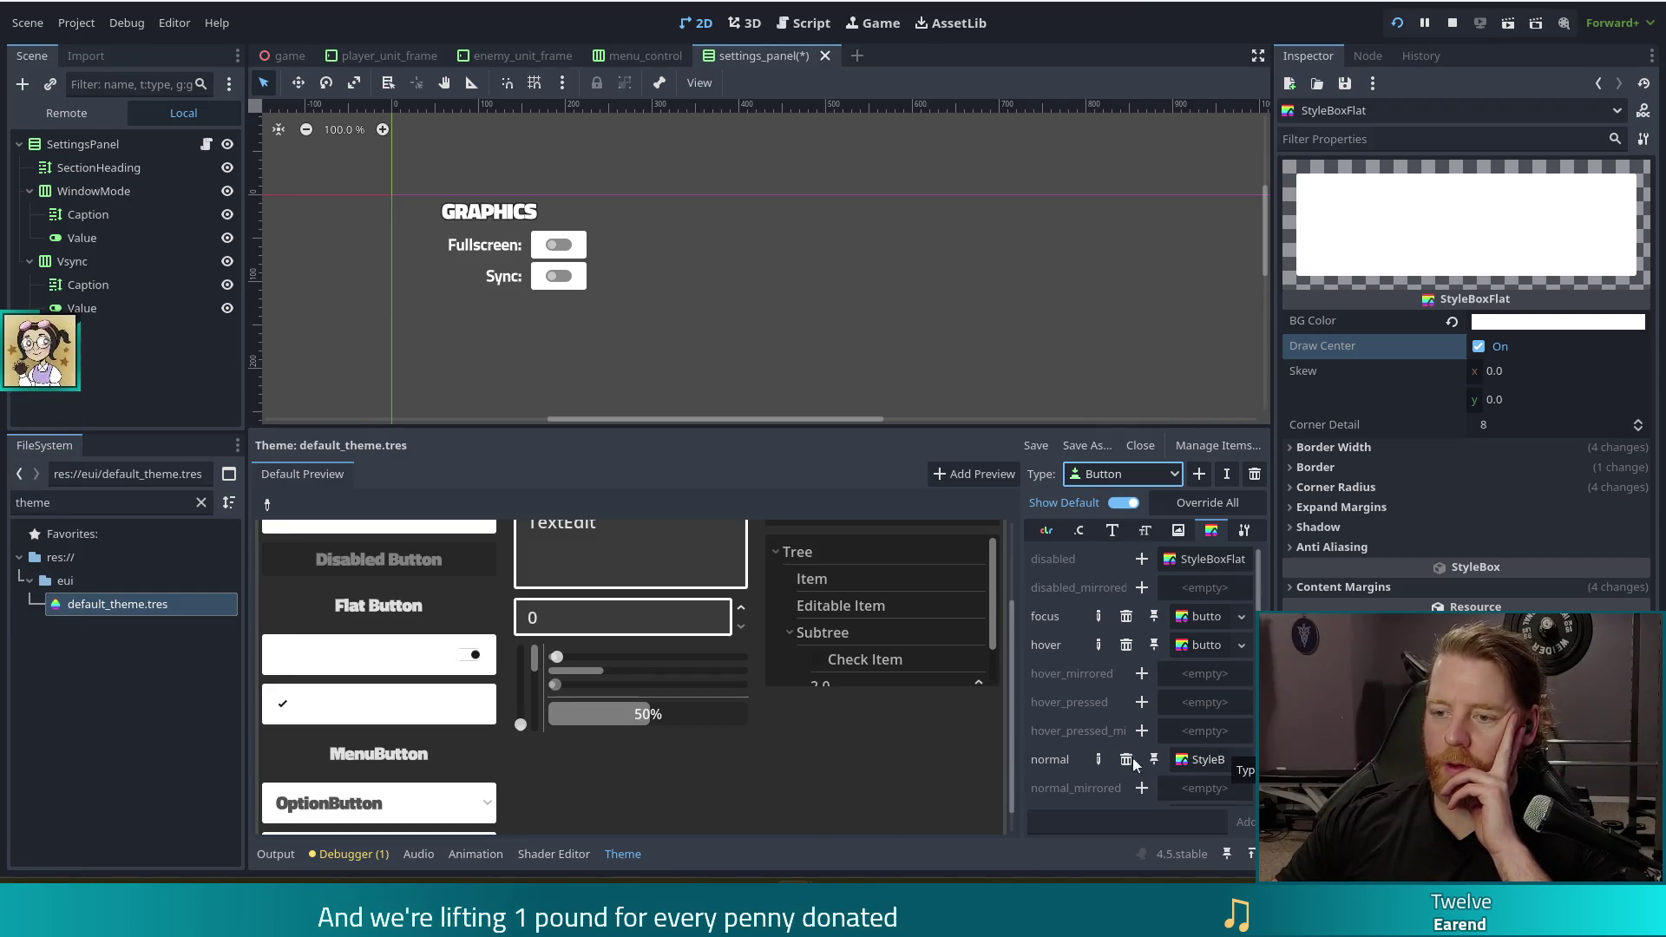
pyautogui.click(1198, 474)
pyautogui.doubleClick(654, 461)
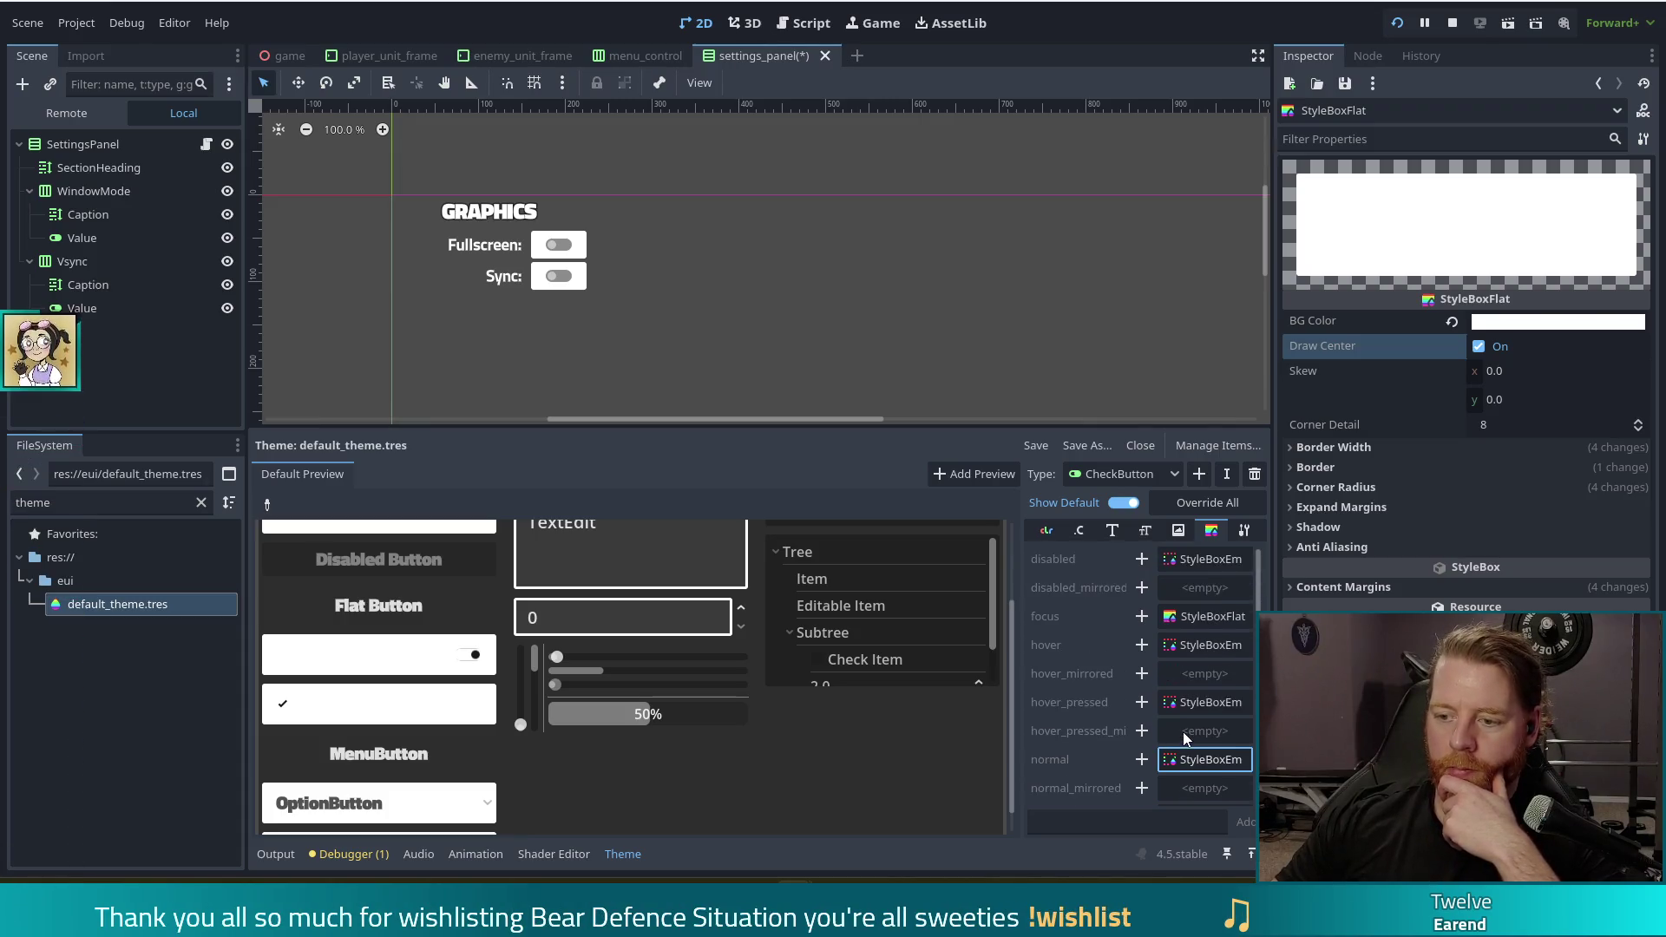
# Review CheckButton's colour items, then override its normal stylebox with an empty value
pyautogui.click(1052, 536)
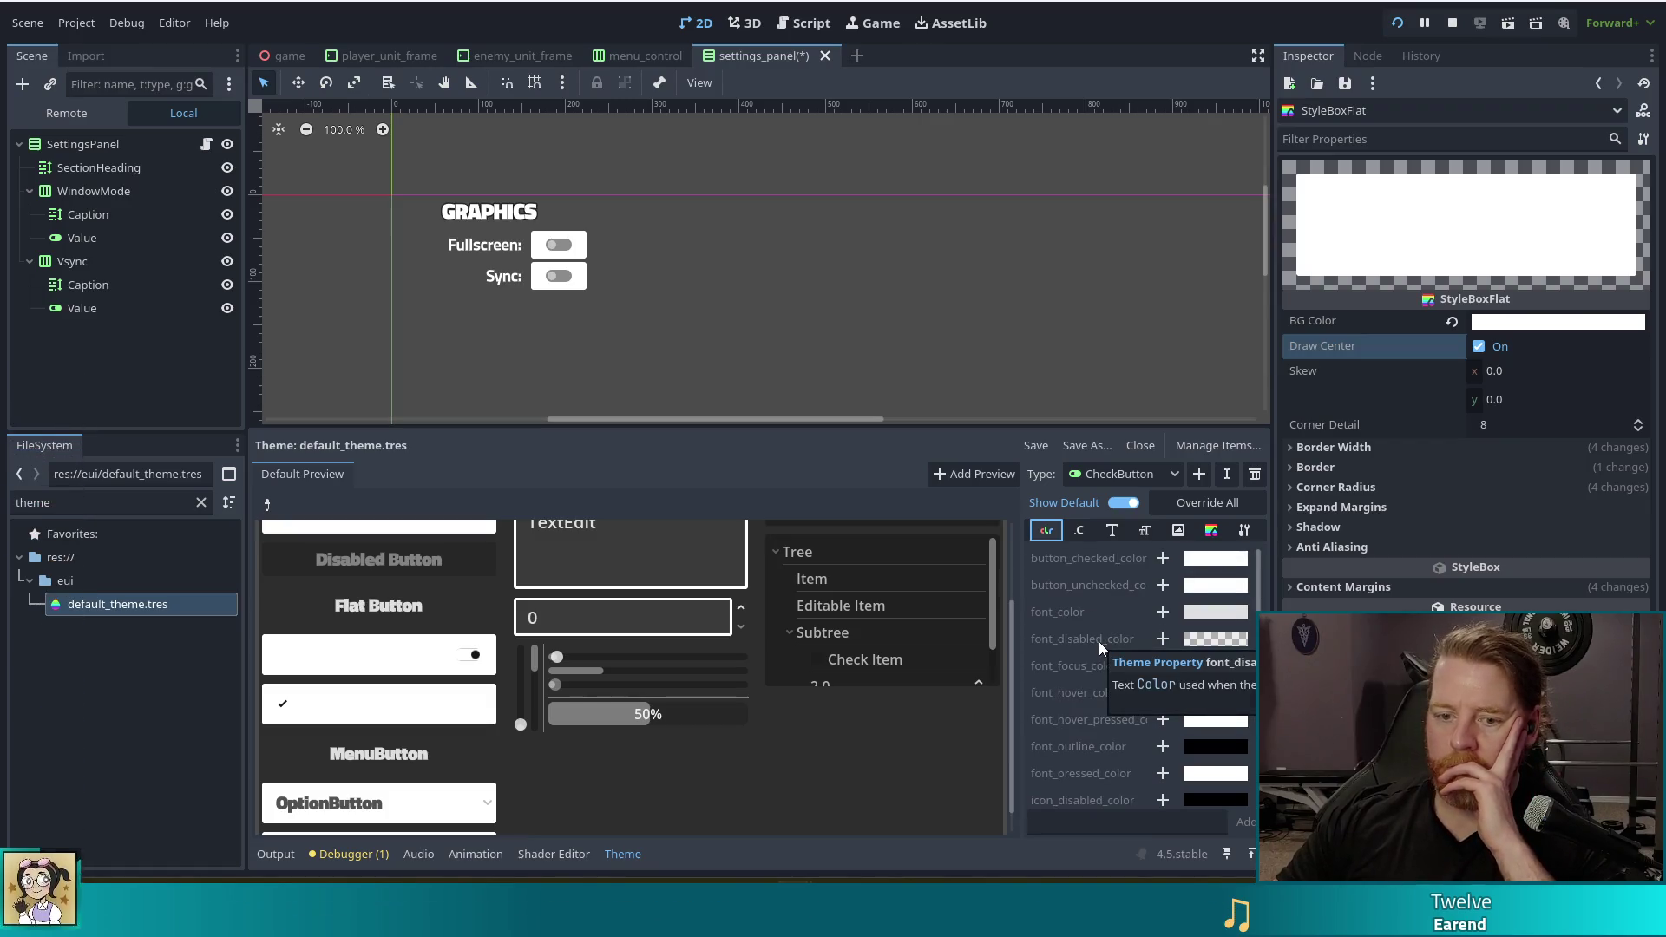
pyautogui.scroll(-1, 1111, 642)
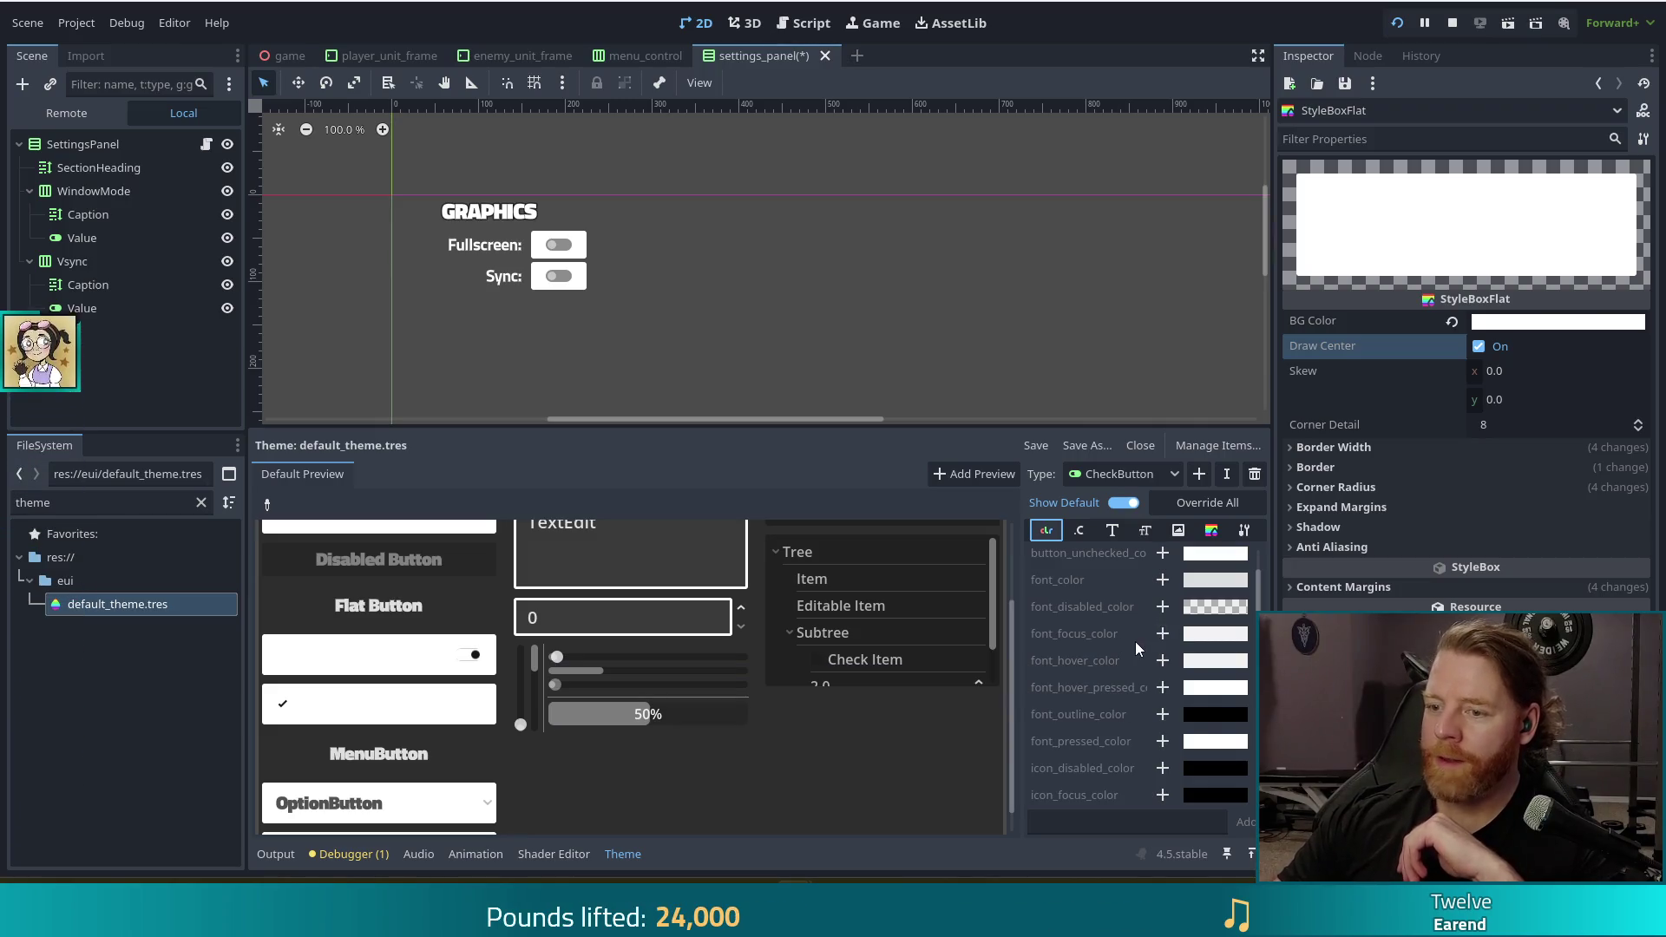
pyautogui.scroll(1, 1135, 642)
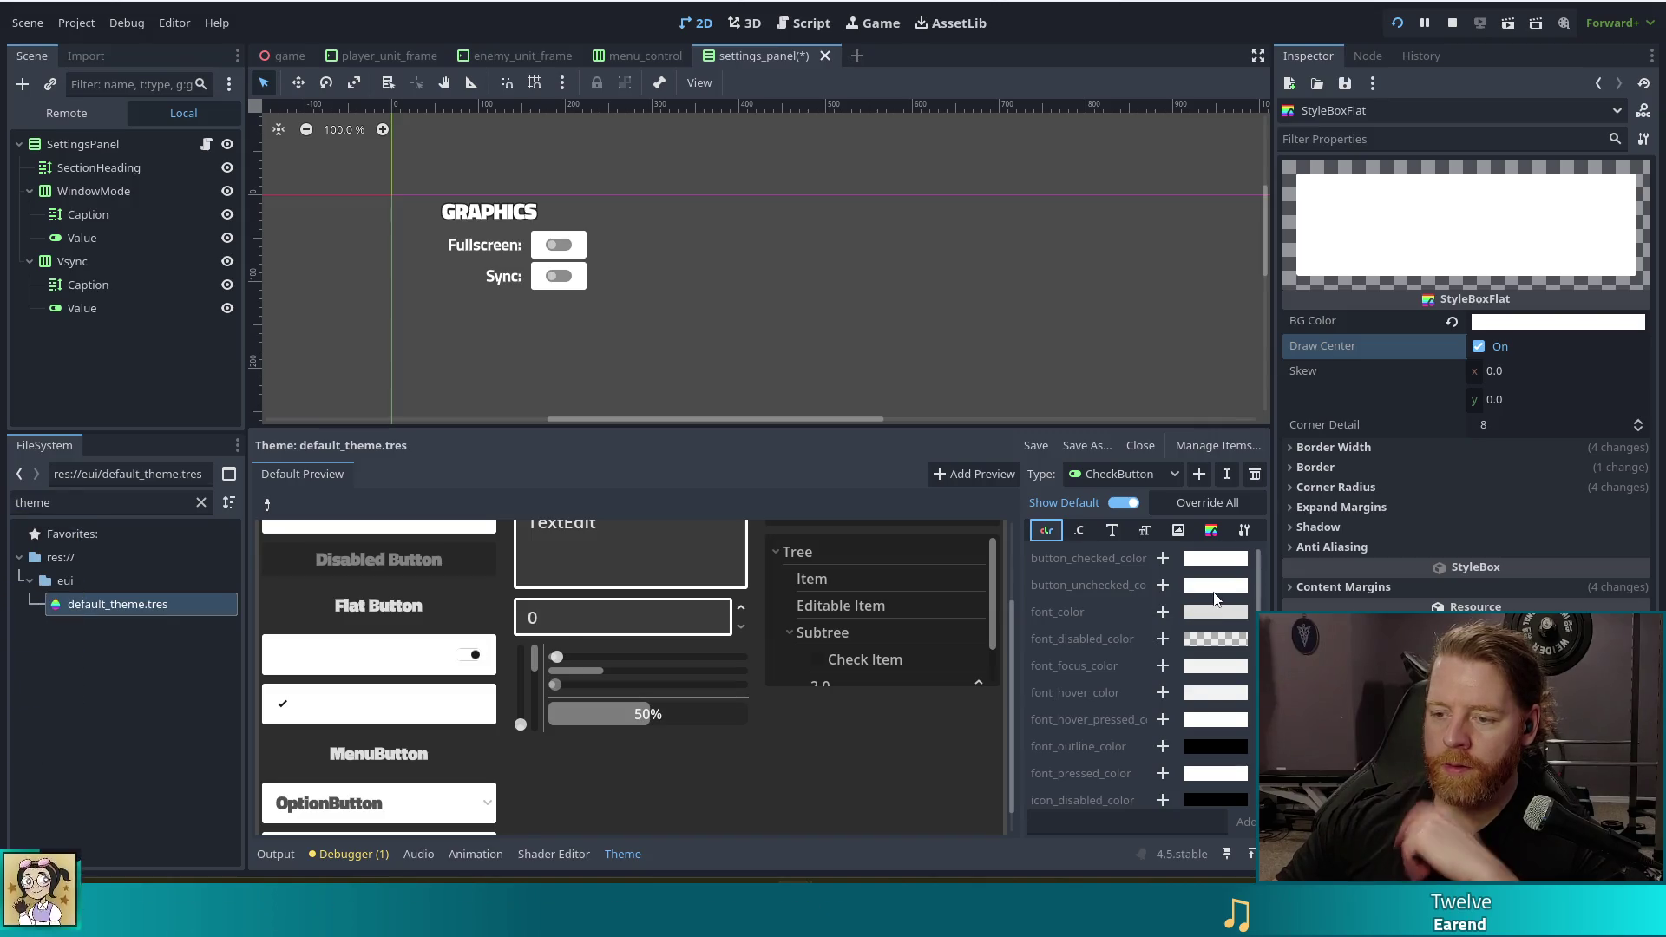
pyautogui.scroll(-5, 1211, 608)
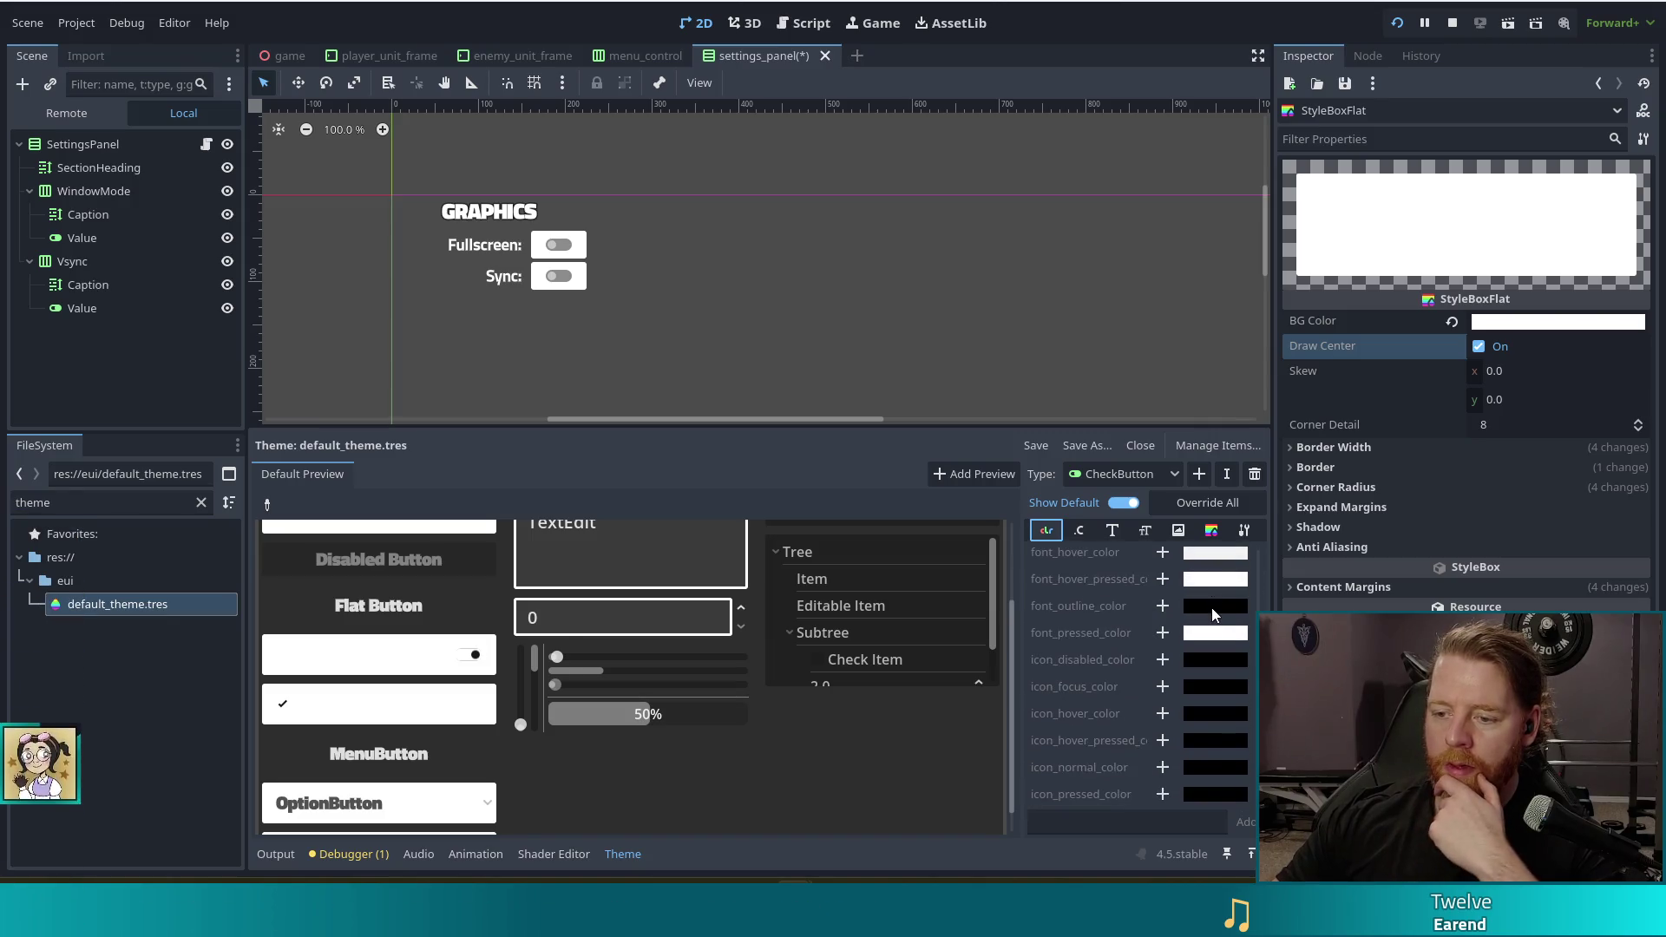
pyautogui.click(1210, 531)
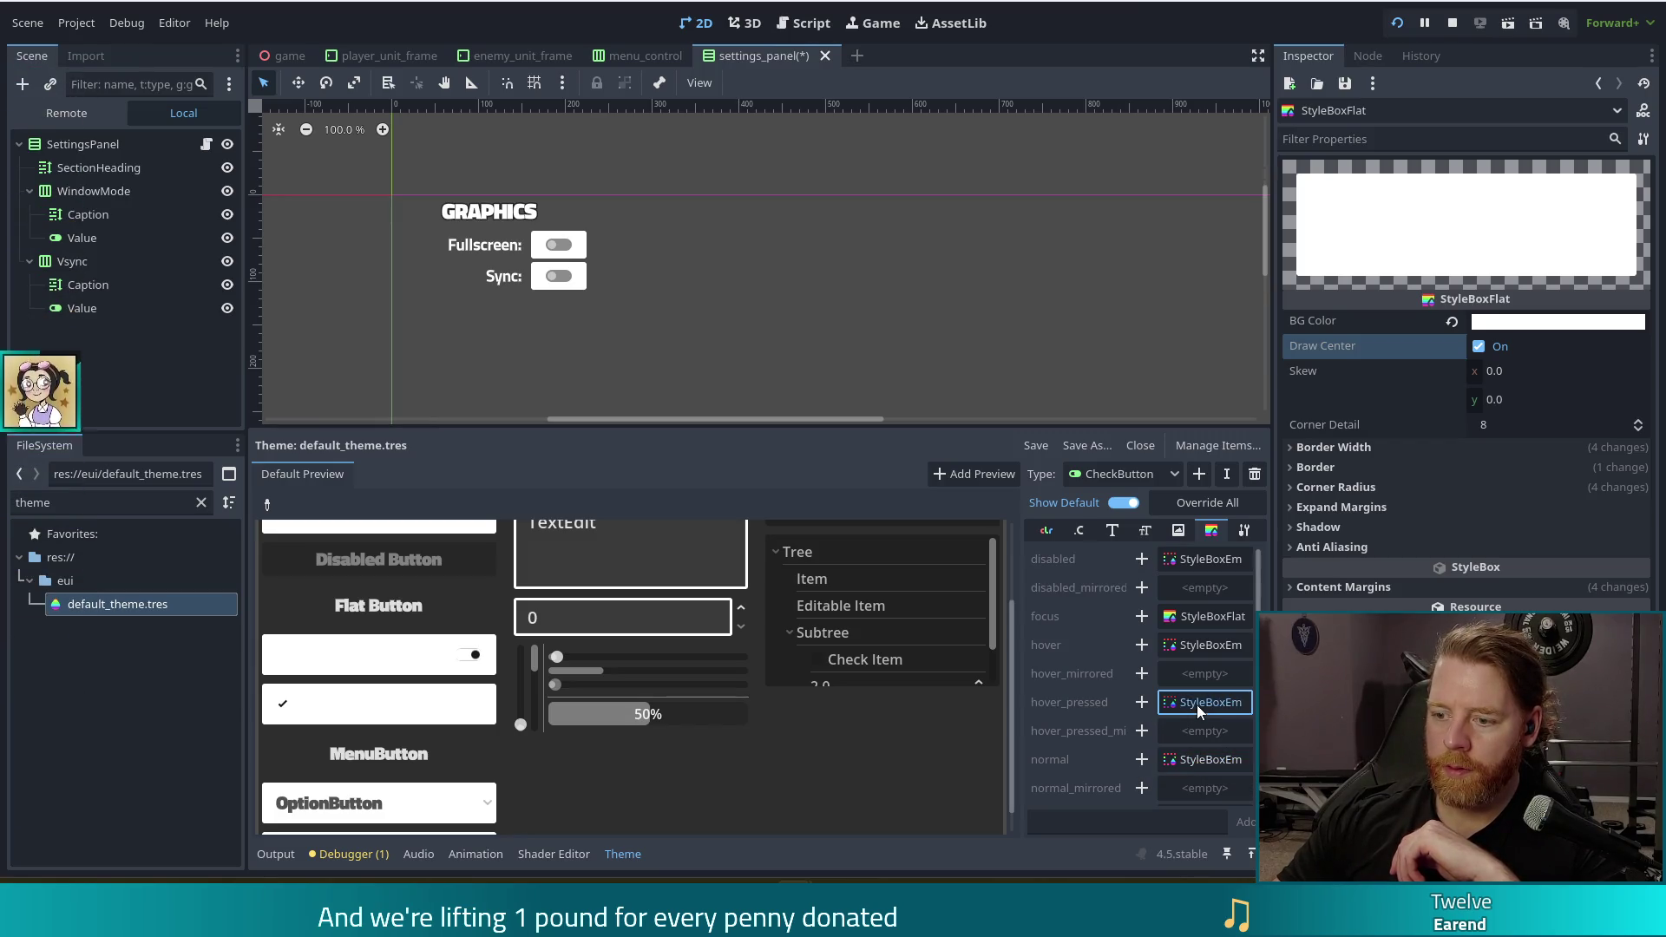
pyautogui.click(1143, 760)
pyautogui.scroll(-1, 400, 718)
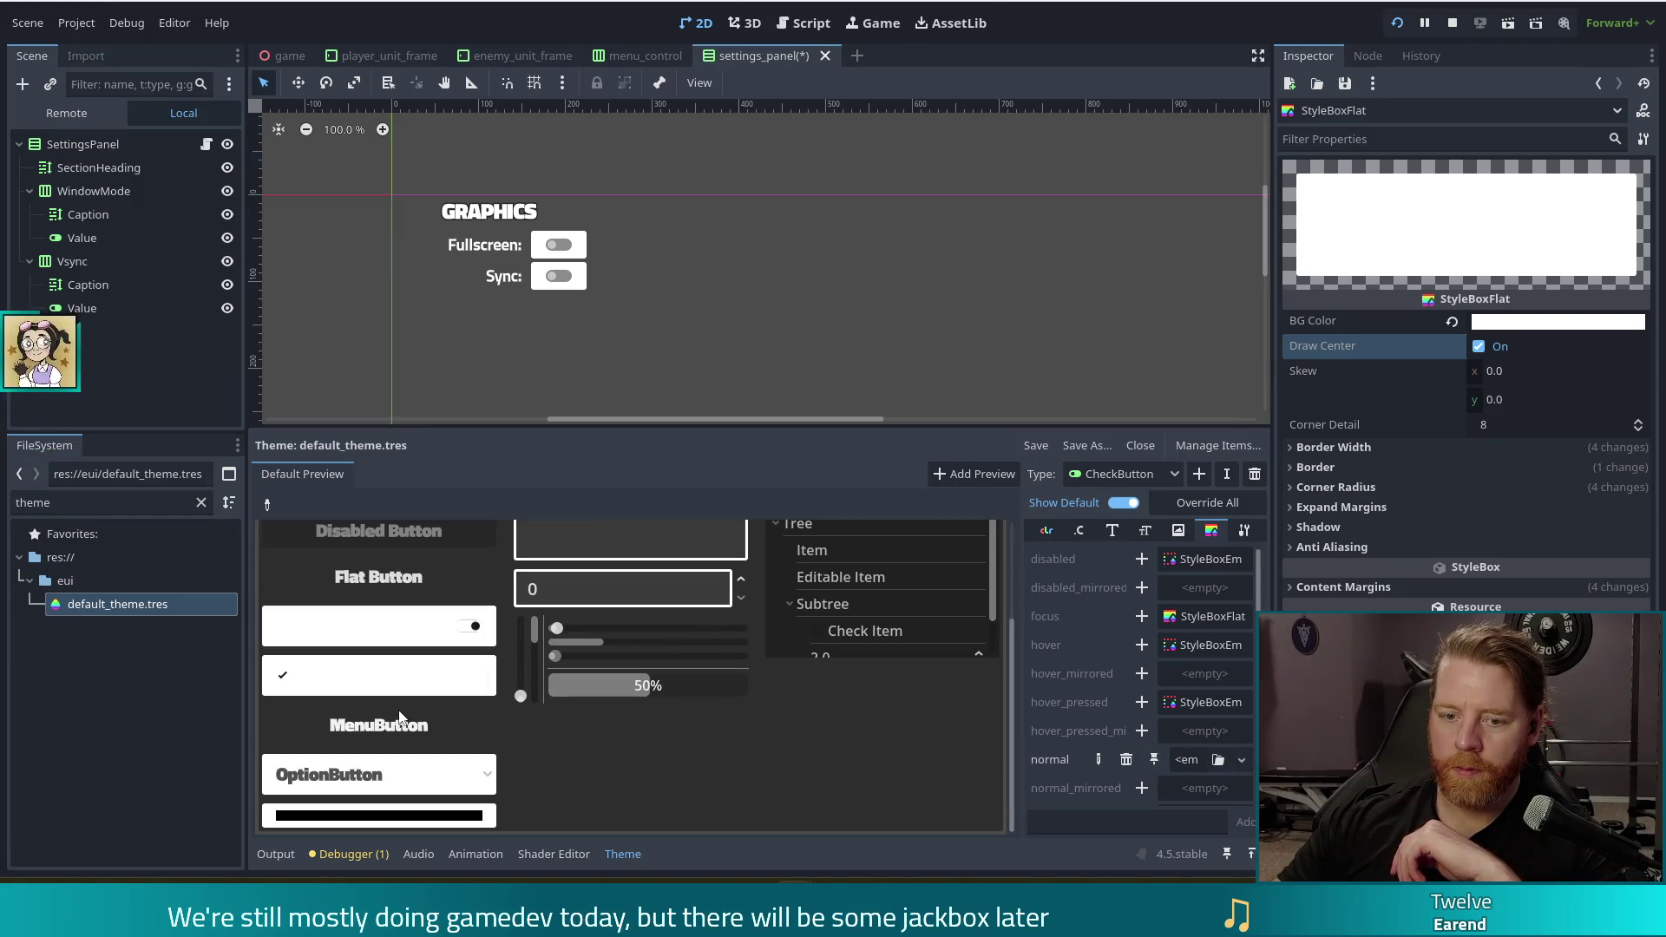
# Assign a new StyleBoxFlat to CheckButton's normal style and leave Draw Center on for a grey fill
pyautogui.click(1237, 762)
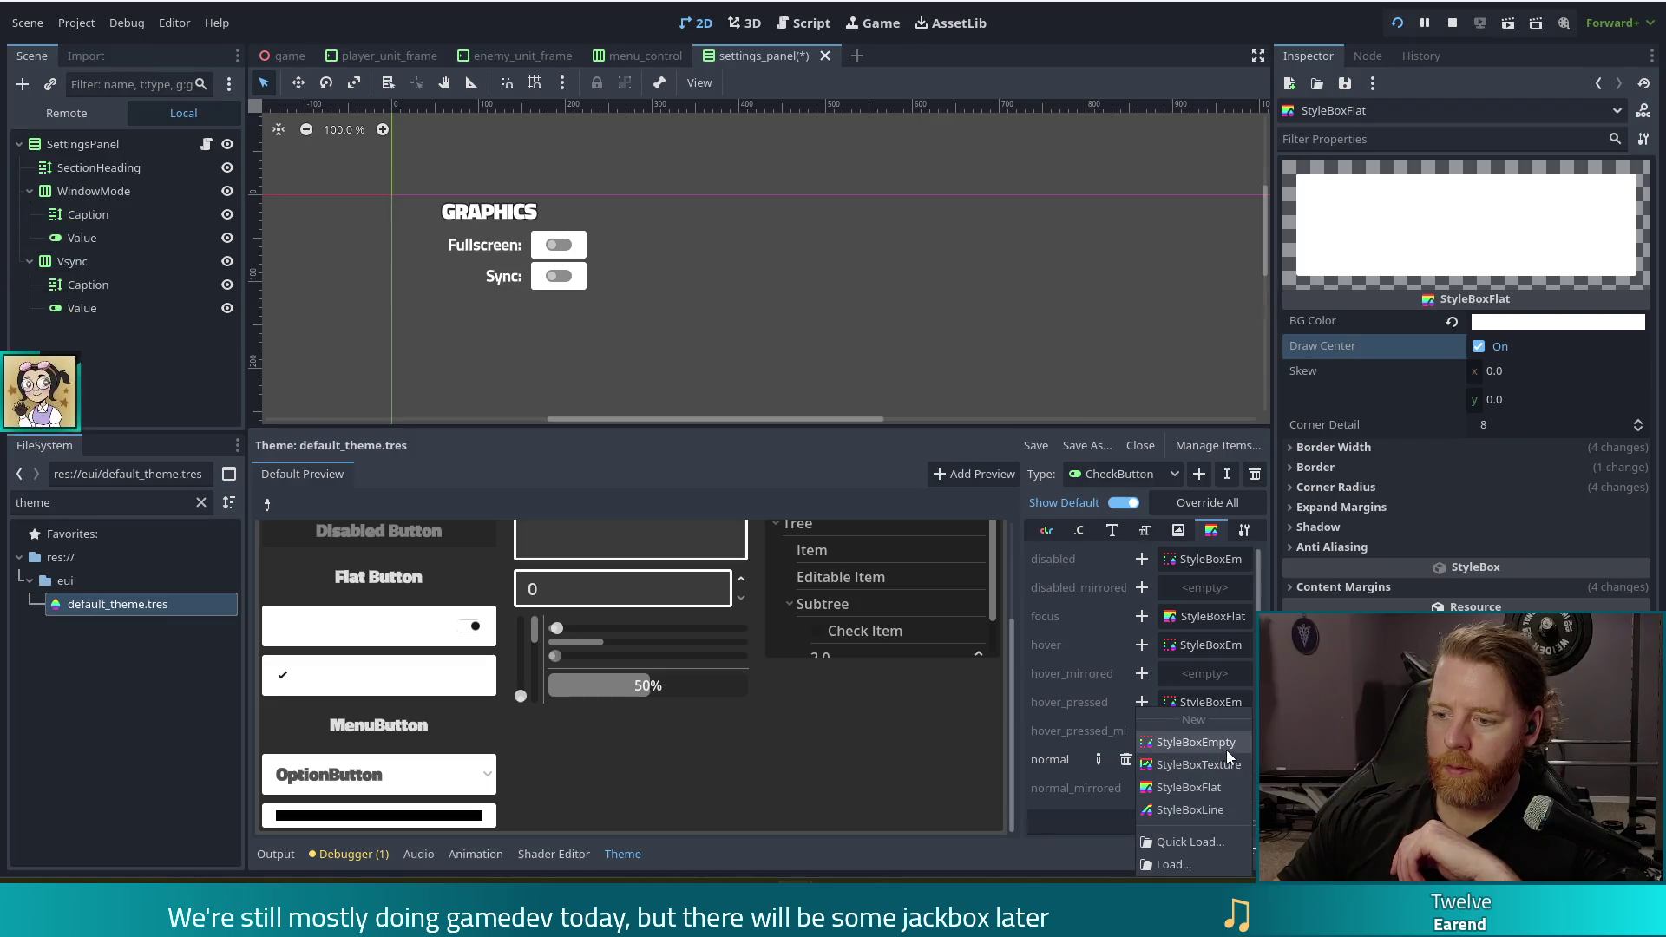
pyautogui.click(1208, 788)
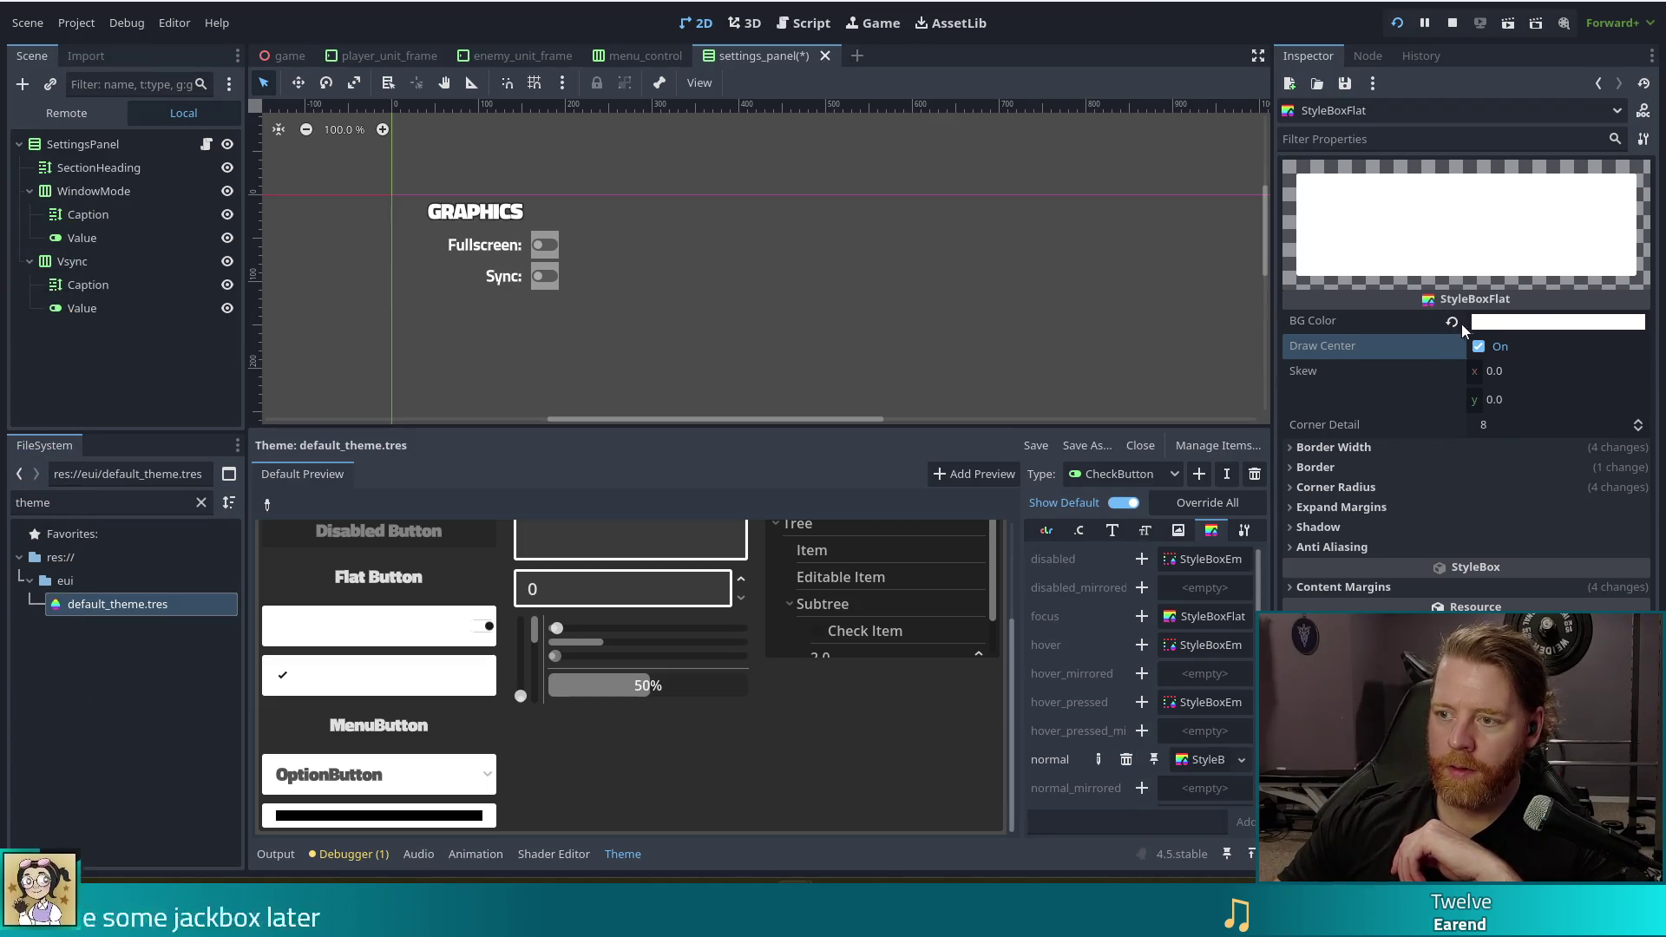
pyautogui.click(1203, 759)
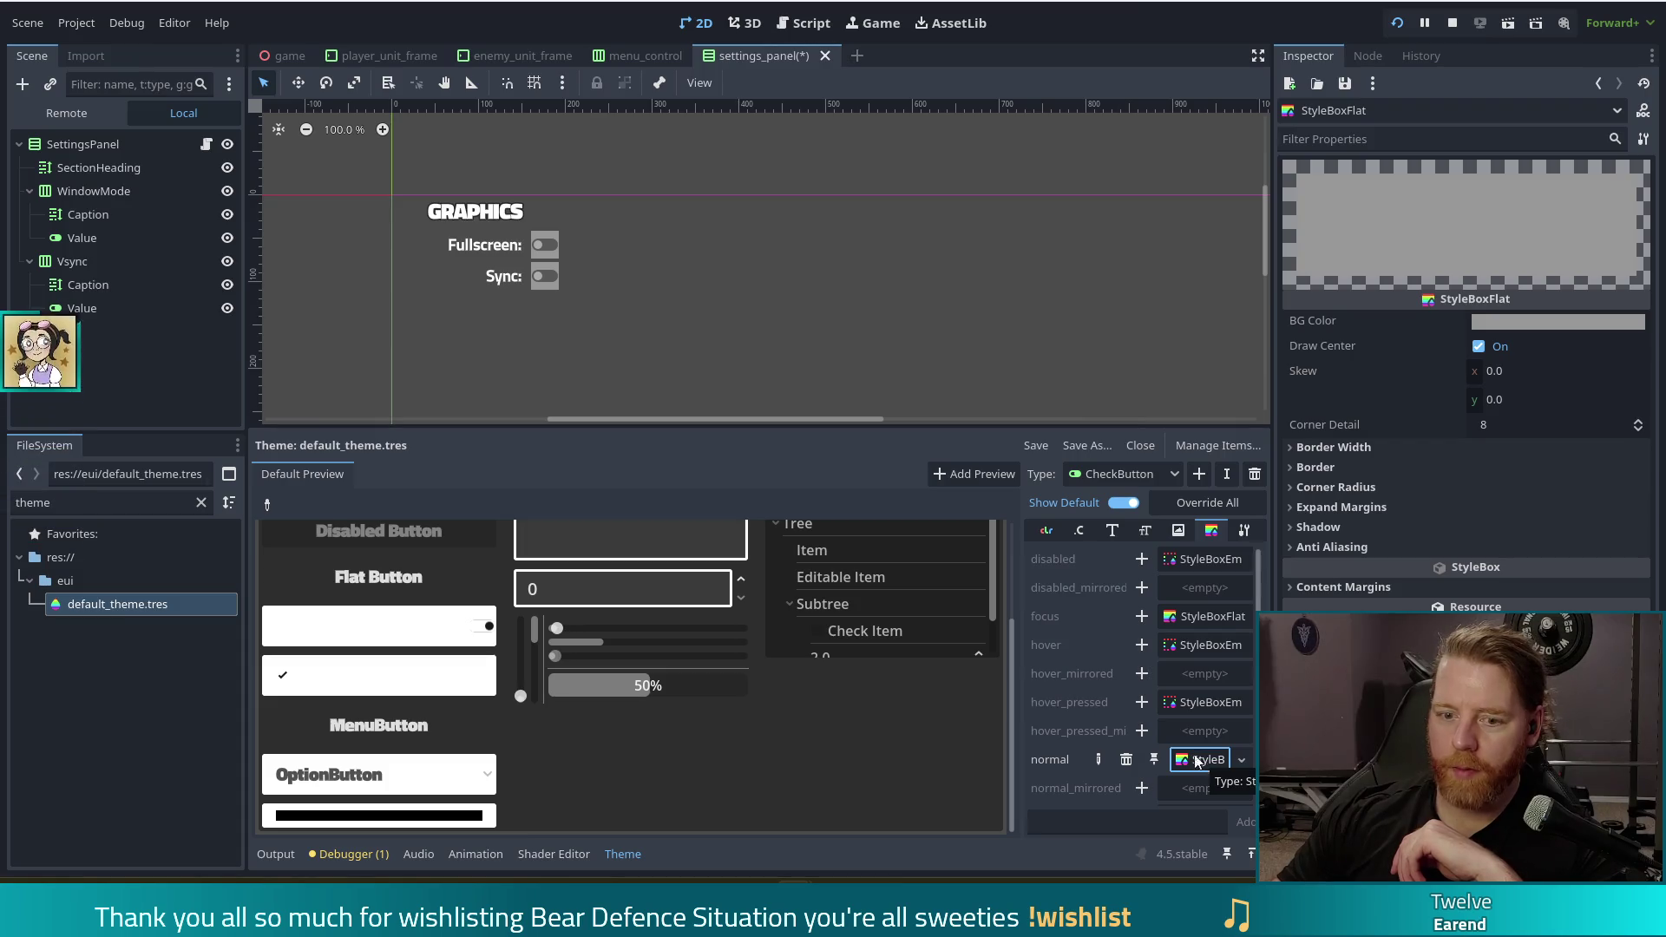
pyautogui.click(1481, 346)
pyautogui.click(1482, 346)
pyautogui.click(1481, 346)
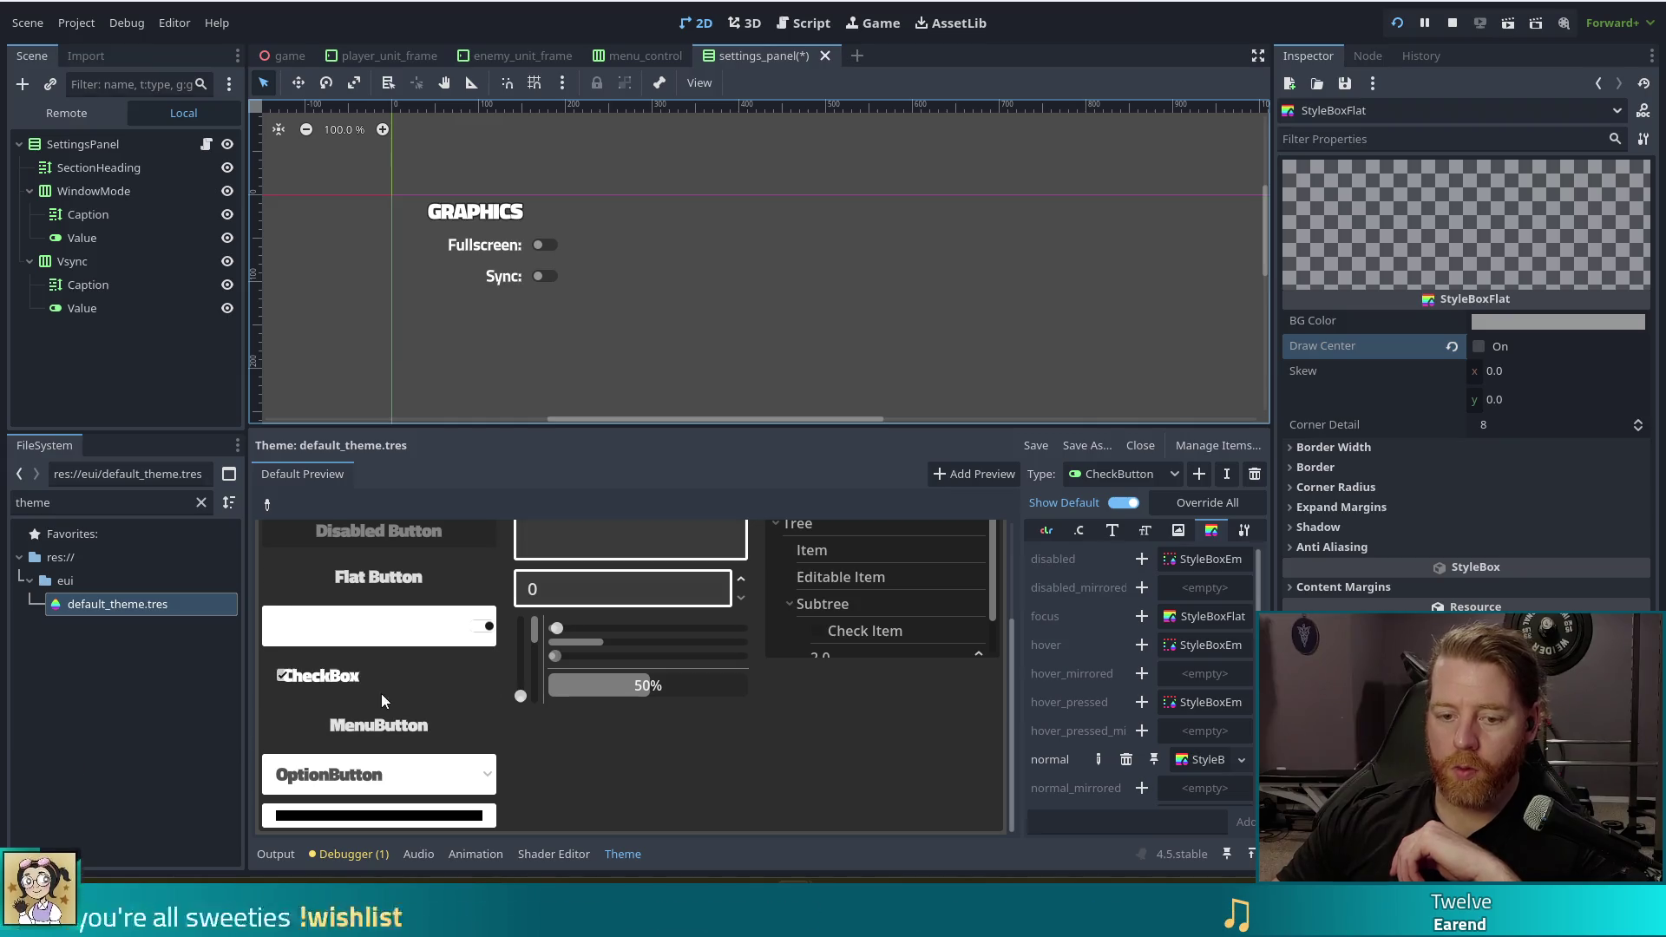
pyautogui.click(1480, 346)
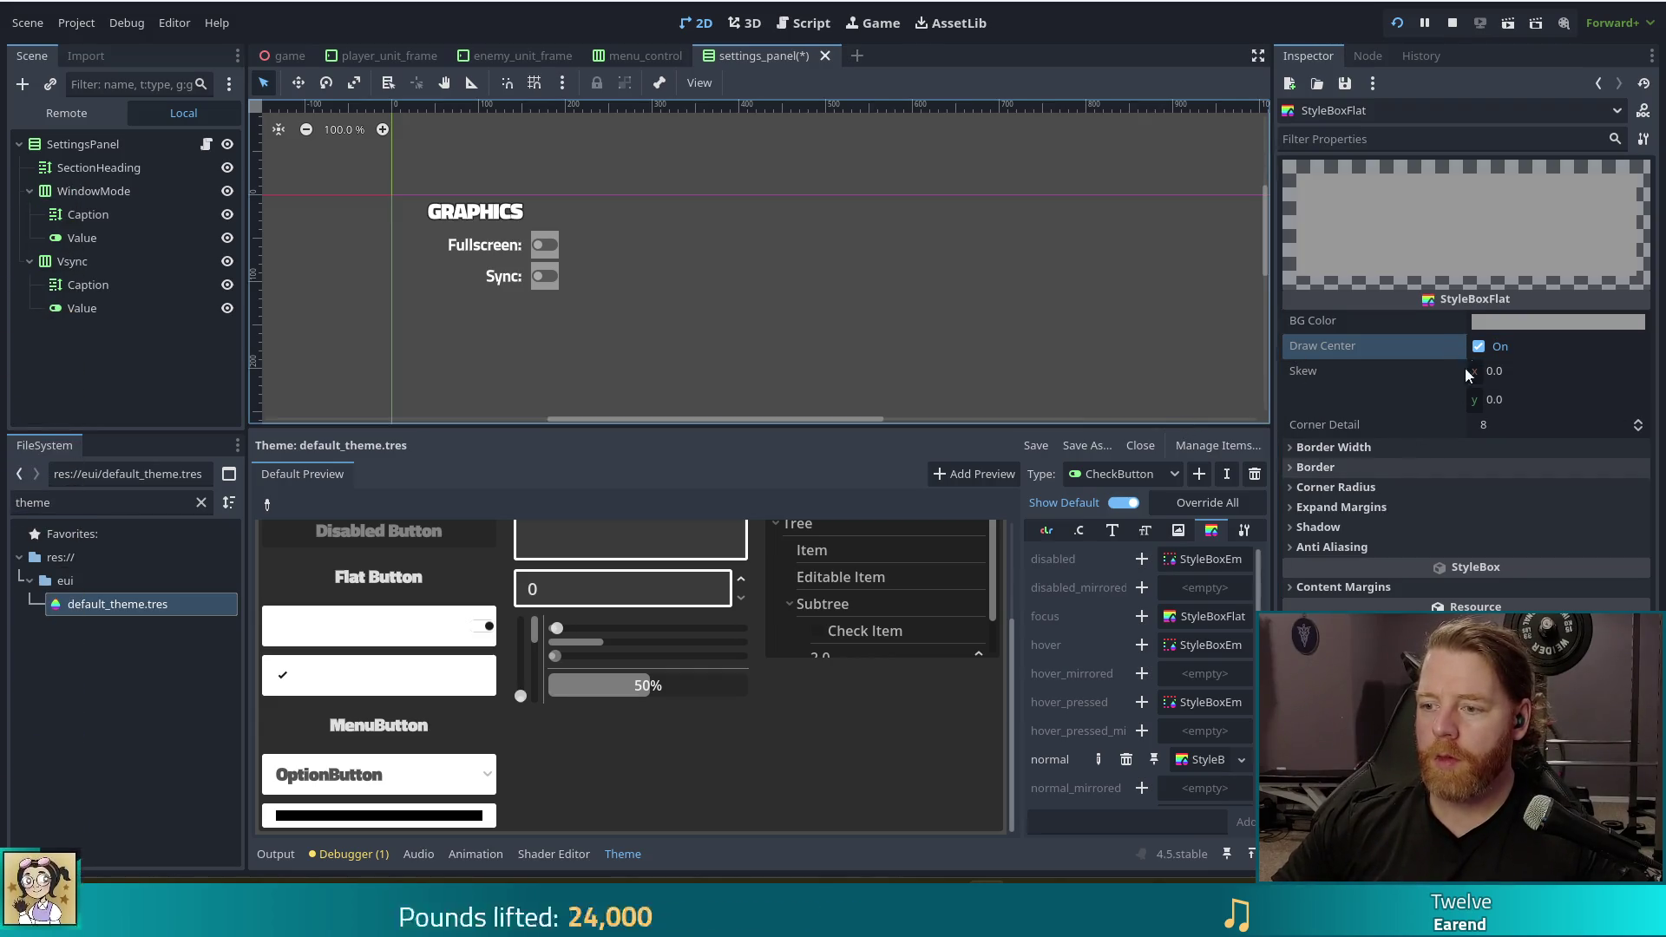
# Give the normal StyleBoxFlat a 5 px left content margin and turn Draw Center off
pyautogui.doubleClick(1480, 347)
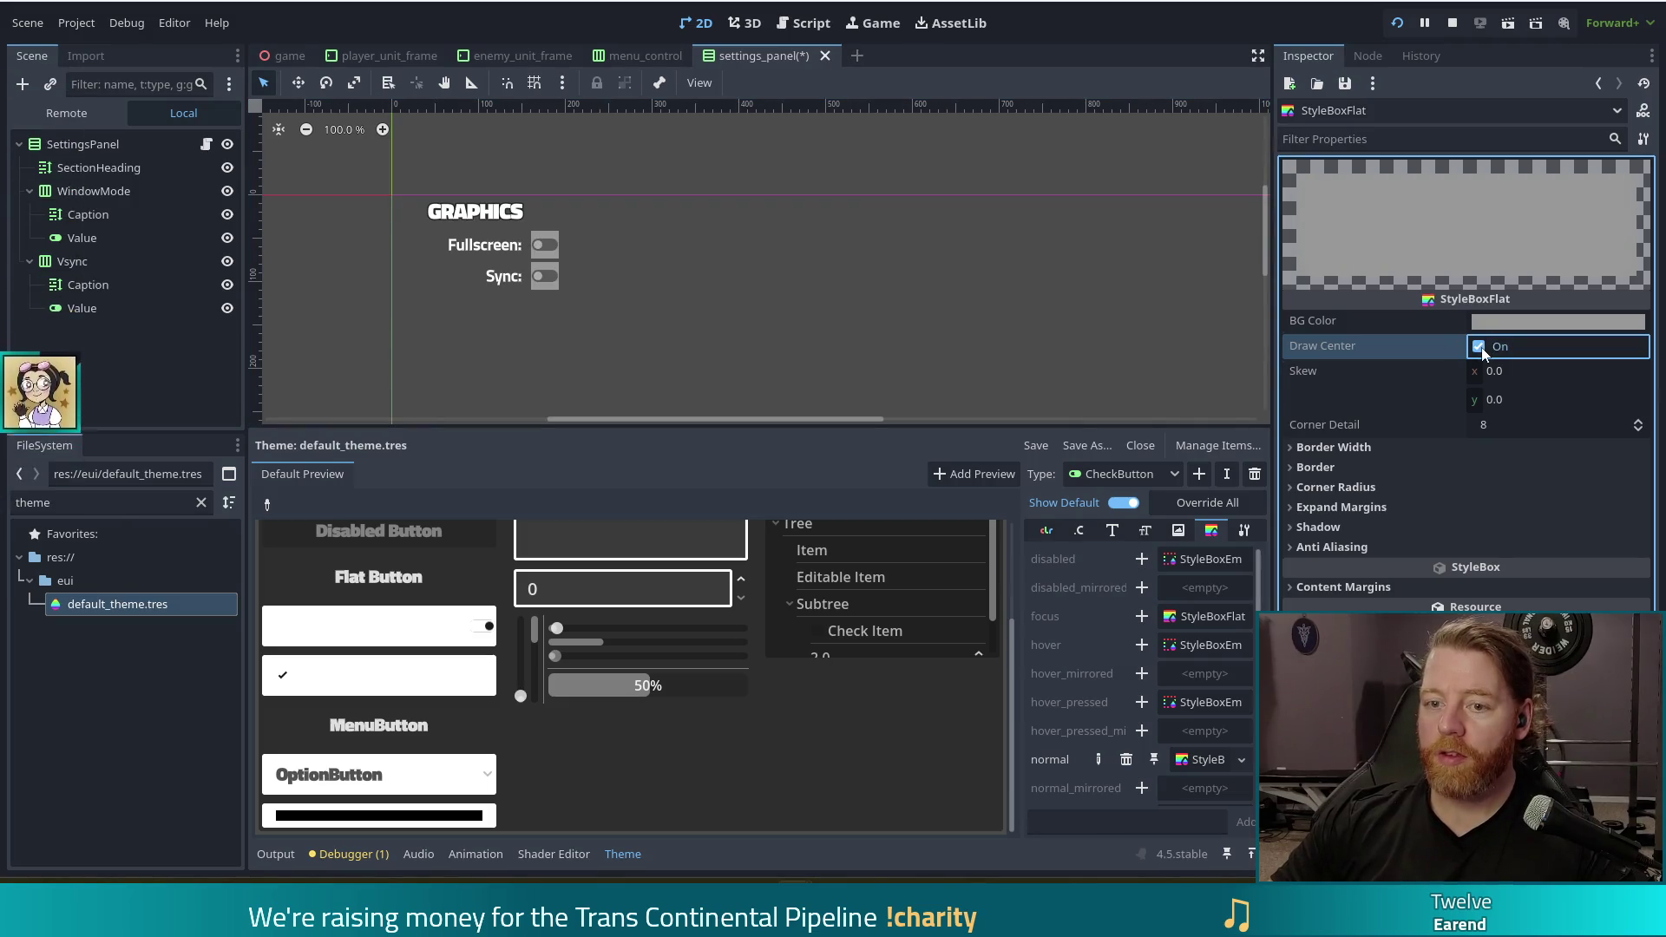
pyautogui.click(1480, 347)
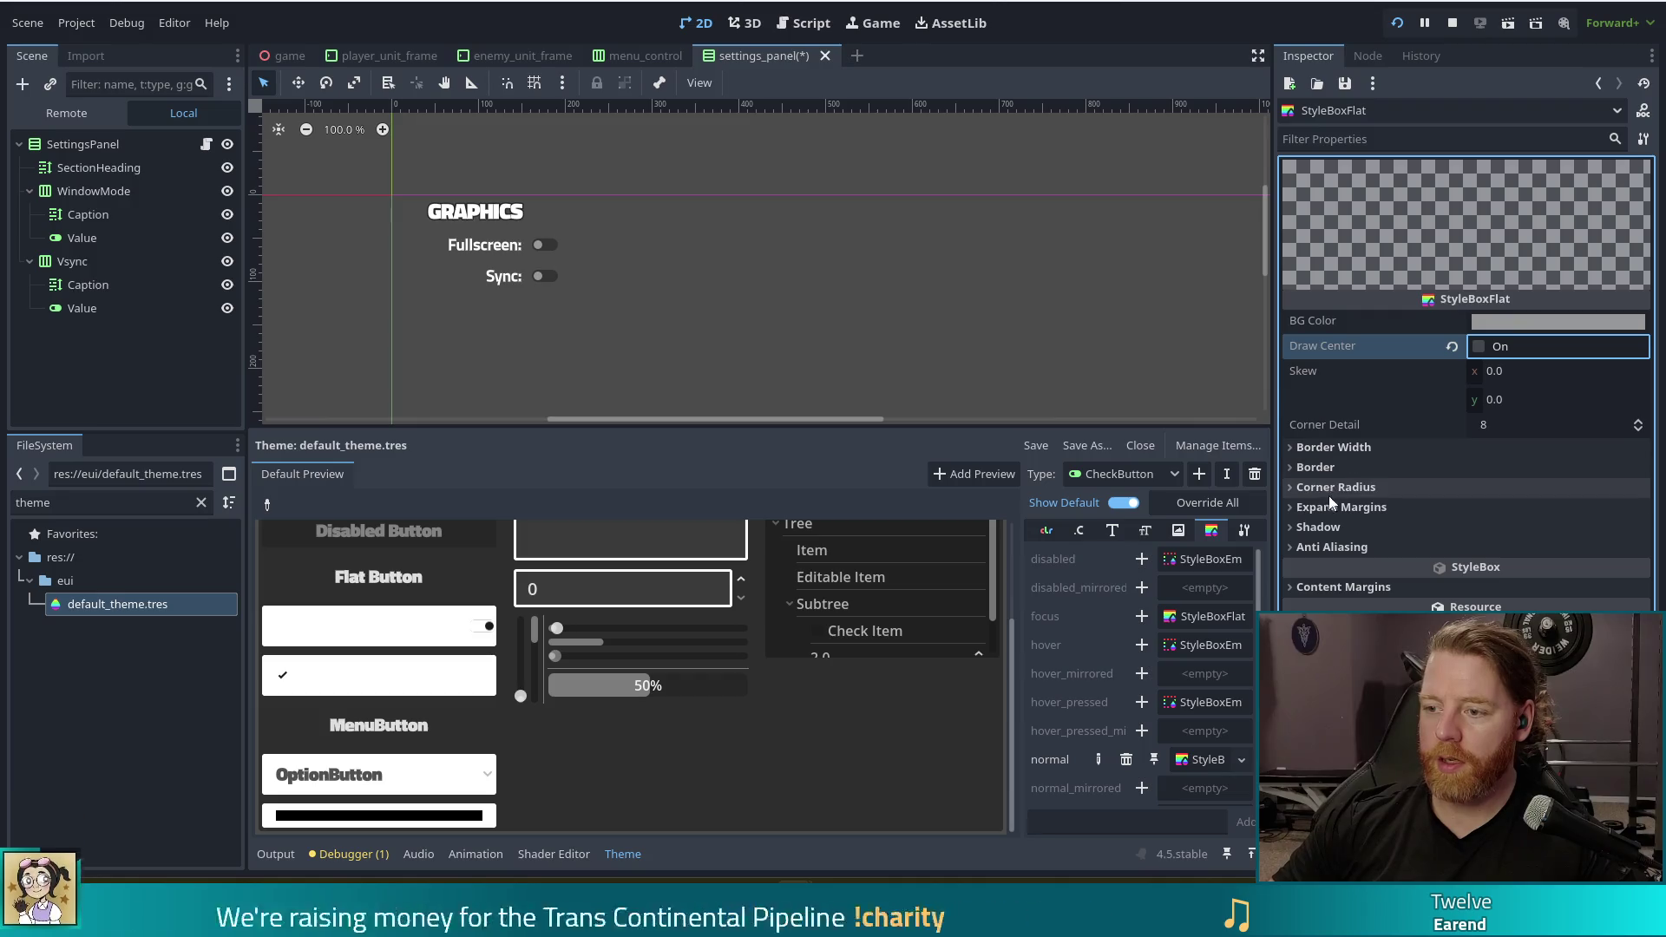
pyautogui.click(1377, 587)
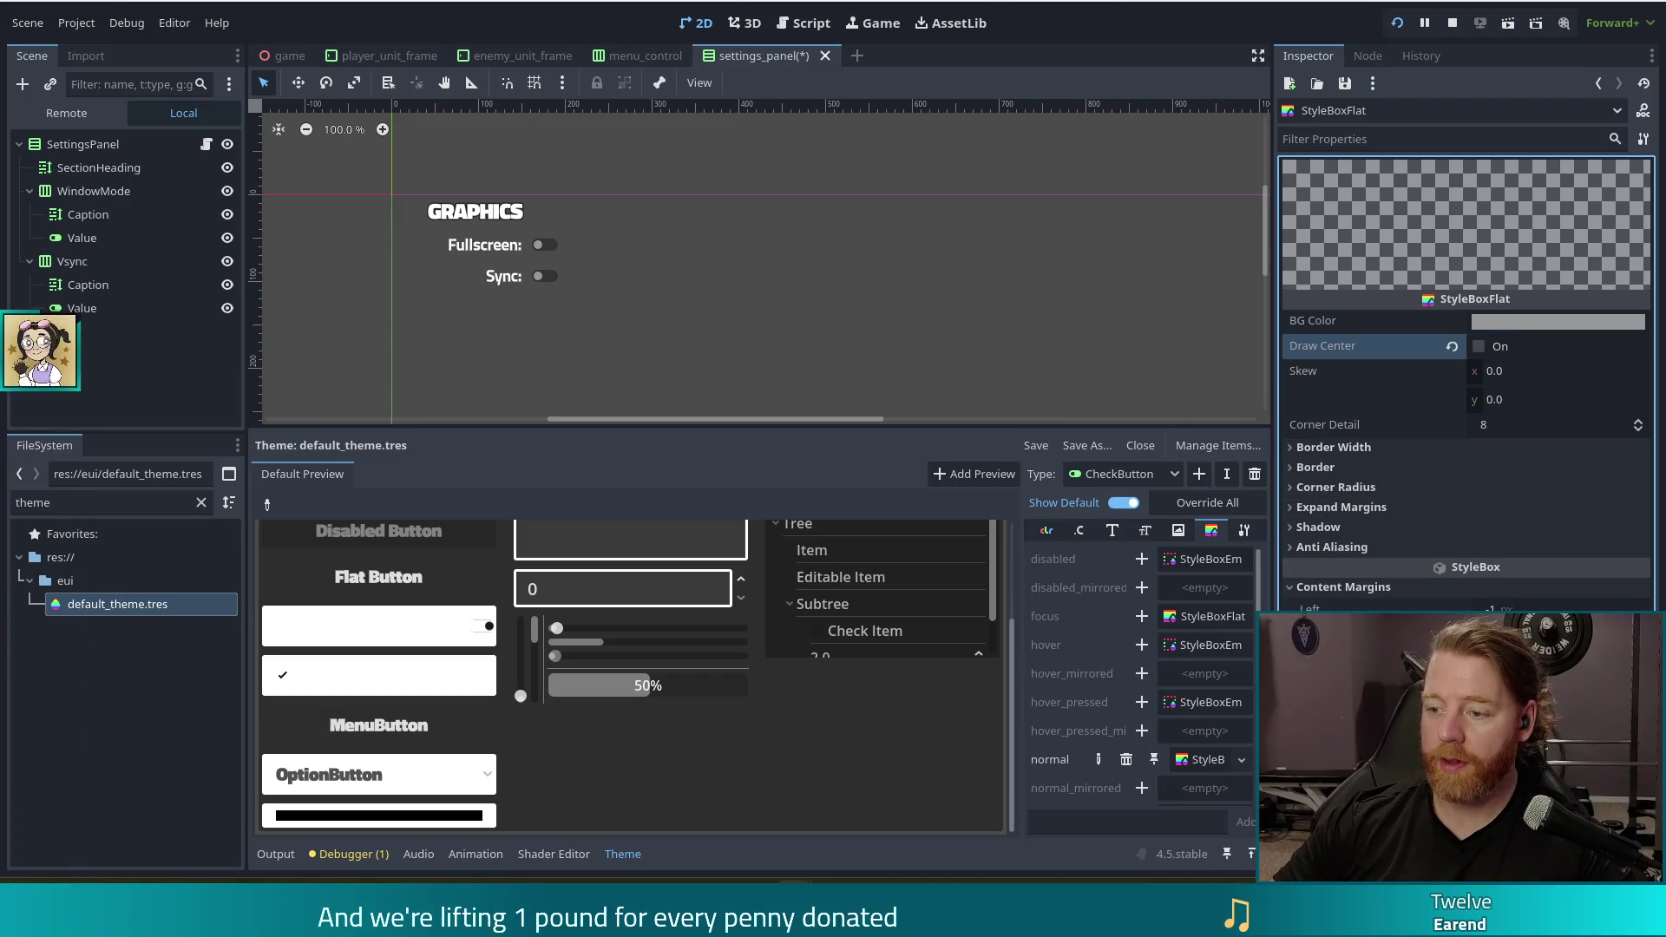
pyautogui.write('5')
pyautogui.press('Return')
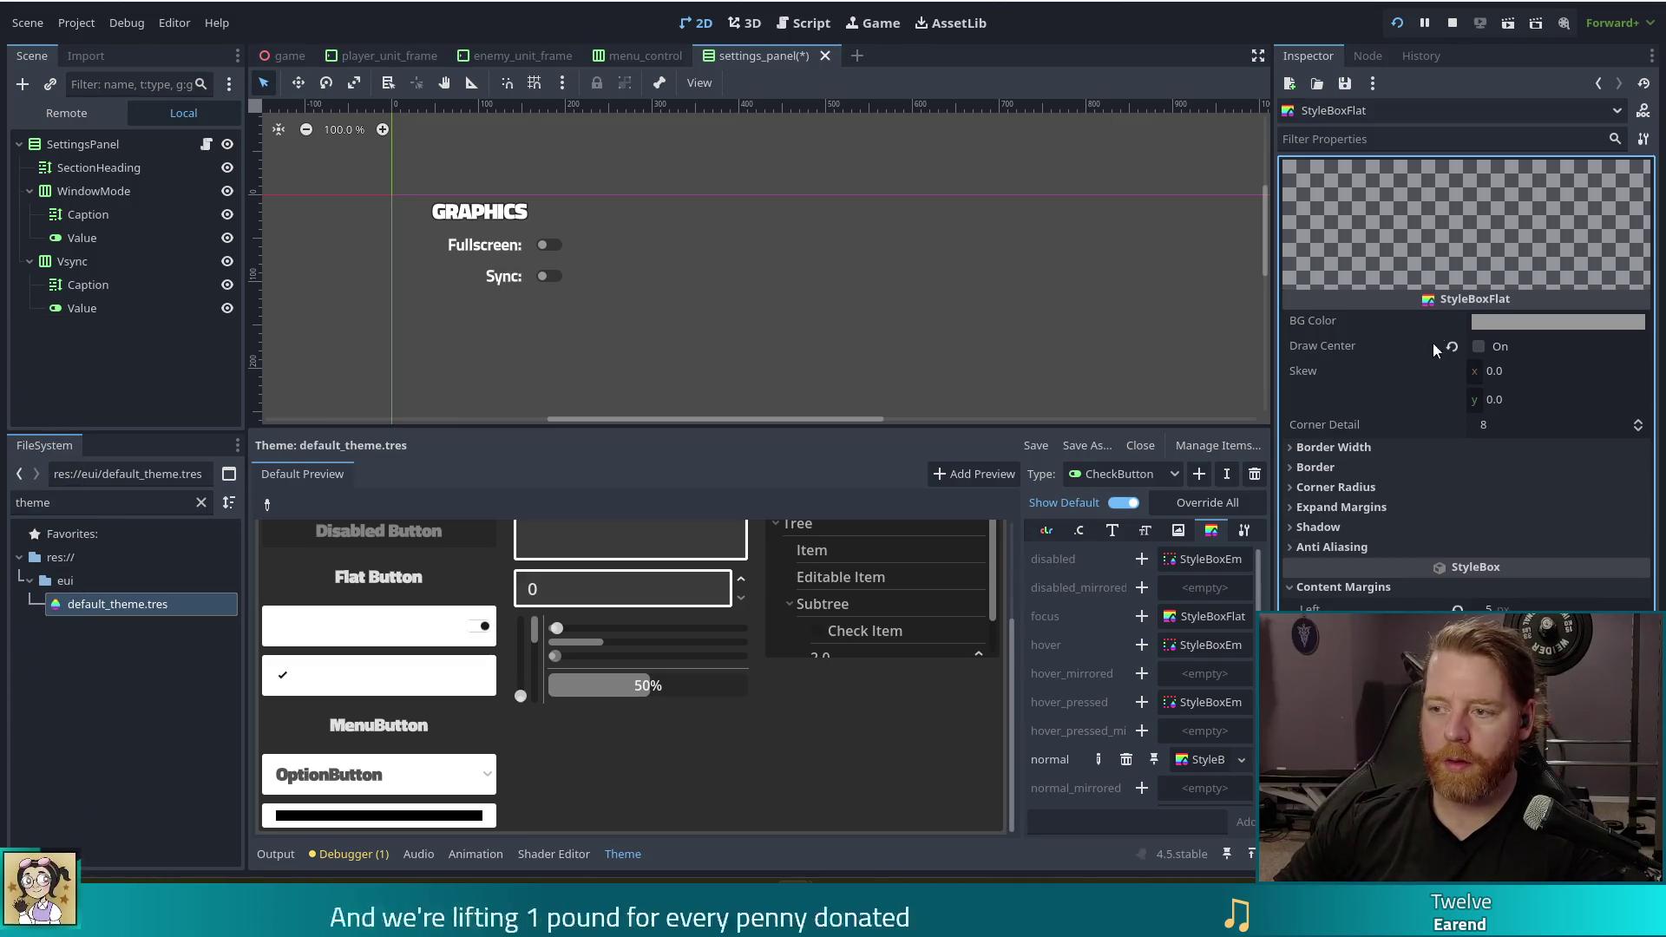
pyautogui.click(1478, 348)
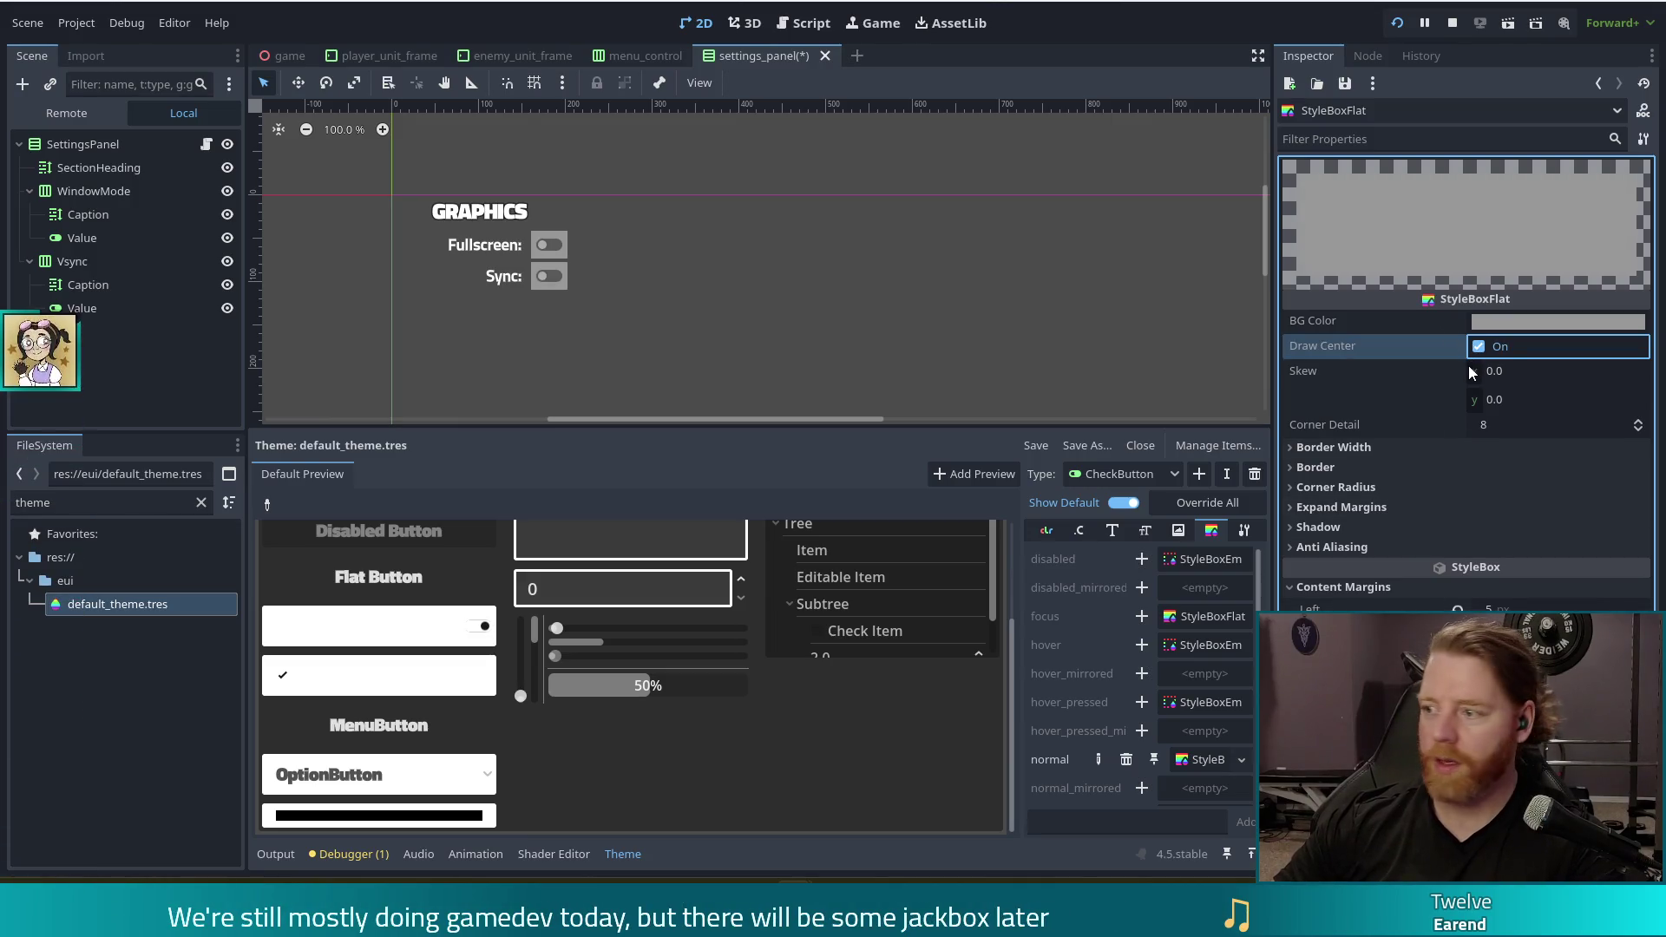
pyautogui.click(1478, 347)
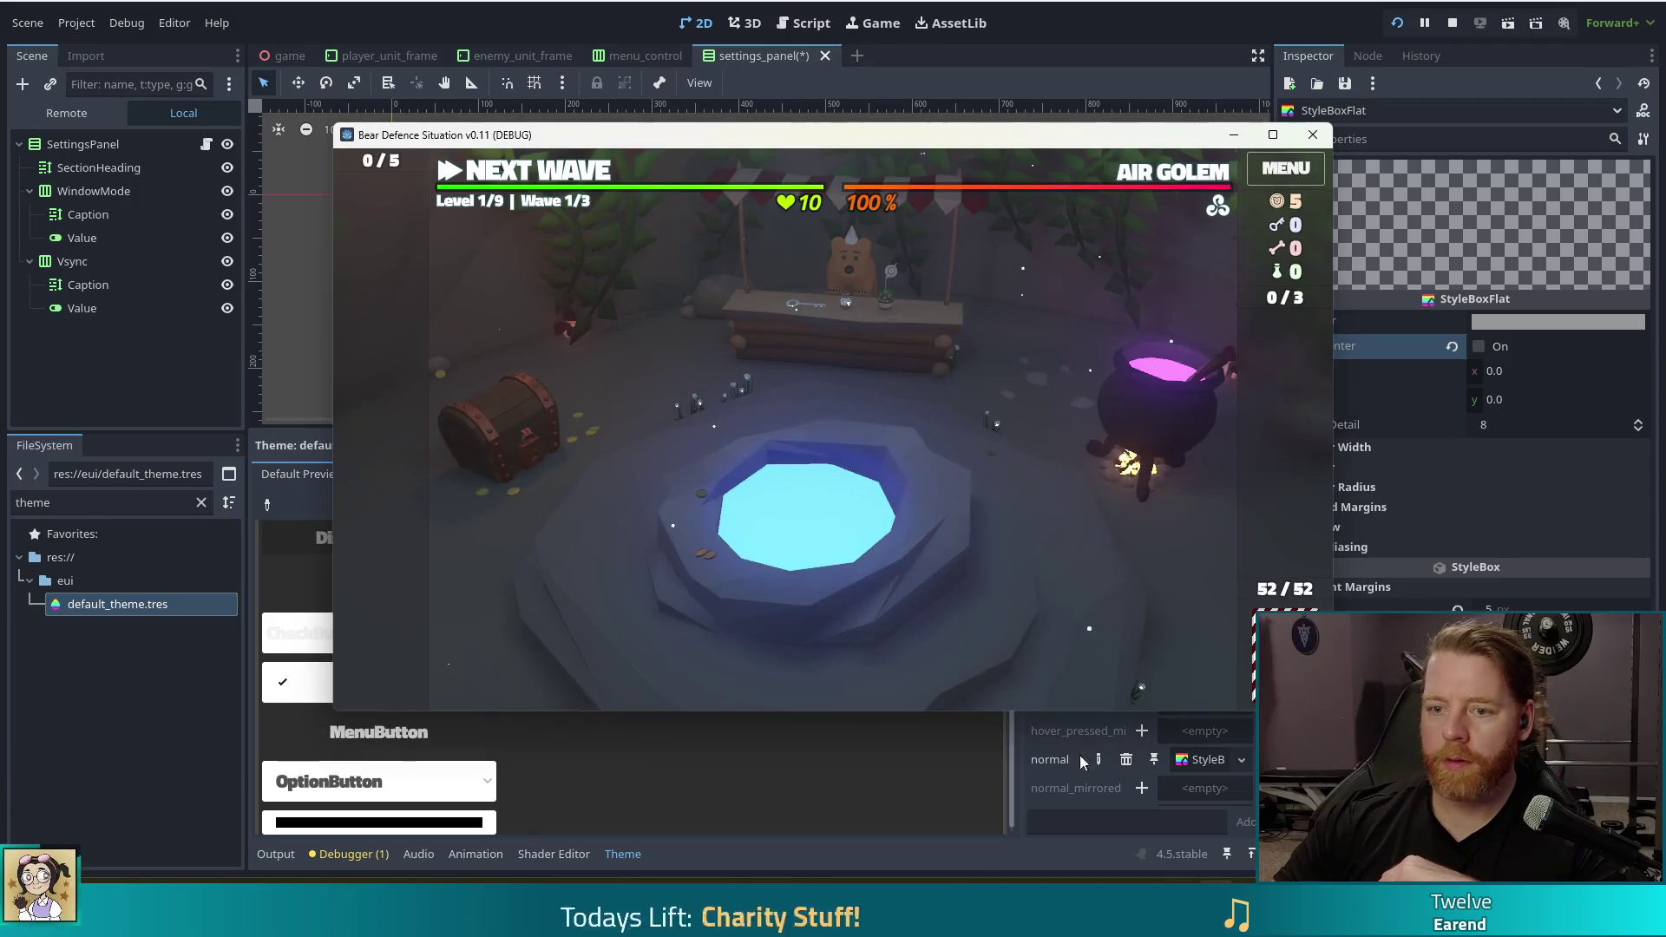
# Open the in-game Settings and switch Sync off, then return to the editor and rerun with F5
pyautogui.click(1274, 171)
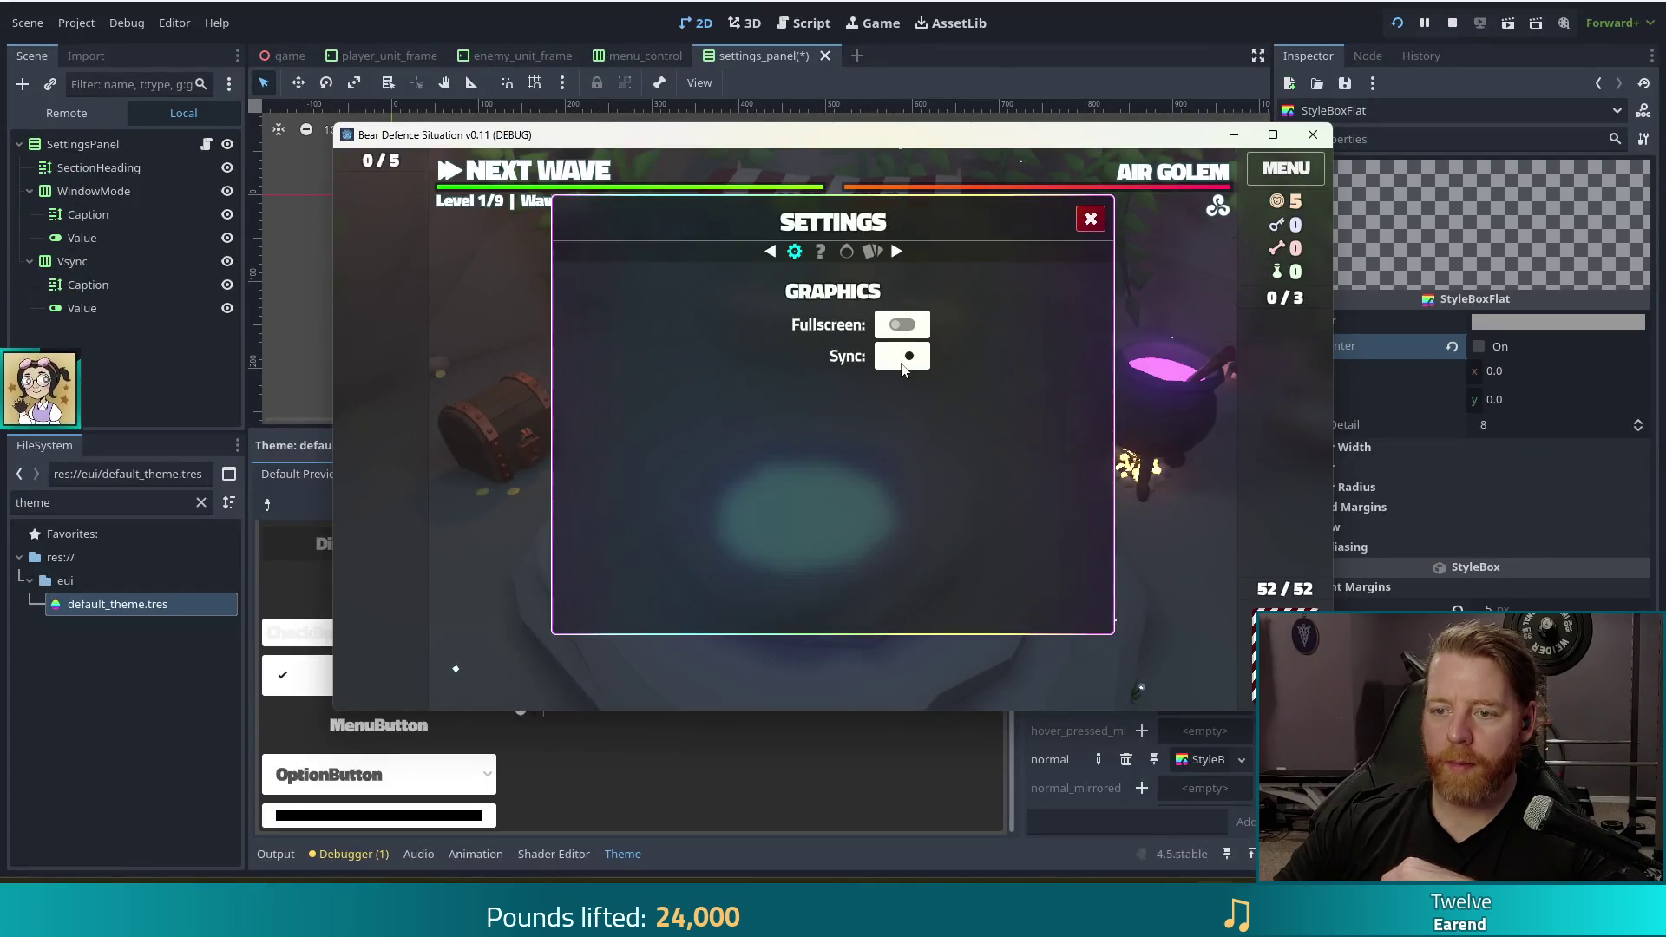
pyautogui.click(903, 363)
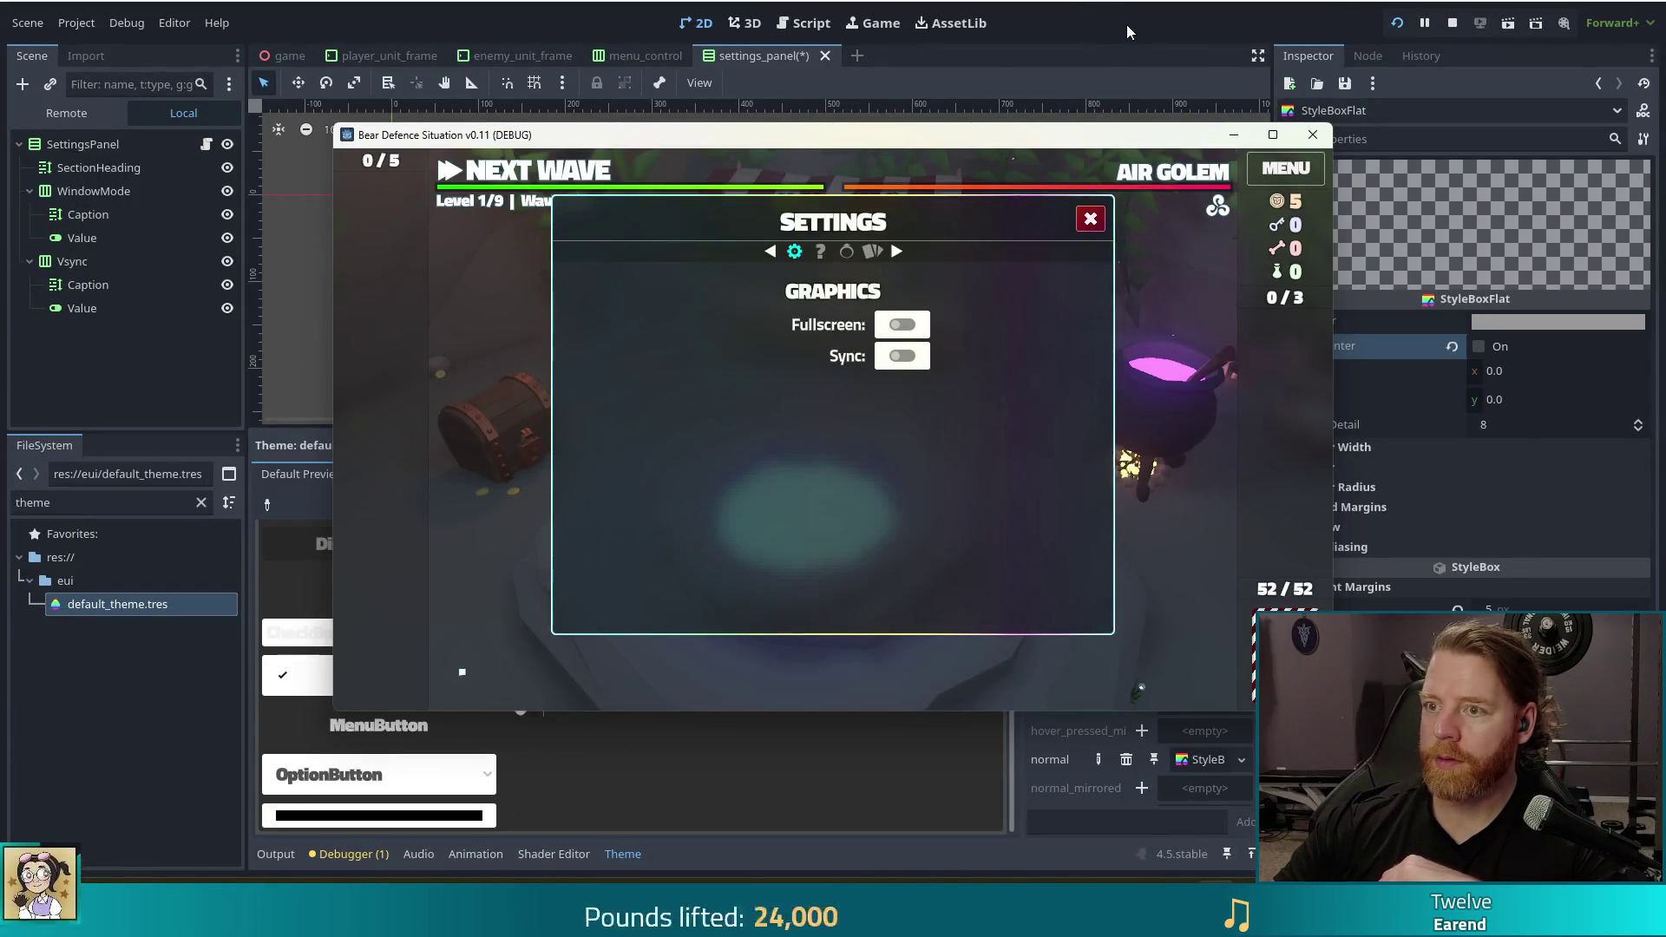
pyautogui.click(1126, 28)
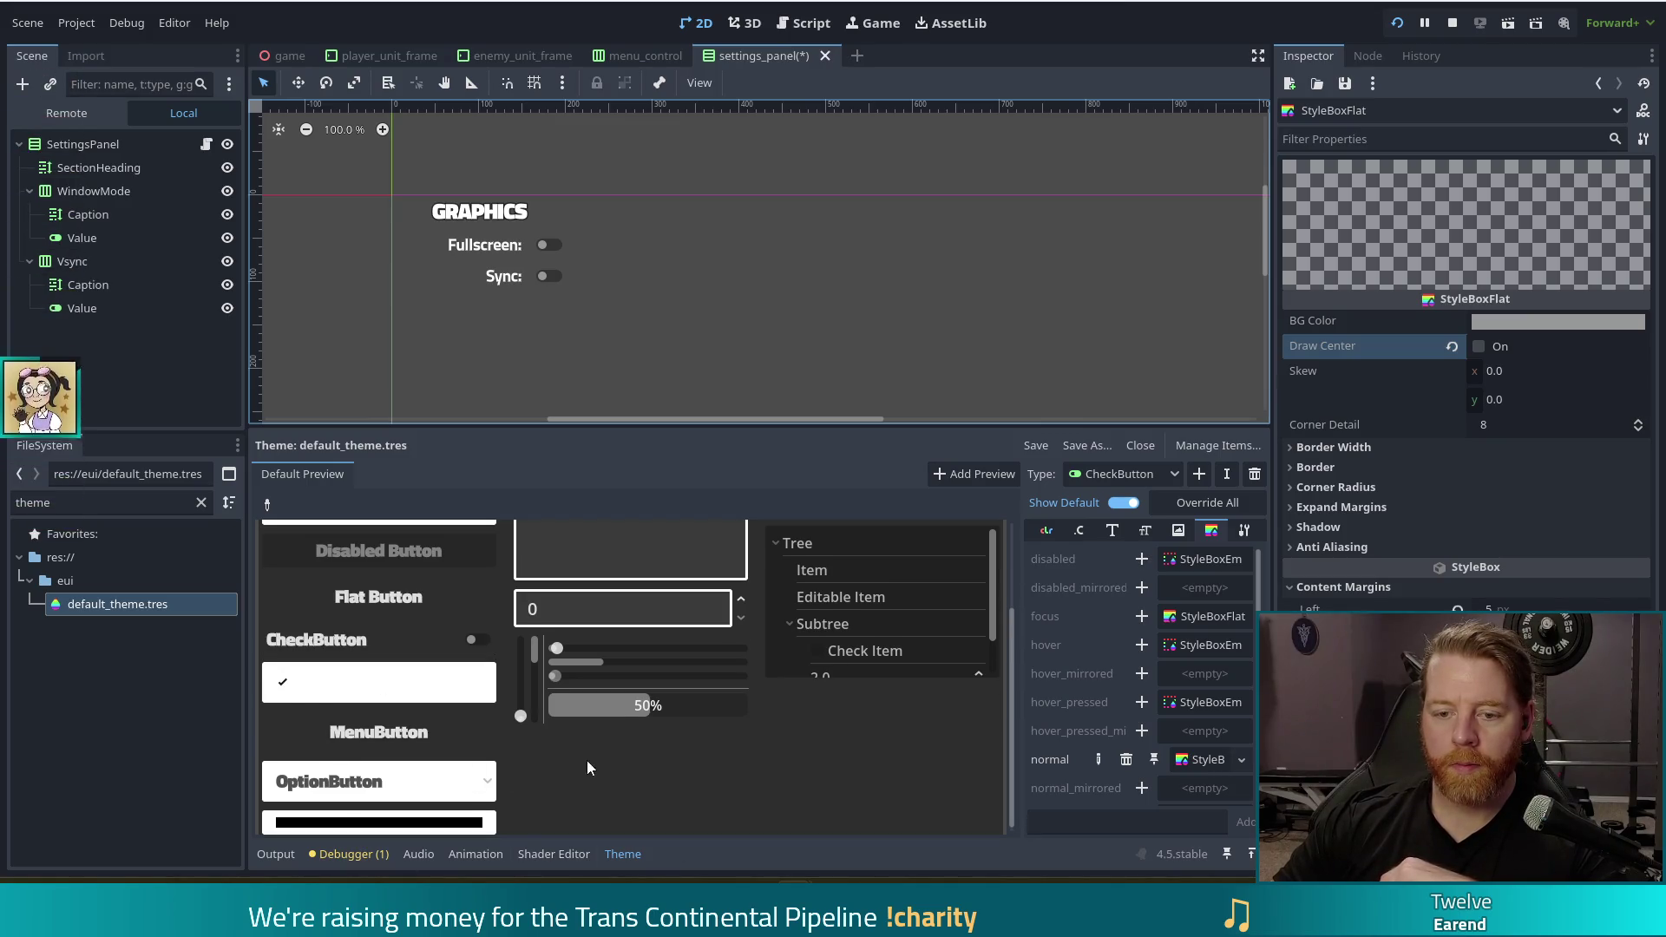
pyautogui.press('F5')
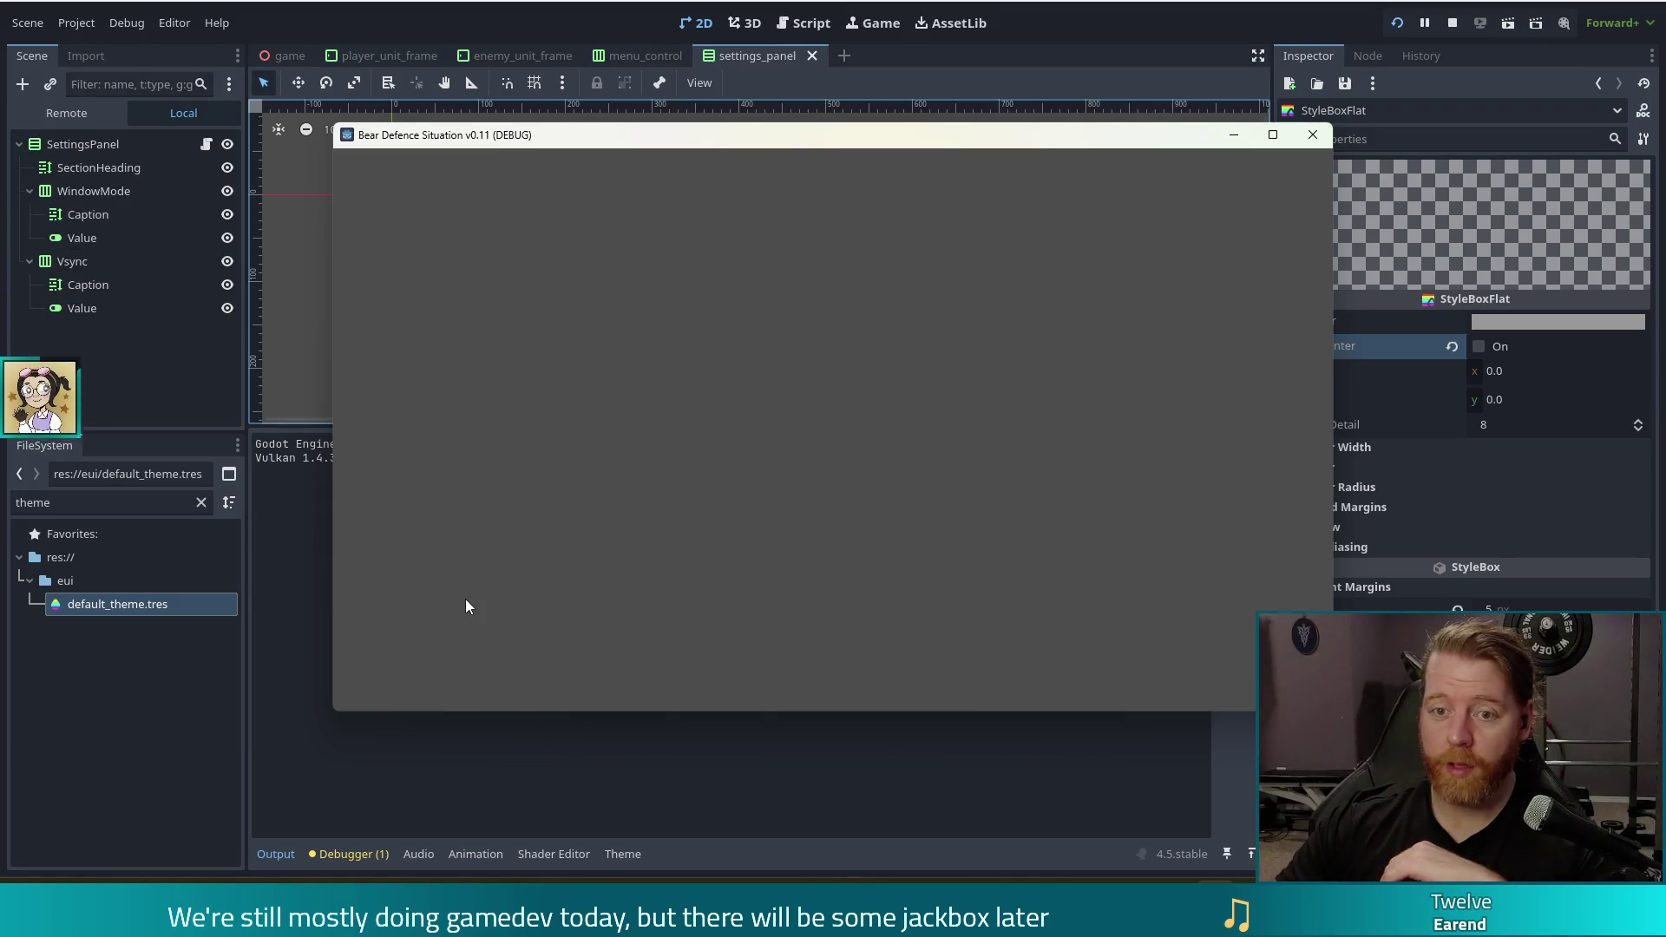
# Start a new game, open Settings, and toggle Fullscreen and Sync while flipping settings pages
pyautogui.click(564, 451)
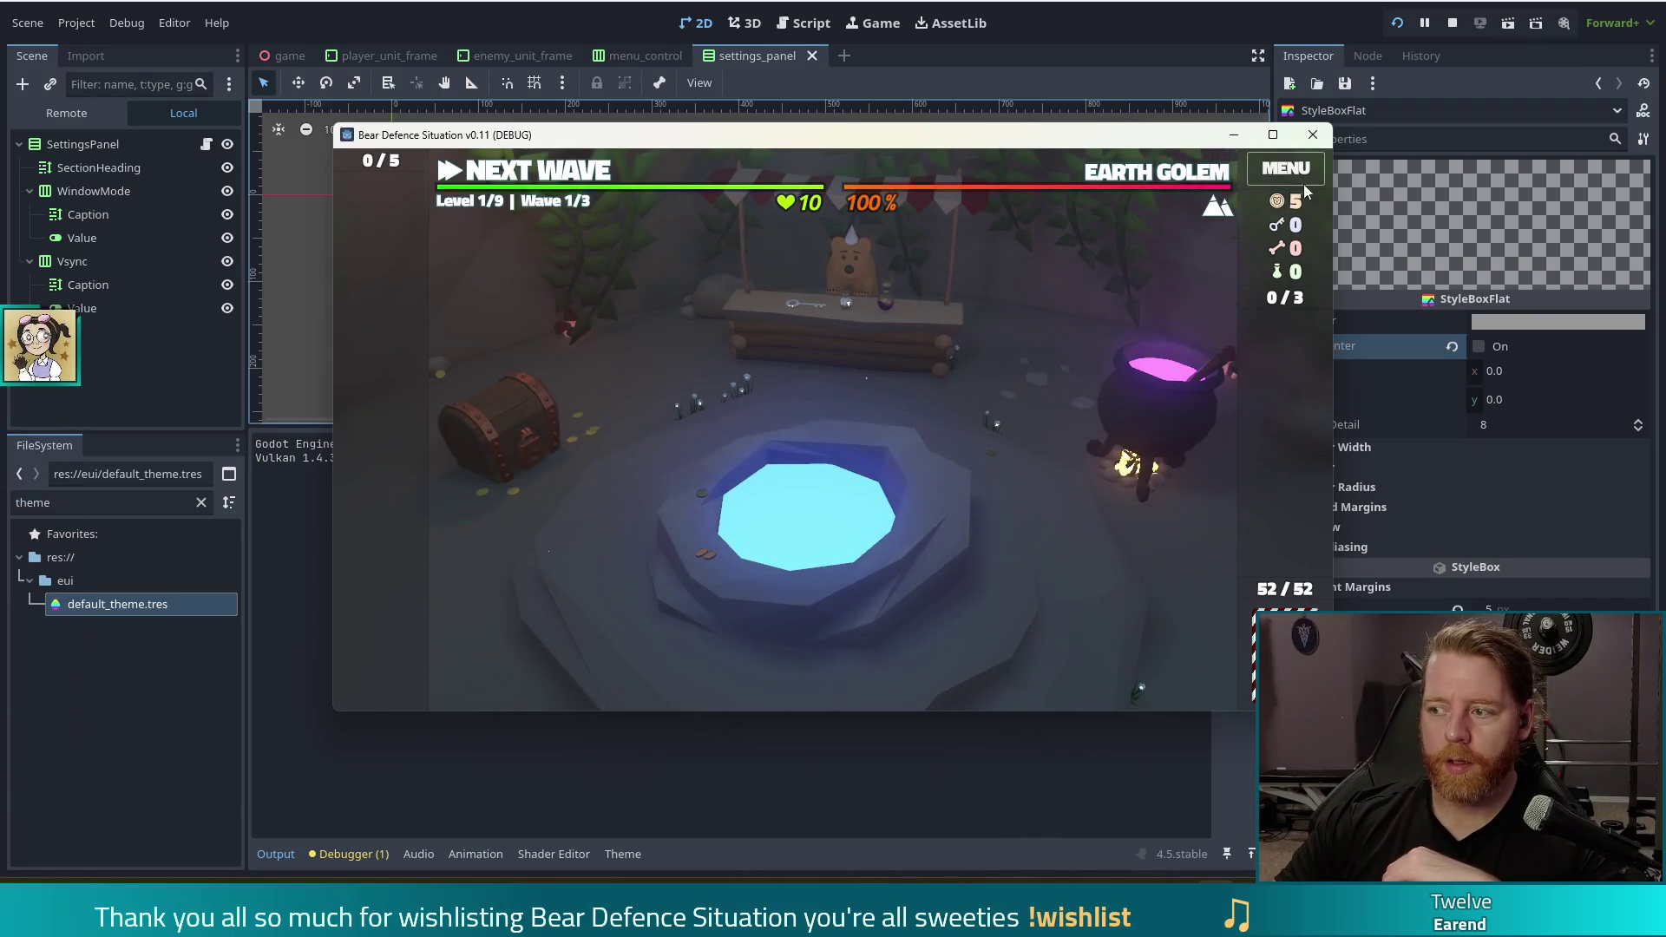
pyautogui.click(1284, 165)
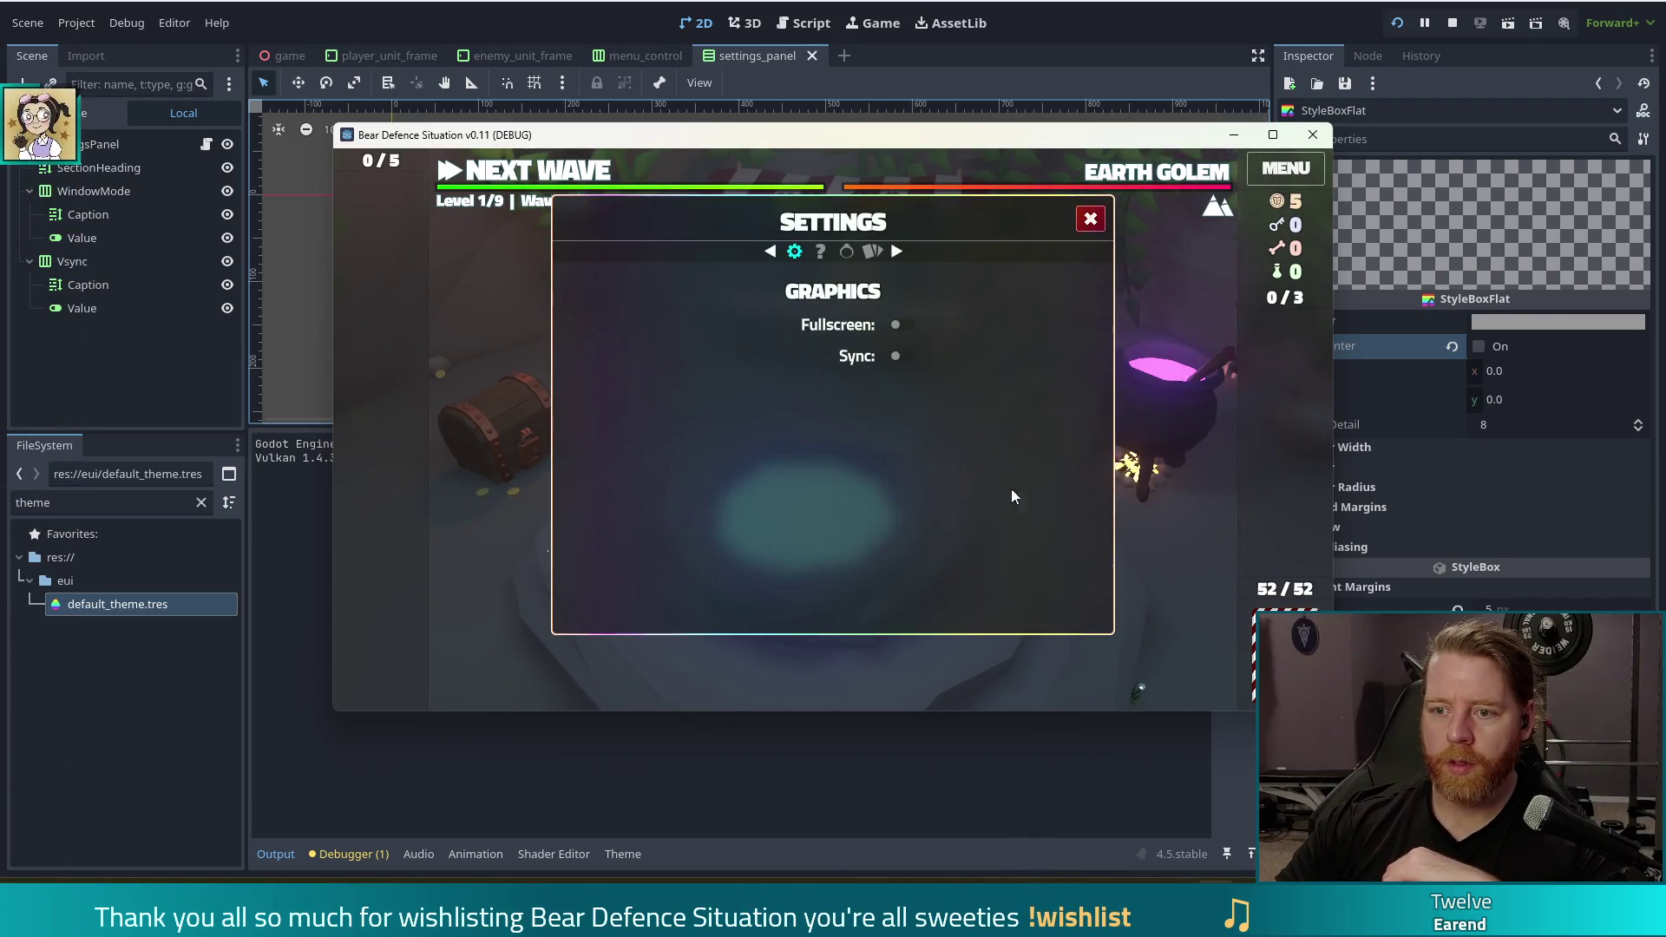
pyautogui.click(902, 325)
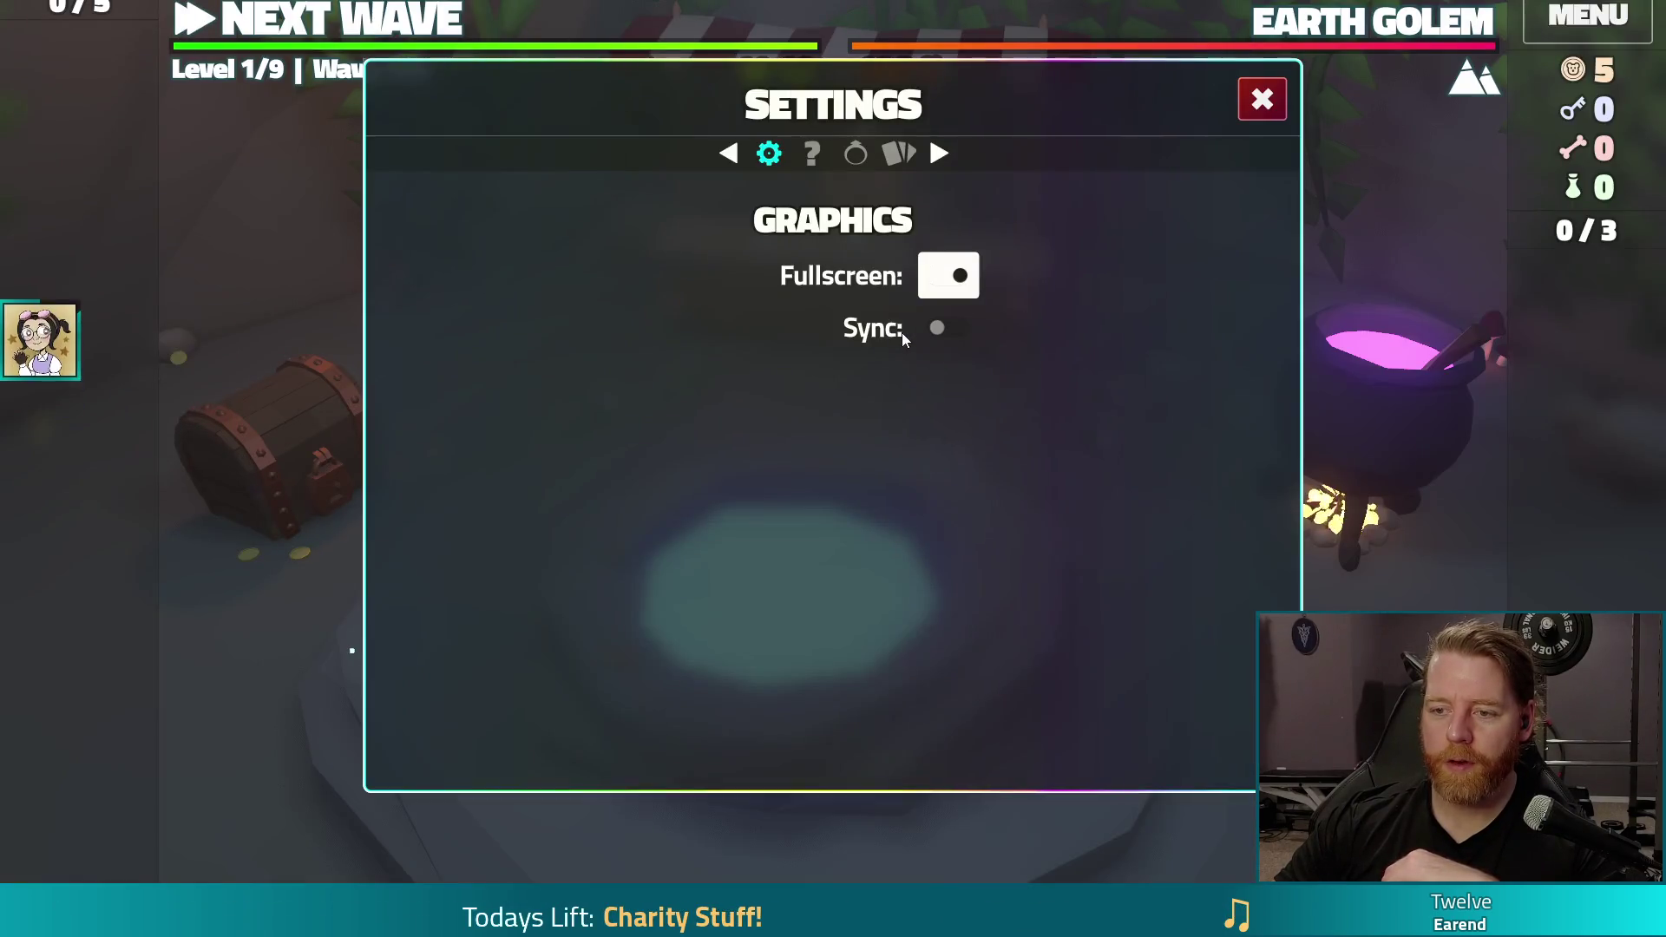
pyautogui.click(948, 272)
pyautogui.click(907, 364)
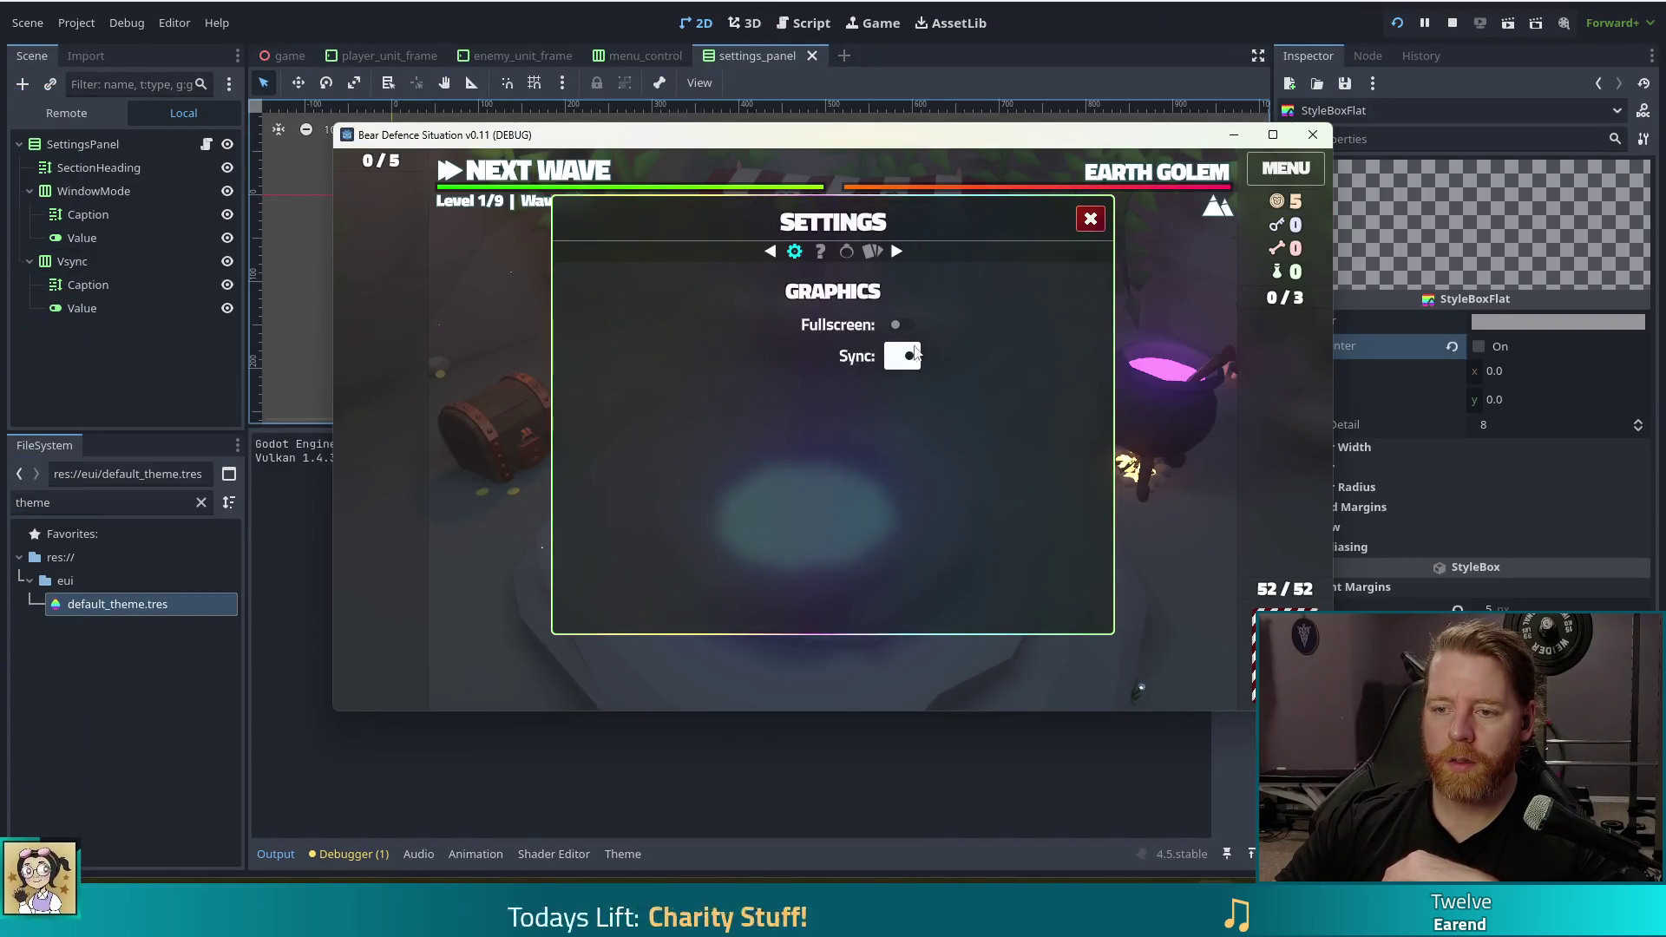
pyautogui.click(874, 253)
pyautogui.click(796, 254)
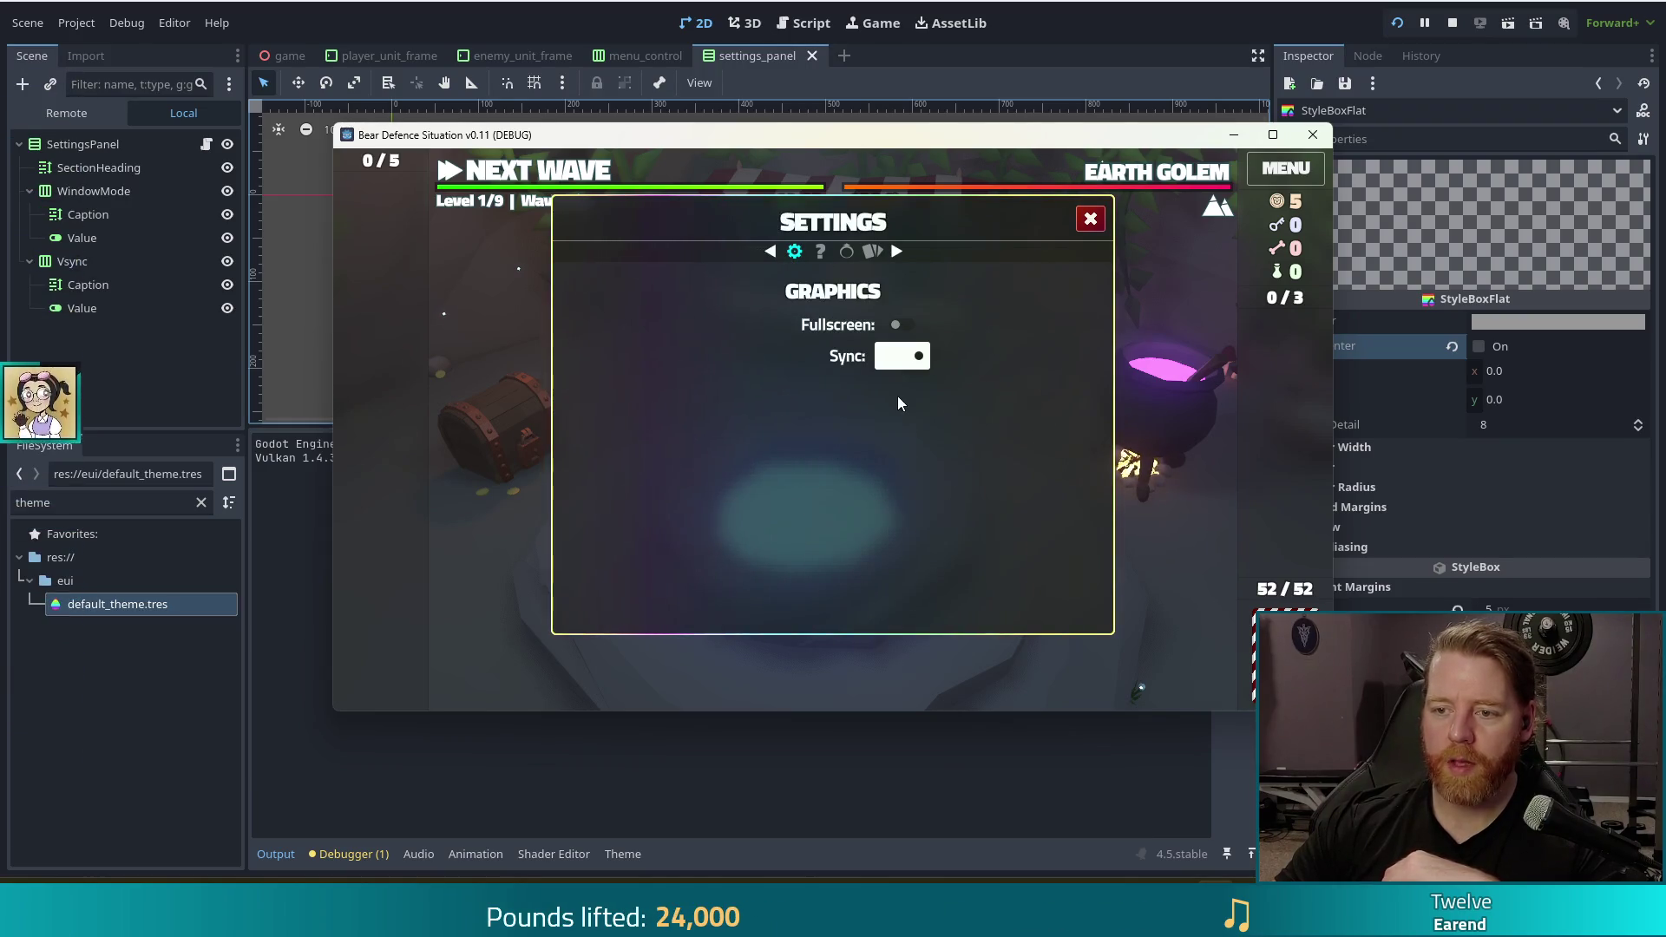
# Reopen Settings, toggle Fullscreen on and off, switch Sync off, then stop the game
pyautogui.click(1277, 173)
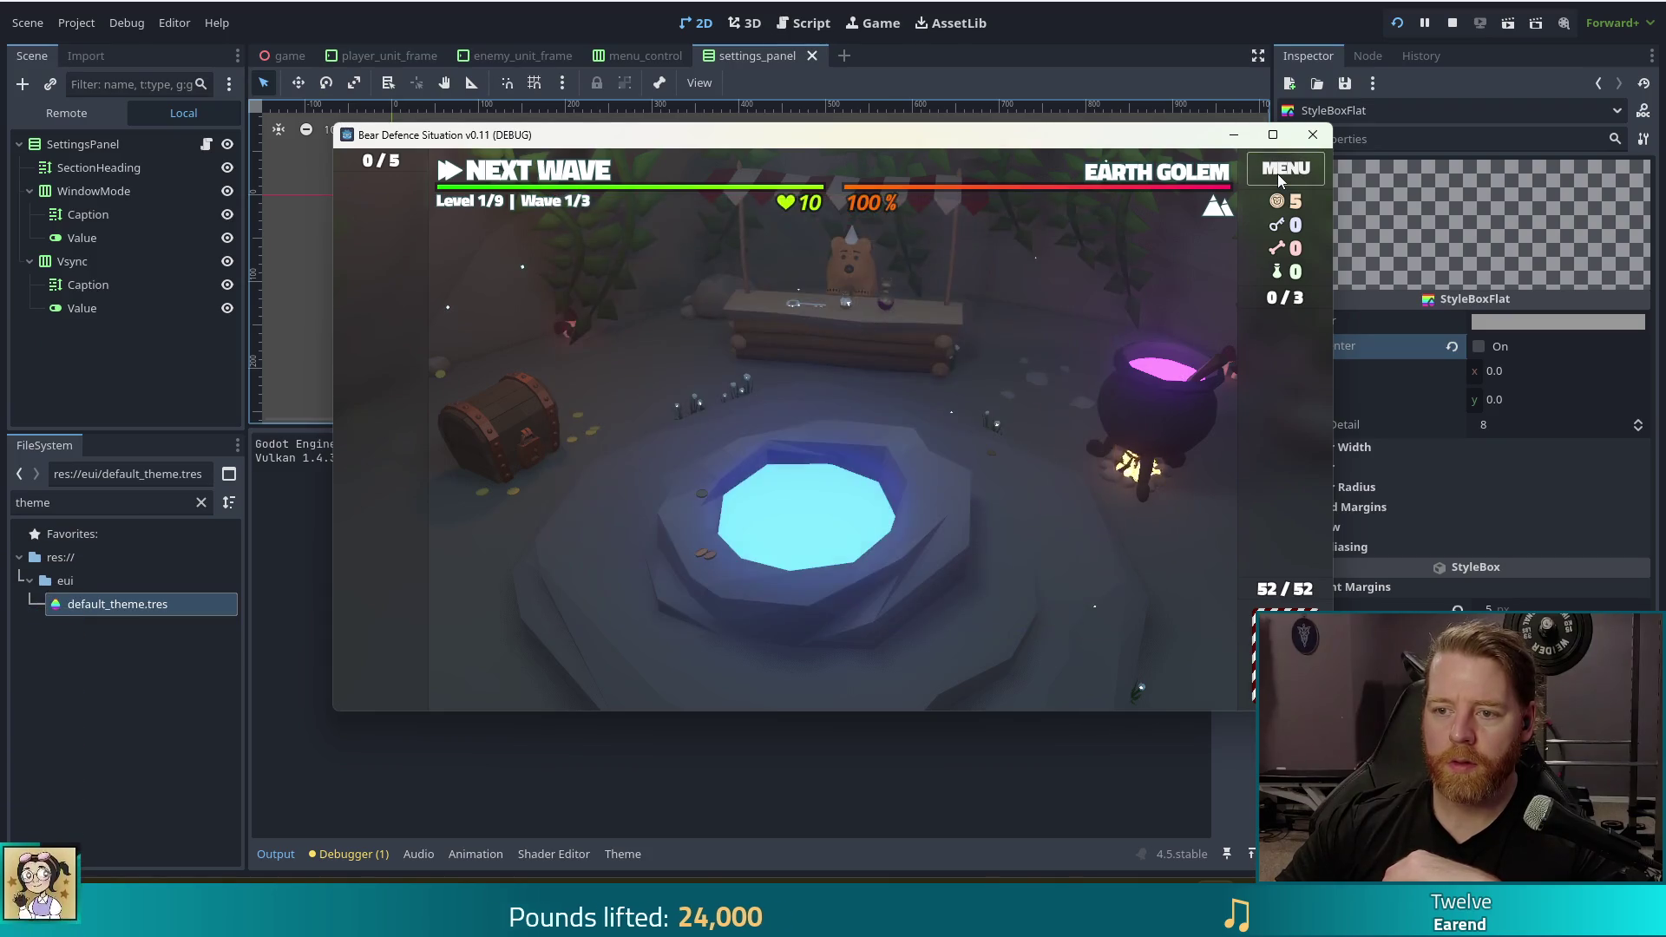
pyautogui.click(1278, 173)
pyautogui.click(903, 325)
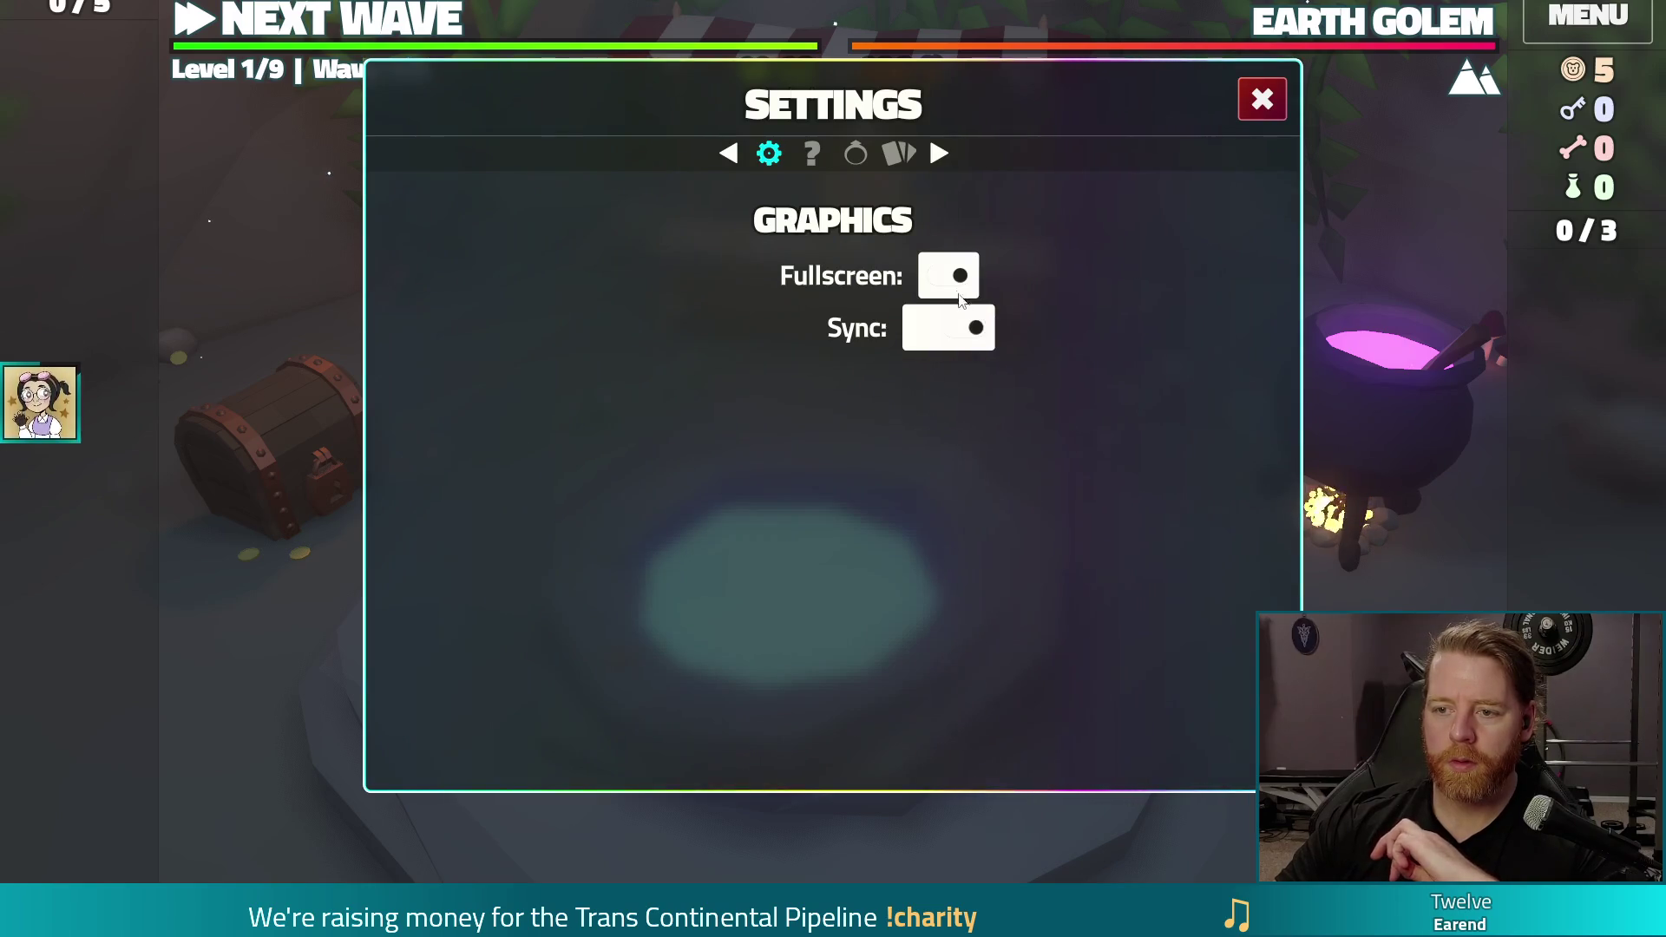
pyautogui.click(950, 330)
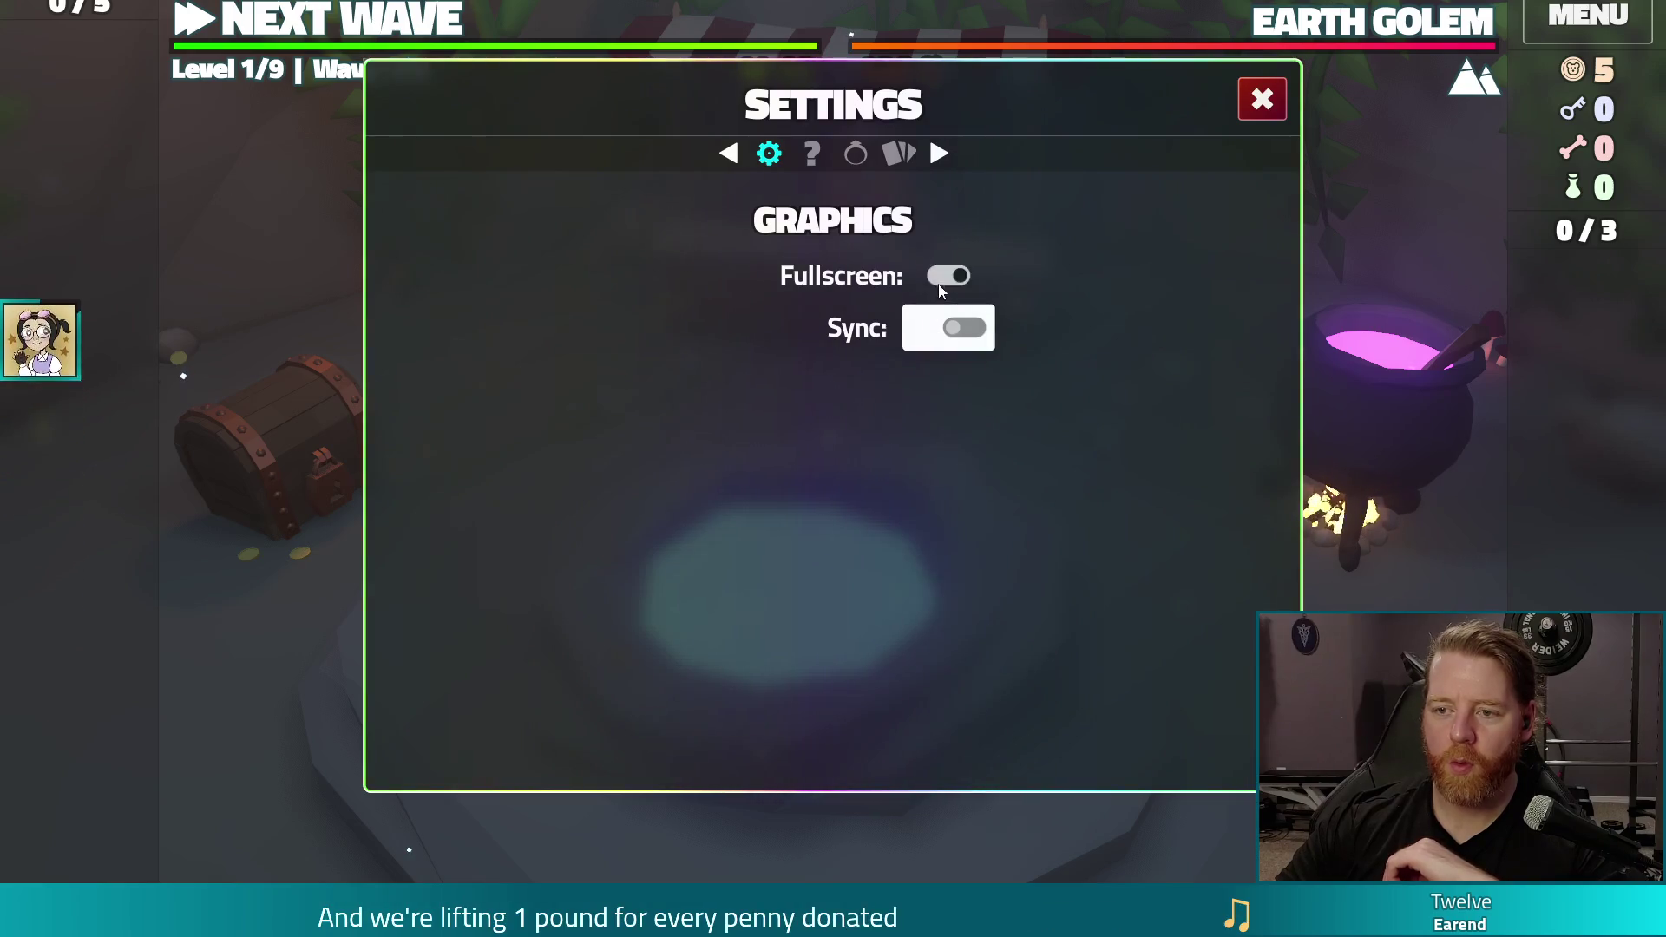
pyautogui.click(939, 284)
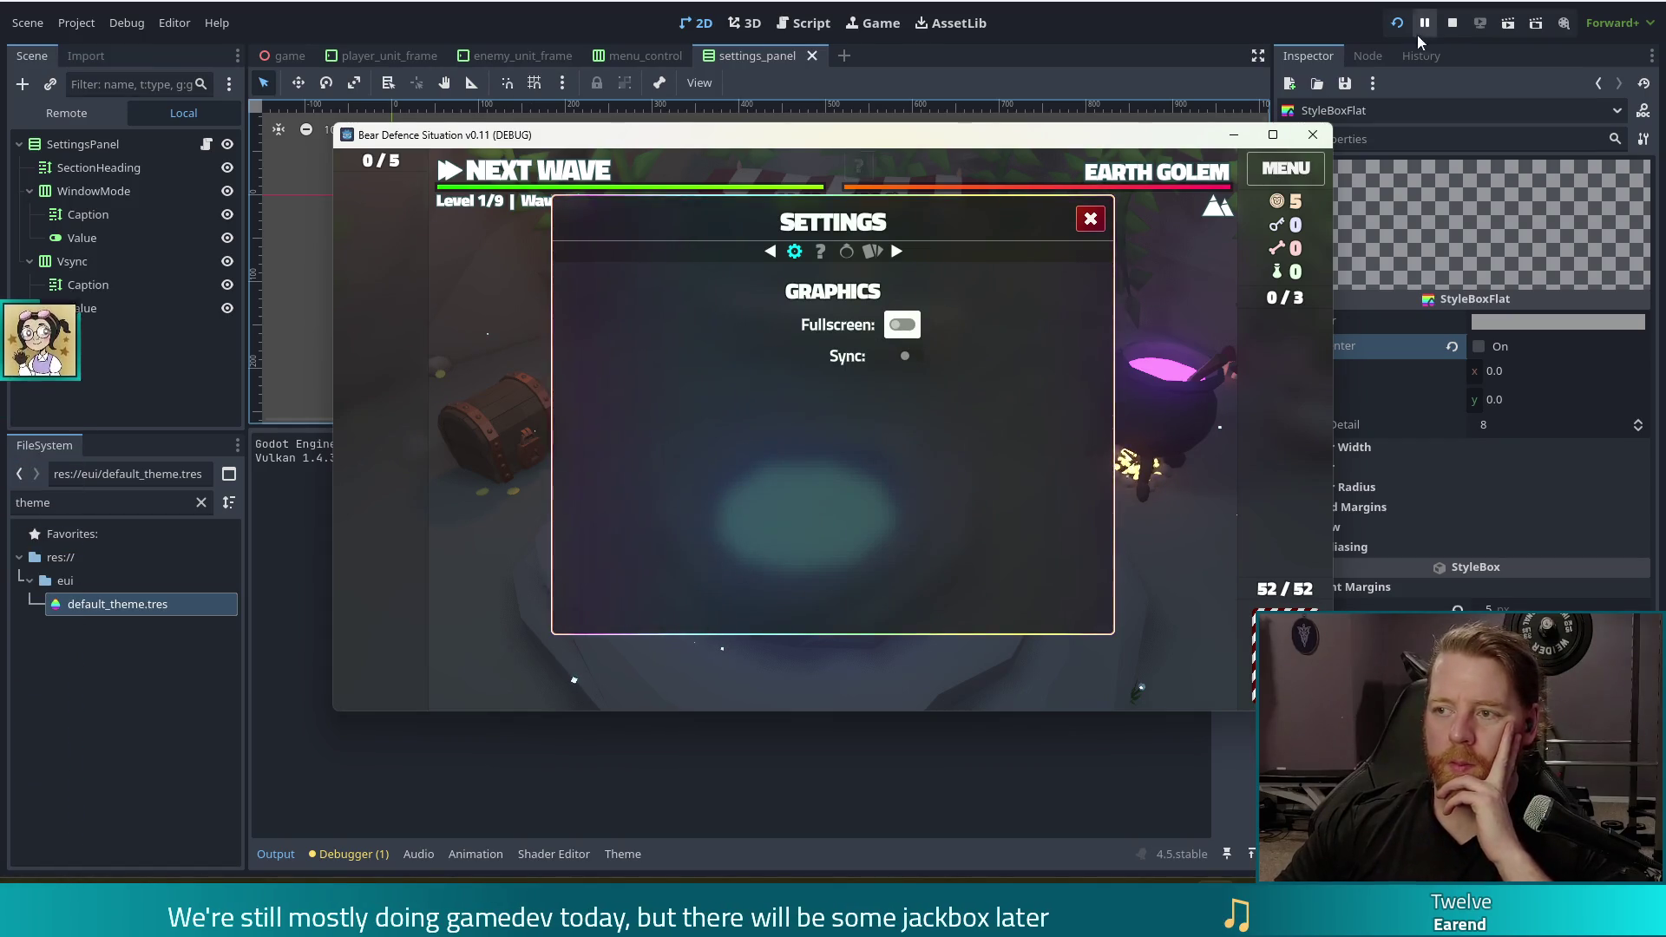
pyautogui.click(1454, 24)
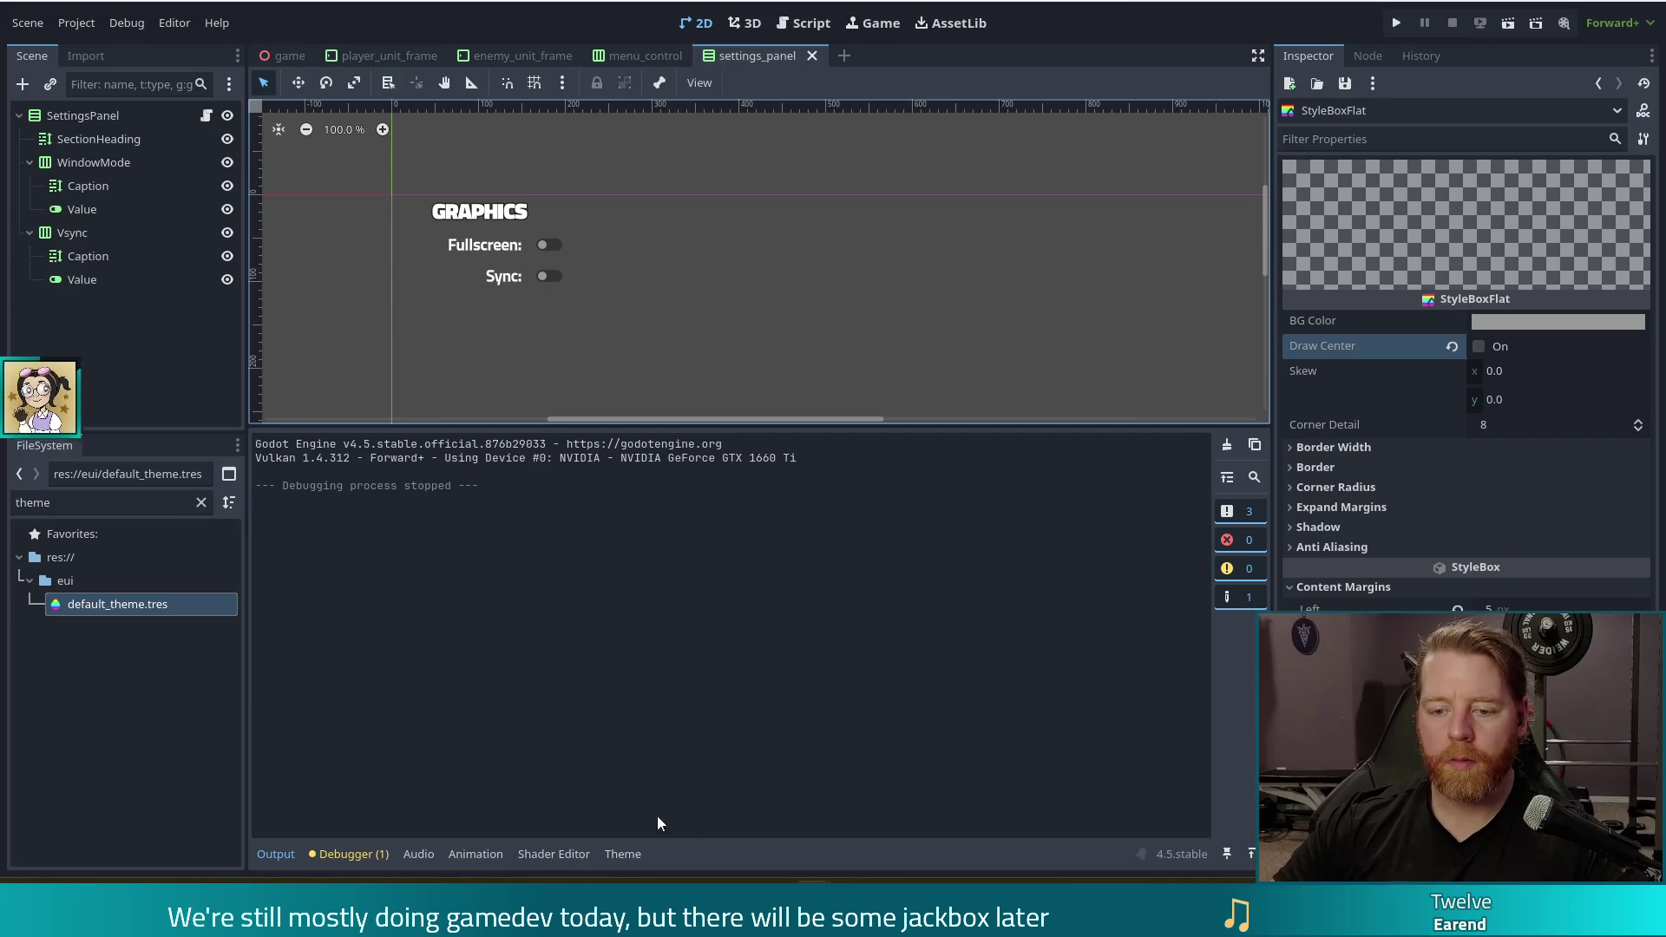
# Copy CheckButton's normal style box and give the hover state its own new flat style box
pyautogui.click(621, 855)
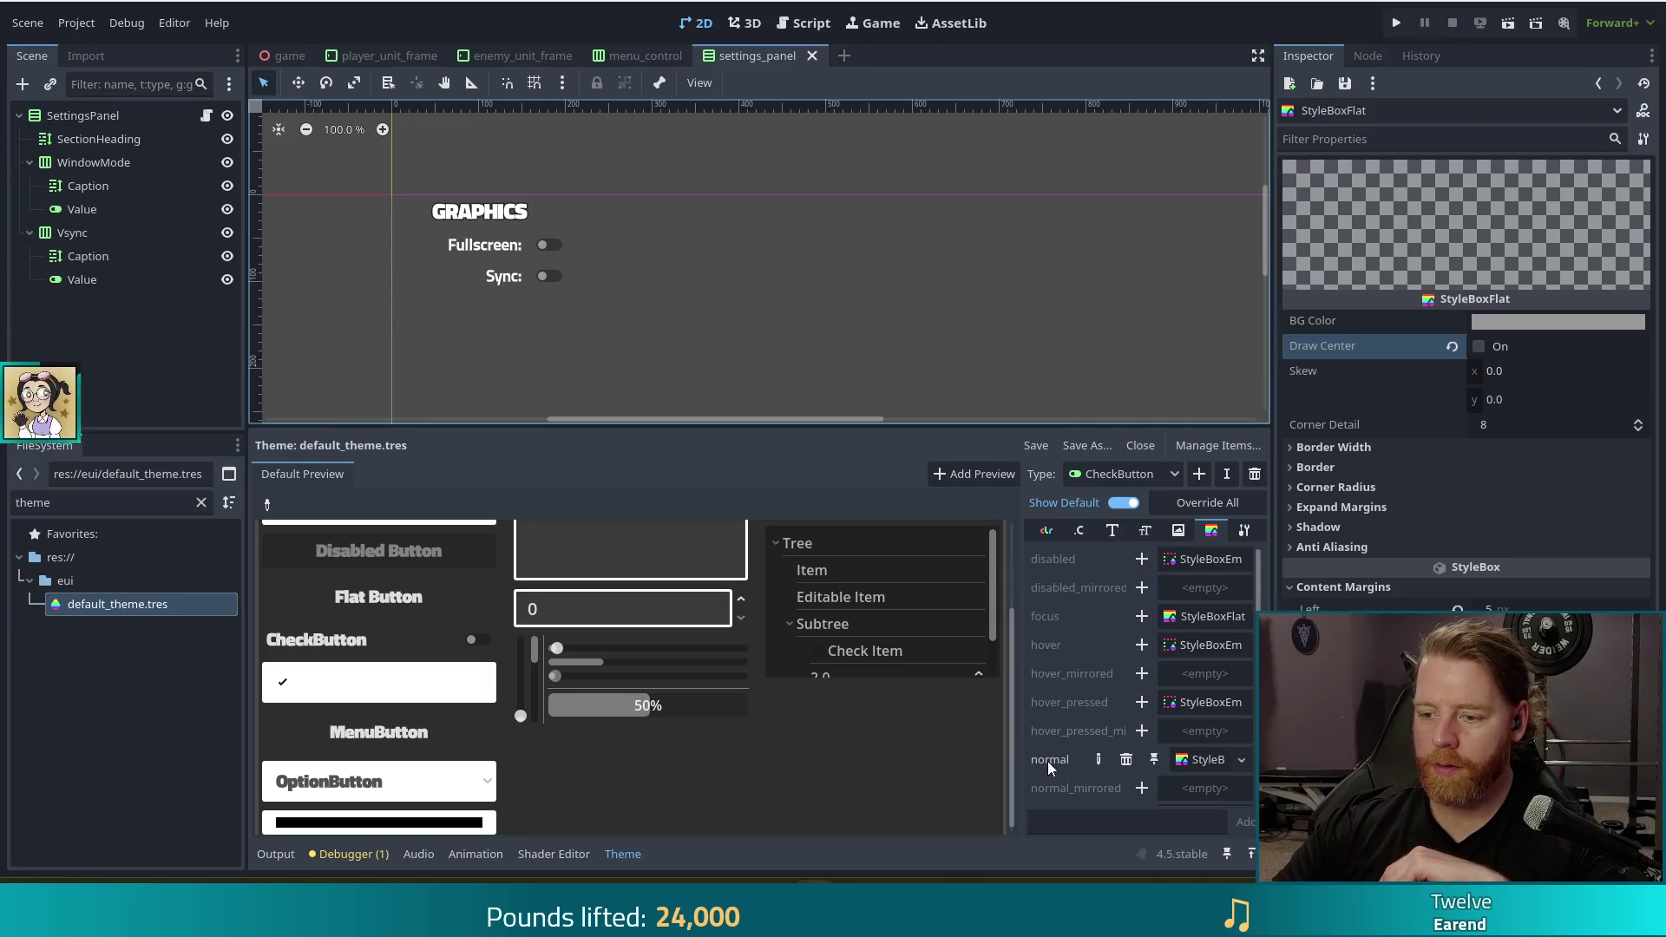
pyautogui.rightClick(1192, 763)
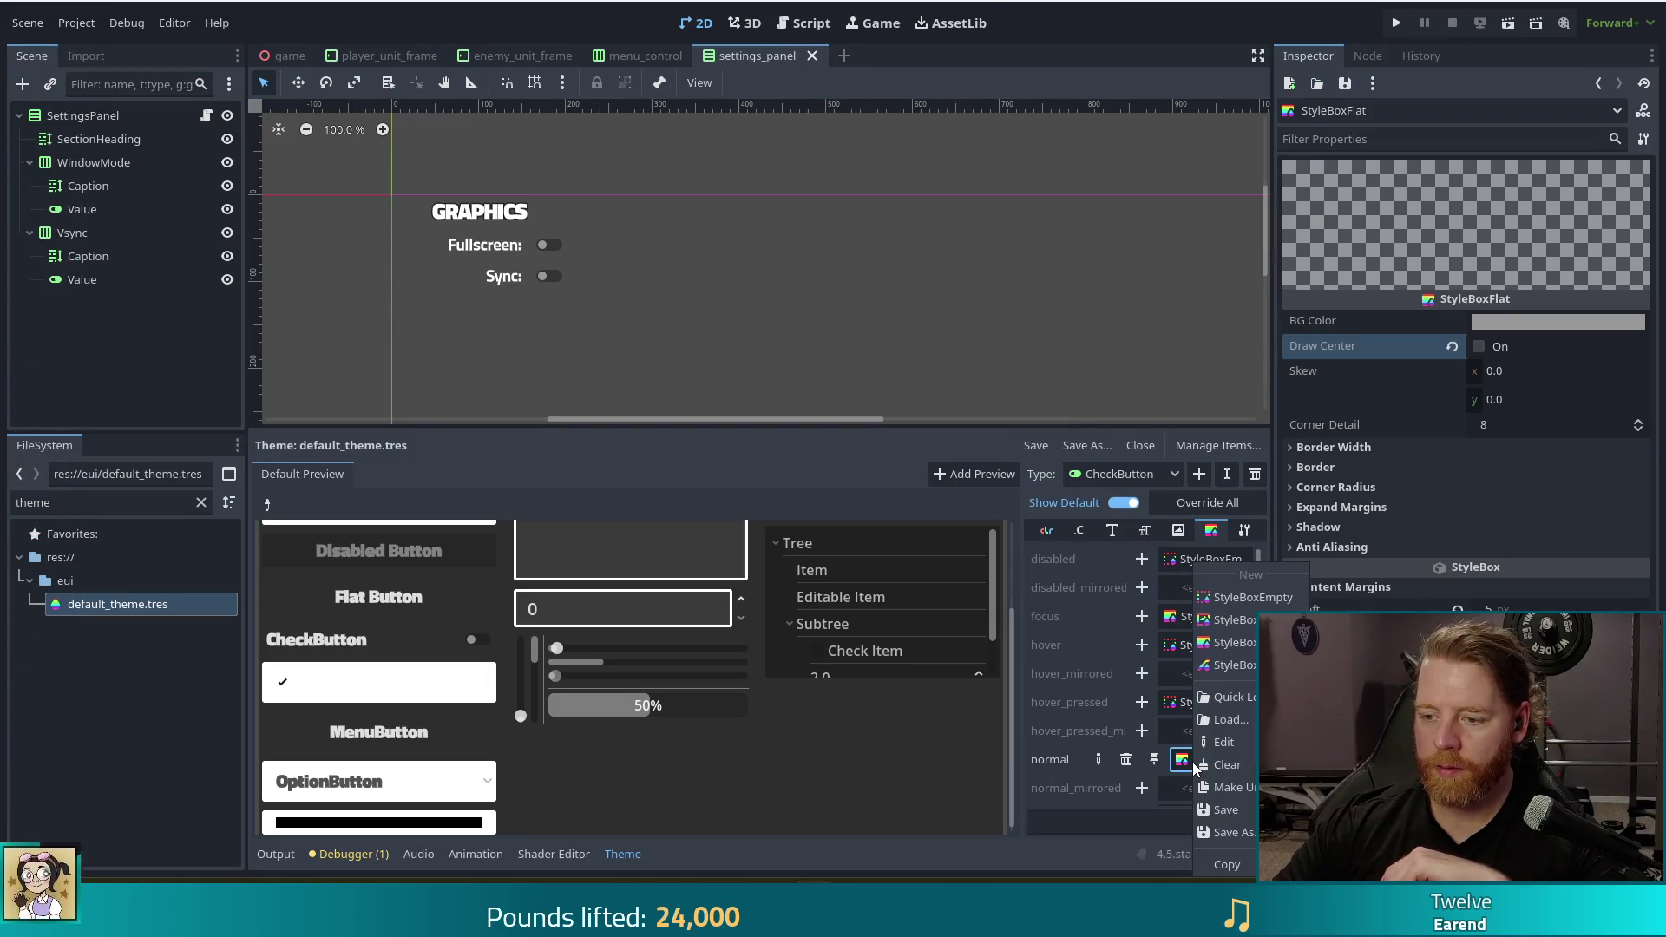
pyautogui.click(1241, 862)
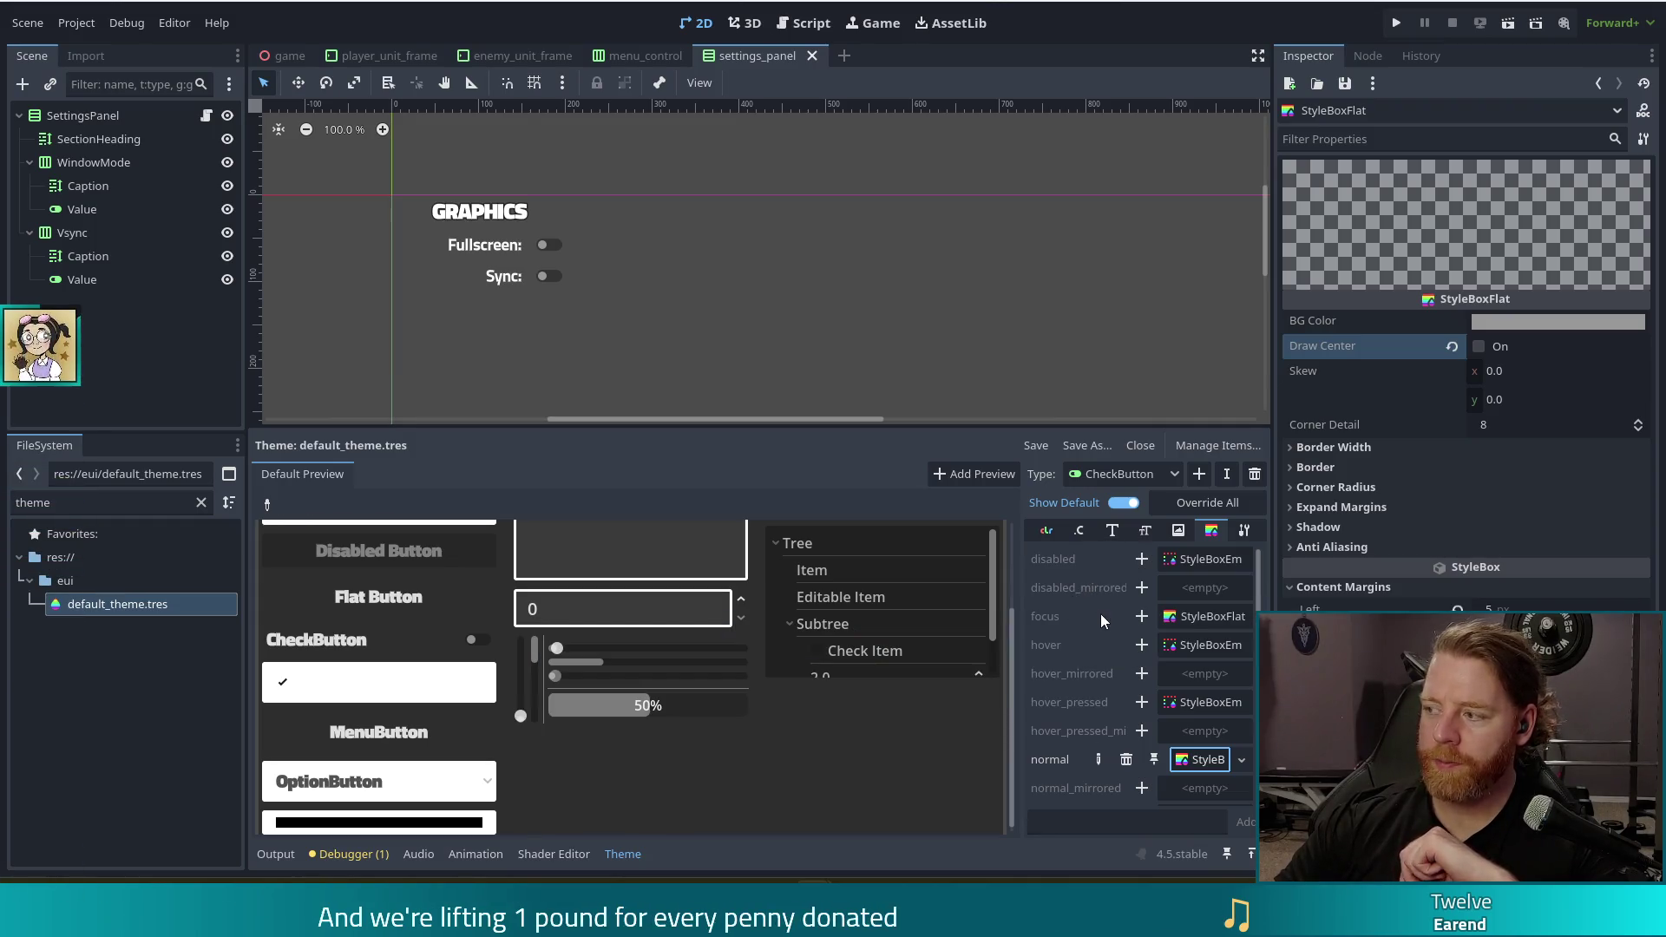
pyautogui.moveTo(1101, 613)
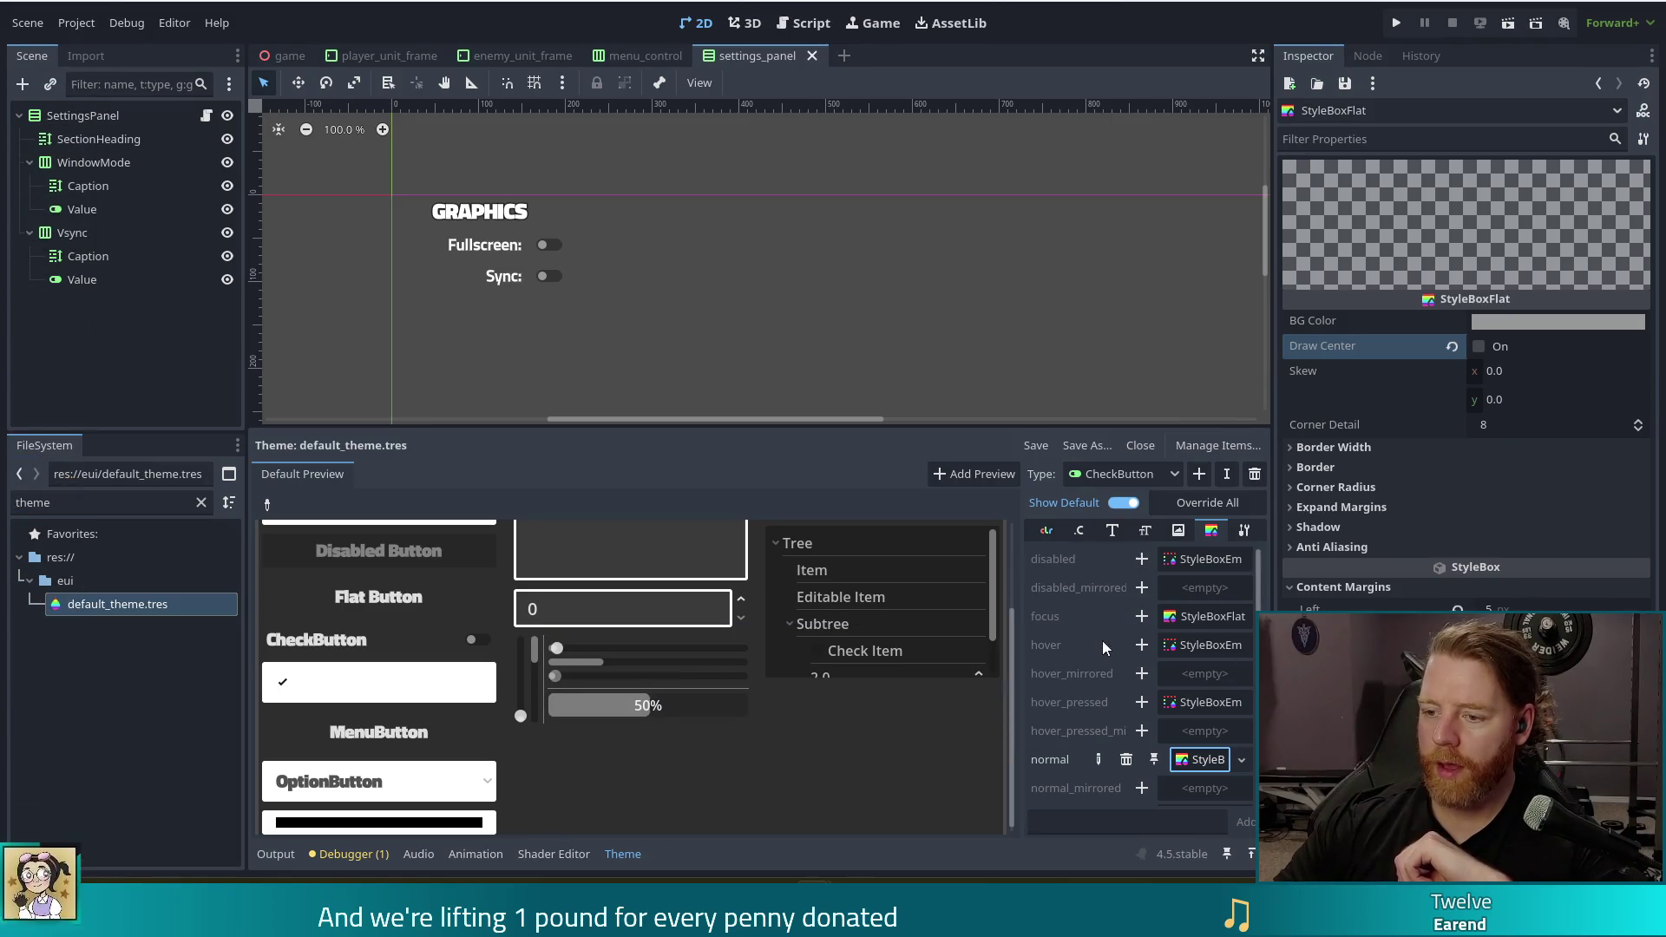
pyautogui.click(1142, 645)
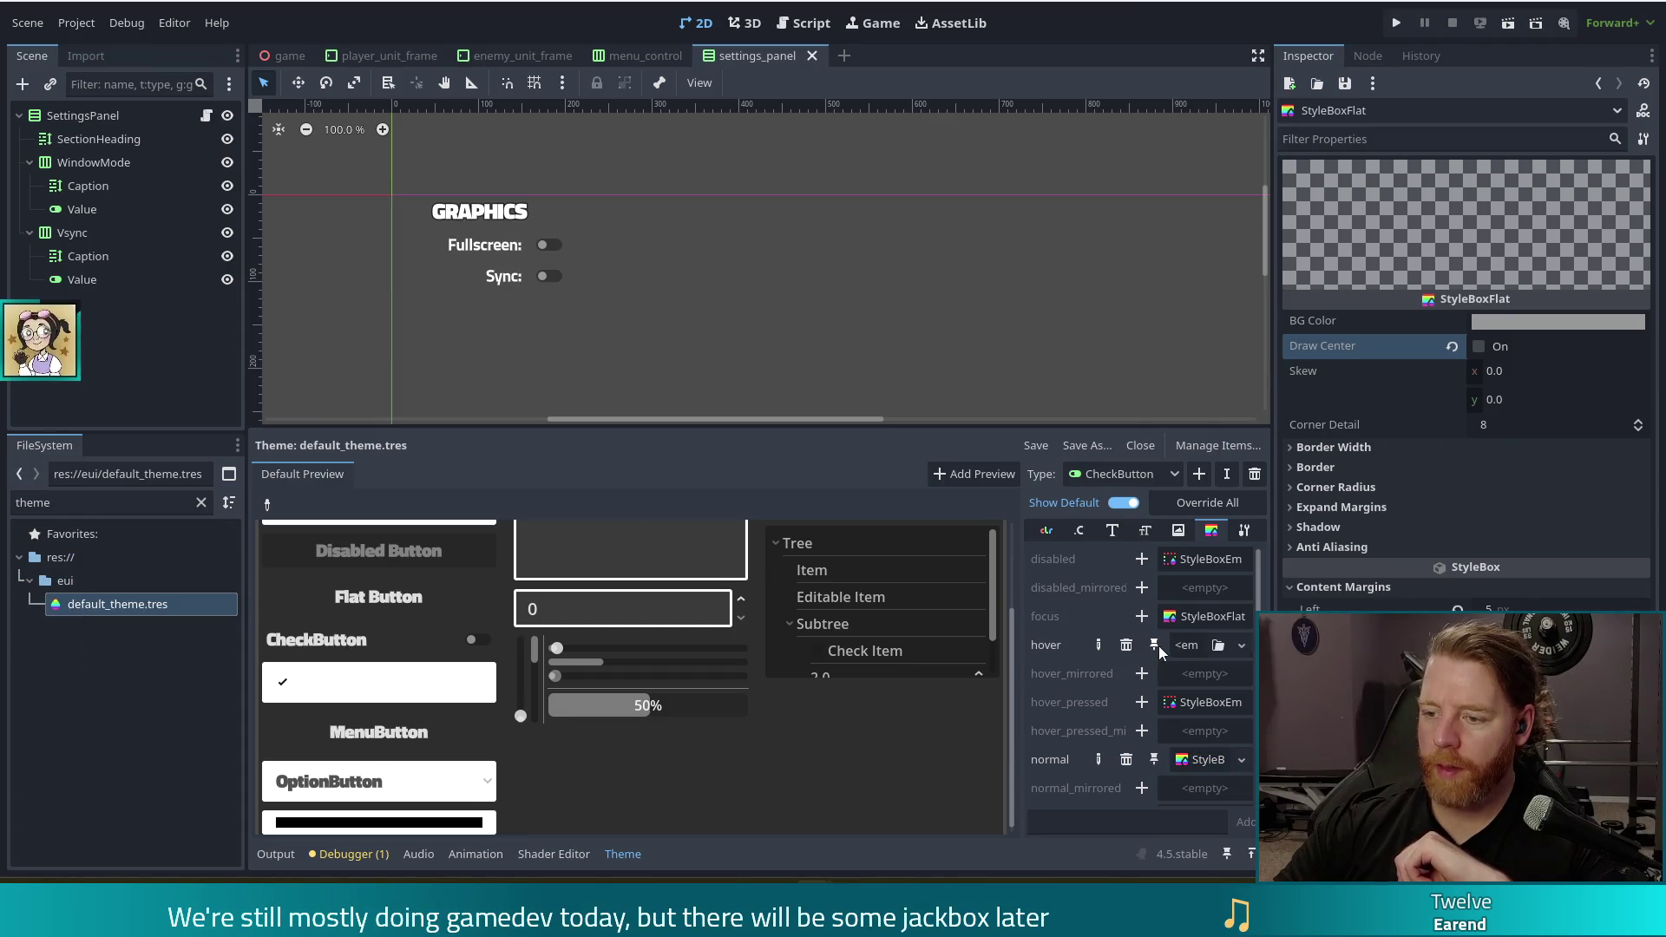
pyautogui.click(1190, 646)
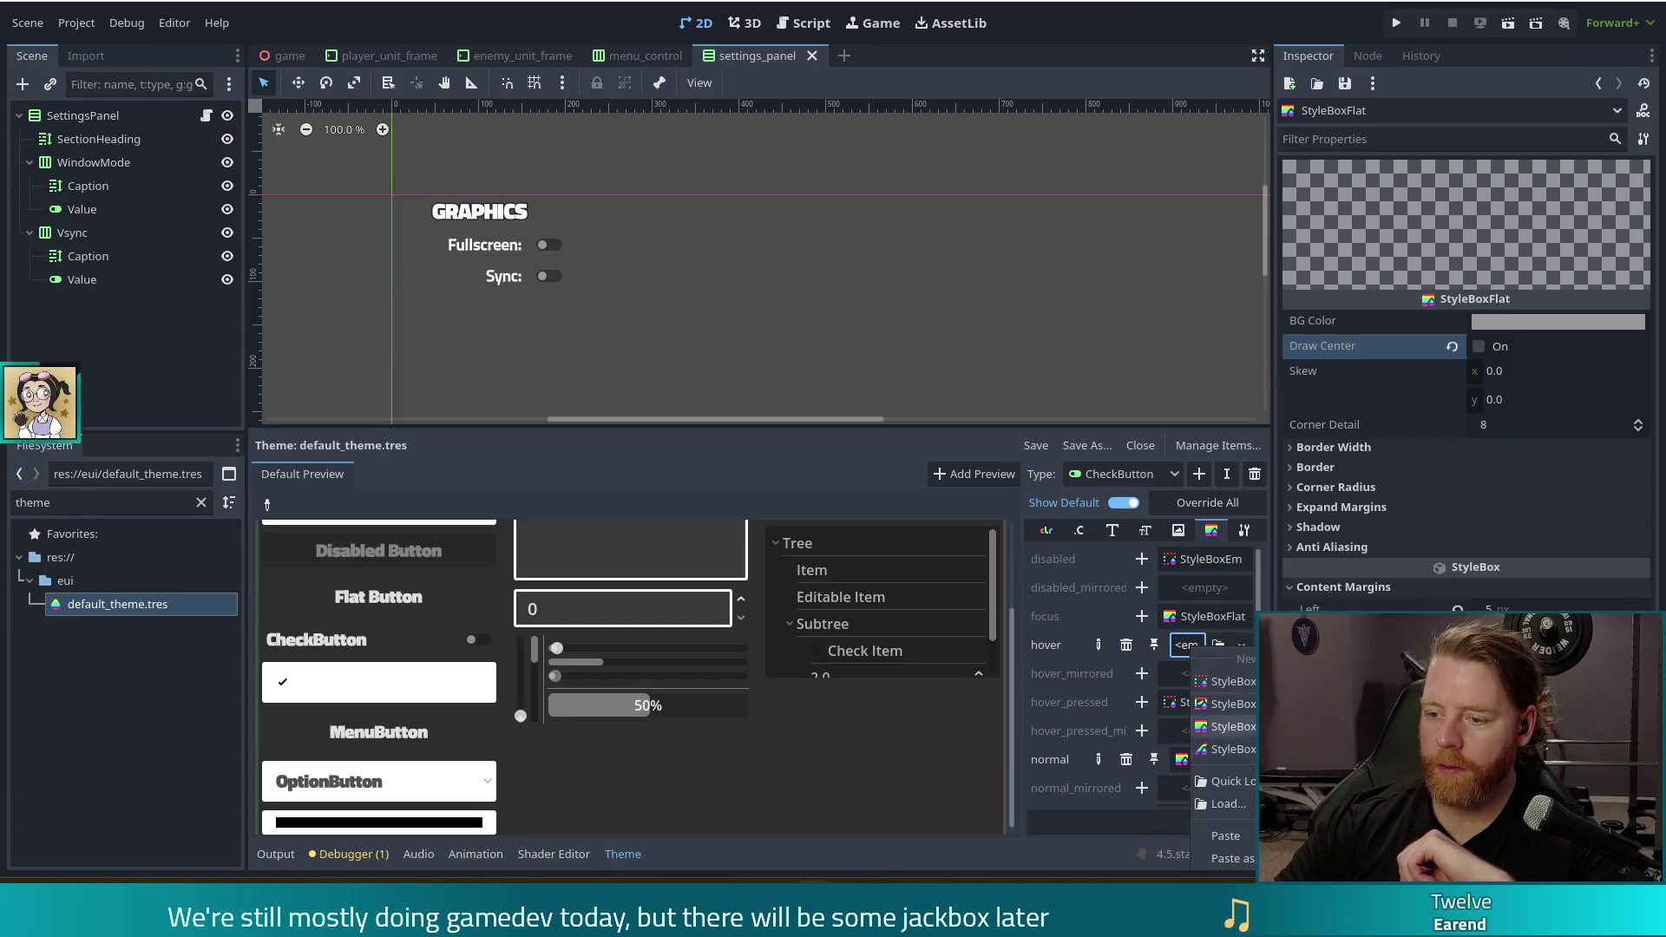
pyautogui.click(1224, 703)
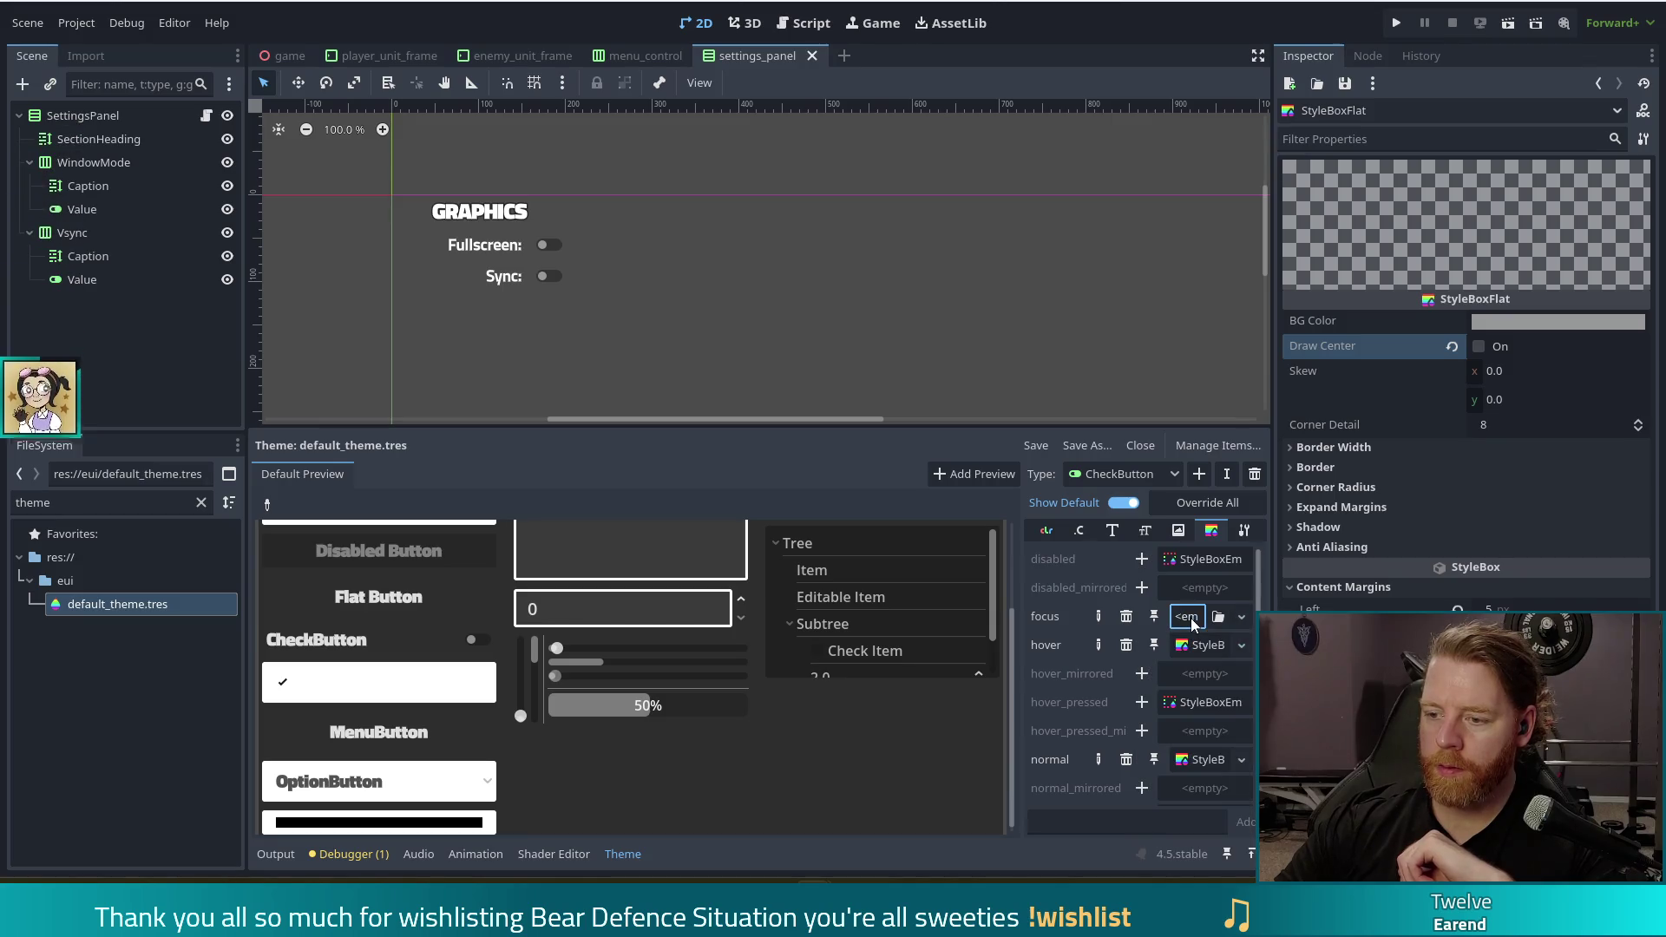
# Paste the copied style box into CheckButton's focus and pressed states, checking the preview
pyautogui.click(1189, 617)
pyautogui.click(1237, 808)
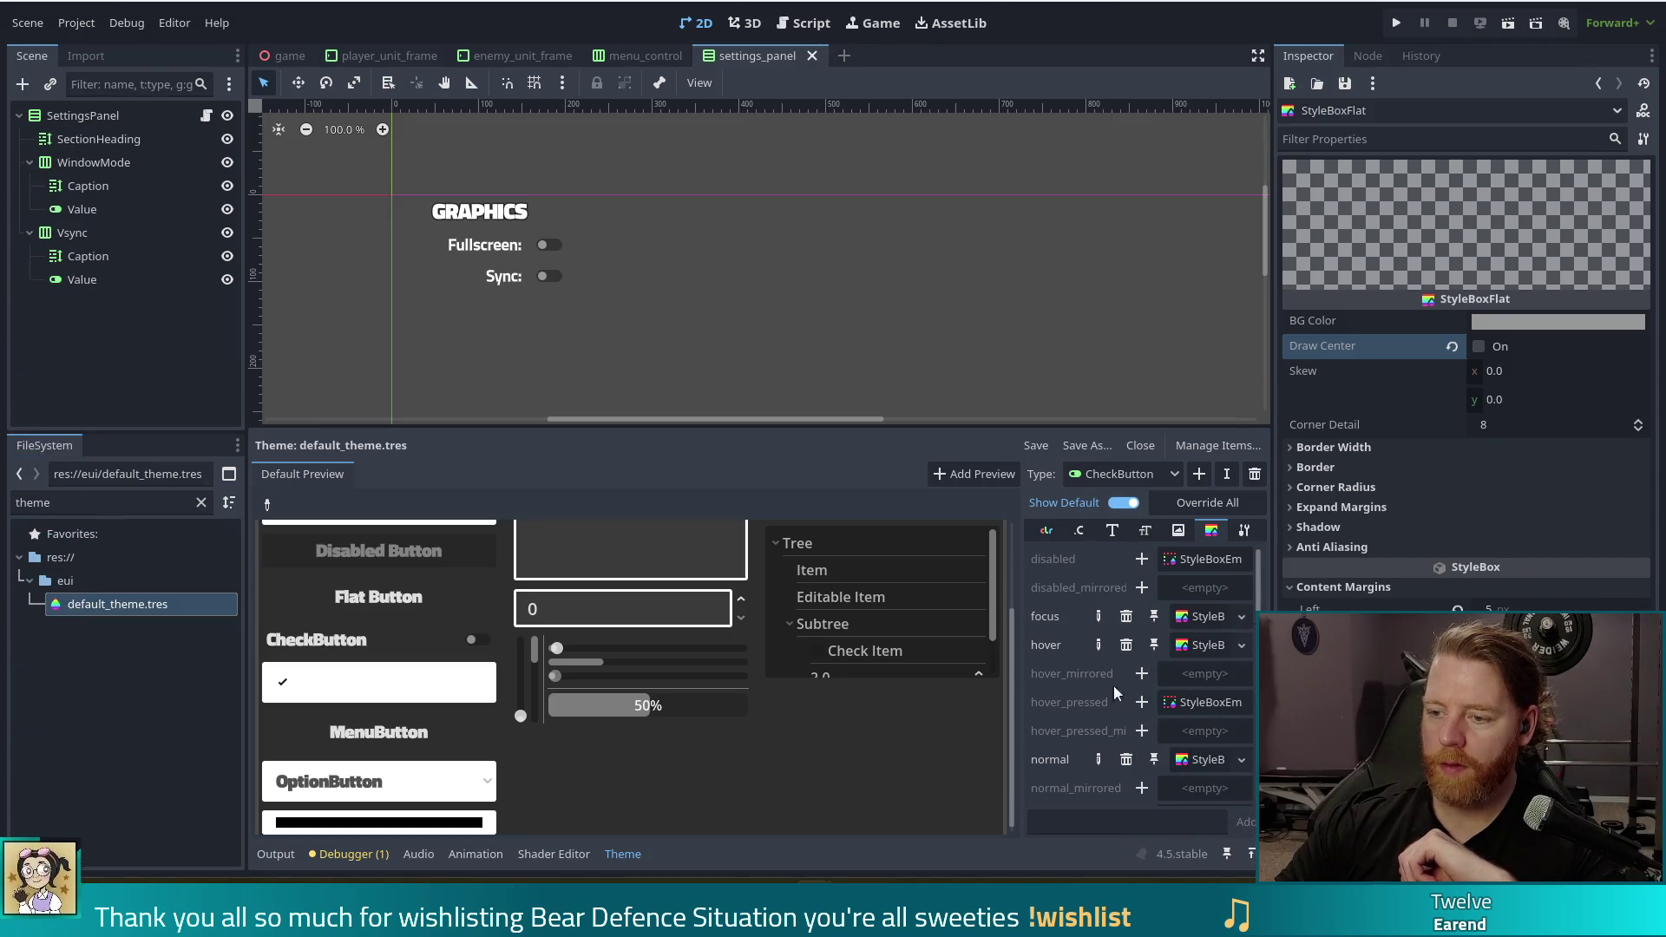
pyautogui.scroll(-2, 1121, 593)
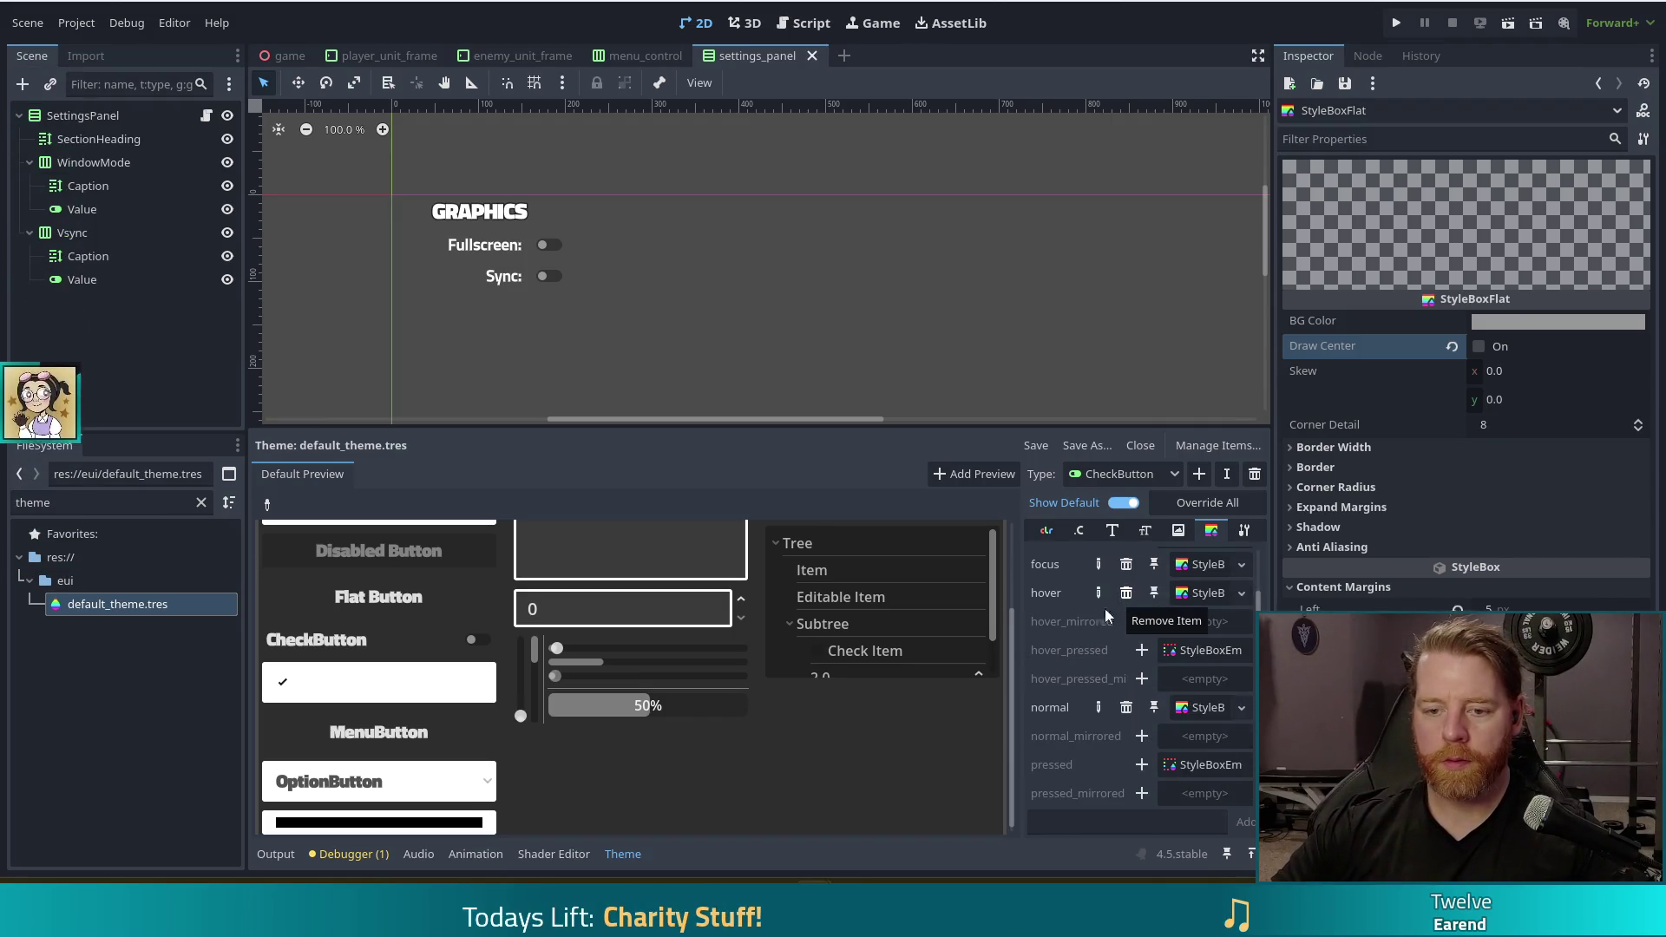
pyautogui.click(362, 650)
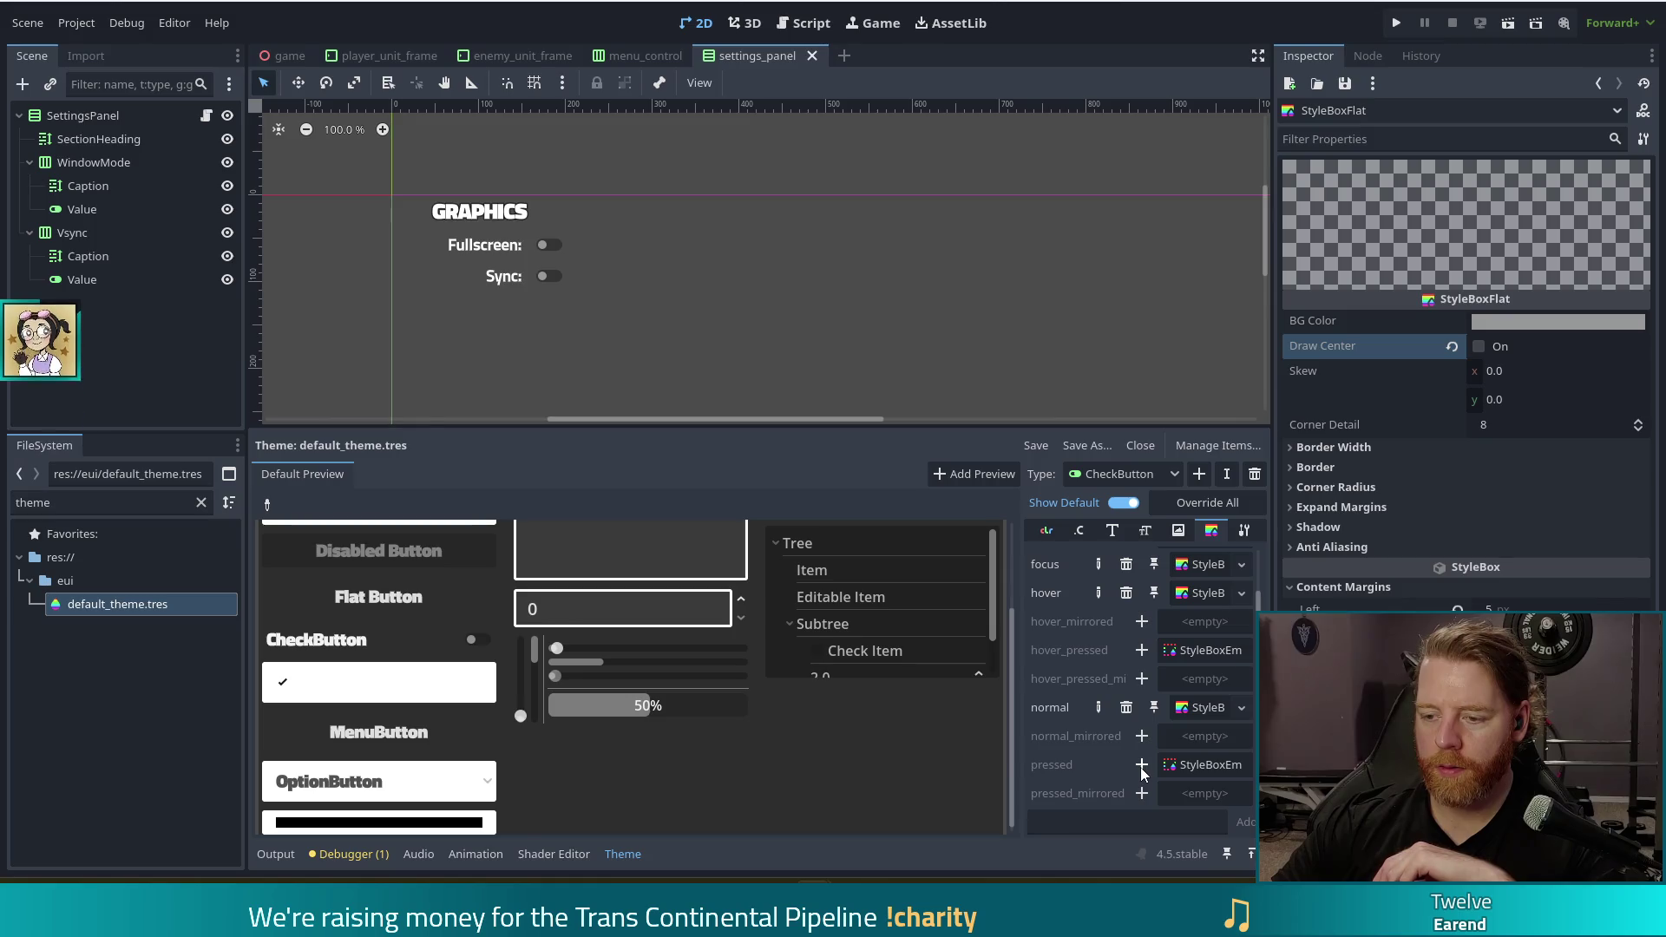
pyautogui.click(1187, 764)
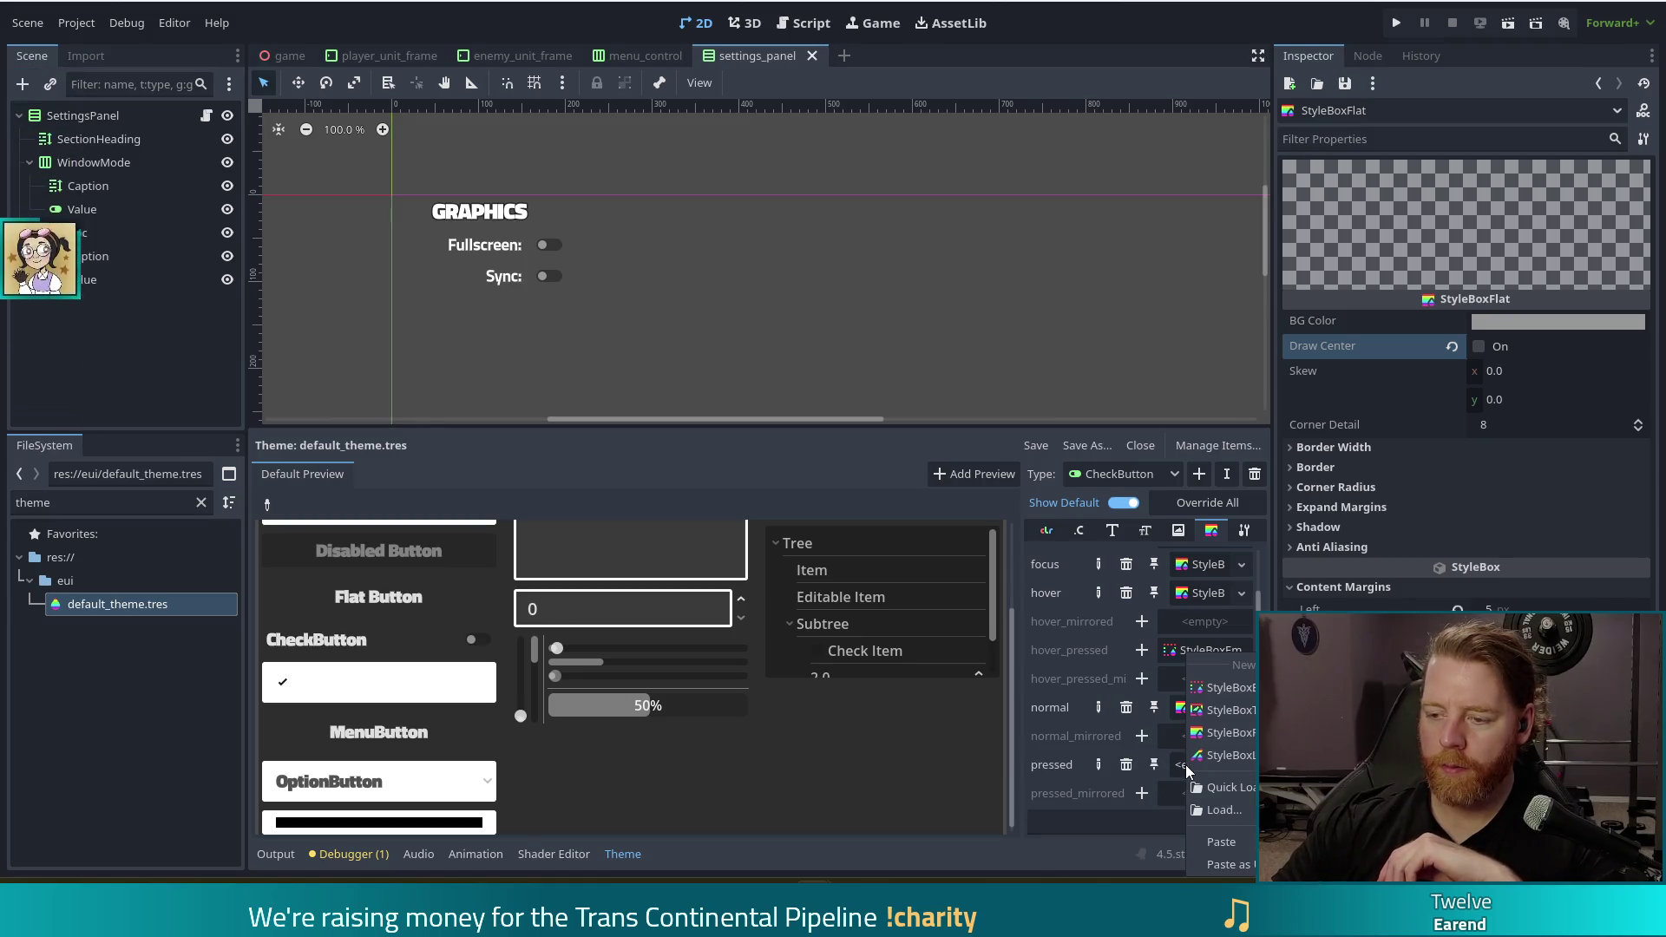
pyautogui.click(1239, 842)
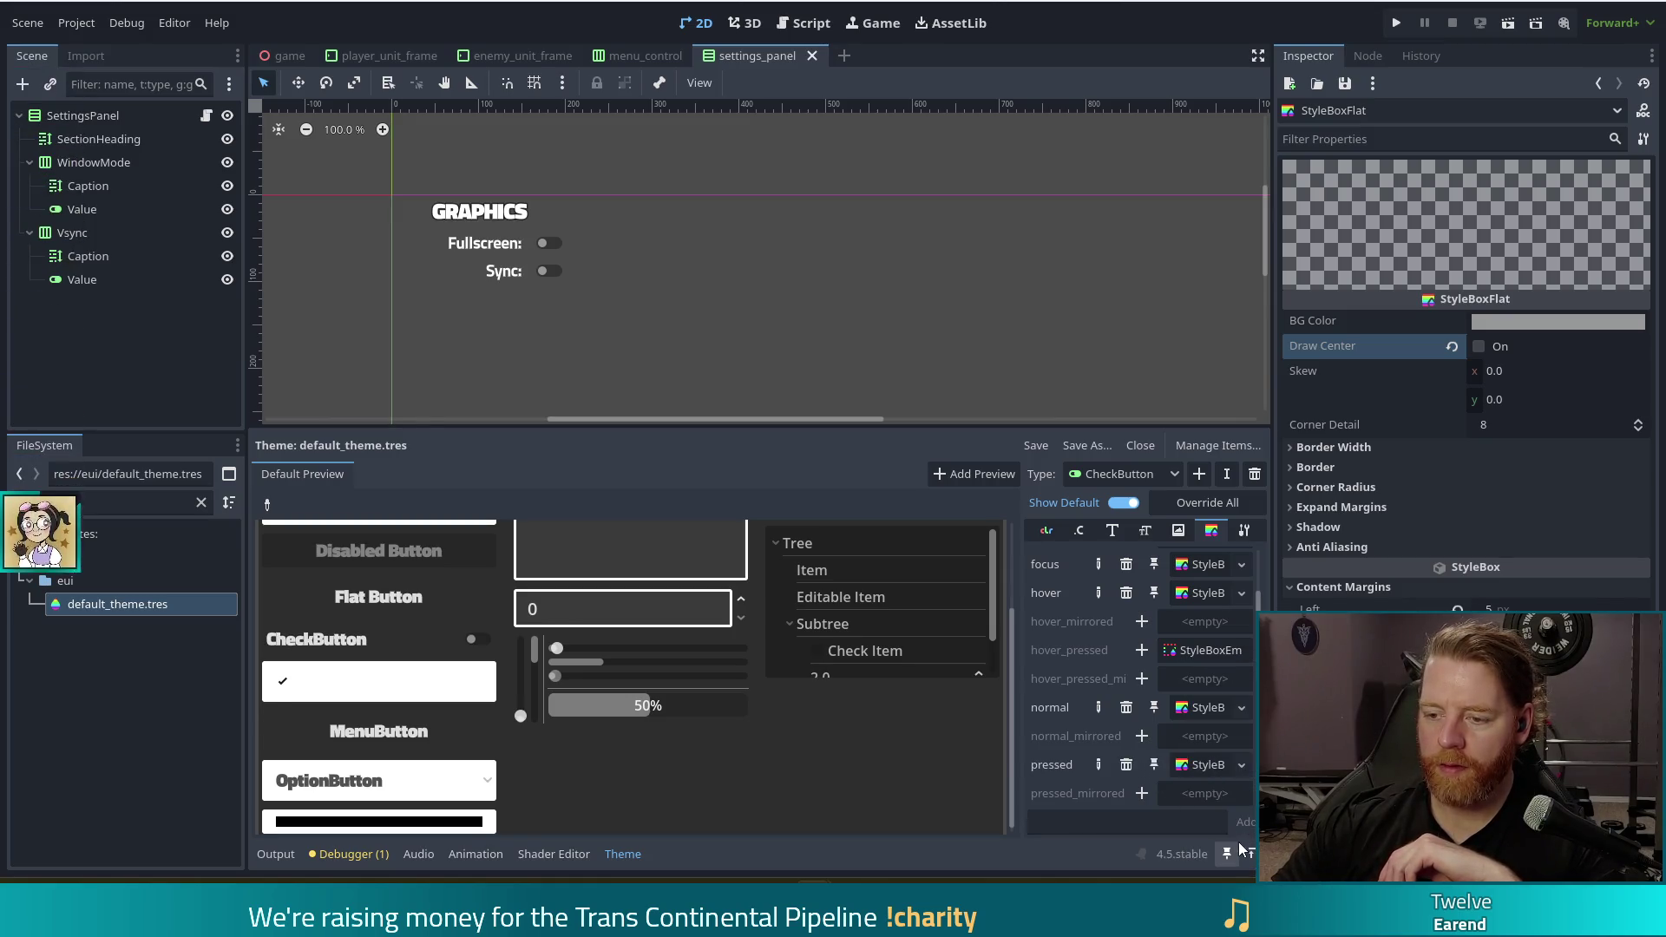
# Toggle the CheckButton preview off and on to check its look, then save and run the game
pyautogui.click(372, 641)
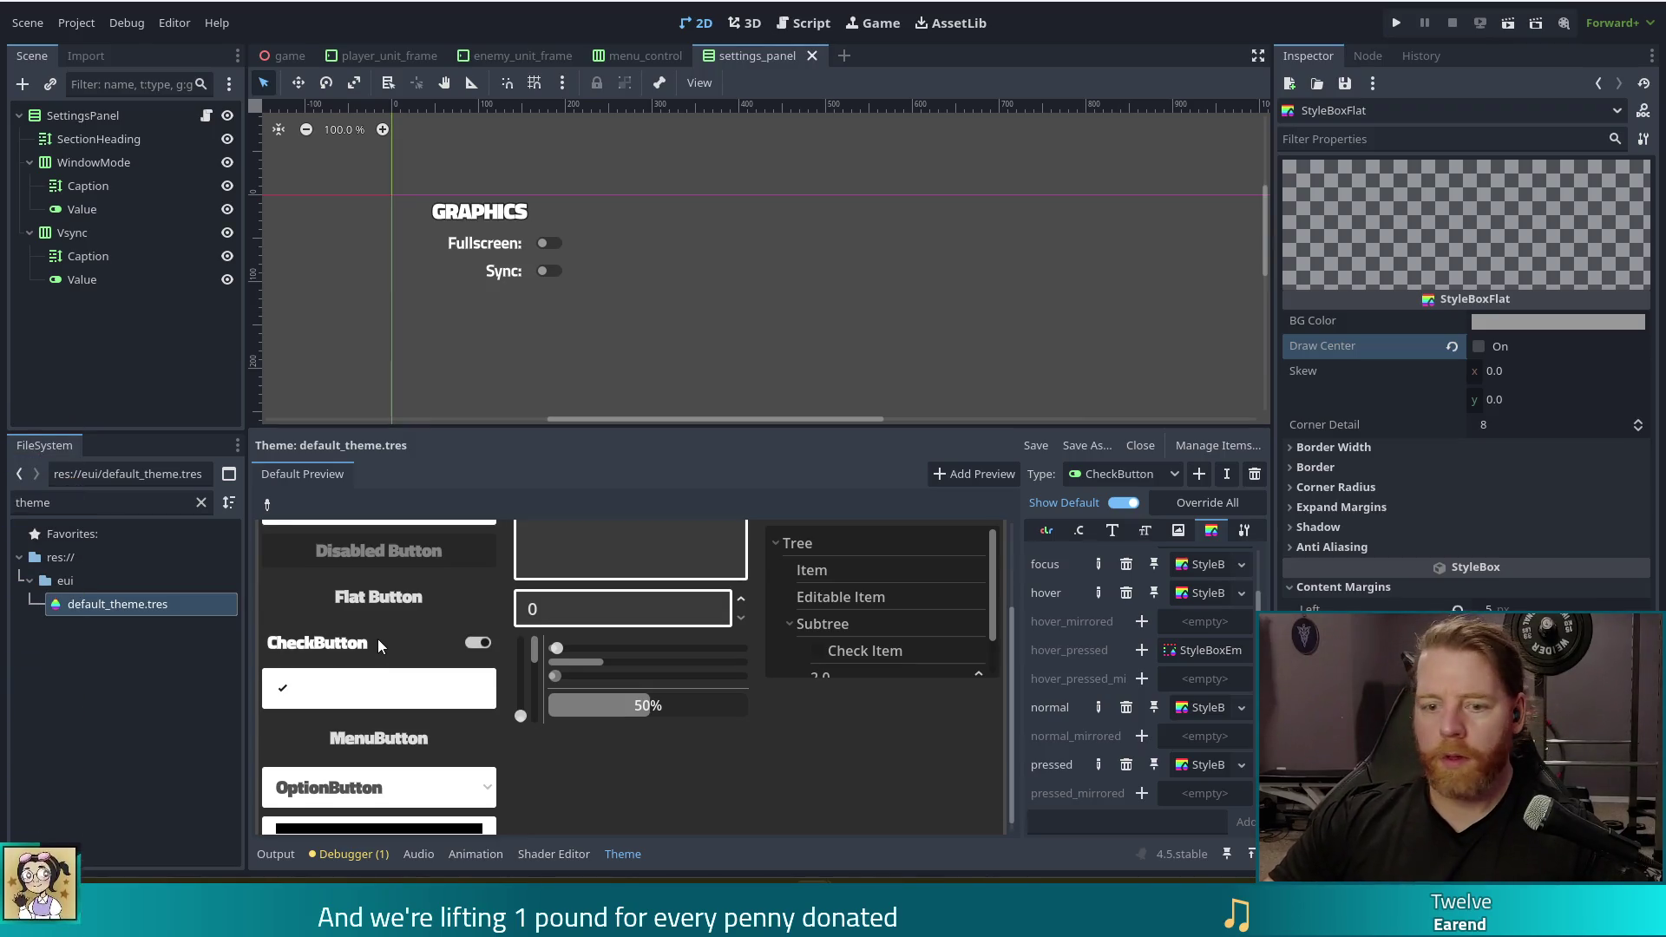
pyautogui.click(378, 633)
pyautogui.click(377, 634)
pyautogui.press('F5')
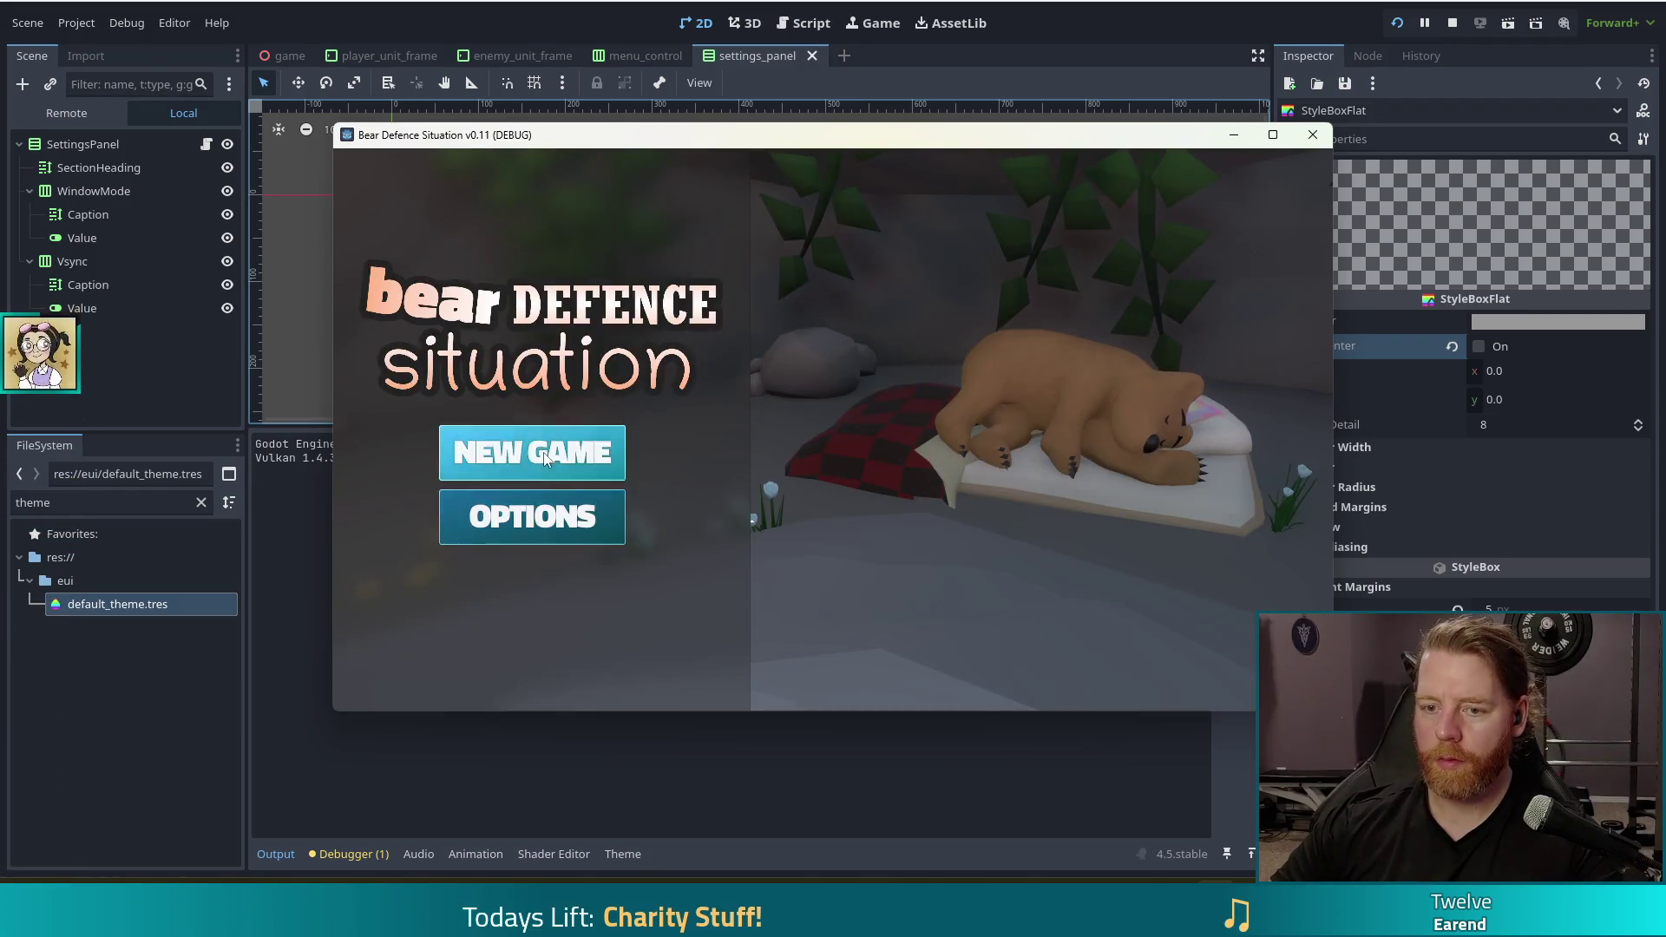
# Start a new game, inspect the Settings panel's Fullscreen and Sync toggles, then stop the project
pyautogui.click(546, 460)
pyautogui.click(1293, 174)
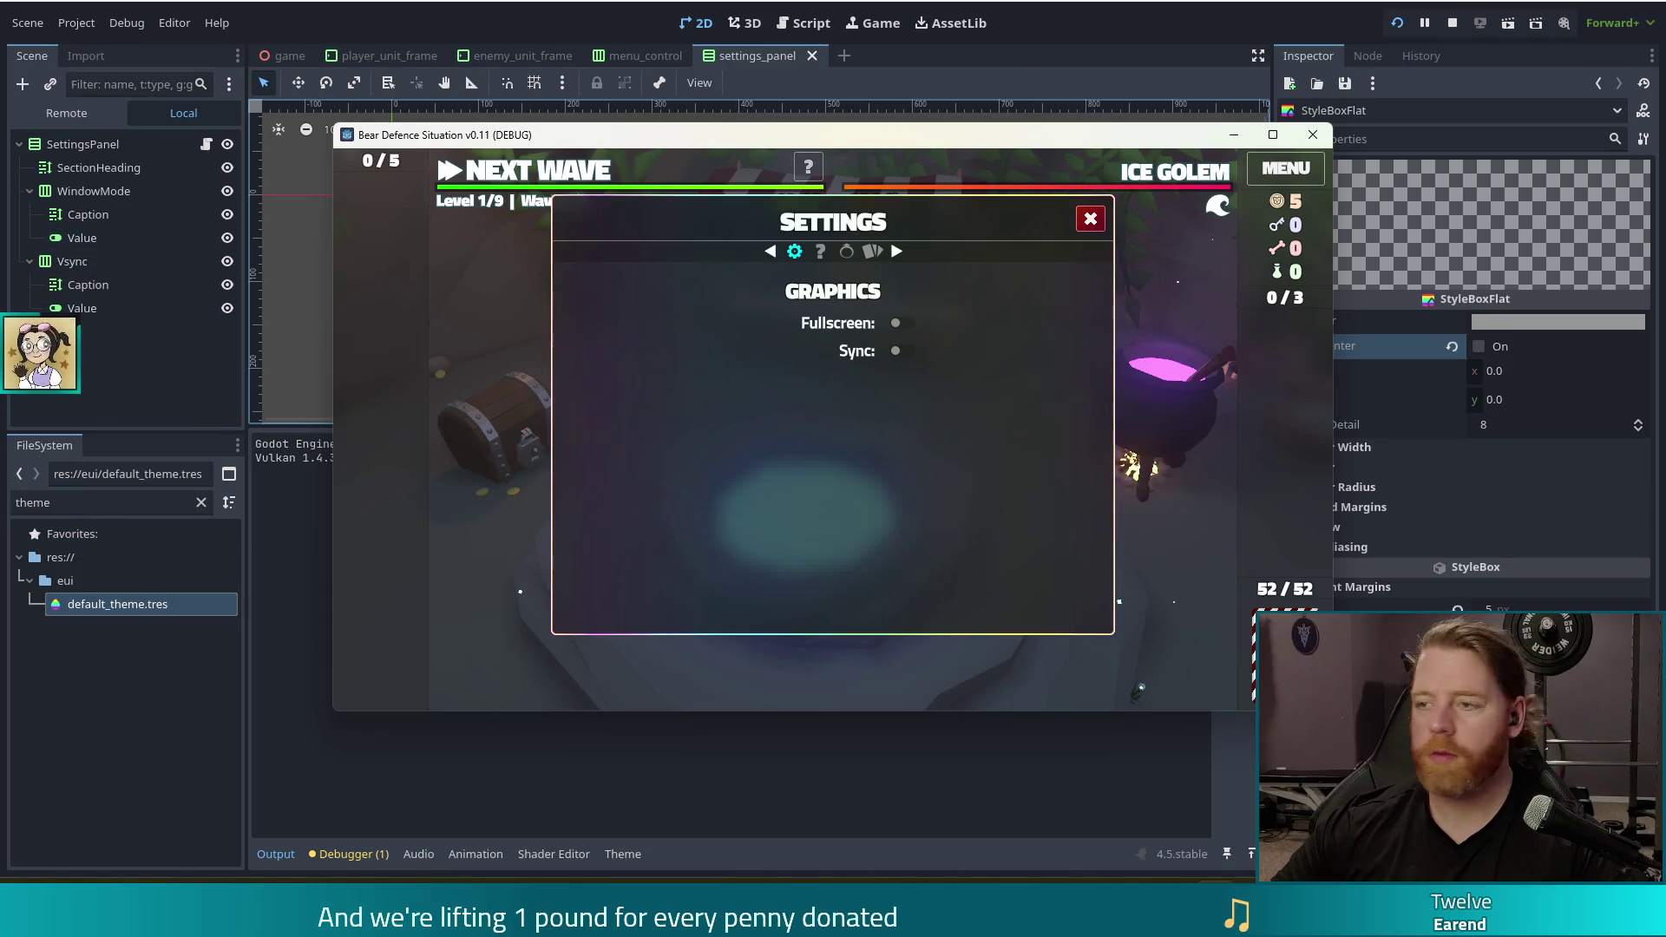
pyautogui.click(1454, 24)
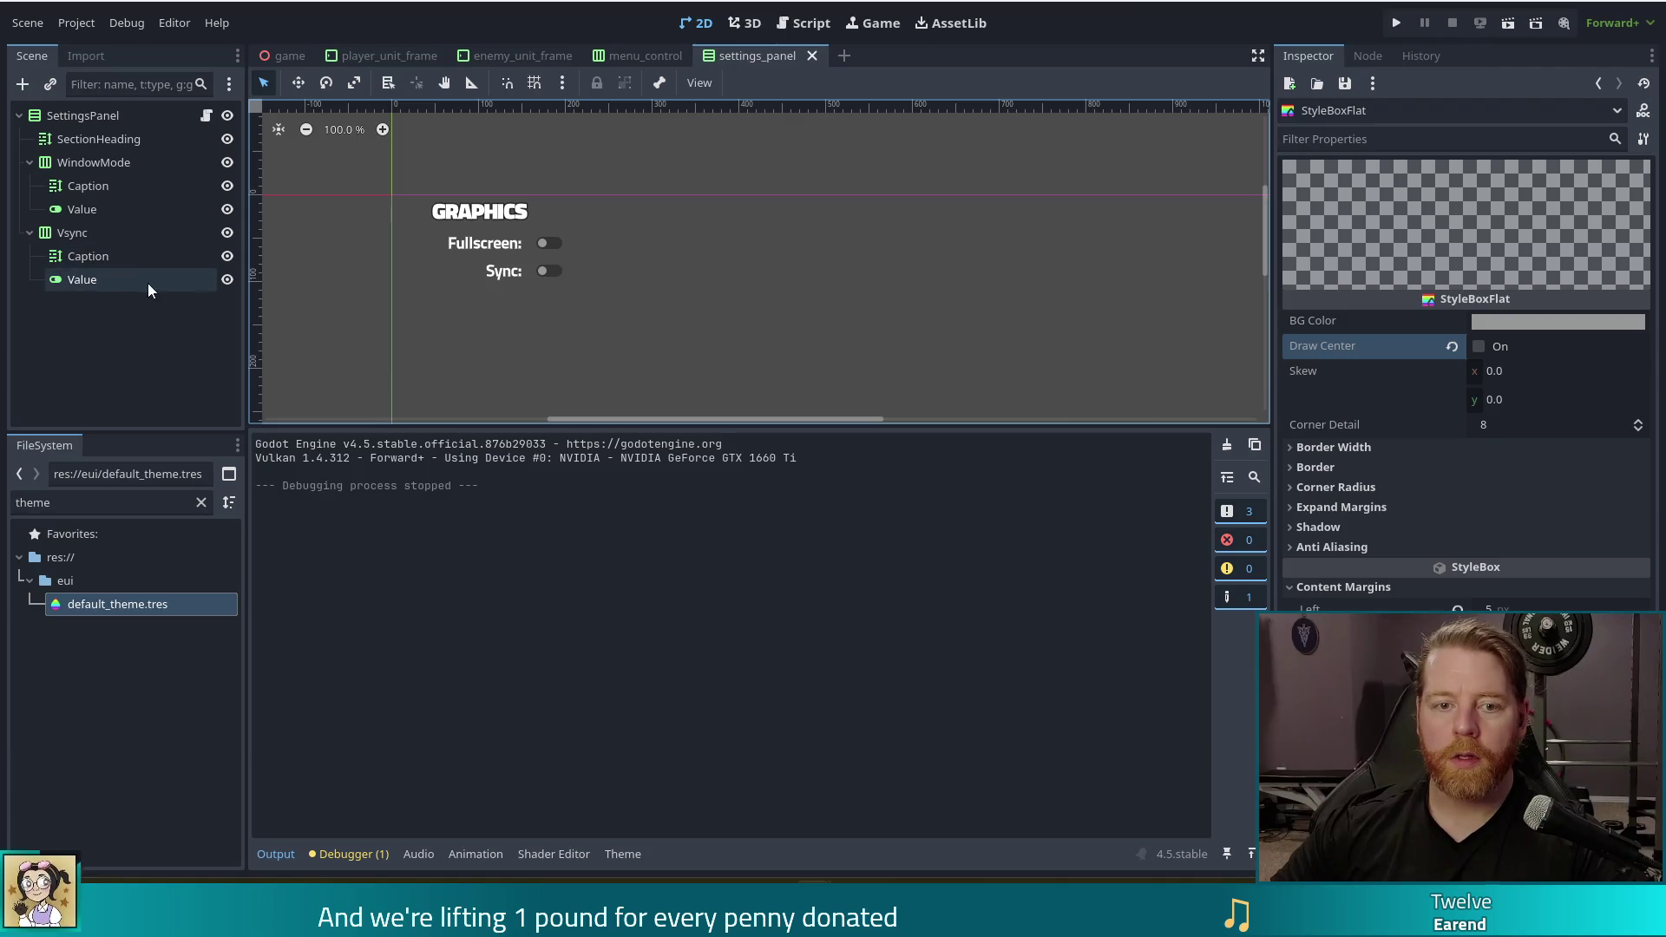
# Give the WindowMode row a 400 px custom minimum width and Begin alignment
pyautogui.click(80, 279)
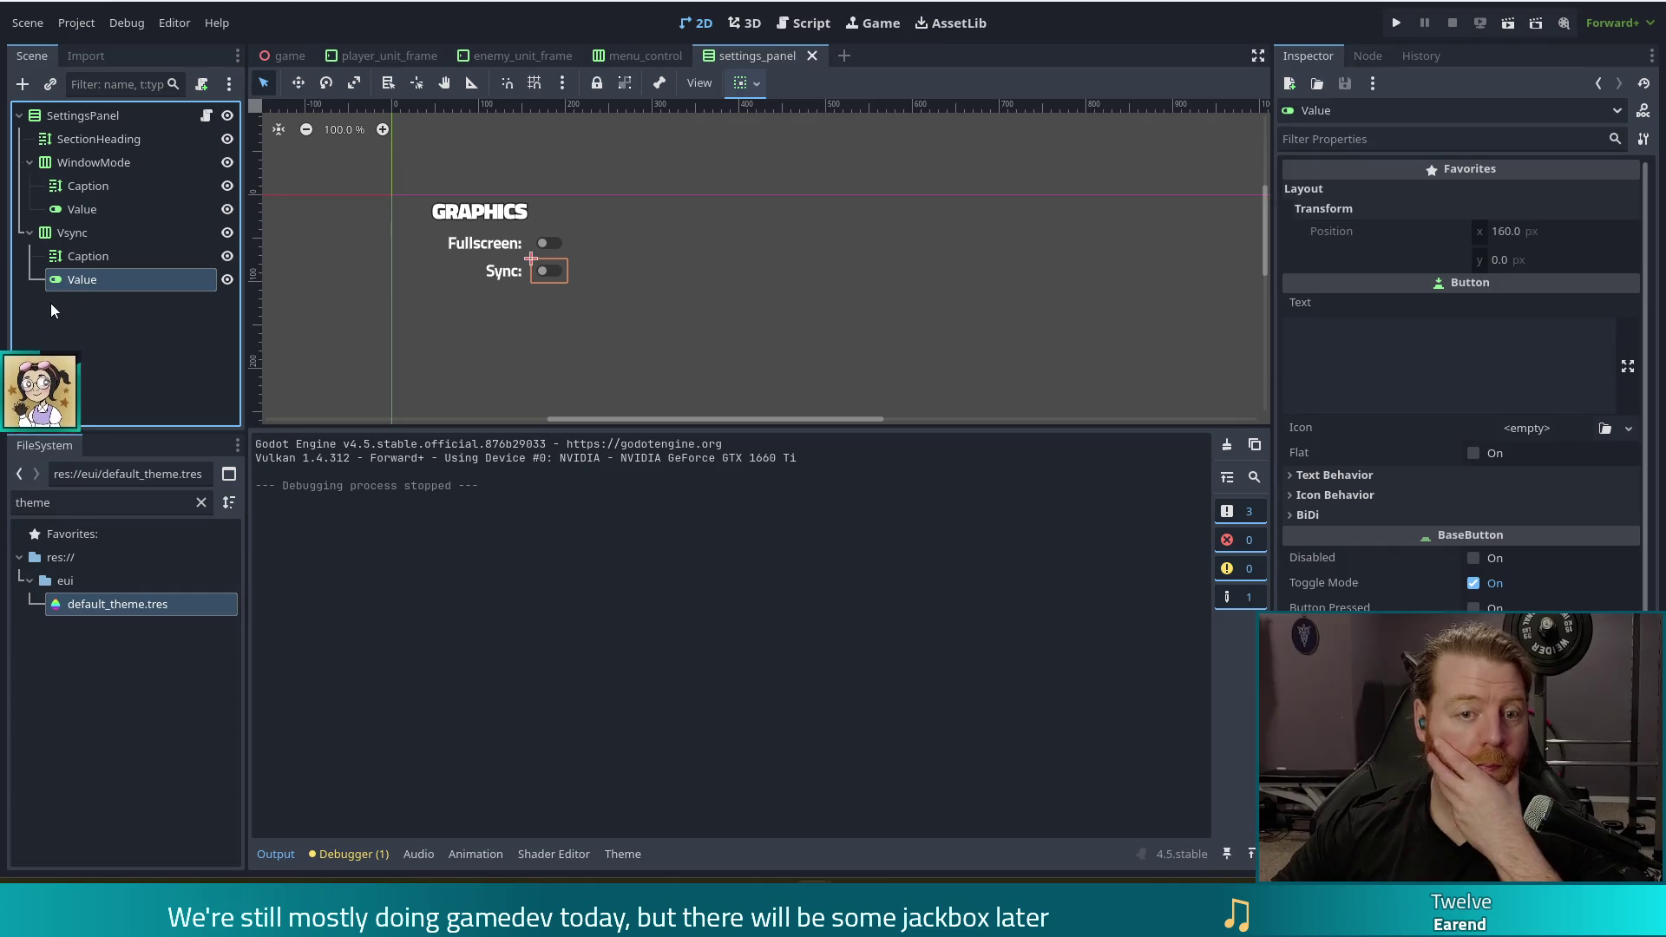
pyautogui.click(56, 235)
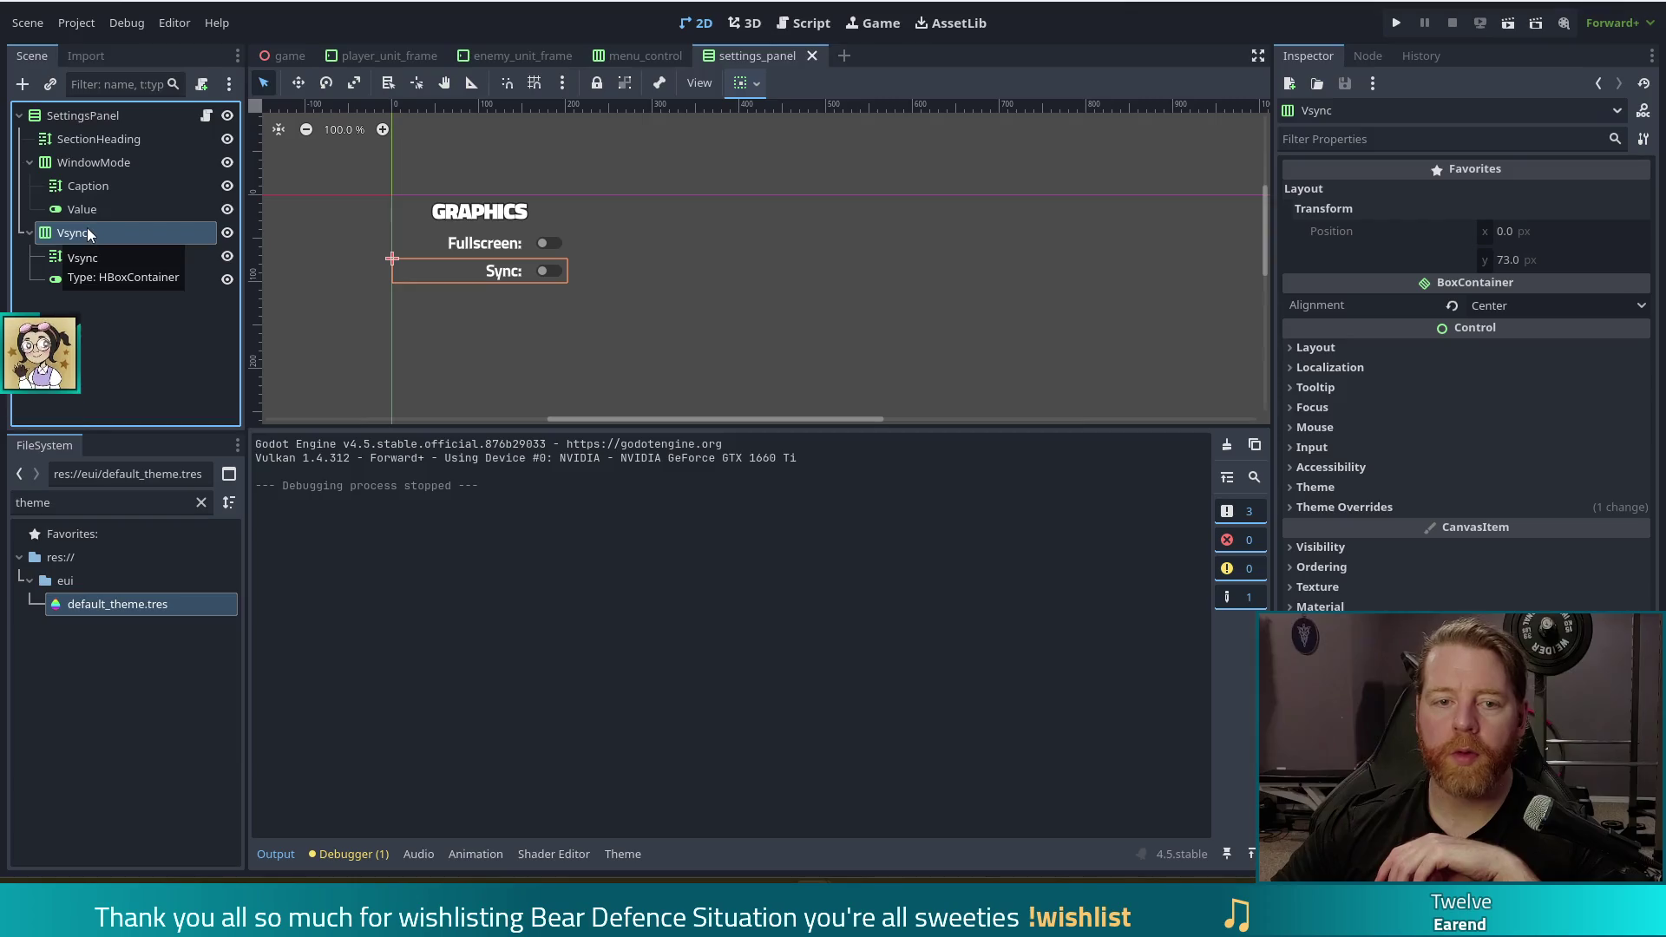
pyautogui.click(100, 162)
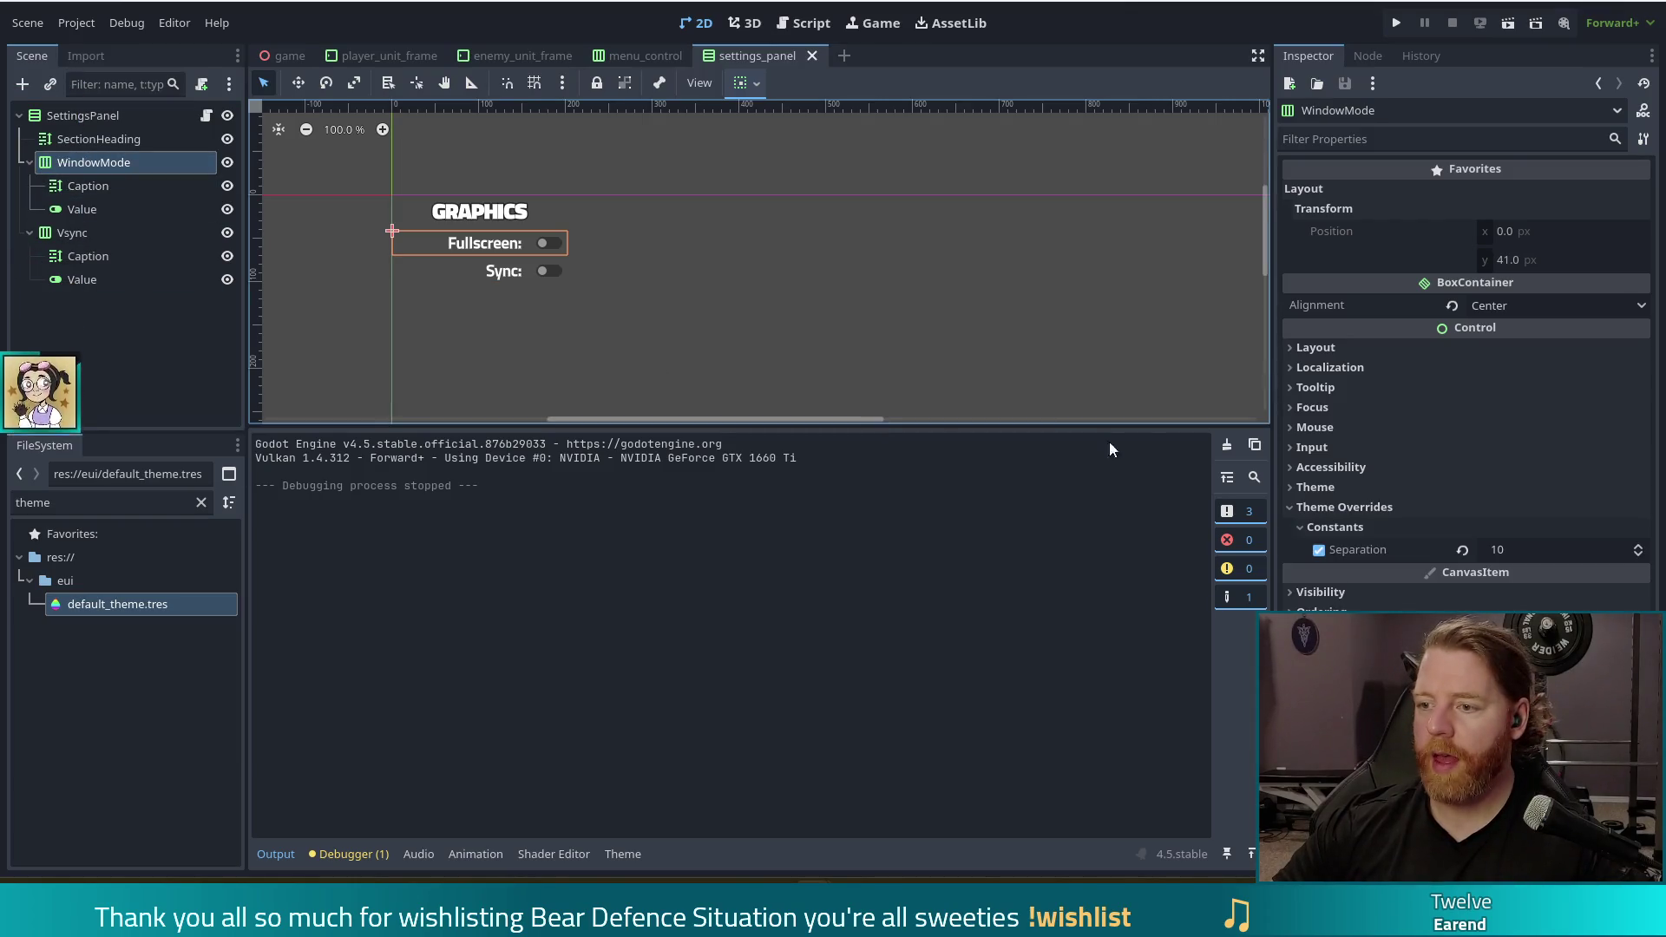
pyautogui.click(1317, 348)
pyautogui.click(1538, 433)
pyautogui.write('400')
pyautogui.press('Return')
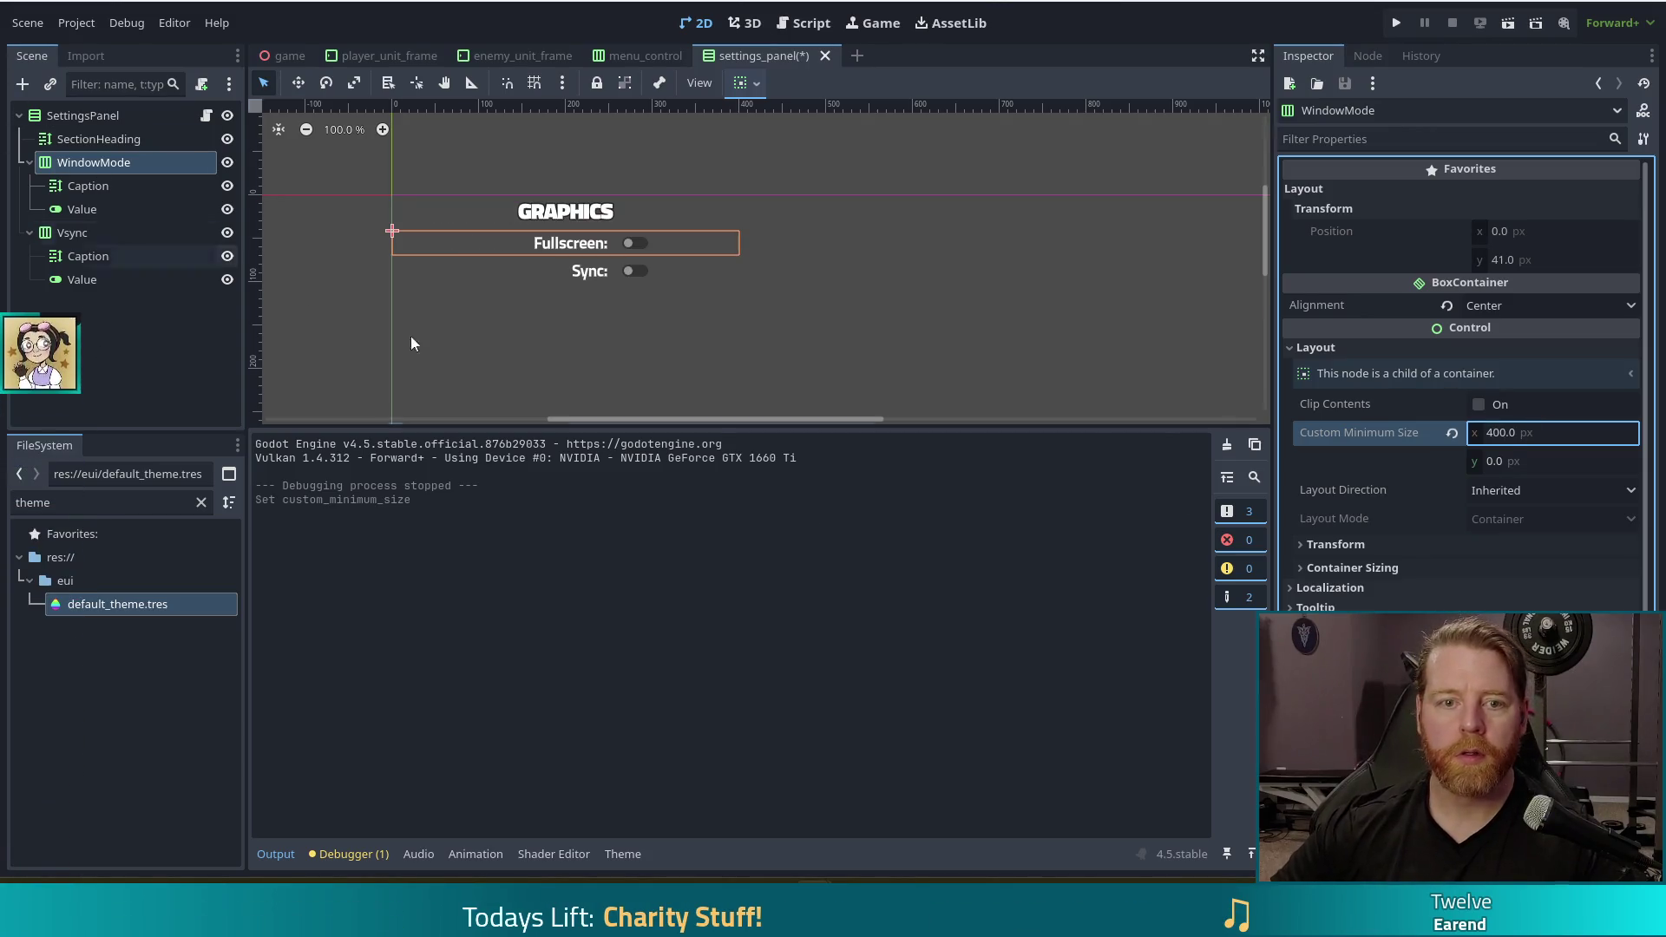
pyautogui.click(1503, 305)
pyautogui.click(1484, 331)
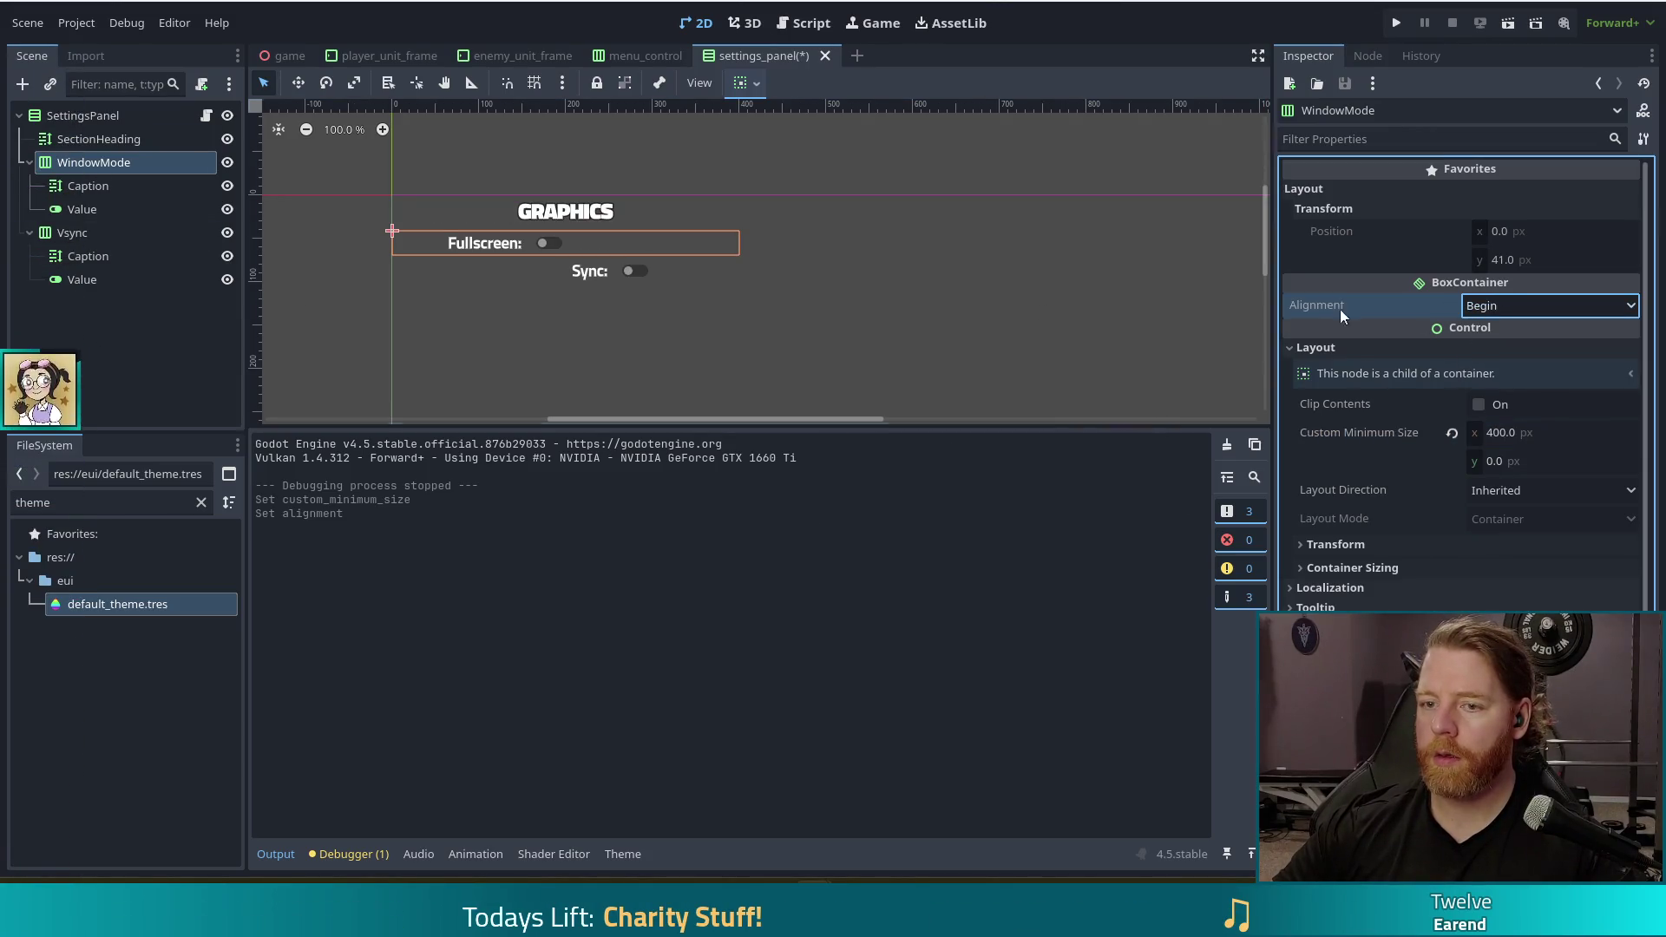
# Align the Vsync row to Begin, set its minimum width to 400, and save the scene
pyautogui.click(98, 235)
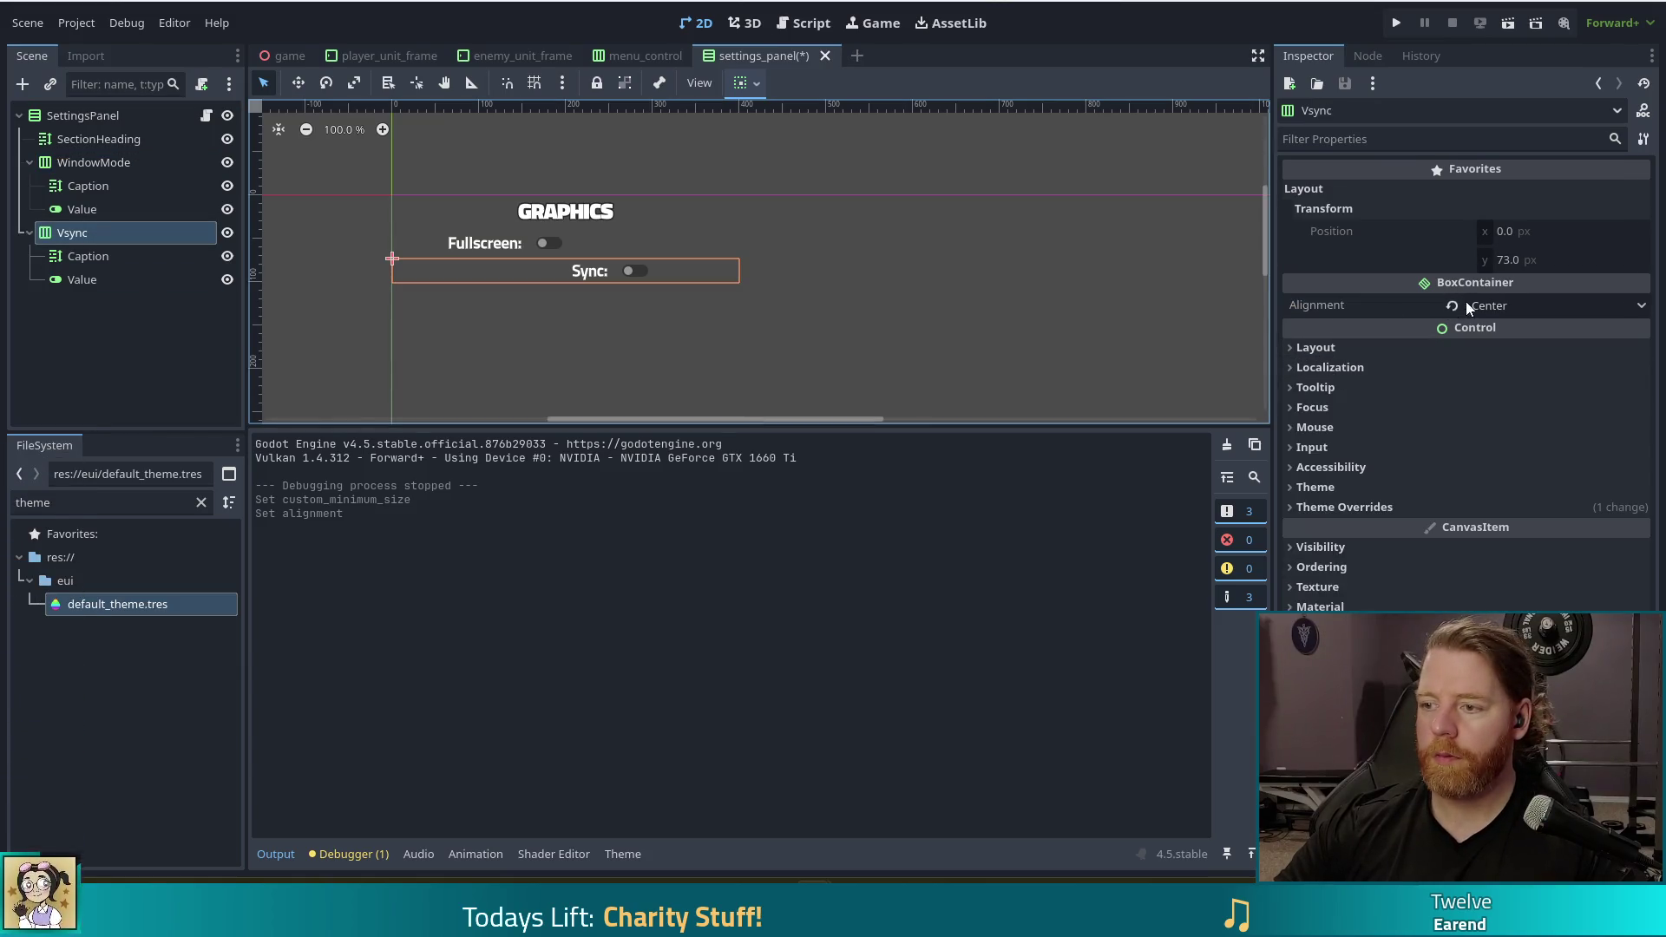
pyautogui.click(1506, 306)
pyautogui.click(1513, 331)
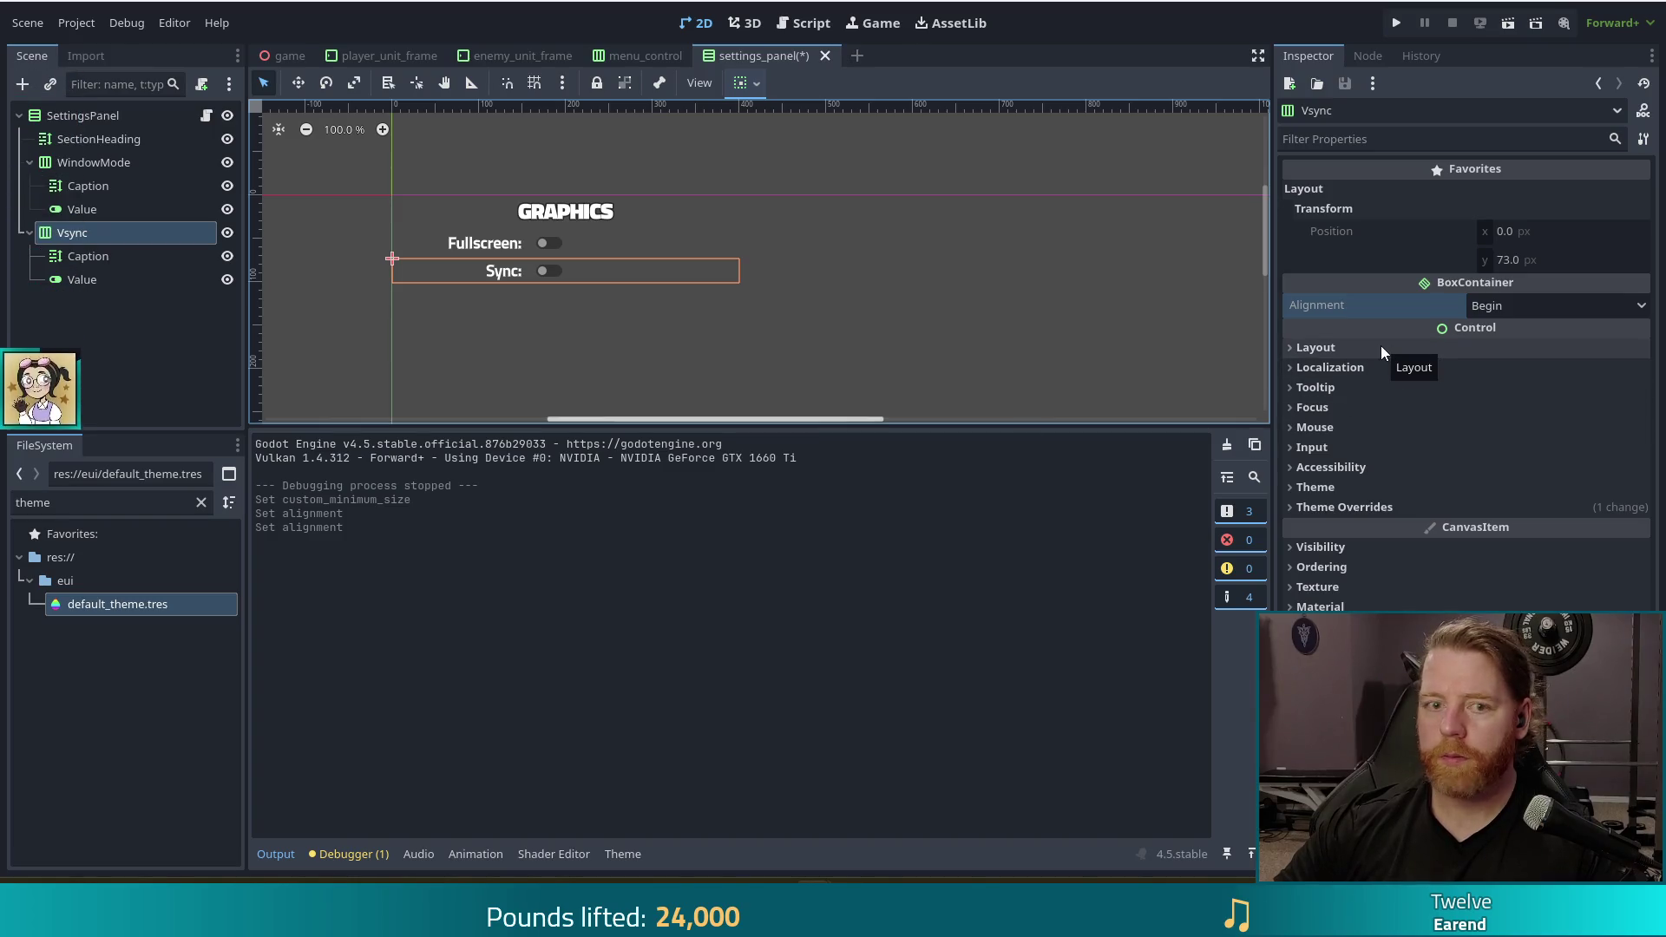
pyautogui.click(70, 115)
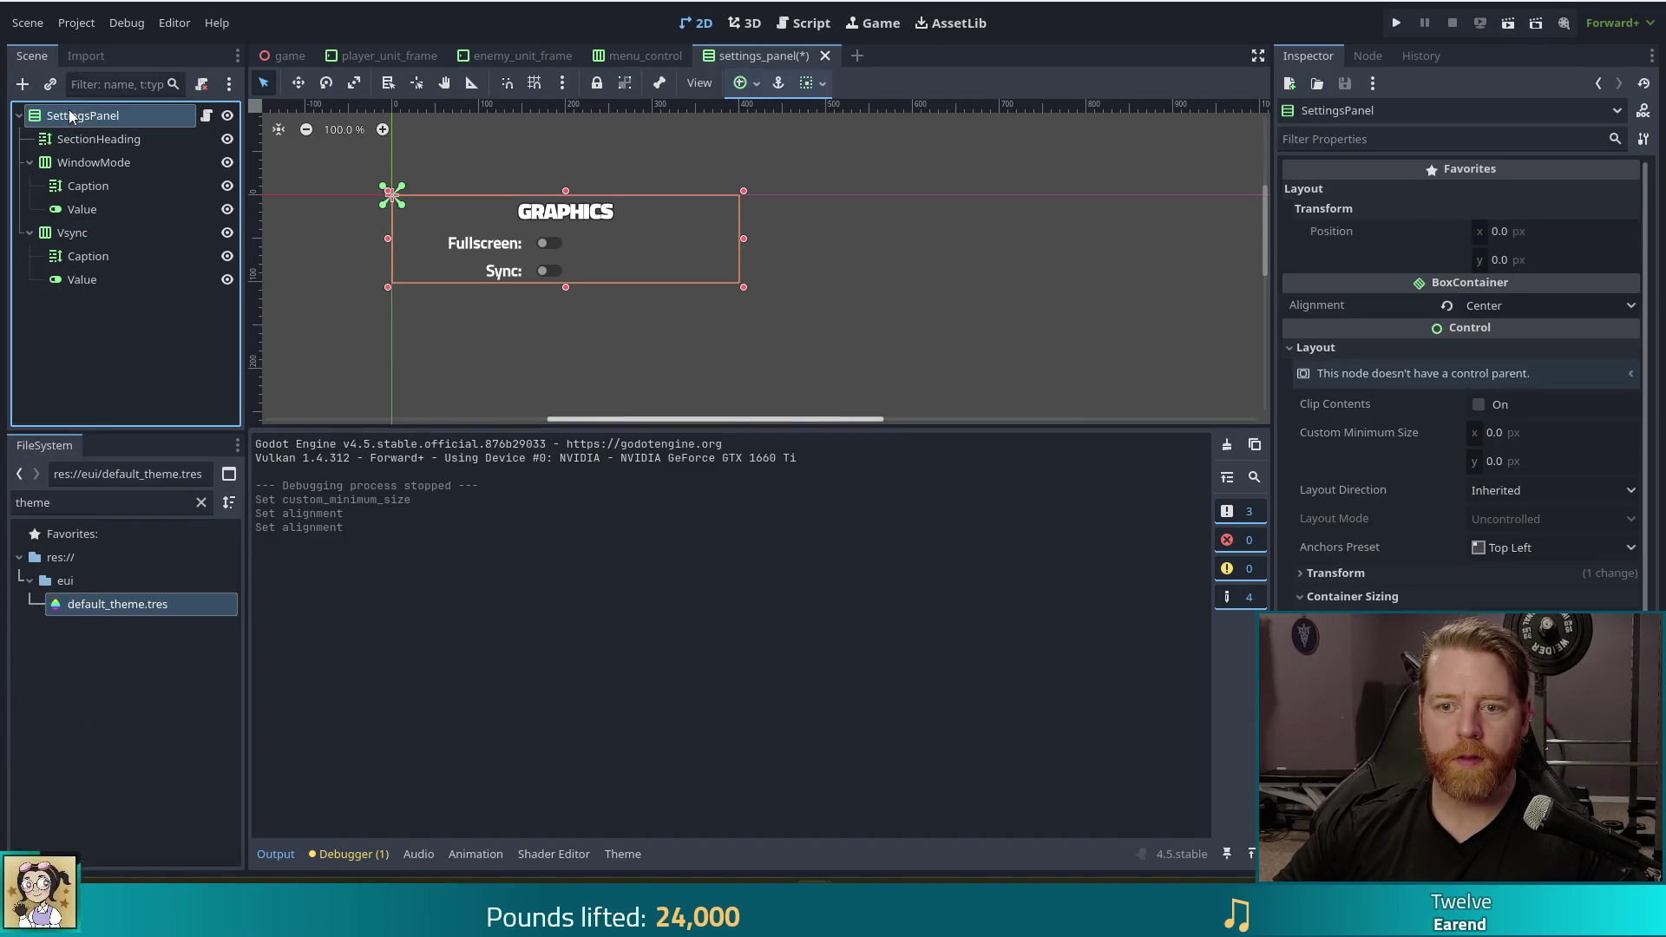
pyautogui.click(67, 234)
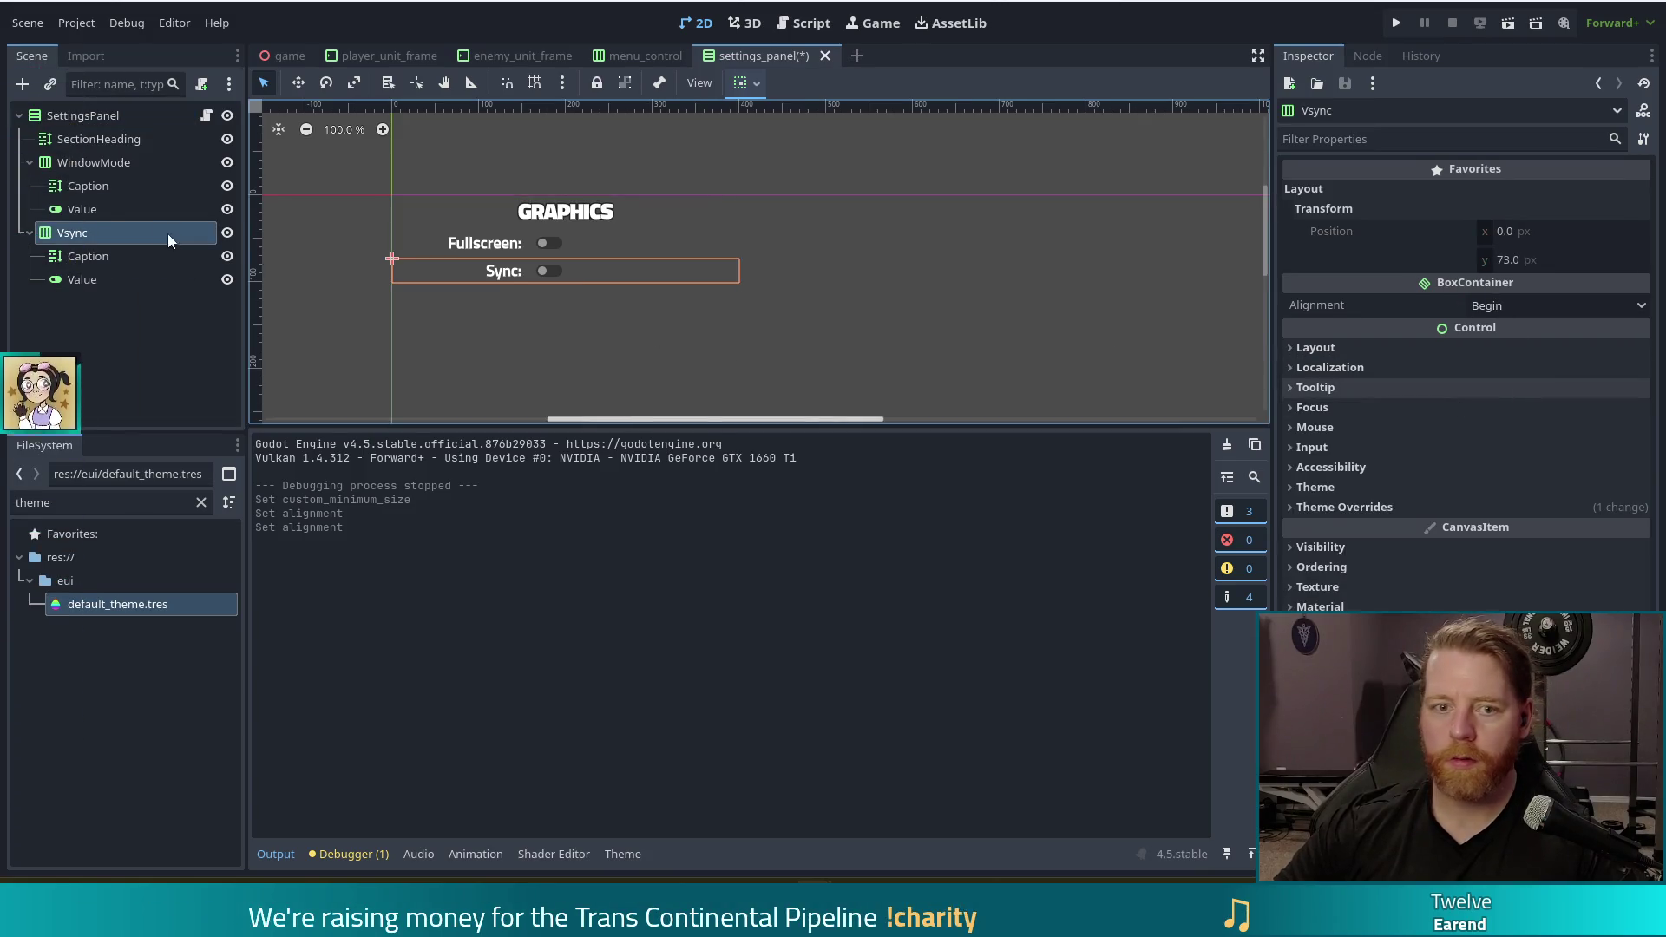
pyautogui.click(1315, 348)
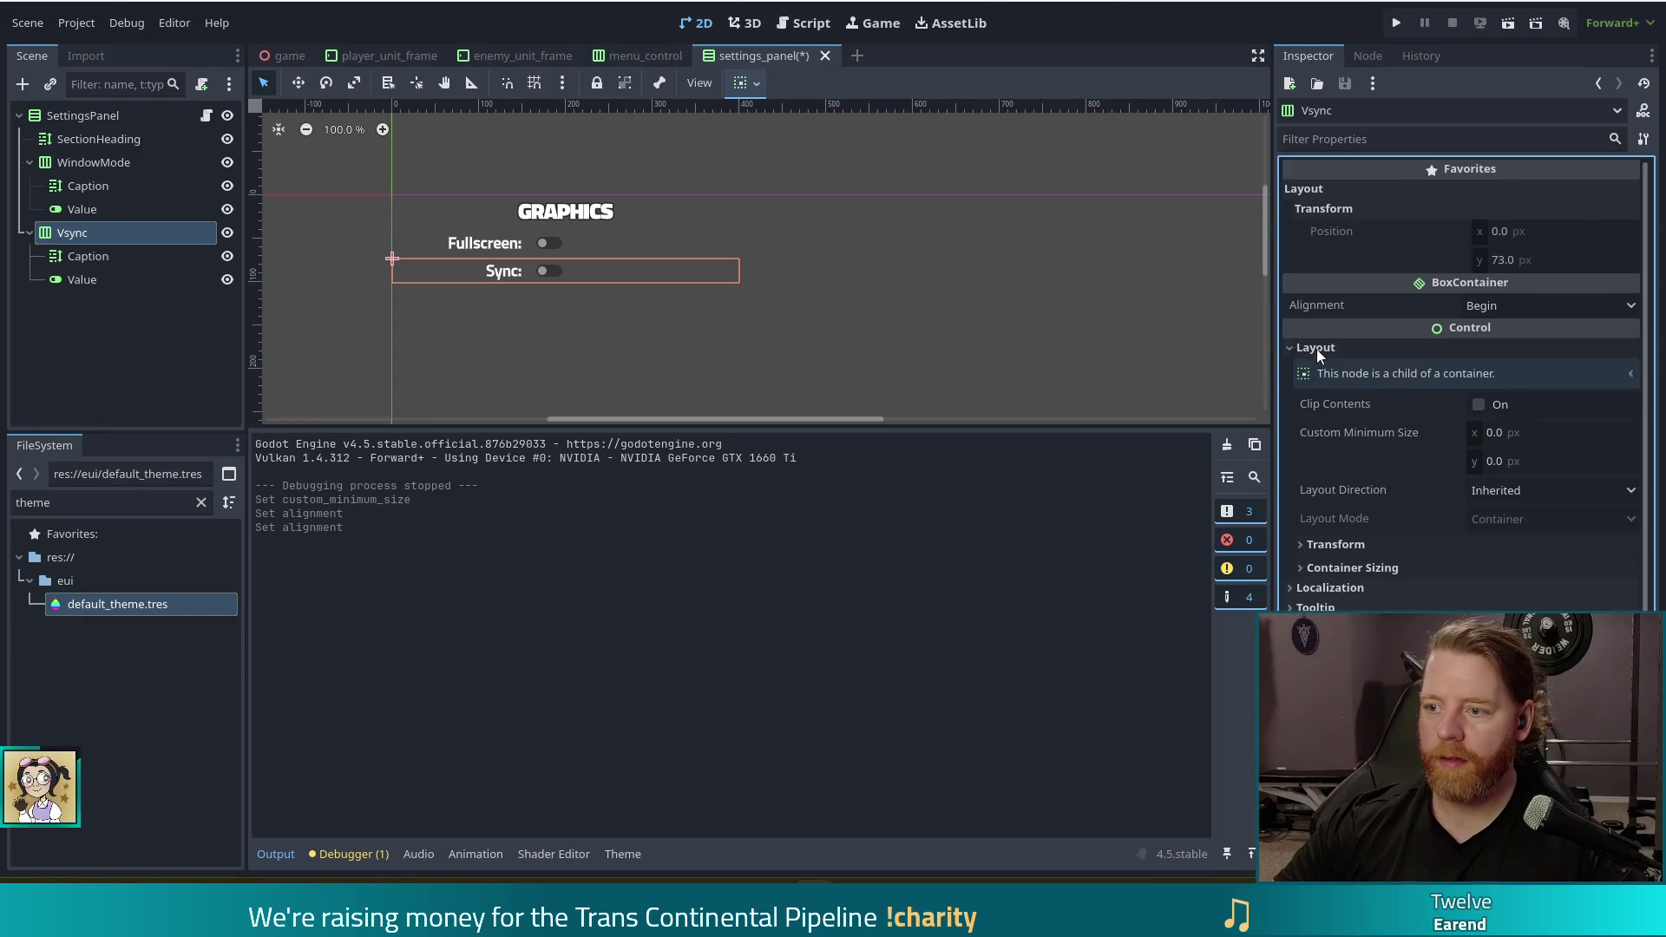
pyautogui.click(1509, 432)
pyautogui.write('400')
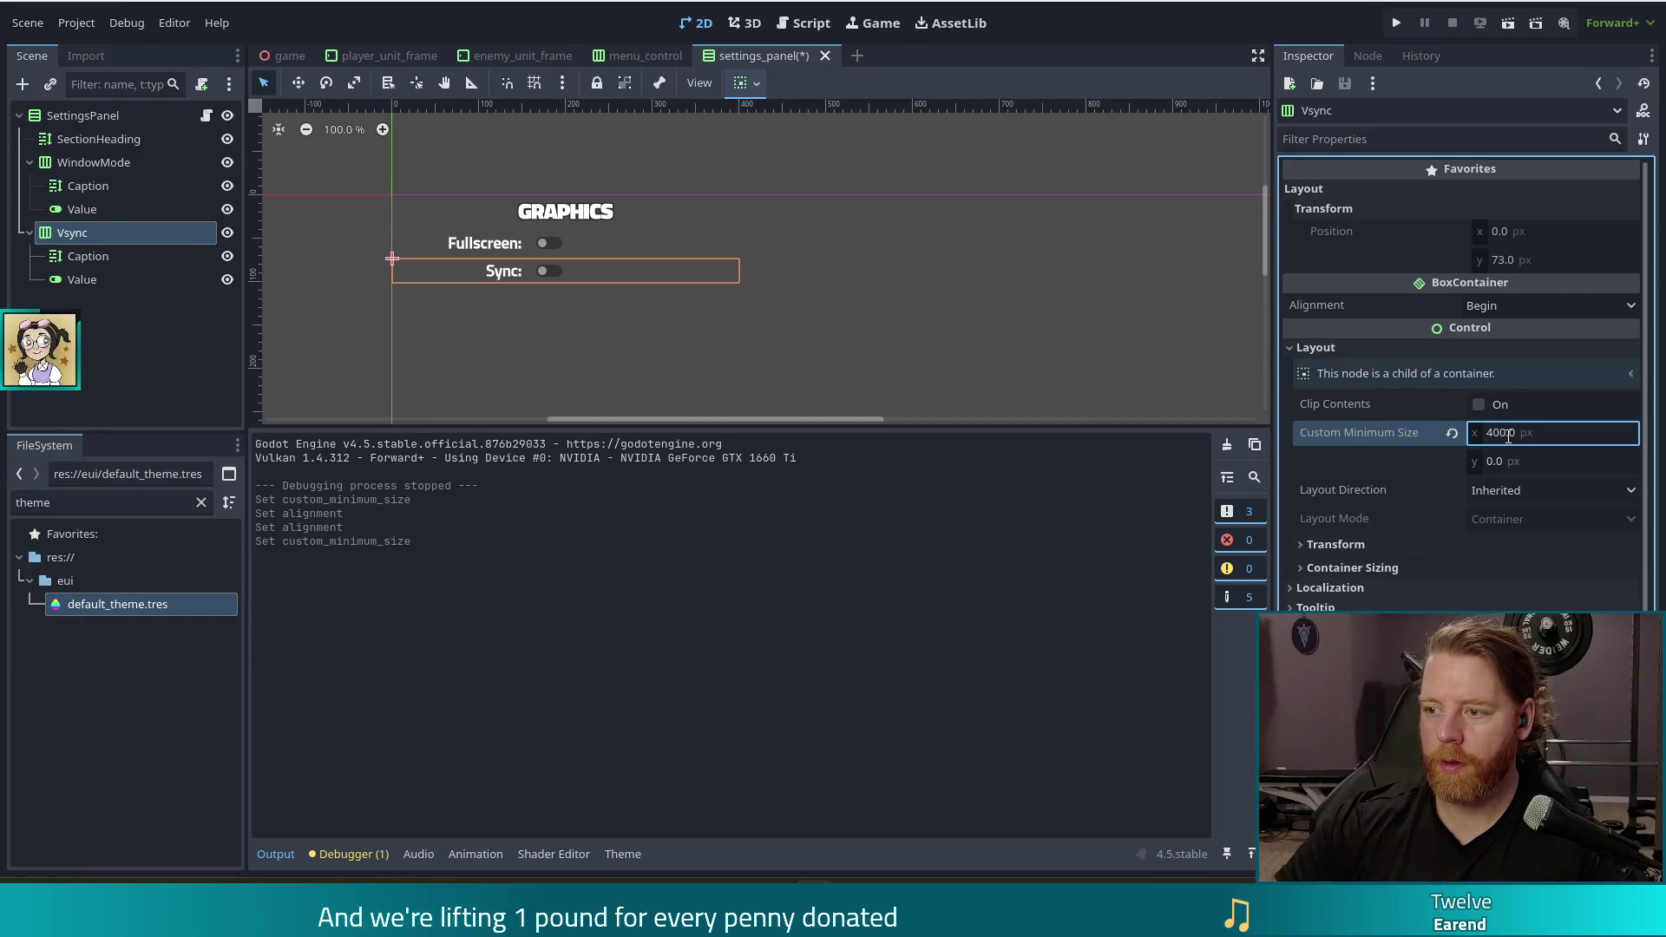
pyautogui.hotkey('ctrl', 's')
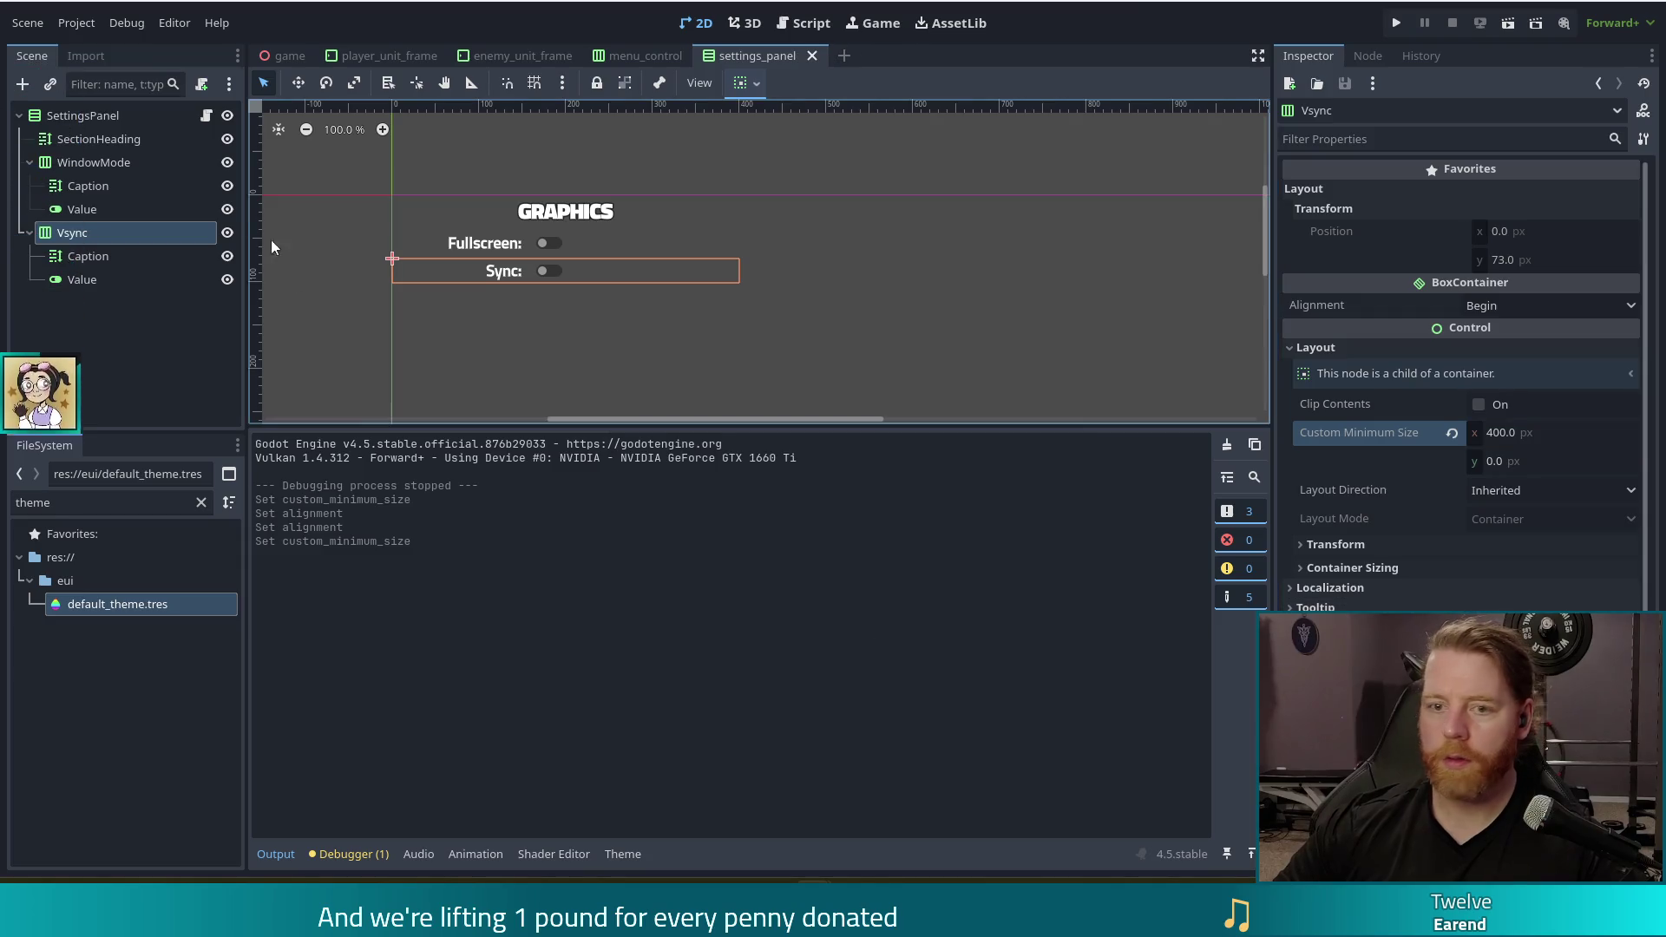
# Reselect the rows and the SettingsPanel root node, then dismiss the node actions menu
pyautogui.click(66, 163)
pyautogui.click(71, 233)
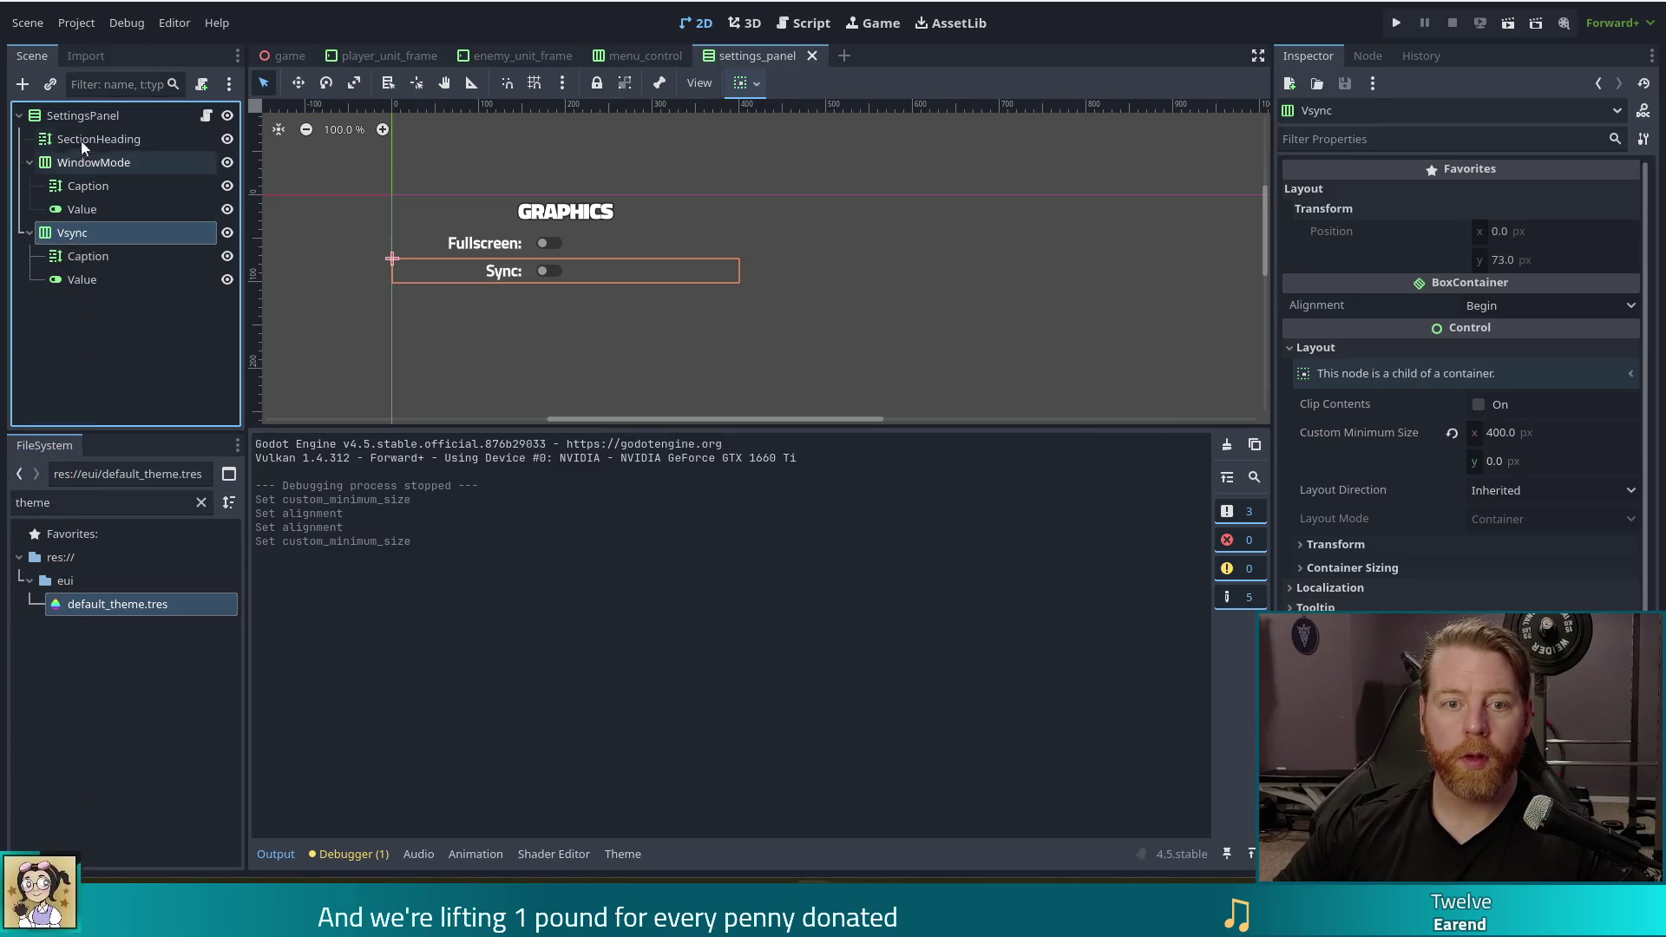
pyautogui.click(82, 117)
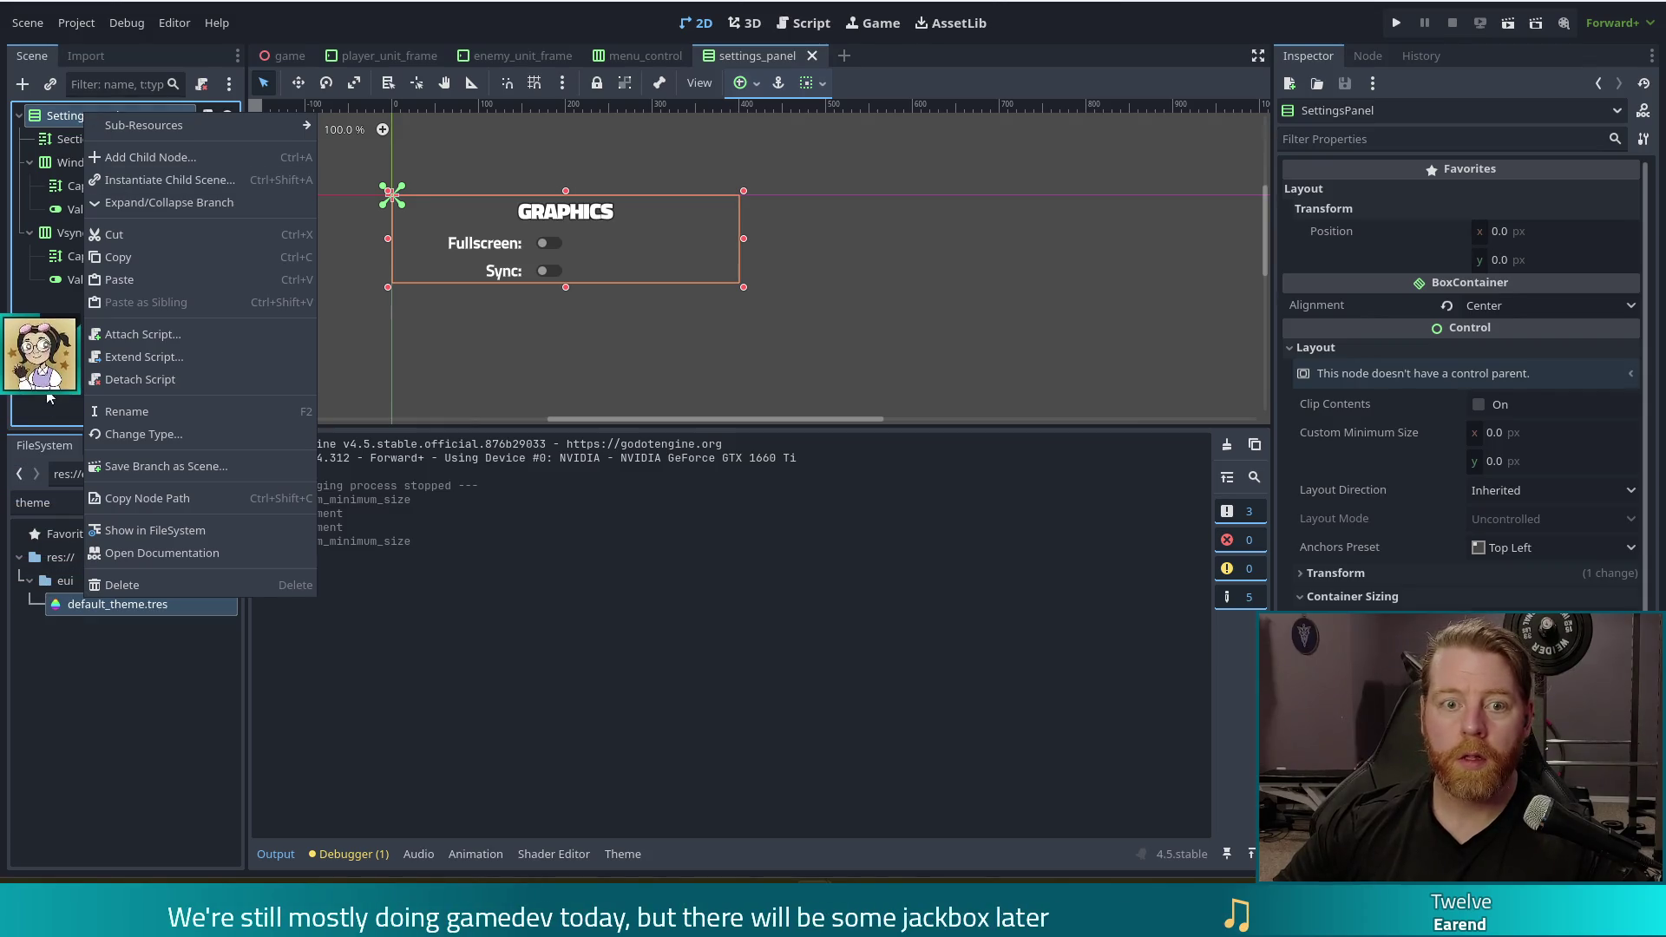
pyautogui.press('Escape')
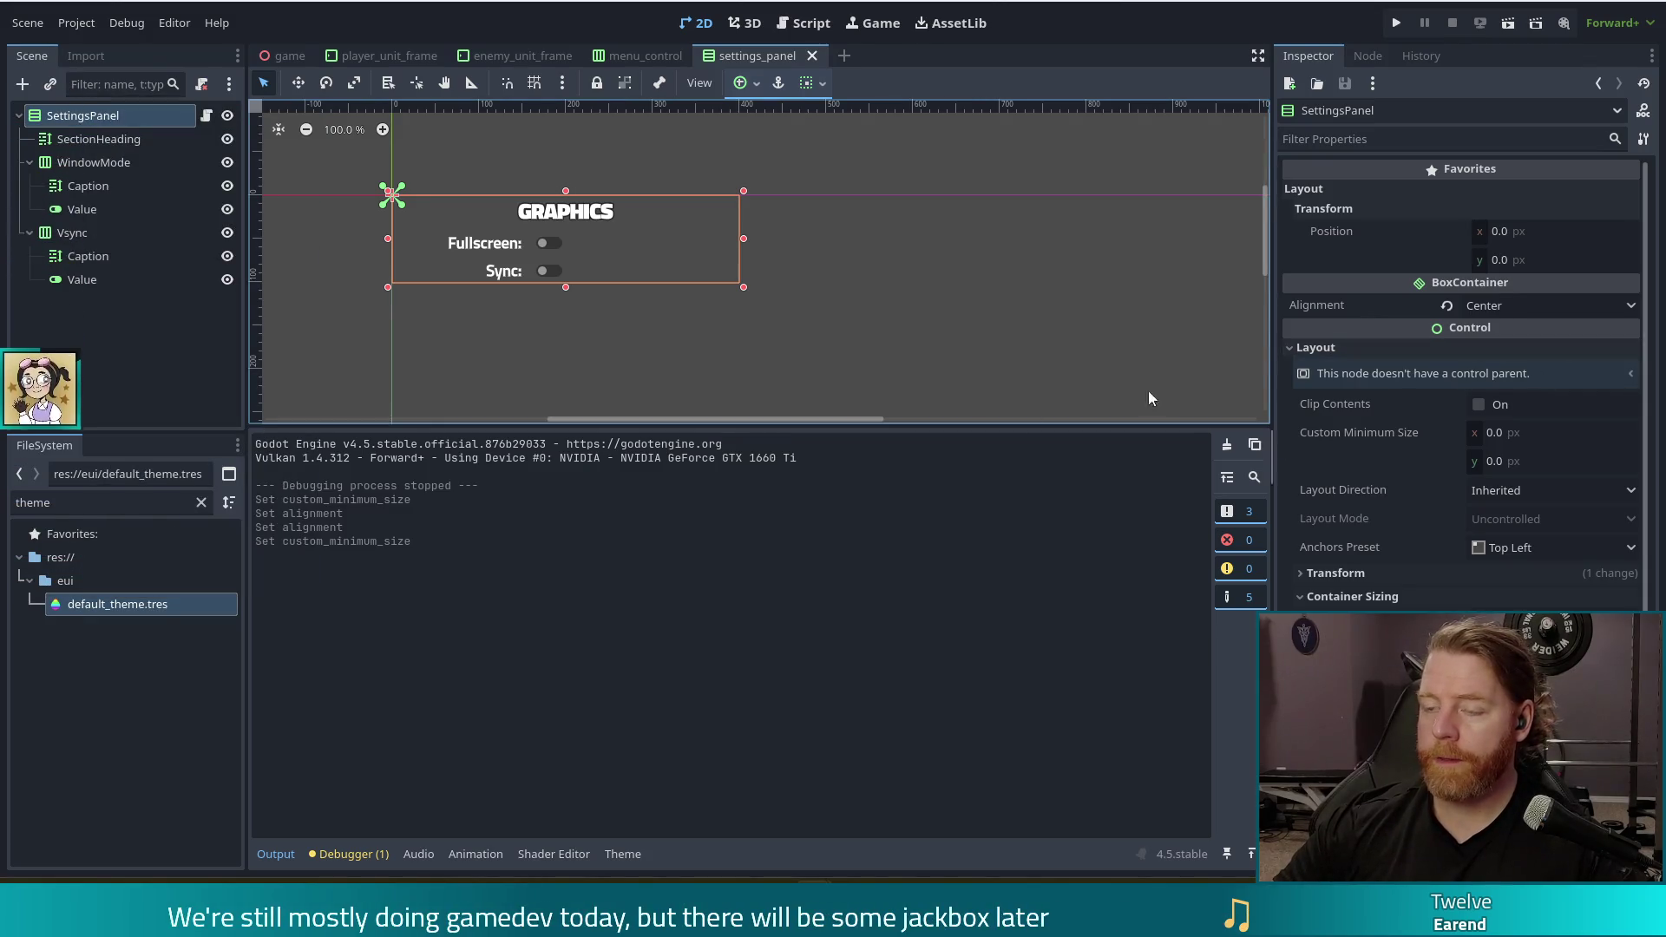